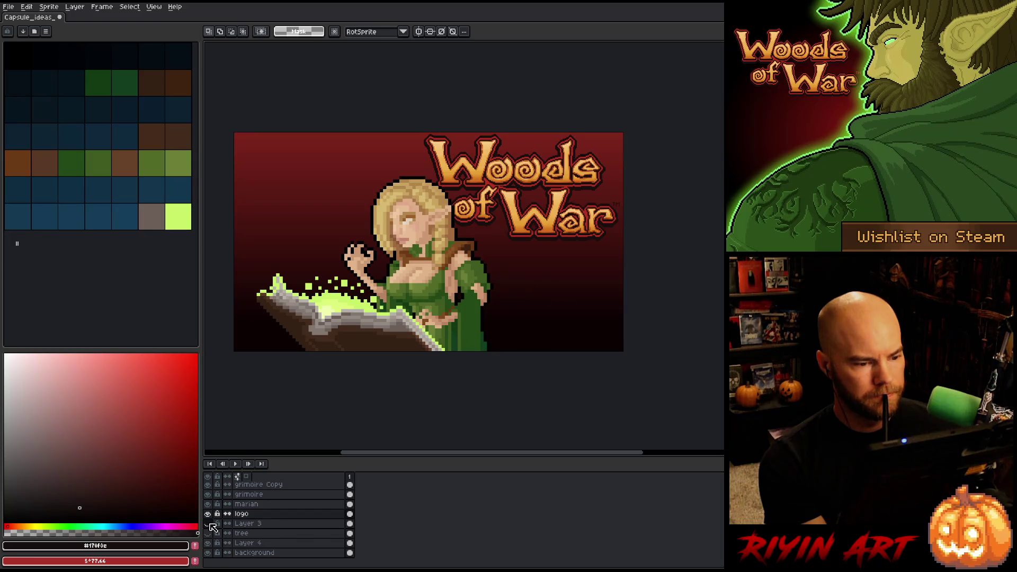
# Show the tree and Layer 3, then group magic, grimoire Copy, grimoire and marian into Group 1
pyautogui.moveTo(551, 274); pyautogui.dragTo(521, 344)
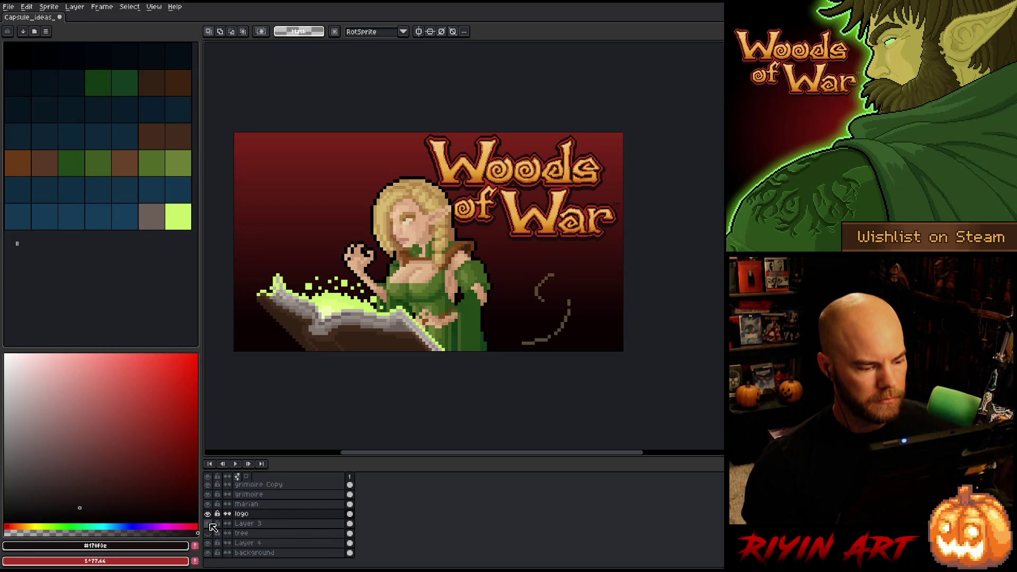
pyautogui.click(207, 533)
pyautogui.click(261, 505)
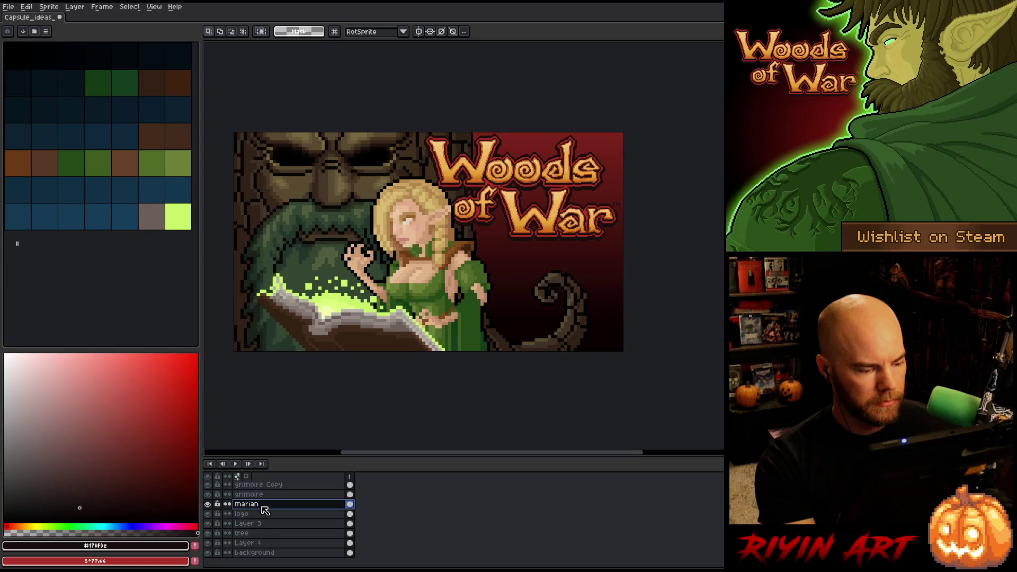
pyautogui.scroll(1, 313, 490)
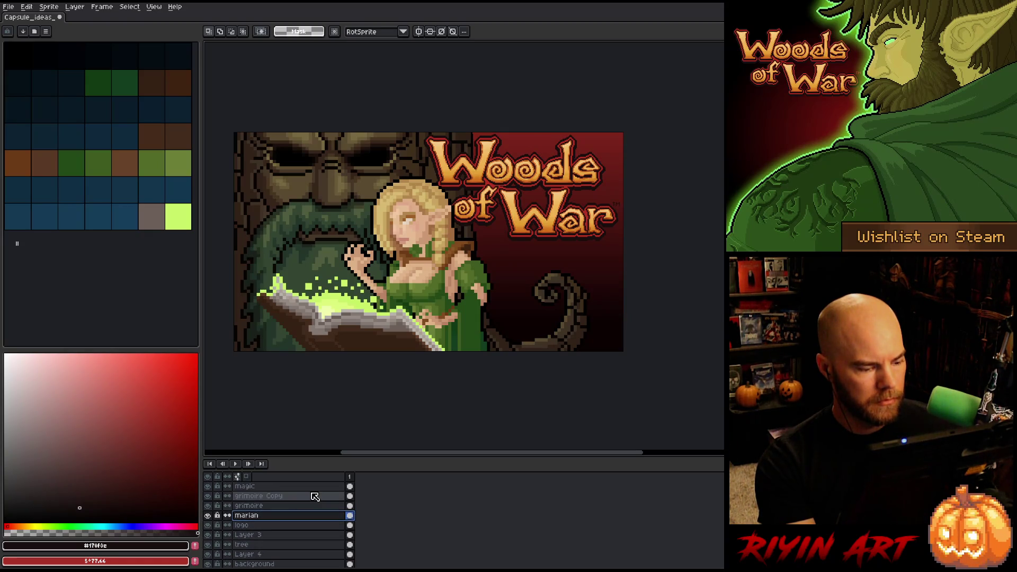
pyautogui.moveTo(349, 514); pyautogui.dragTo(350, 486)
pyautogui.rightClick(304, 498)
pyautogui.moveTo(371, 515)
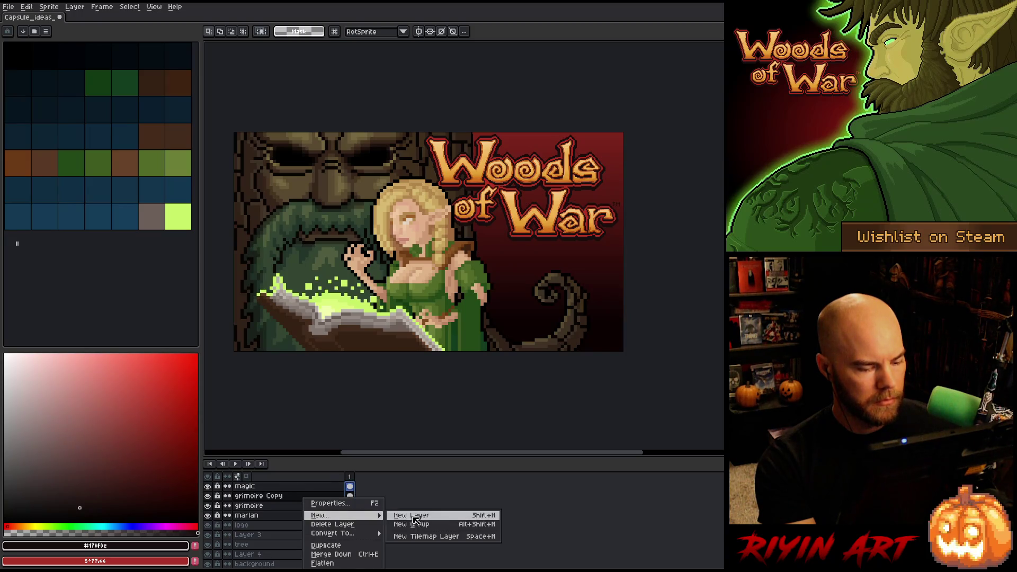
pyautogui.click(412, 524)
# Shift Group 1 (elf, grimoire and magic sparks) about 20 px left with the Move tool
pyautogui.press('v')
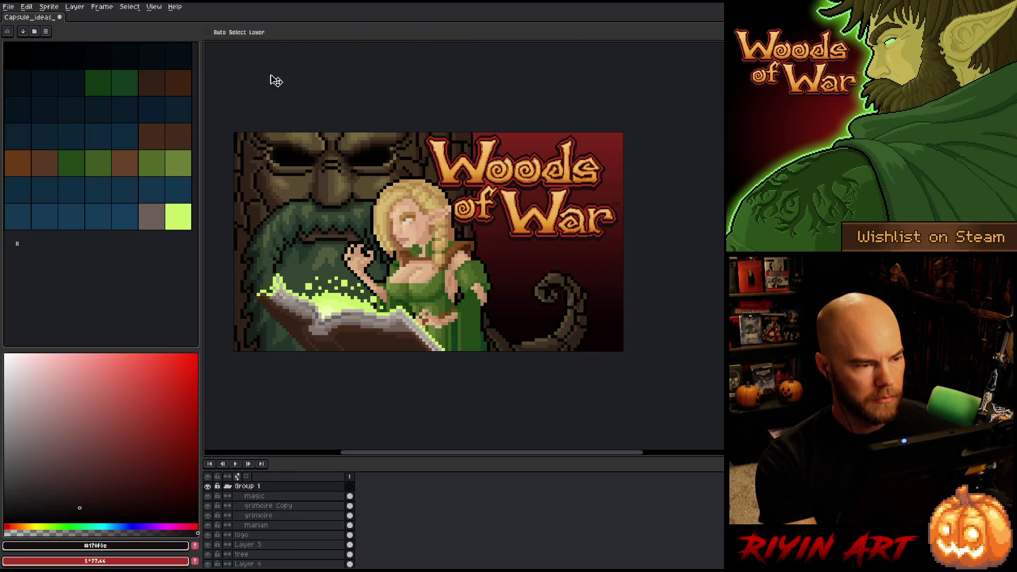
pyautogui.moveTo(435, 258); pyautogui.dragTo(424, 258)
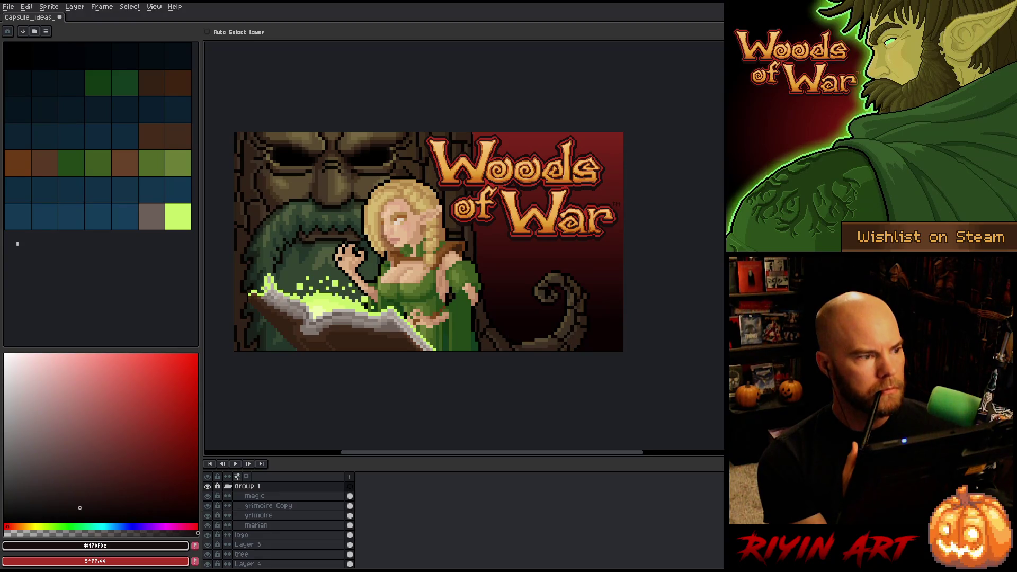
# Resize the sprite to 25% width via Sprite Size
pyautogui.click(49, 6)
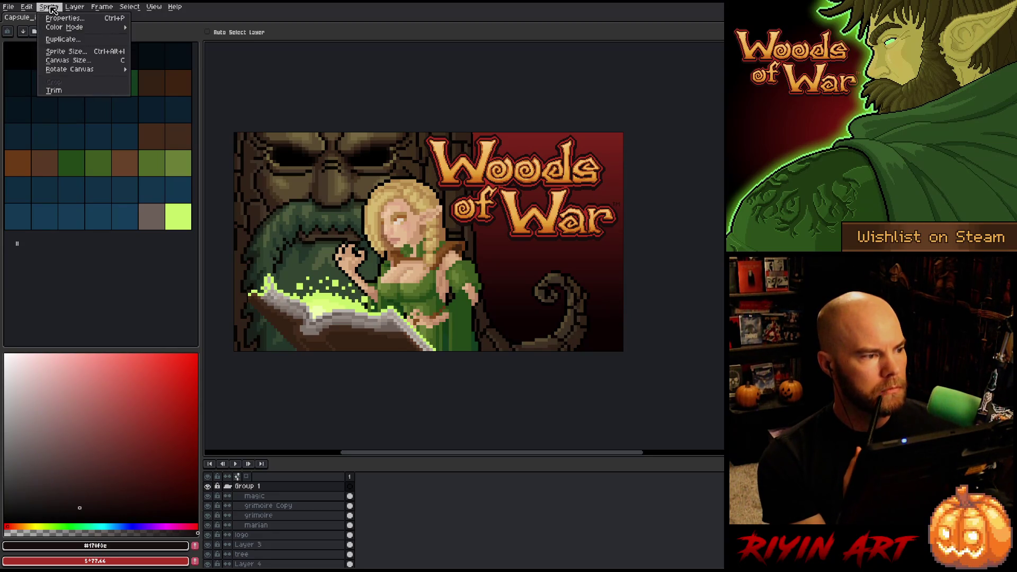
pyautogui.click(58, 51)
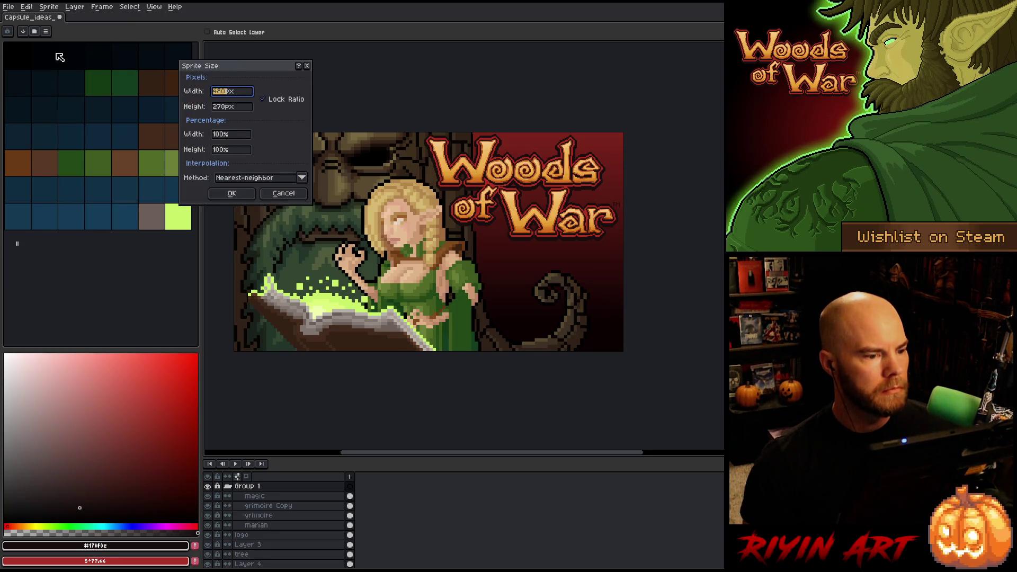
pyautogui.click(225, 135)
pyautogui.write('25')
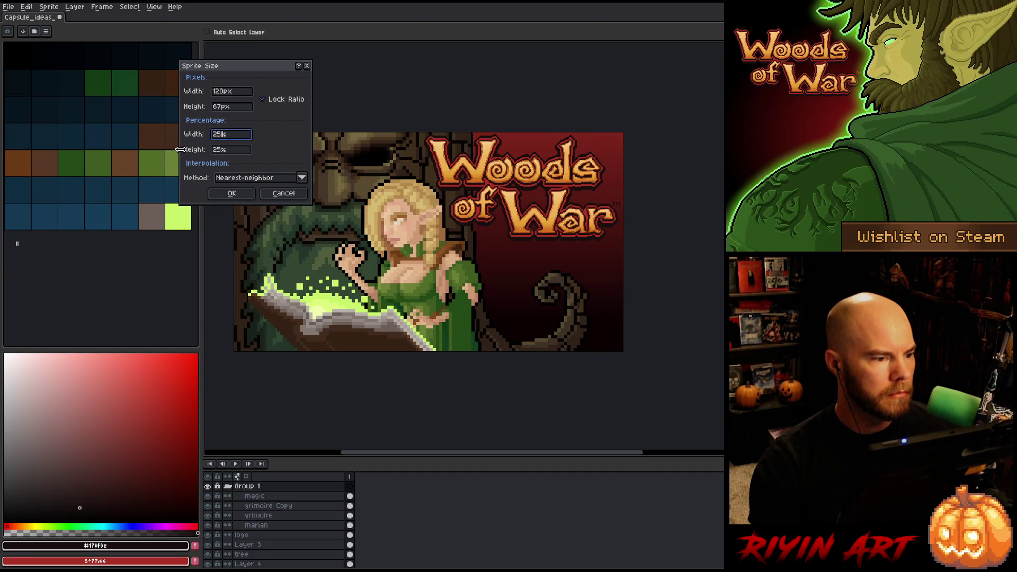
pyautogui.click(230, 198)
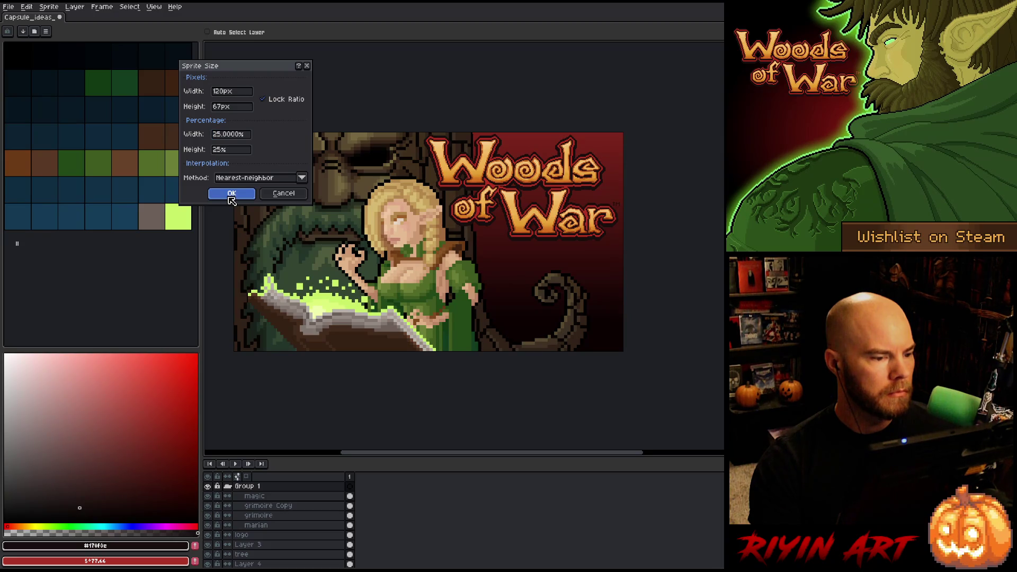
# Add a dark pixel to the elf's hair outline with the pencil and make the magic layer active
pyautogui.scroll(6, 457, 313)
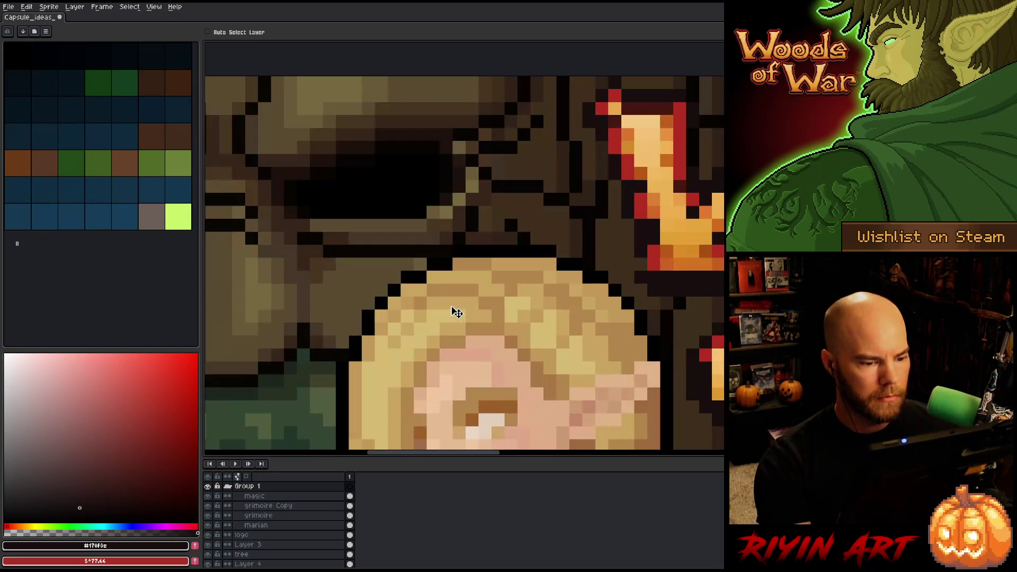
pyautogui.press('b')
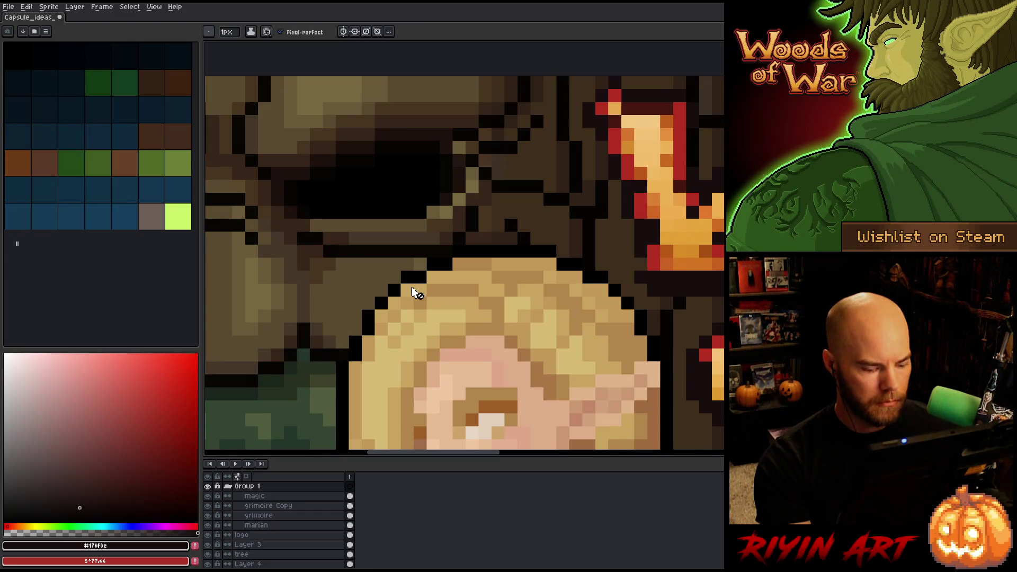
pyautogui.click(260, 496)
pyautogui.click(395, 315)
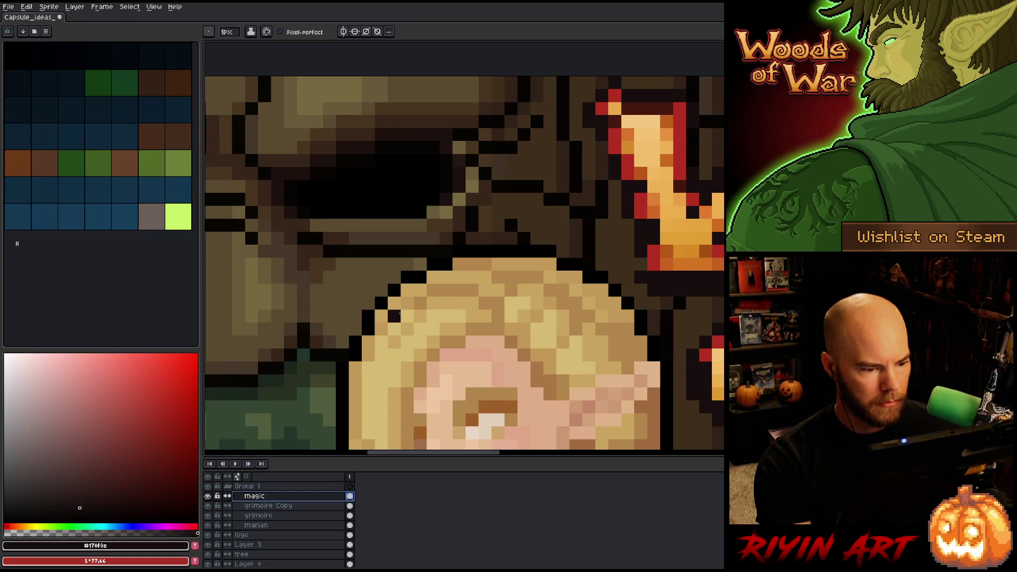
pyautogui.scroll(-5, 441, 335)
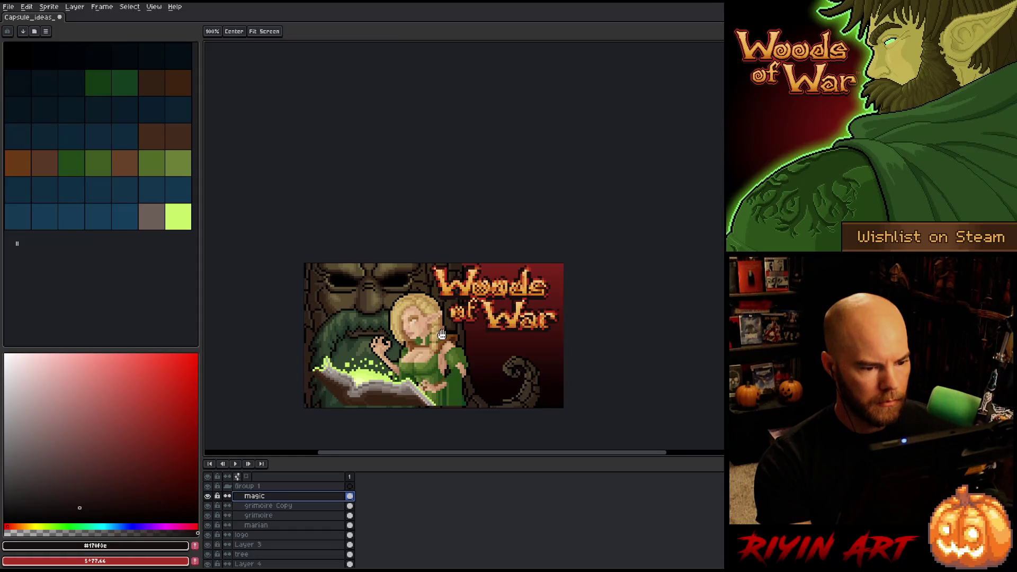
pyautogui.moveTo(442, 335); pyautogui.dragTo(413, 291)
pyautogui.scroll(-2, 242, 509)
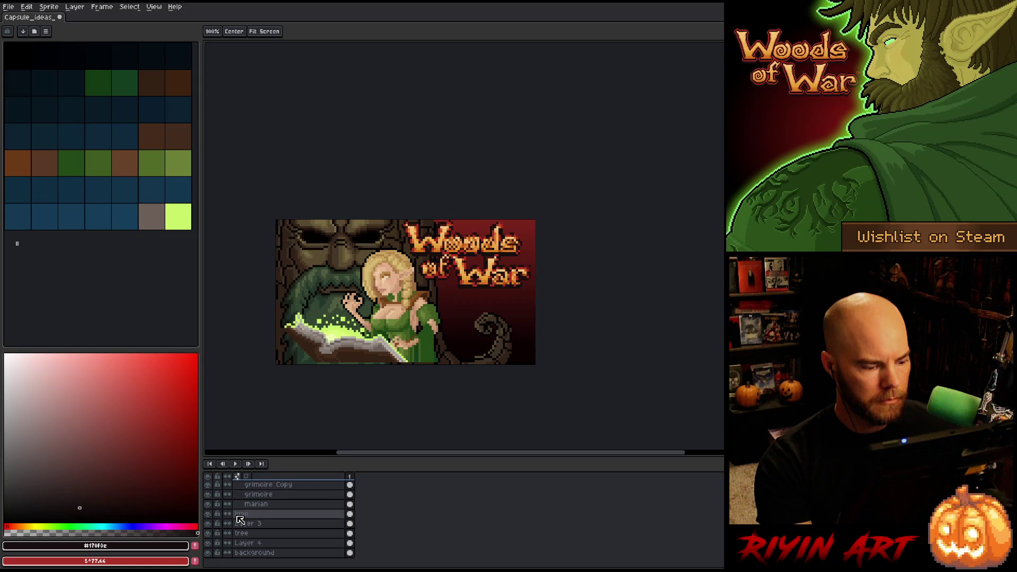
# Select the logo pixels, pick its red as foreground, and abandon a first Replace Color attempt
pyautogui.keyDown('ctrl'); pyautogui.click(349, 514); pyautogui.keyUp('ctrl')
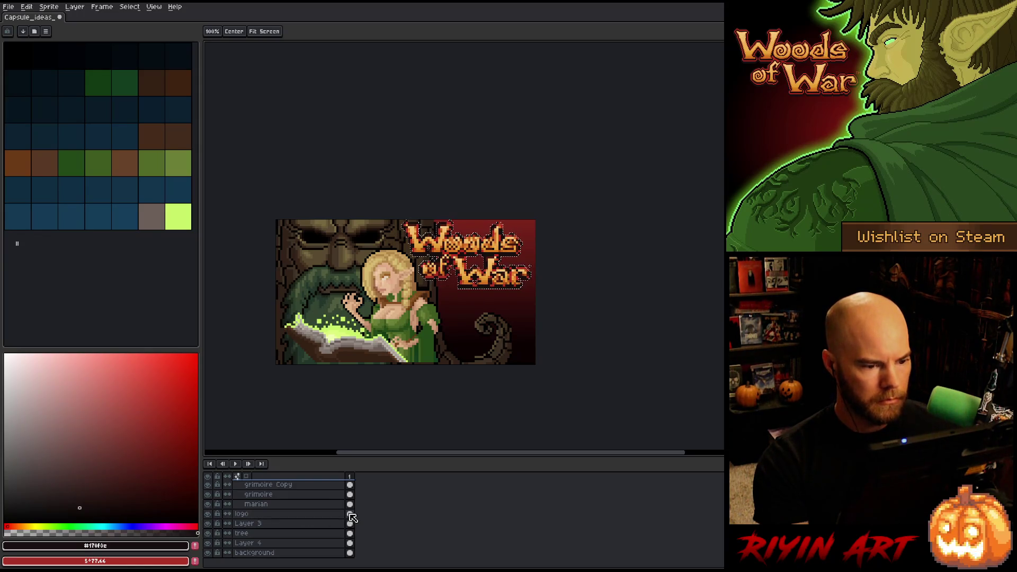
pyautogui.press('i')
pyautogui.scroll(3, 442, 235)
pyautogui.click(468, 247)
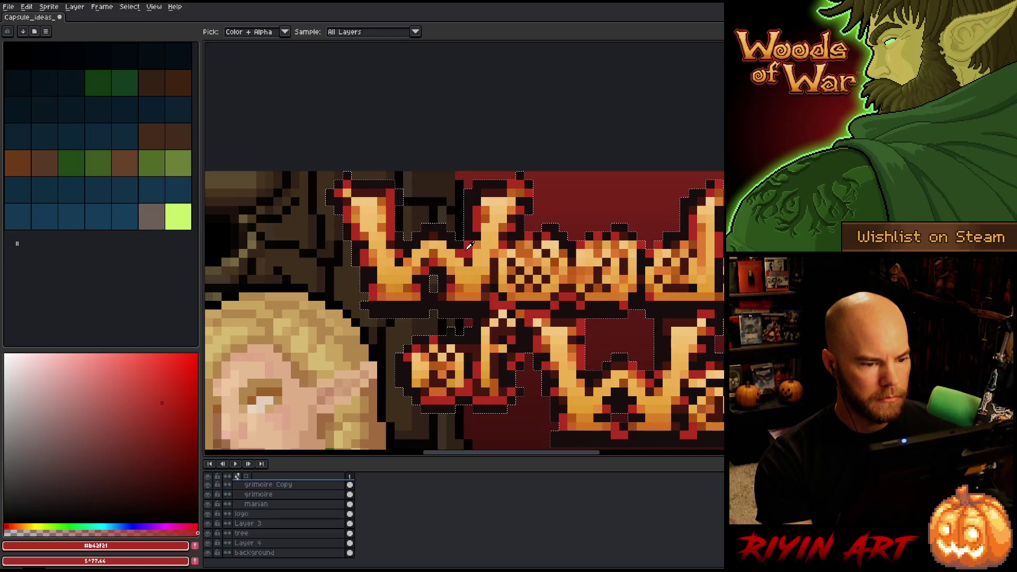
pyautogui.hotkey('shift', 'r')
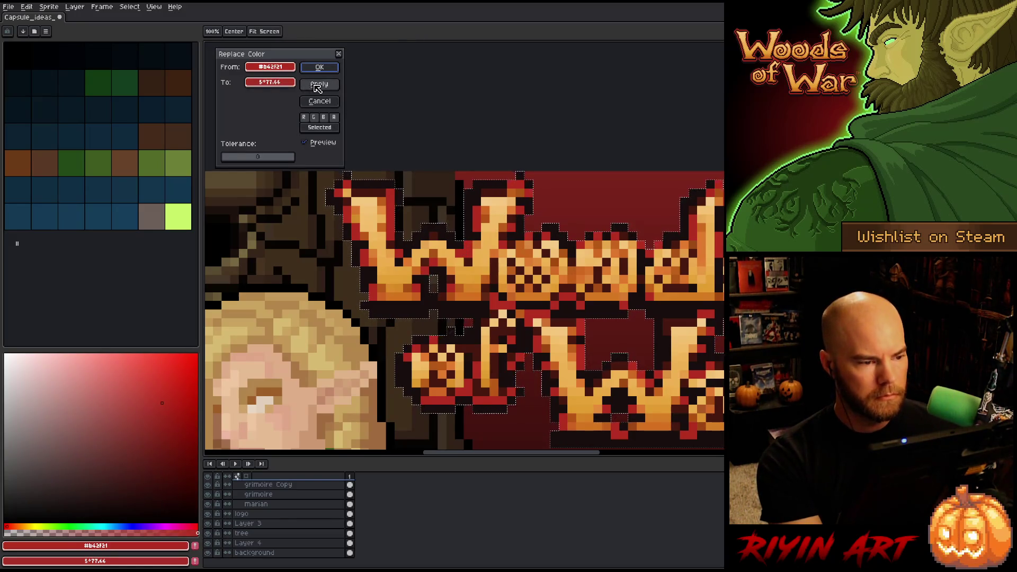
pyautogui.click(470, 204)
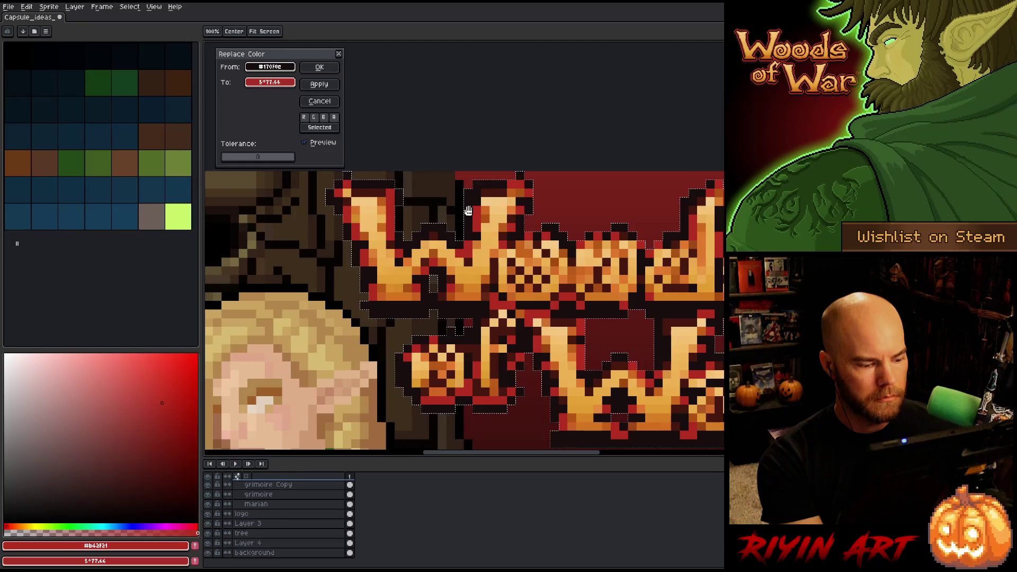
pyautogui.click(320, 101)
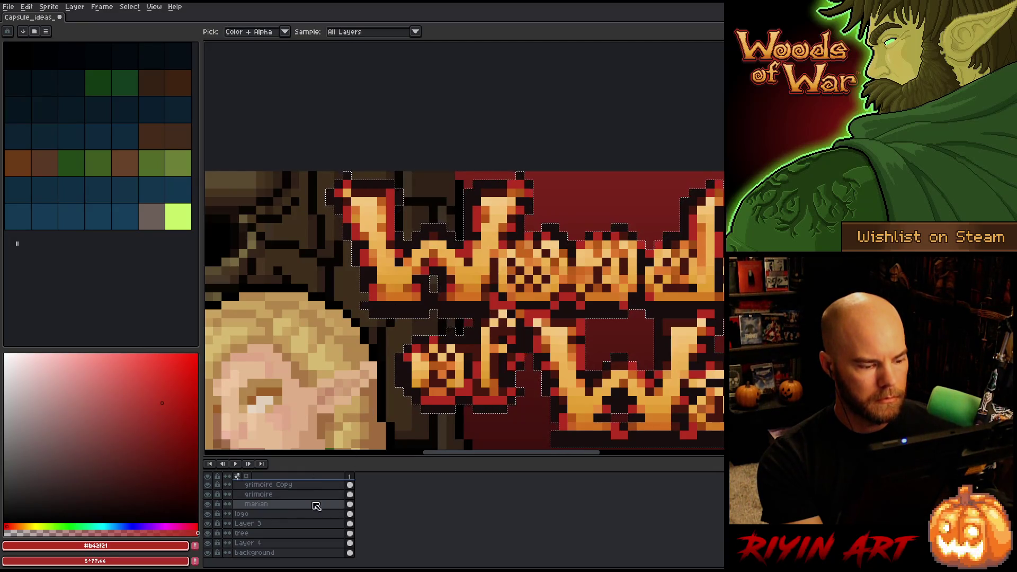
# On the logo layer, replace the dark outline colour with reddish brown #43190F
pyautogui.click(278, 515)
pyautogui.hotkey('shift', 'r')
pyautogui.click(481, 188)
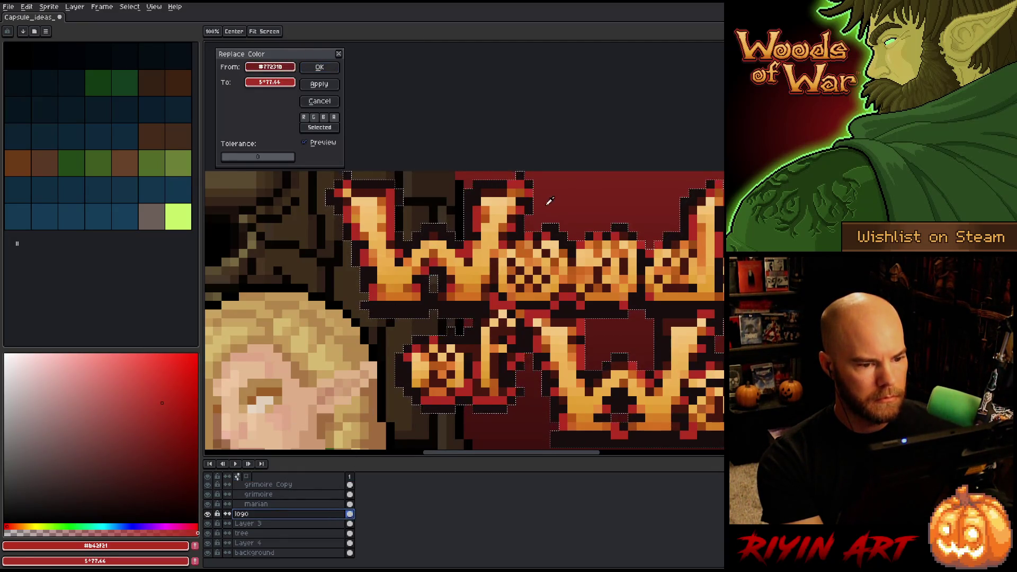
pyautogui.rightClick(494, 187)
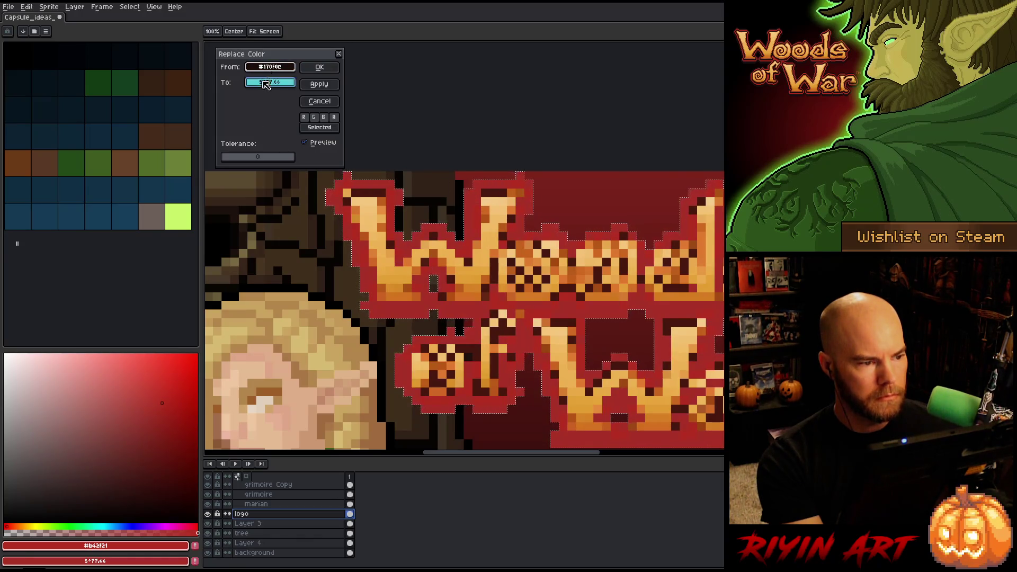
pyautogui.click(319, 67)
pyautogui.scroll(-3, 428, 272)
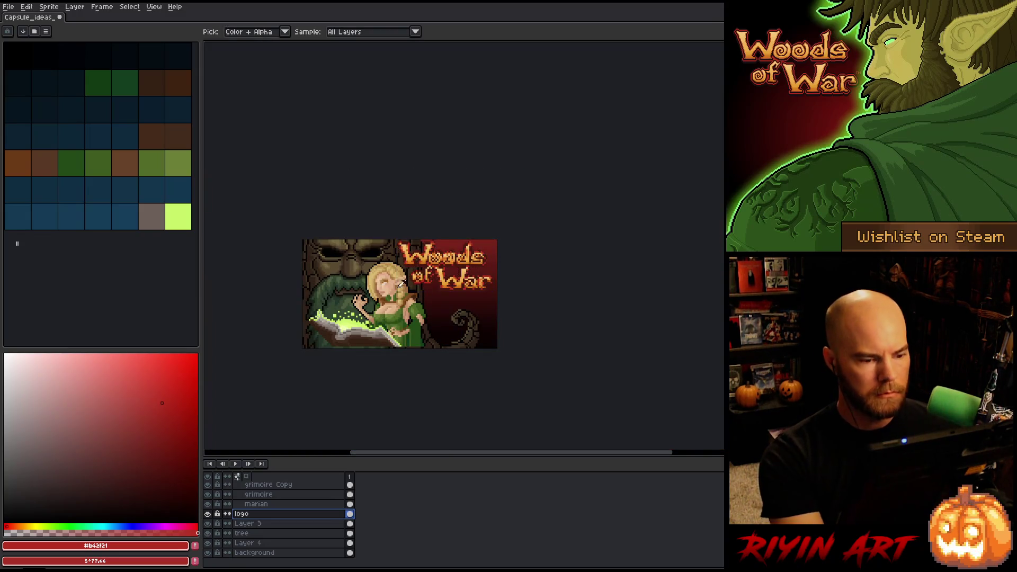
# Make the tree layer active with the pencil and vertical mirror symmetry enabled
pyautogui.scroll(1, 390, 277)
pyautogui.scroll(1, 394, 280)
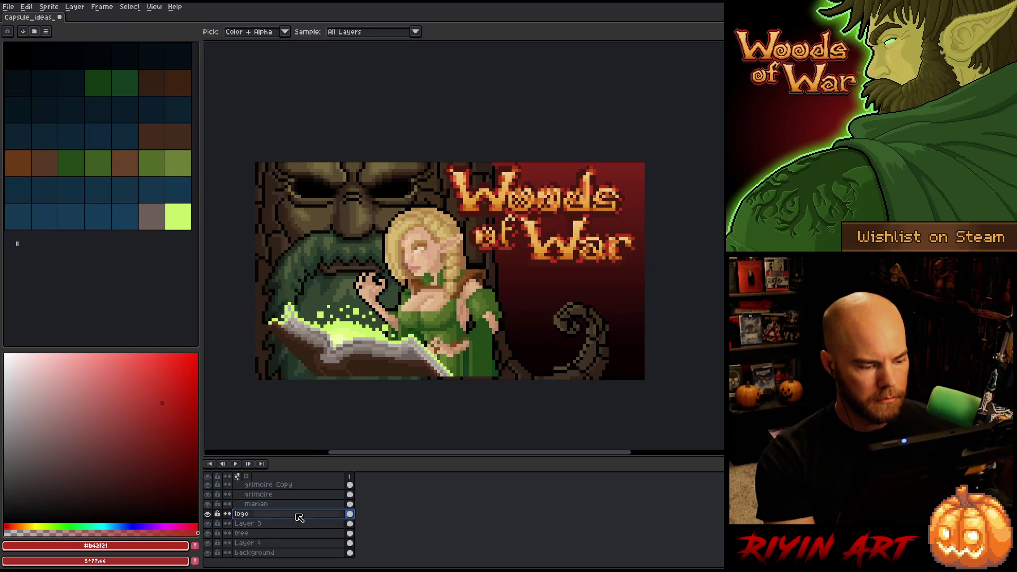
pyautogui.click(286, 533)
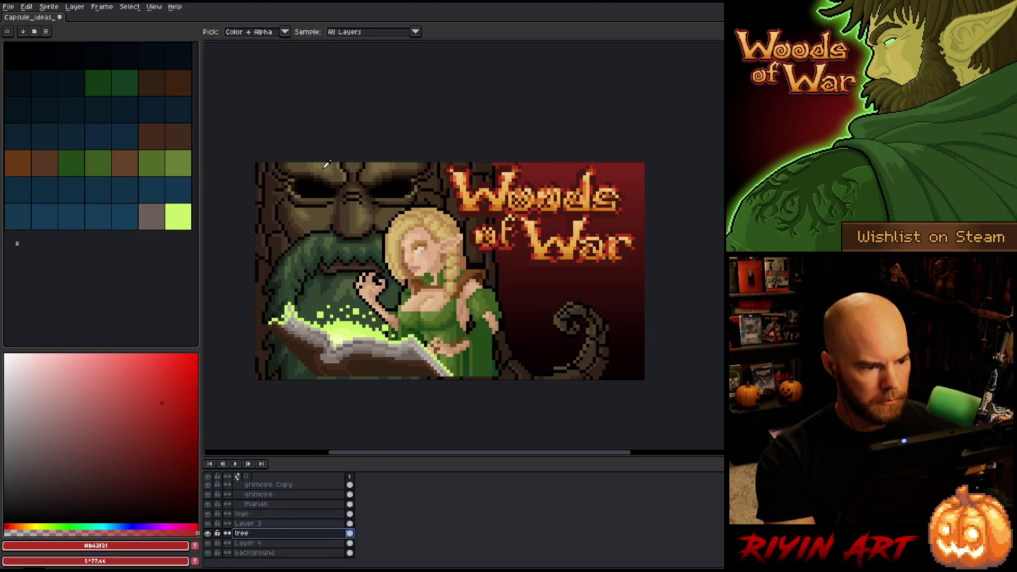
pyautogui.scroll(3, 329, 164)
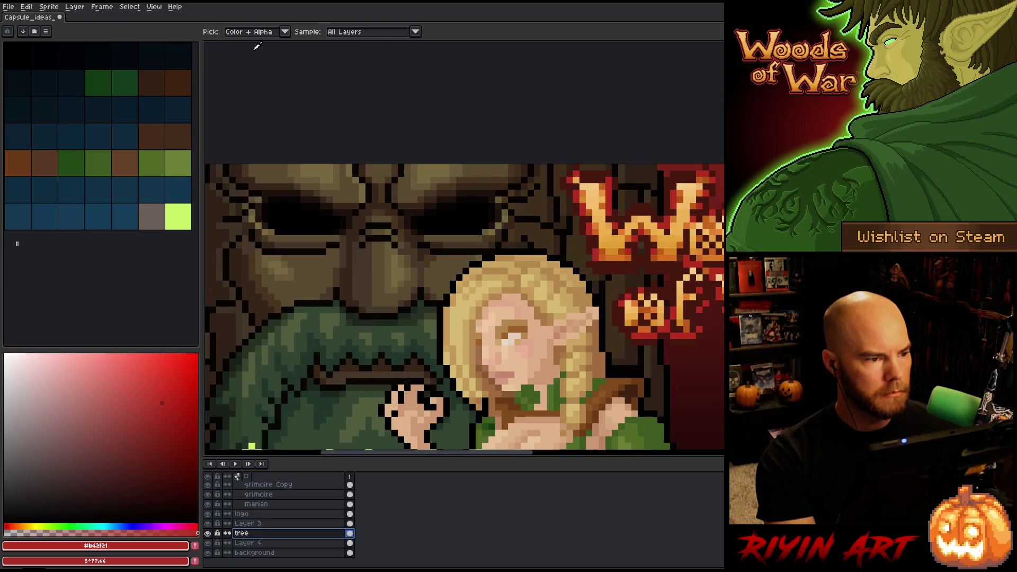
pyautogui.press('b')
pyautogui.click(344, 31)
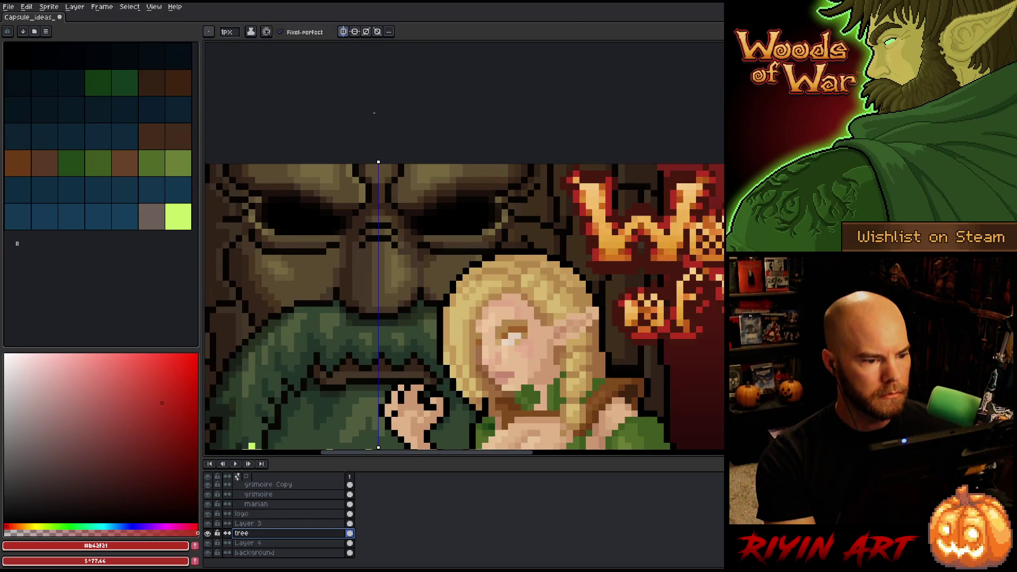
# Eyedrop black and several browns from the tree face, ending on dark olive #313218
pyautogui.press('alt')
pyautogui.keyDown('alt'); pyautogui.click(476, 212); pyautogui.keyUp('alt')
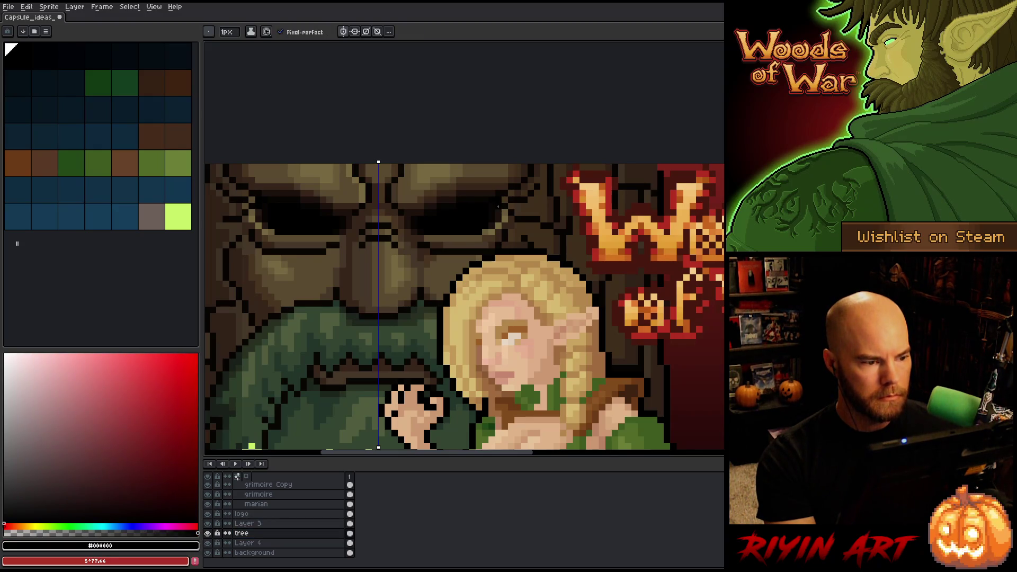
pyautogui.press('alt')
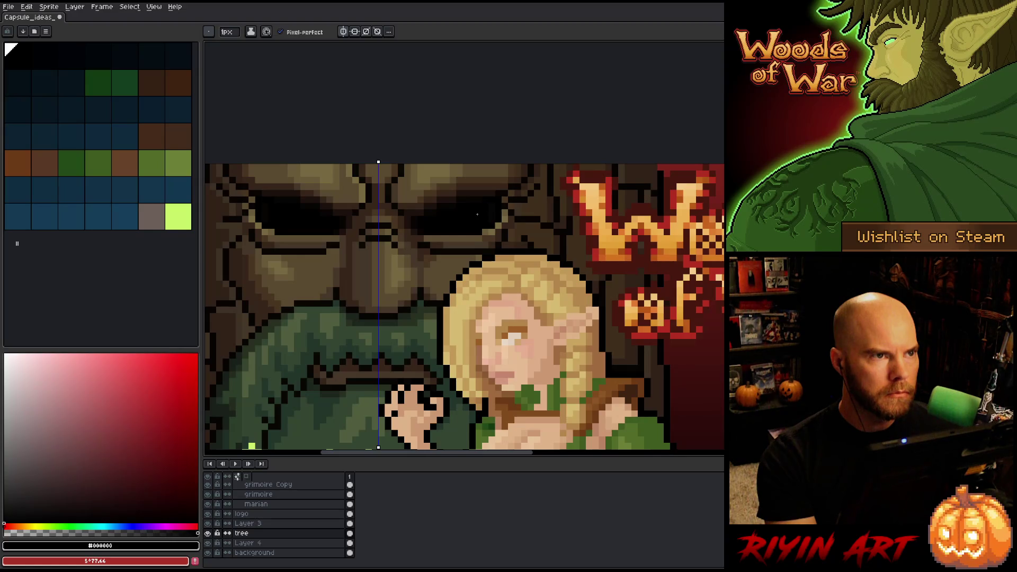
pyautogui.keyDown('alt'); pyautogui.click(473, 233); pyautogui.keyUp('alt')
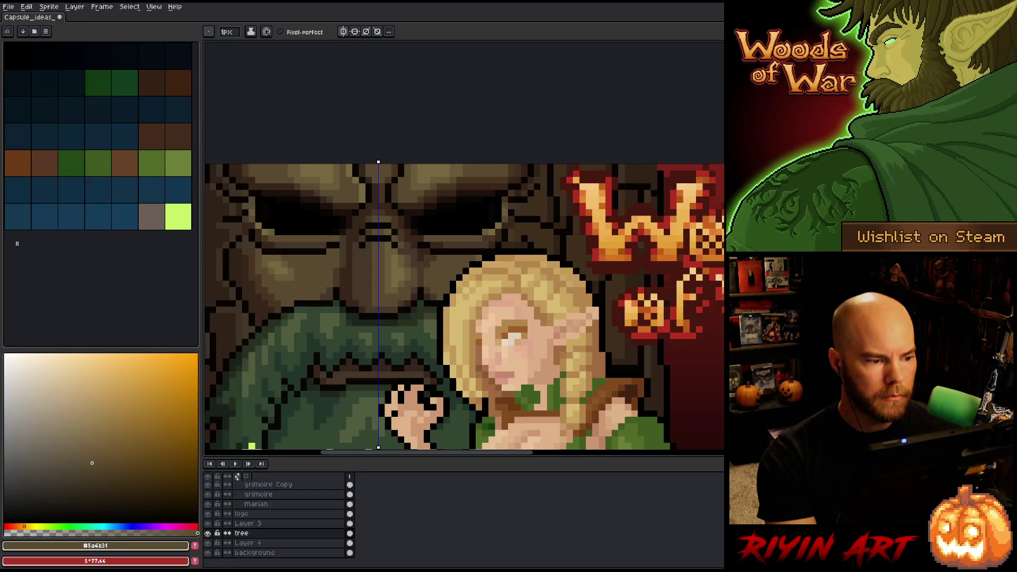
pyautogui.keyDown('alt'); pyautogui.click(504, 213); pyautogui.keyUp('alt')
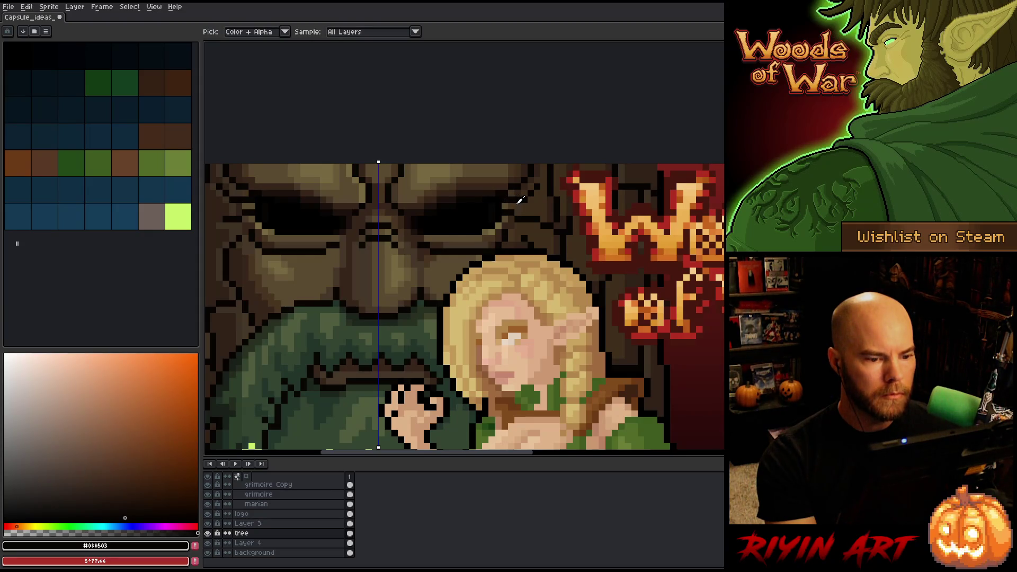
pyautogui.keyDown('alt'); pyautogui.click(505, 205); pyautogui.keyUp('alt')
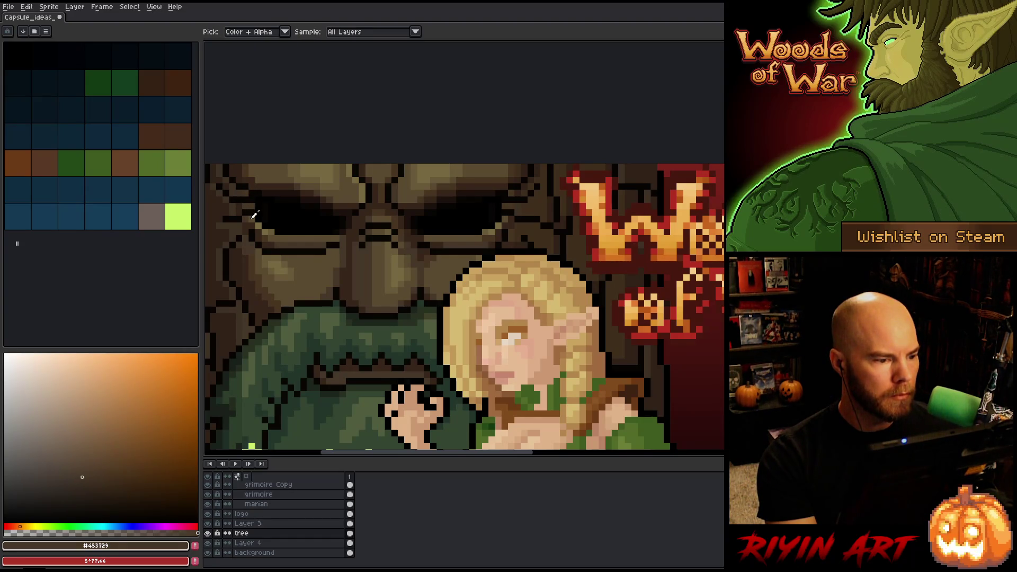
pyautogui.keyDown('alt'); pyautogui.click(270, 233); pyautogui.keyUp('alt')
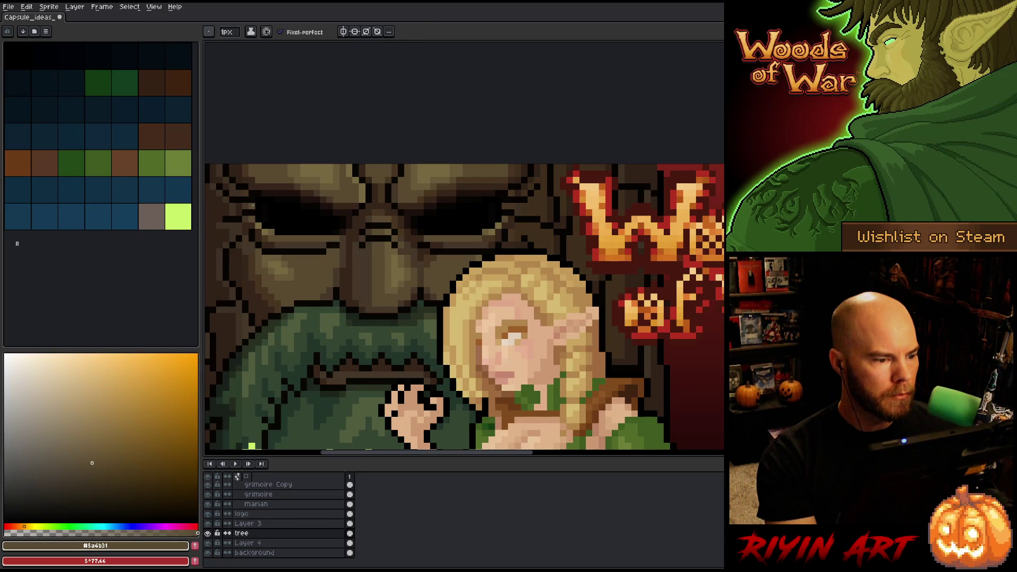
pyautogui.keyDown('alt'); pyautogui.click(241, 198); pyautogui.keyUp('alt')
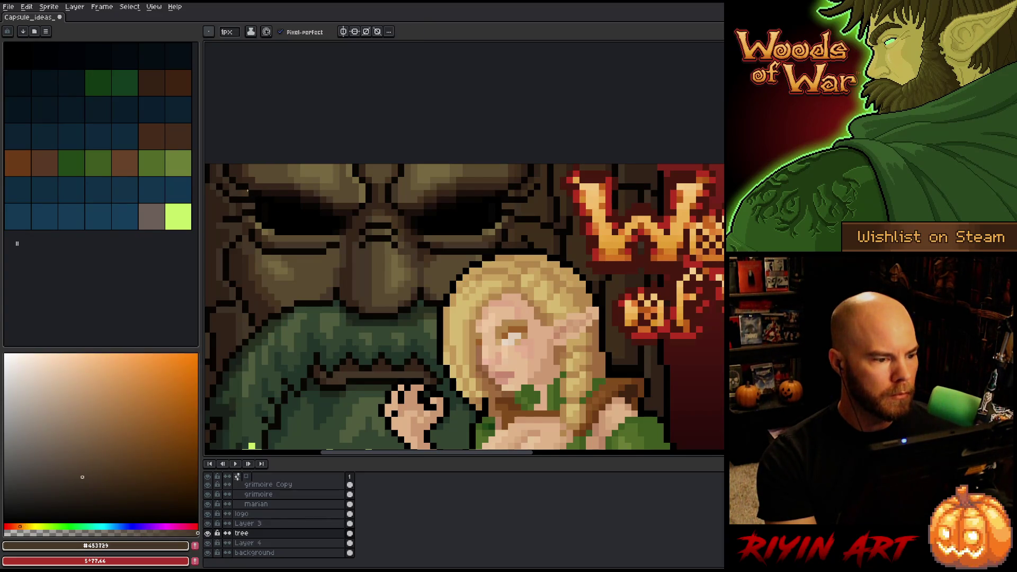
pyautogui.keyDown('alt'); pyautogui.click(239, 197); pyautogui.keyUp('alt')
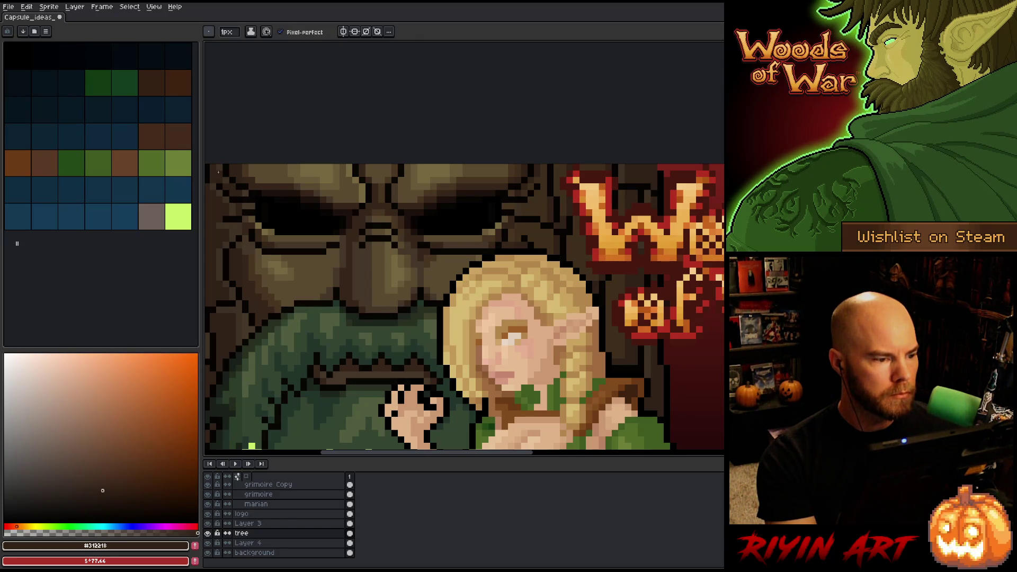
# Pan over the tree face and sample browns #312218 and #37261b from the brow for the pencil
pyautogui.moveTo(218, 172); pyautogui.dragTo(254, 218)
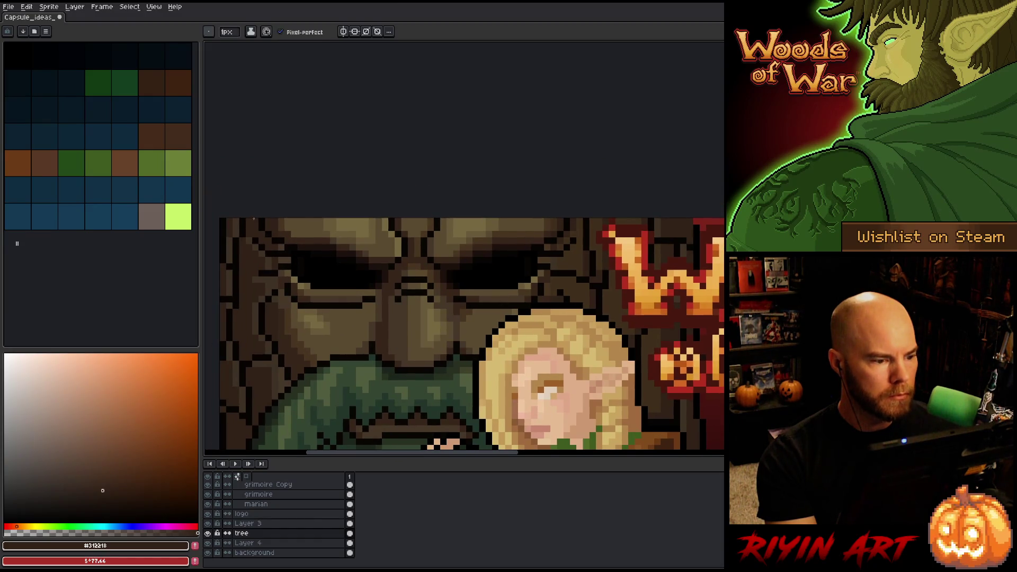
pyautogui.moveTo(500, 255); pyautogui.dragTo(447, 247)
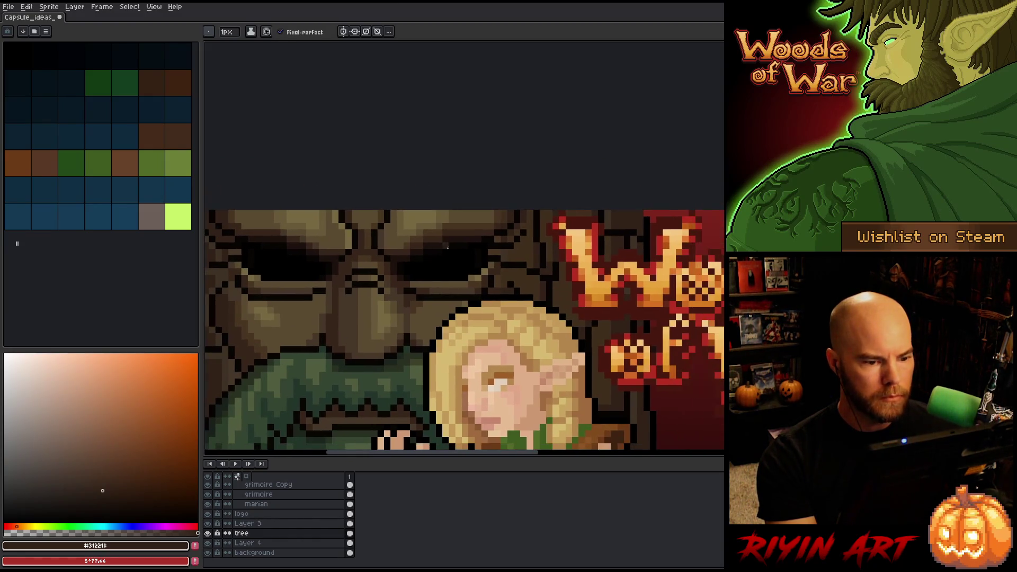
pyautogui.keyDown('alt'); pyautogui.click(509, 236); pyautogui.keyUp('alt')
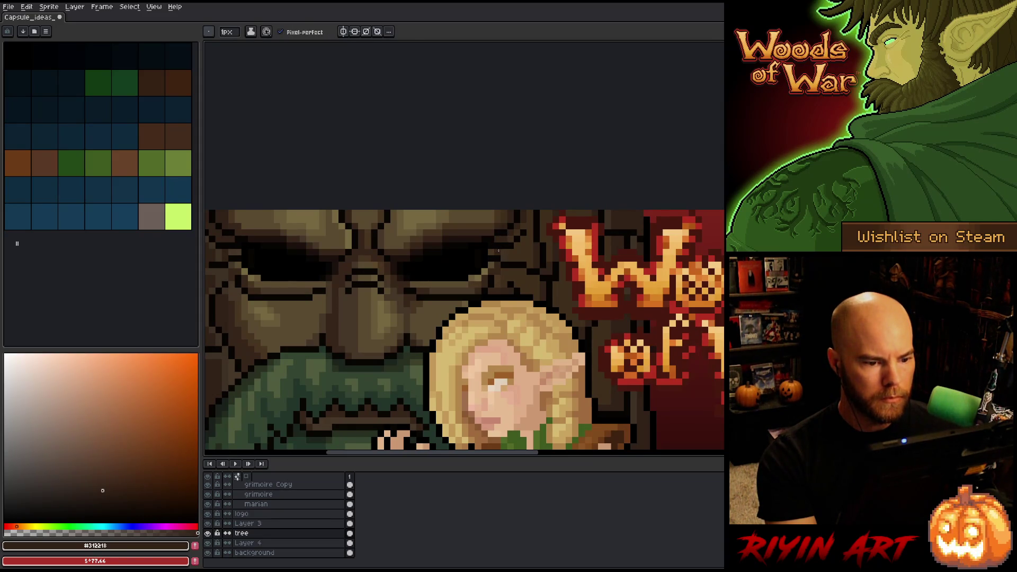
pyautogui.scroll(-3, 504, 249)
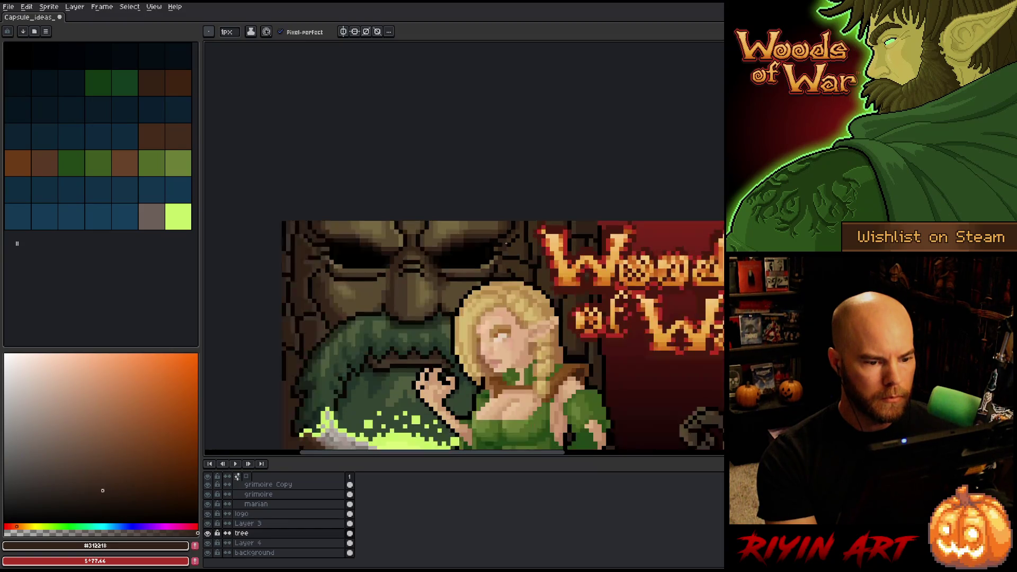
pyautogui.scroll(4, 486, 245)
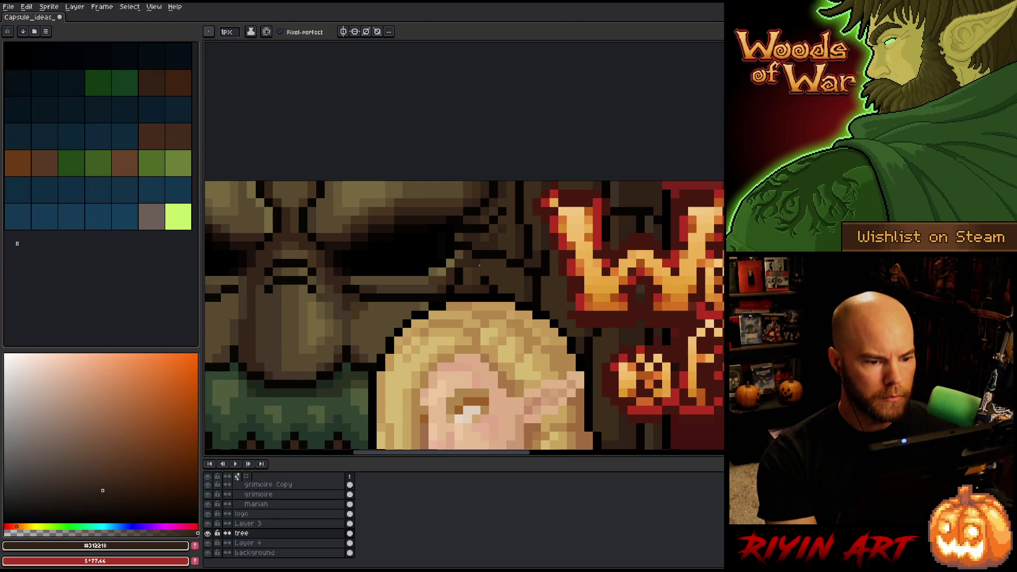
pyautogui.keyDown('alt'); pyautogui.click(475, 261); pyautogui.keyUp('alt')
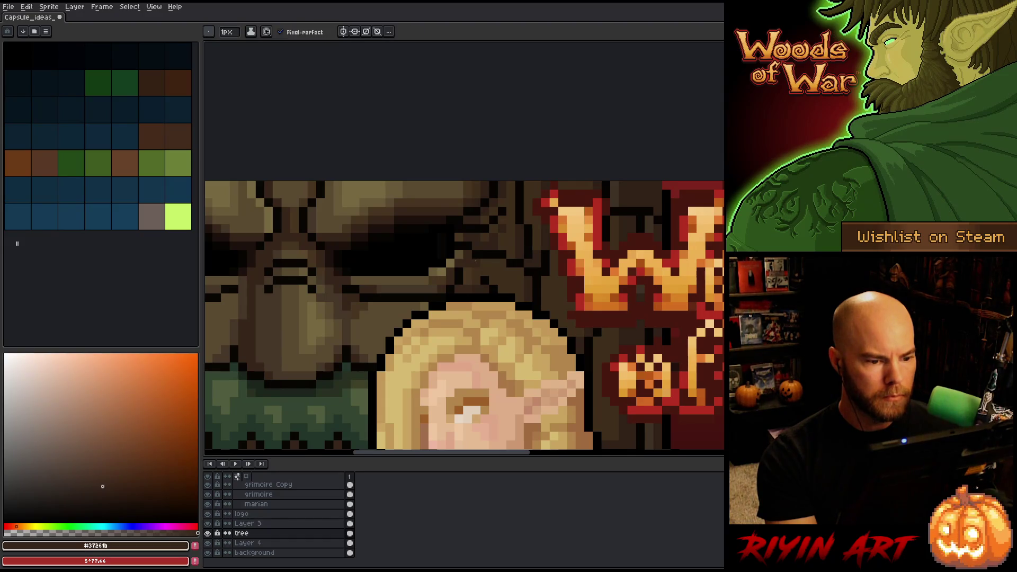
pyautogui.keyDown('alt'); pyautogui.click(469, 263); pyautogui.keyUp('alt')
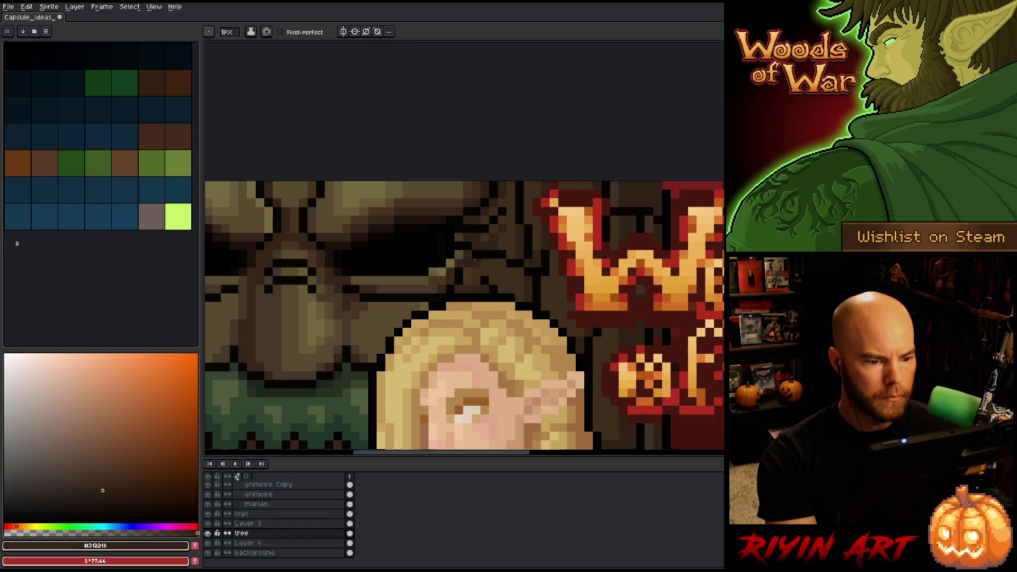
pyautogui.click(483, 259)
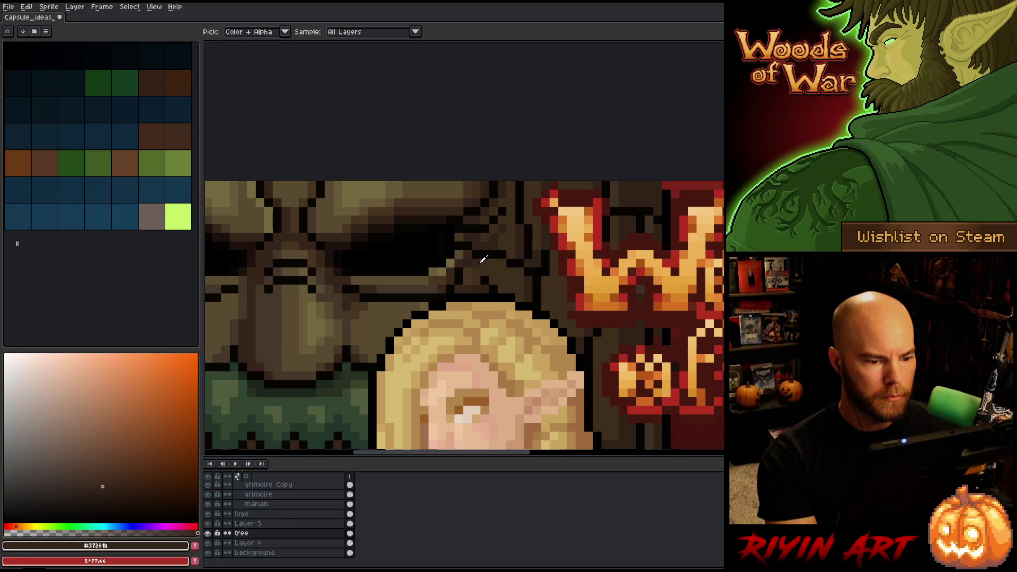
pyautogui.press('b')
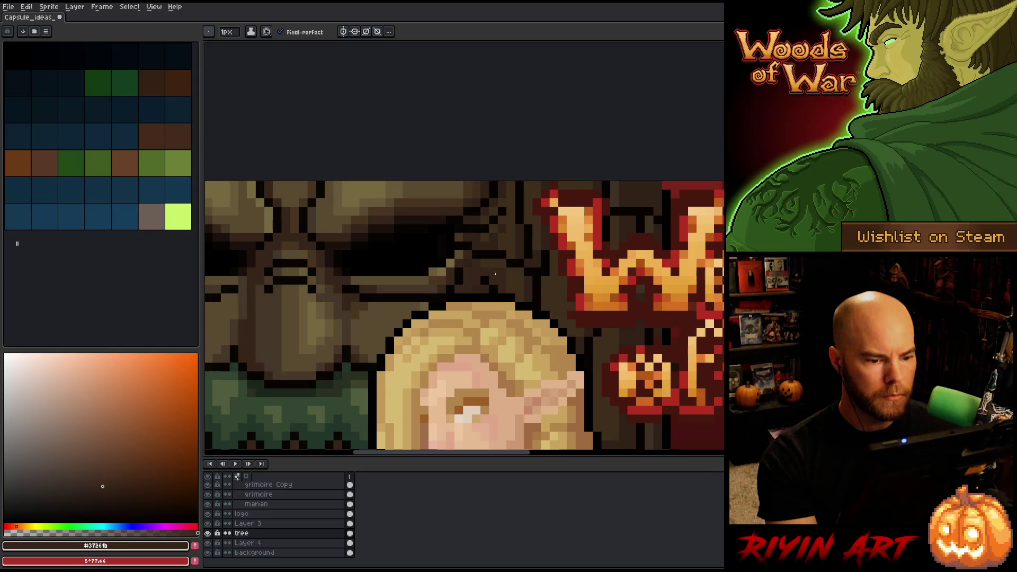
# Sample dark brown #312218, bring the tree face close-up into view, and pick pure black
pyautogui.keyDown('alt'); pyautogui.click(501, 237); pyautogui.keyUp('alt')
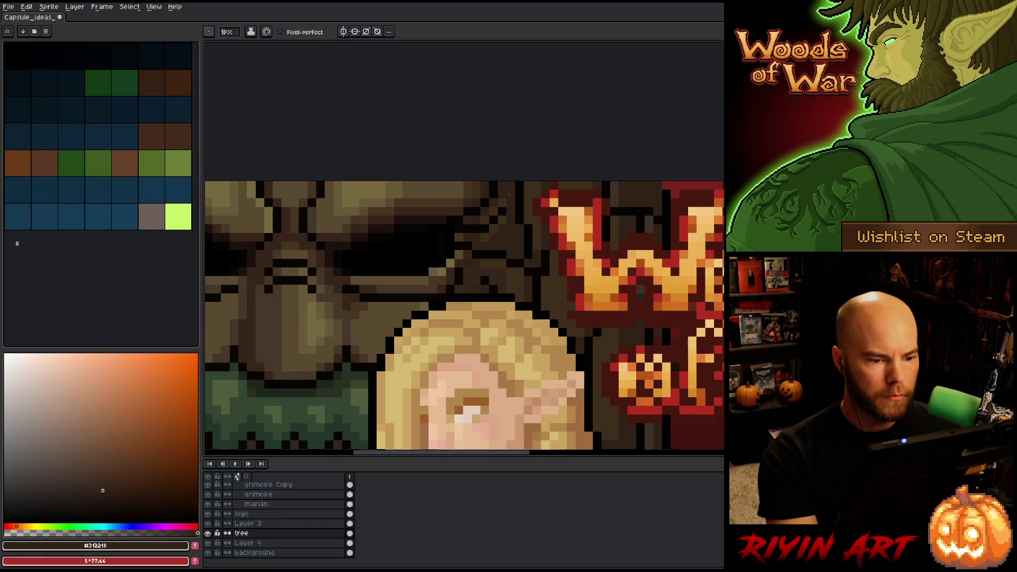
pyautogui.scroll(-4, 513, 216)
pyautogui.scroll(3, 489, 228)
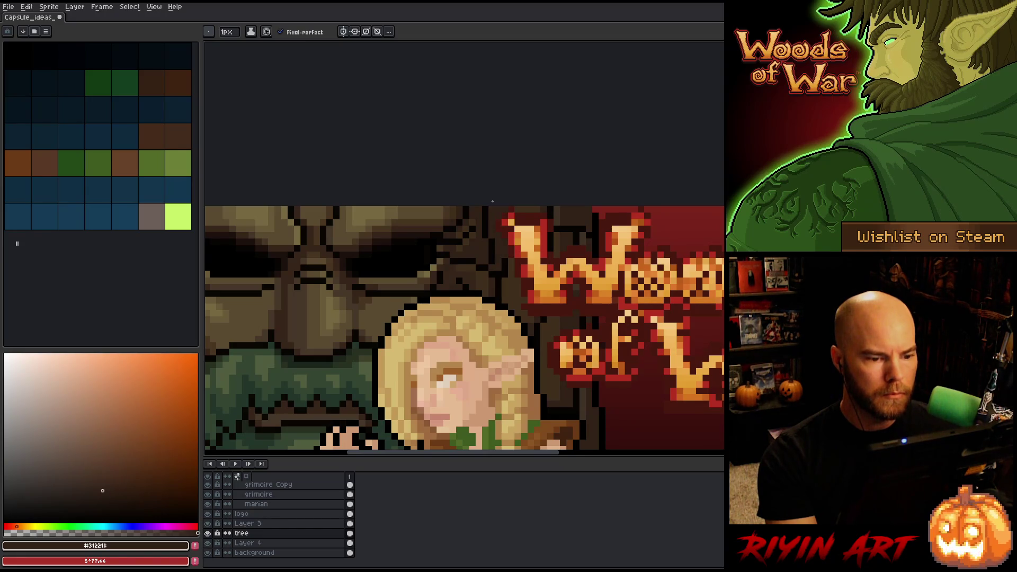
pyautogui.scroll(-4, 432, 249)
pyautogui.moveTo(432, 249); pyautogui.dragTo(495, 250)
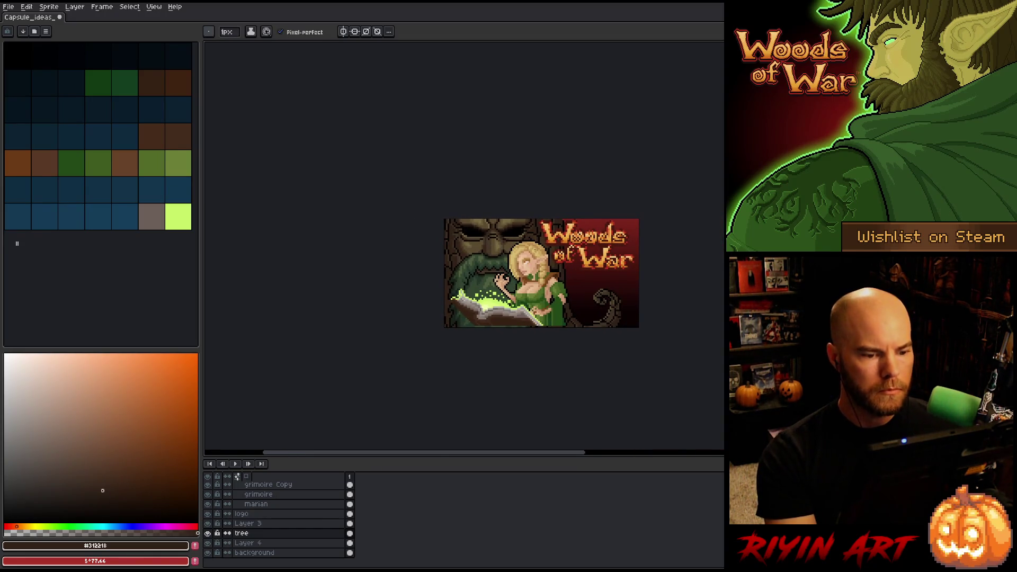
pyautogui.scroll(4, 504, 234)
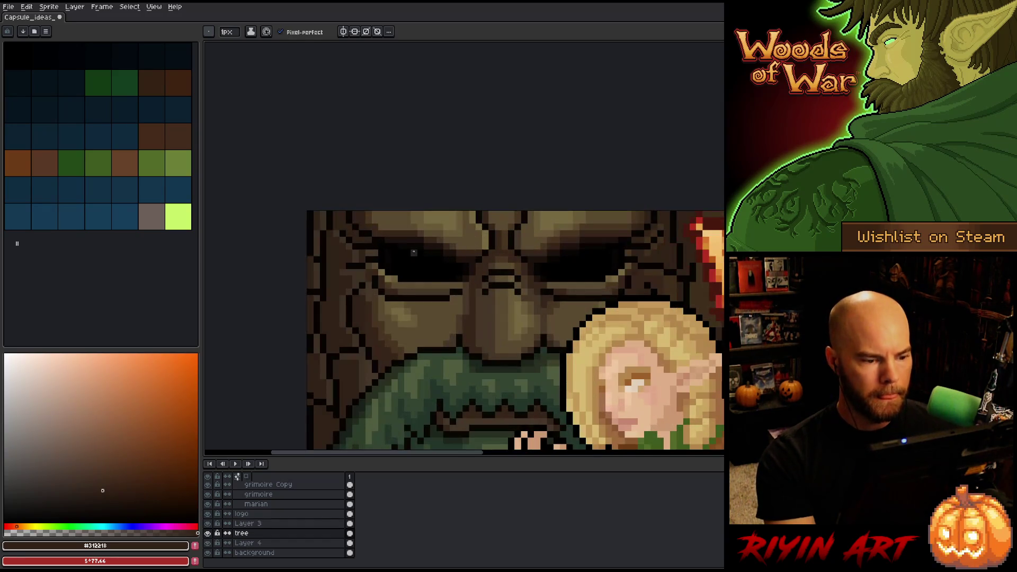
pyautogui.moveTo(412, 249); pyautogui.dragTo(356, 253)
pyautogui.keyDown('alt'); pyautogui.click(326, 241); pyautogui.keyUp('alt')
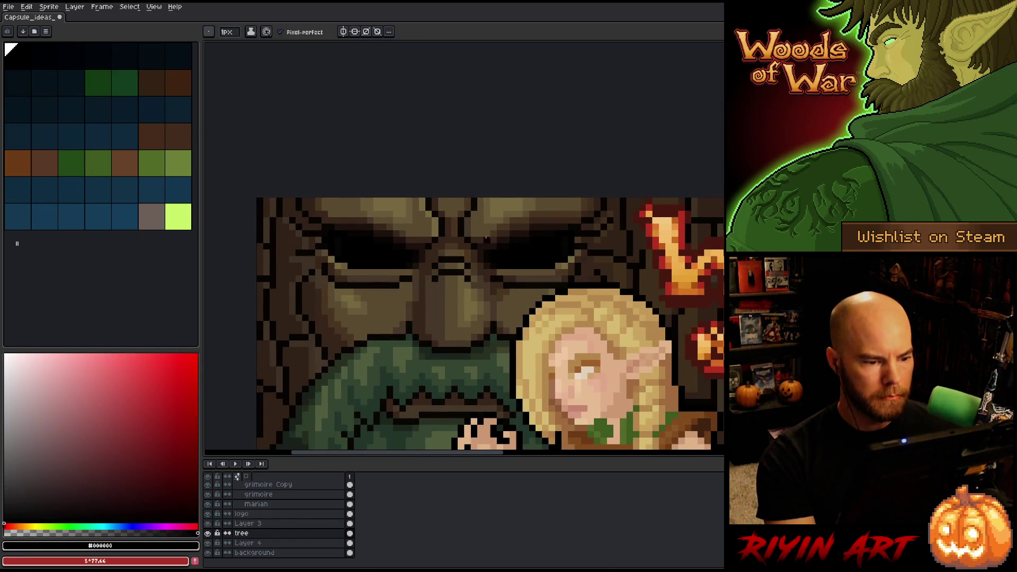
pyautogui.scroll(-3, 567, 240)
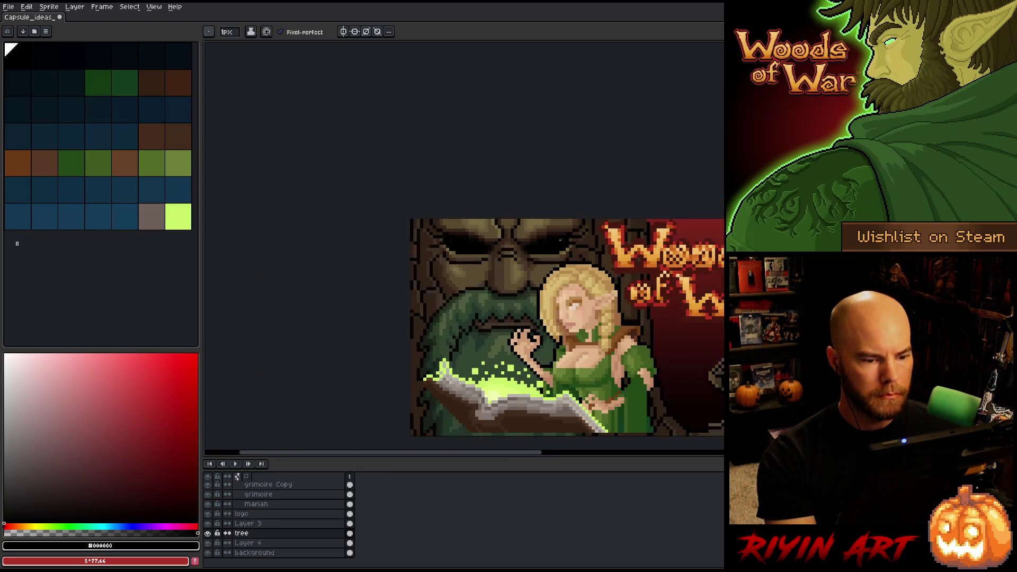
# Turn on vertical mirror symmetry and sample mid, darker and lighter browns from the brow
pyautogui.click(343, 31)
pyautogui.scroll(2, 365, 254)
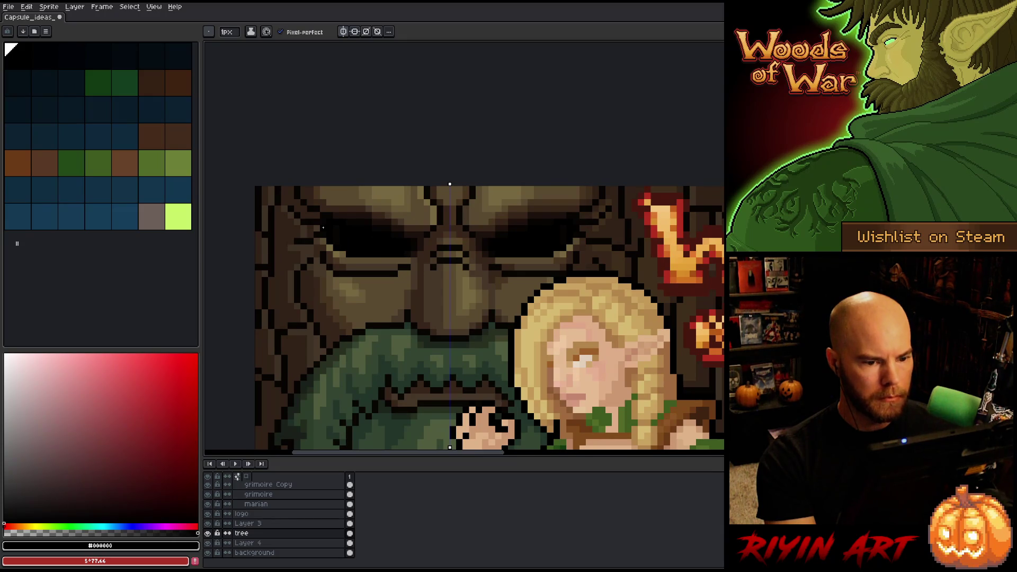
pyautogui.scroll(-3, 350, 233)
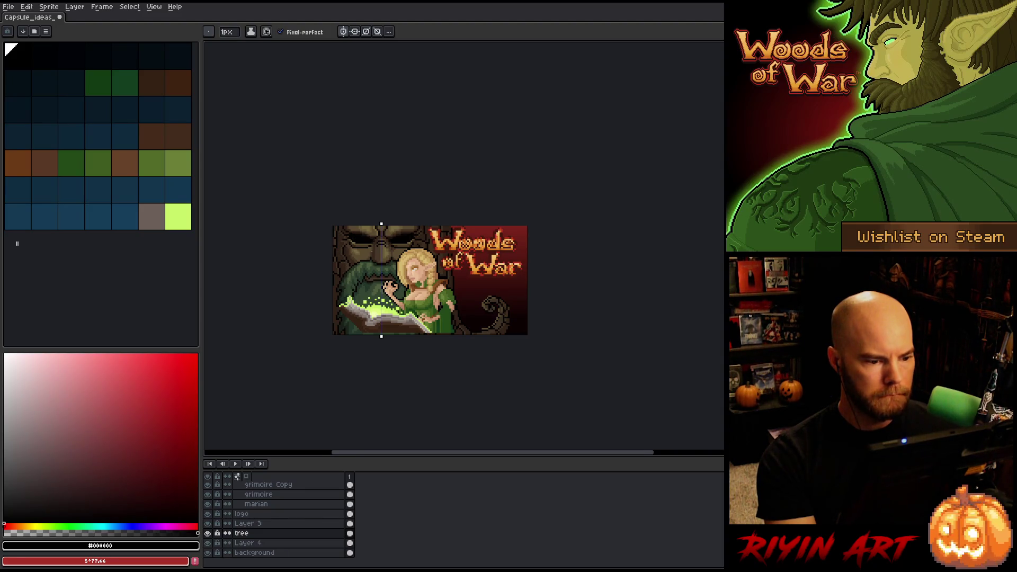
pyautogui.scroll(3, 372, 247)
pyautogui.keyDown('alt'); pyautogui.click(308, 225); pyautogui.keyUp('alt')
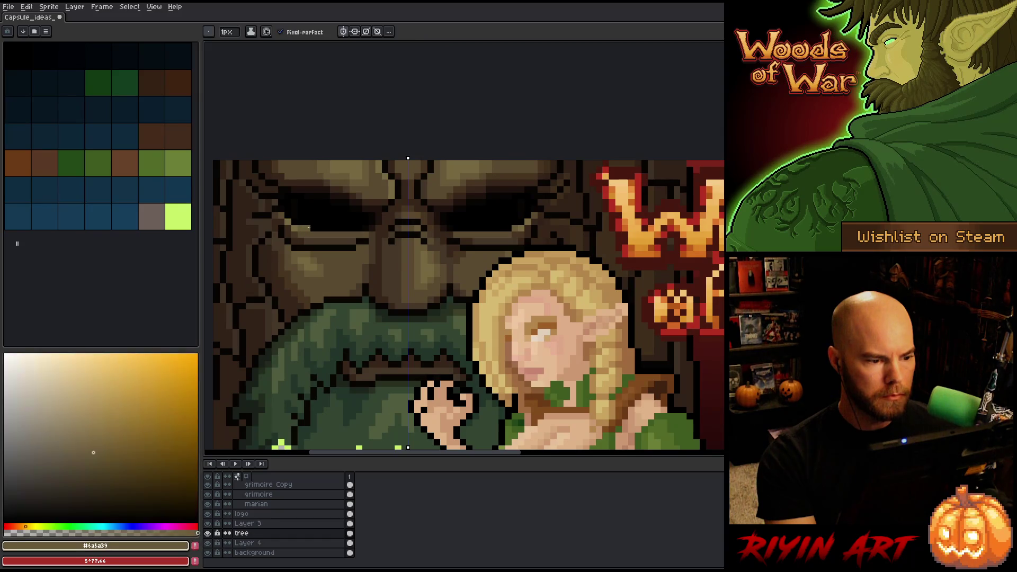
pyautogui.keyDown('alt'); pyautogui.click(302, 236); pyautogui.keyUp('alt')
pyautogui.keyDown('alt'); pyautogui.click(300, 235); pyautogui.keyUp('alt')
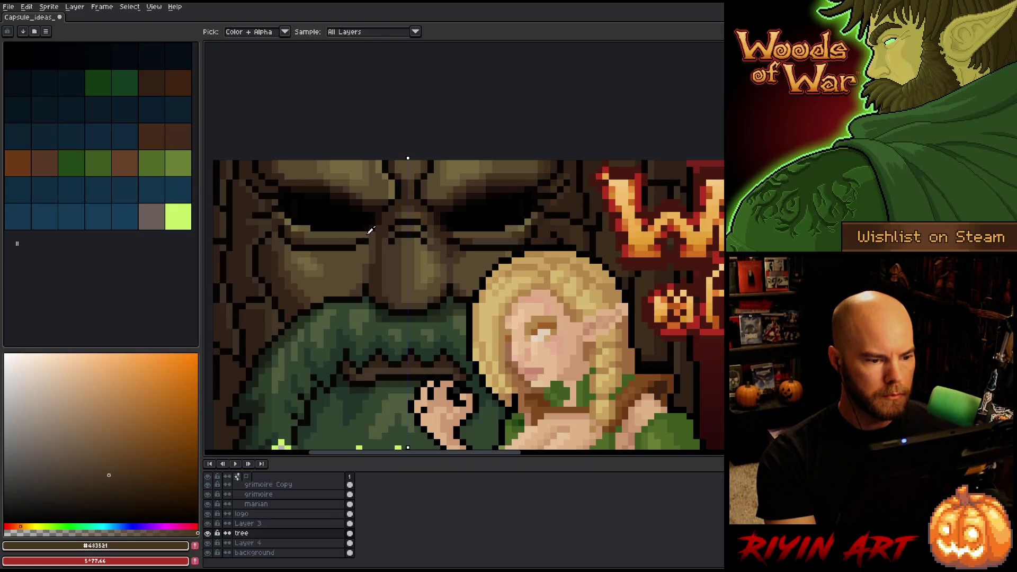
pyautogui.keyDown('alt'); pyautogui.click(370, 227); pyautogui.keyUp('alt')
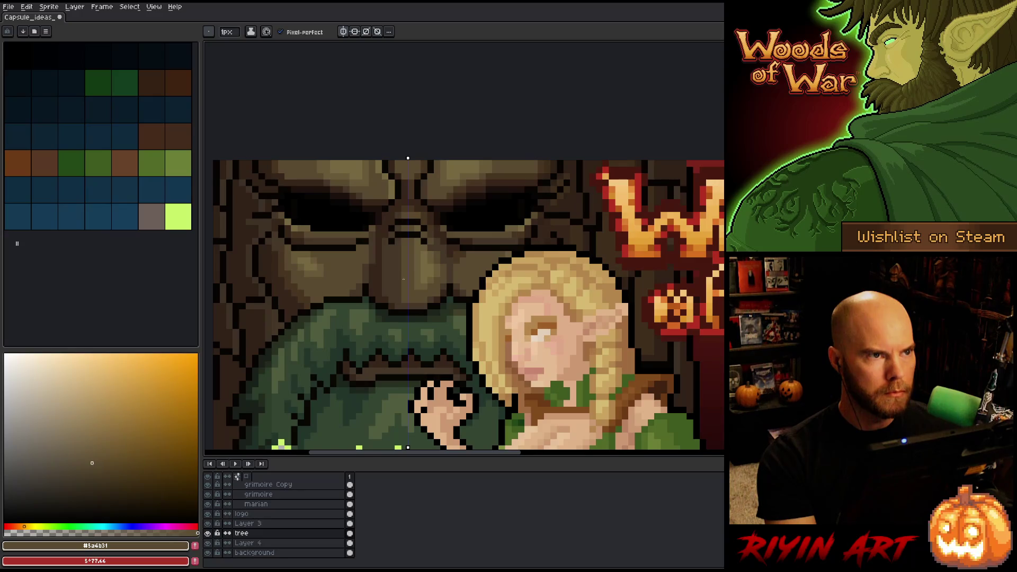
# Sample black from the eye outline and brown #453729 from the brow for the pencil
pyautogui.scroll(-1, 329, 286)
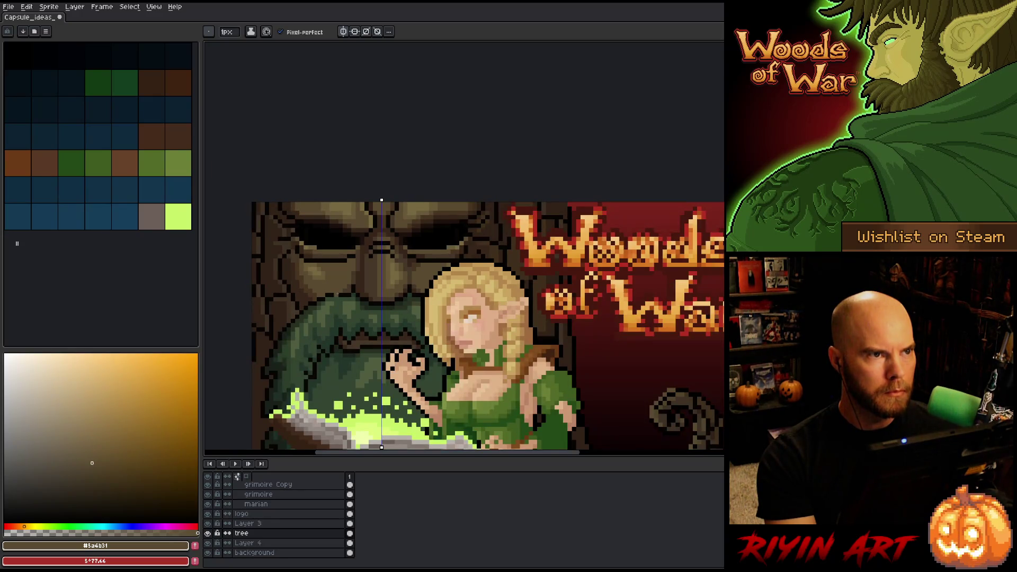
pyautogui.scroll(2, 334, 268)
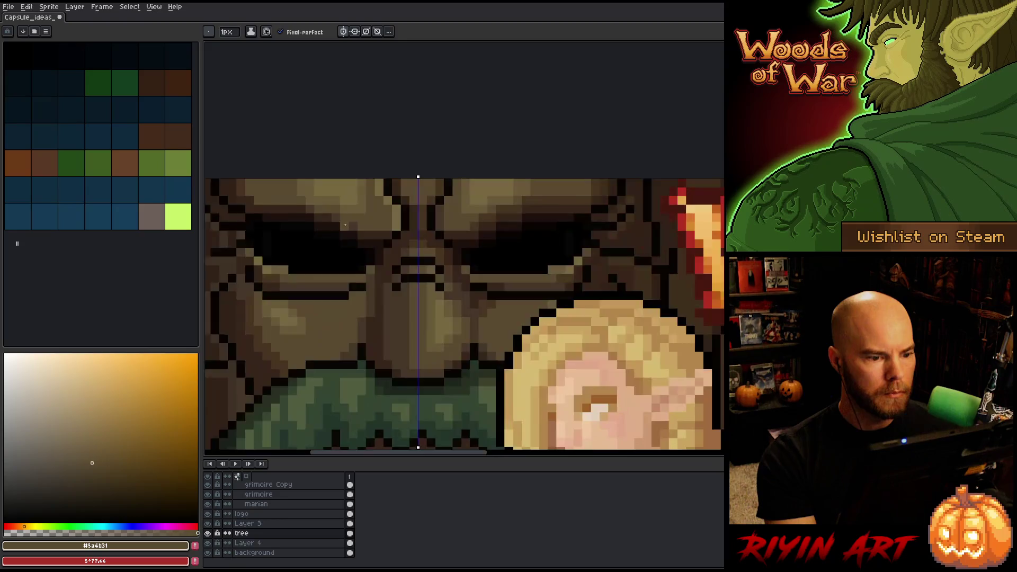
pyautogui.press('i')
pyautogui.click(331, 256)
pyautogui.scroll(-1, 331, 256)
pyautogui.scroll(1, 348, 244)
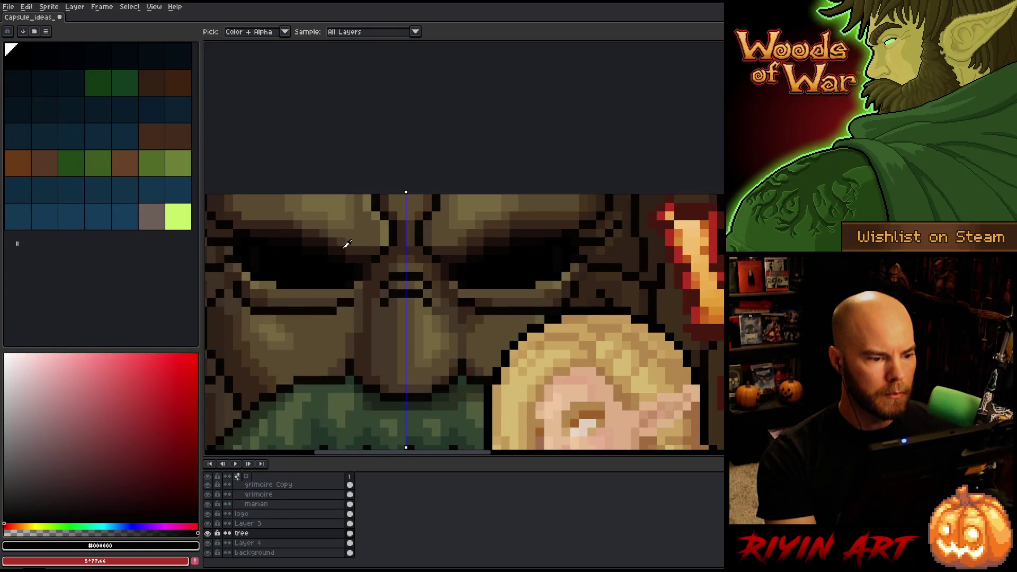
pyautogui.click(339, 239)
pyautogui.click(349, 236)
pyautogui.press('b')
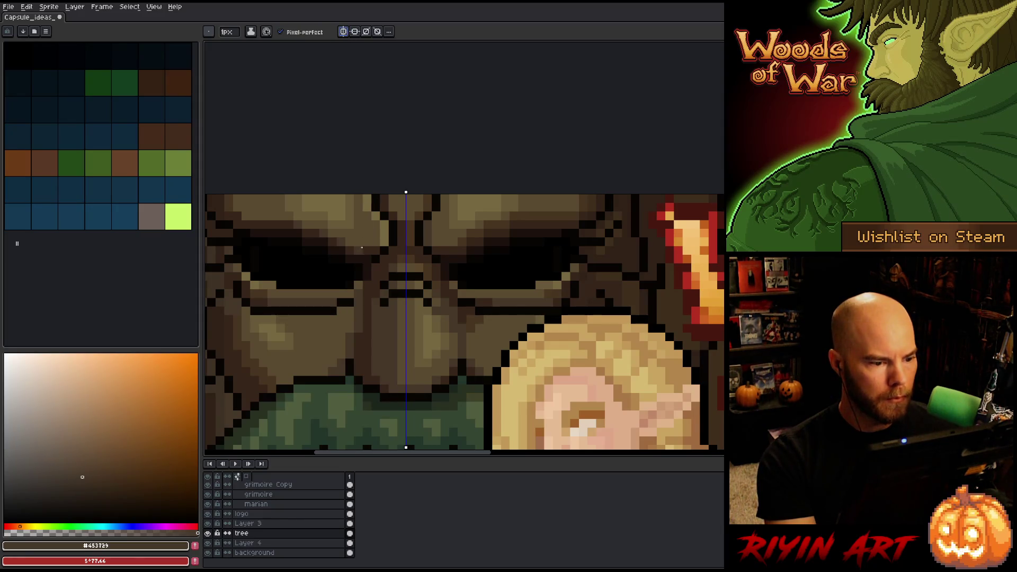
# Pick a mid brown from the tree face and paint mirrored dark pixels along the brow
pyautogui.press('i')
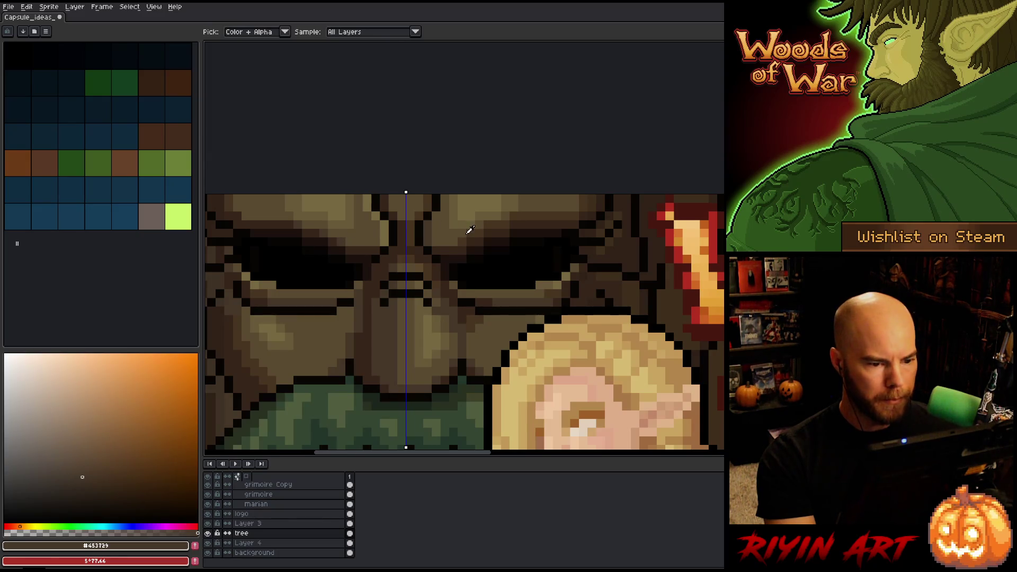
pyautogui.press('b')
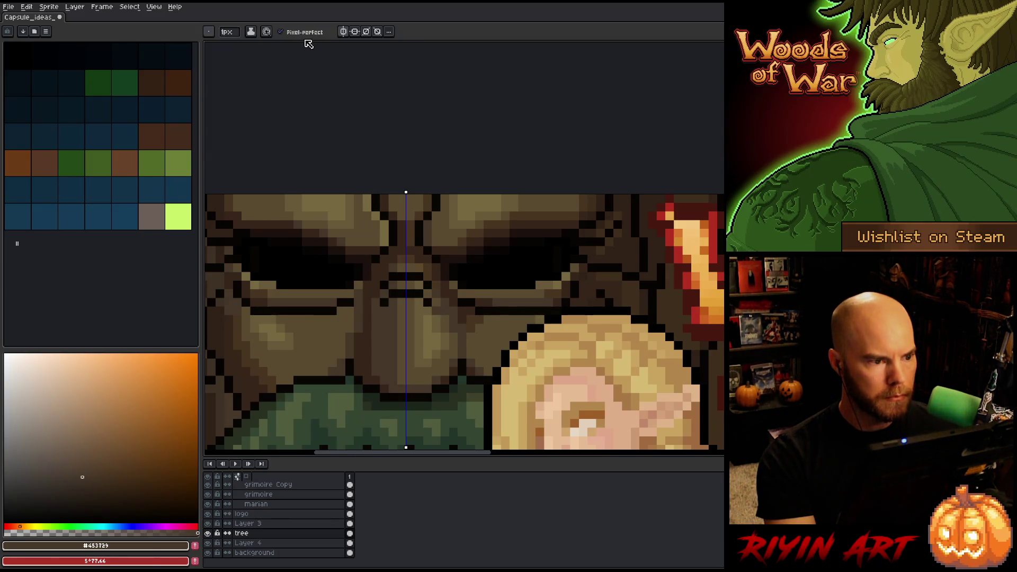
pyautogui.press('i')
pyautogui.click(472, 228)
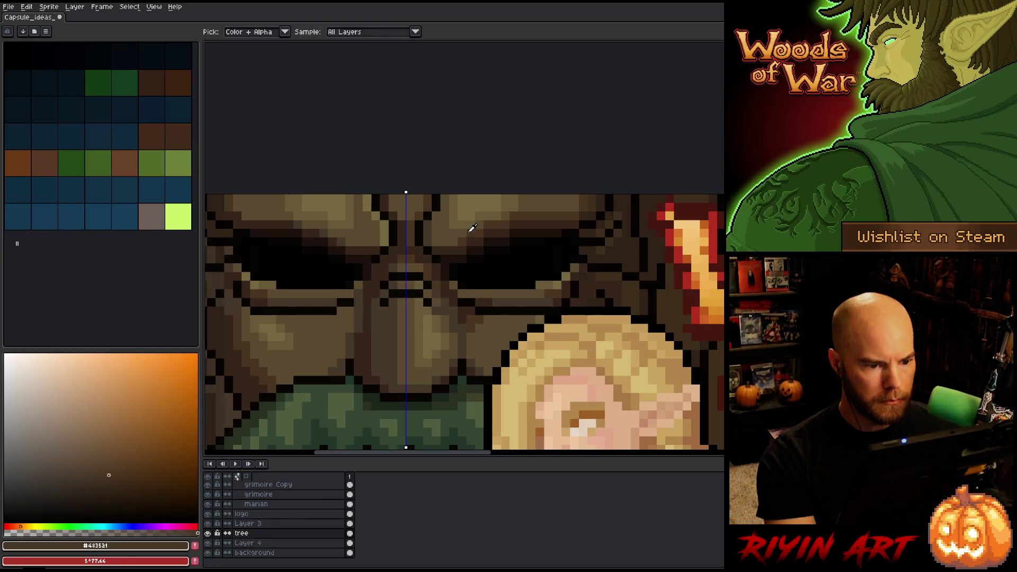
pyautogui.press('b')
pyautogui.moveTo(462, 241); pyautogui.dragTo(435, 242)
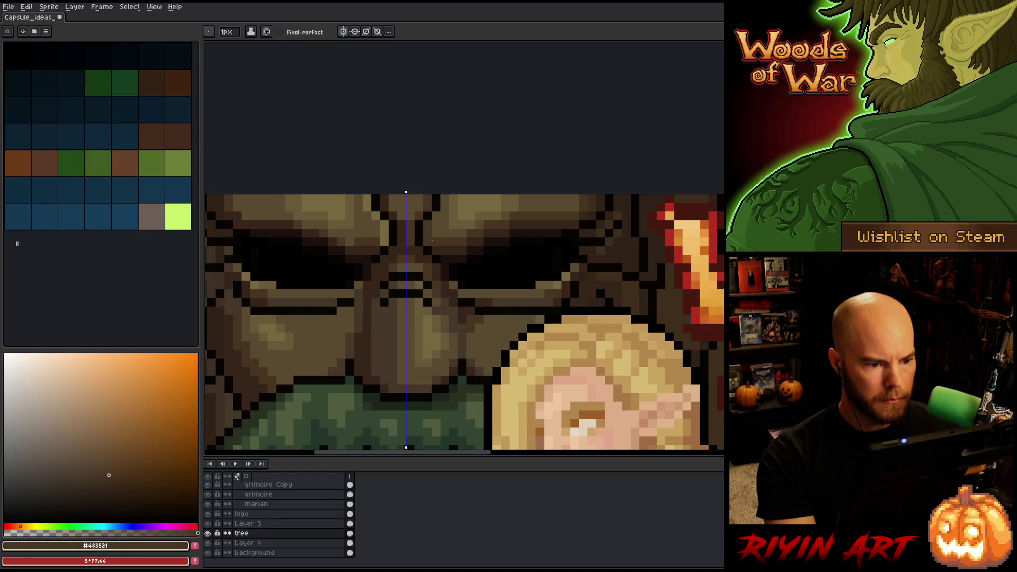
# Paint more mirrored darker-brown pixels on the brow, turn symmetry off, and resample the mid brown
pyautogui.press('i')
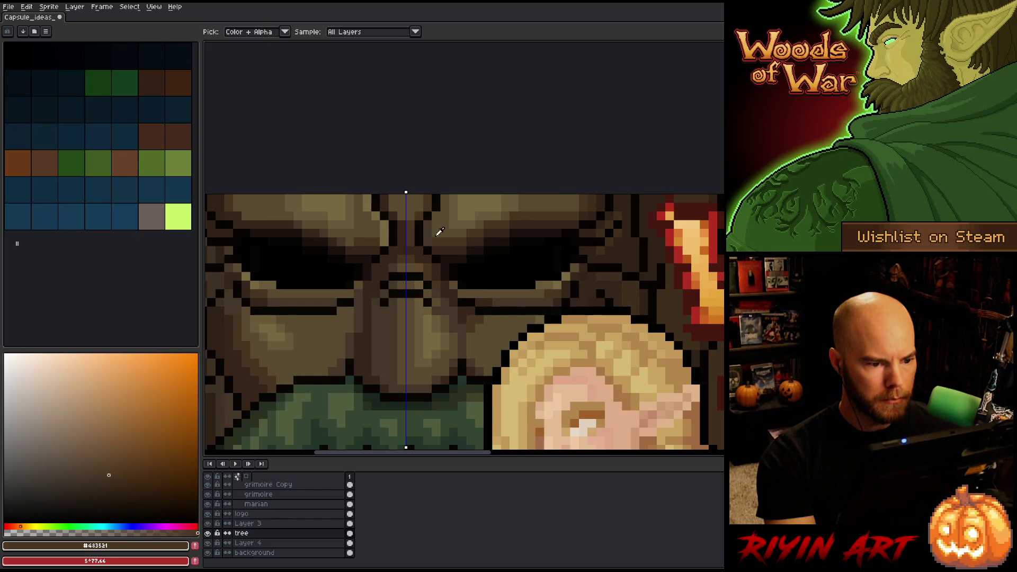
pyautogui.click(443, 242)
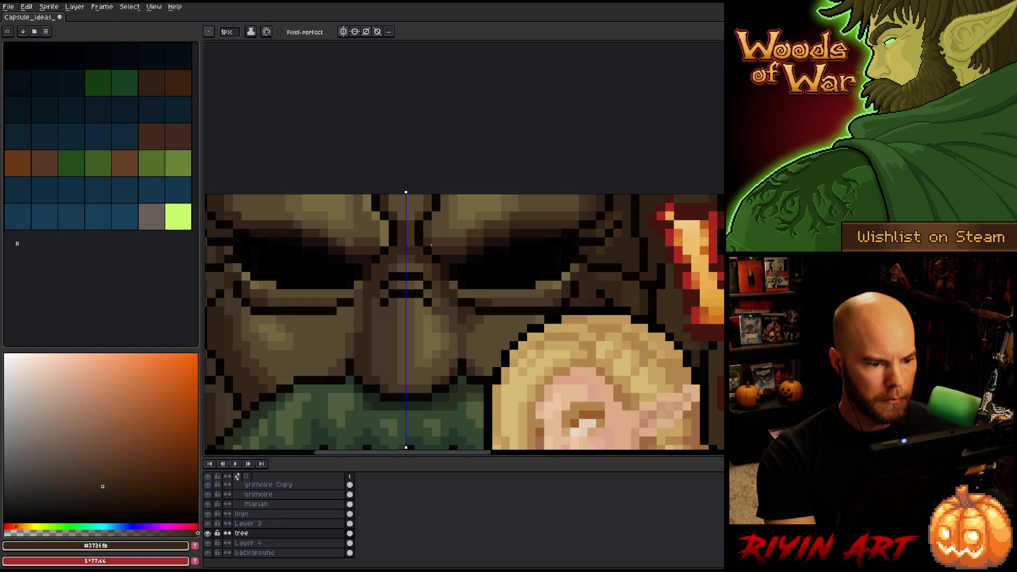
pyautogui.press('b')
pyautogui.click(384, 241)
pyautogui.click(385, 234)
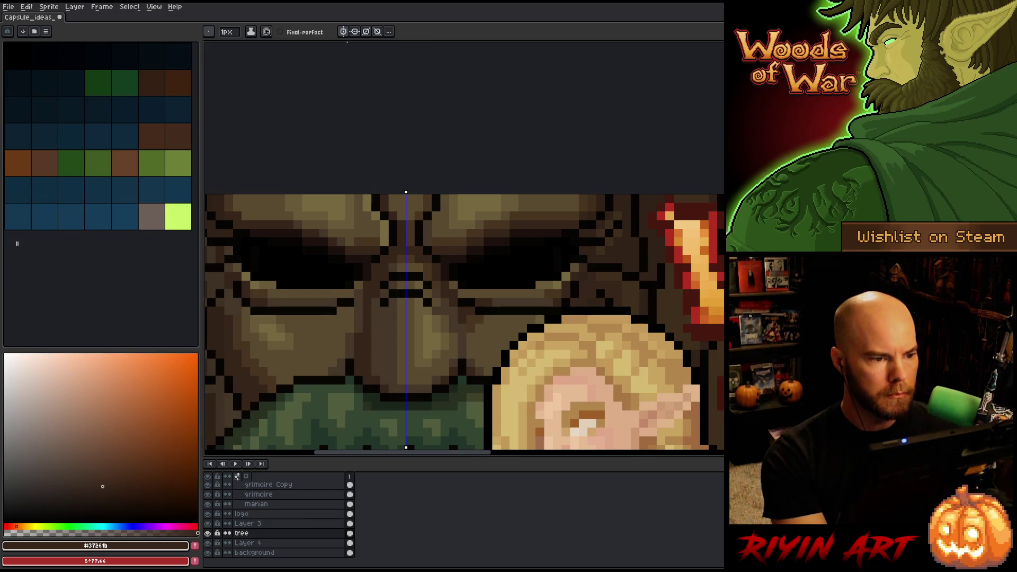
pyautogui.click(343, 31)
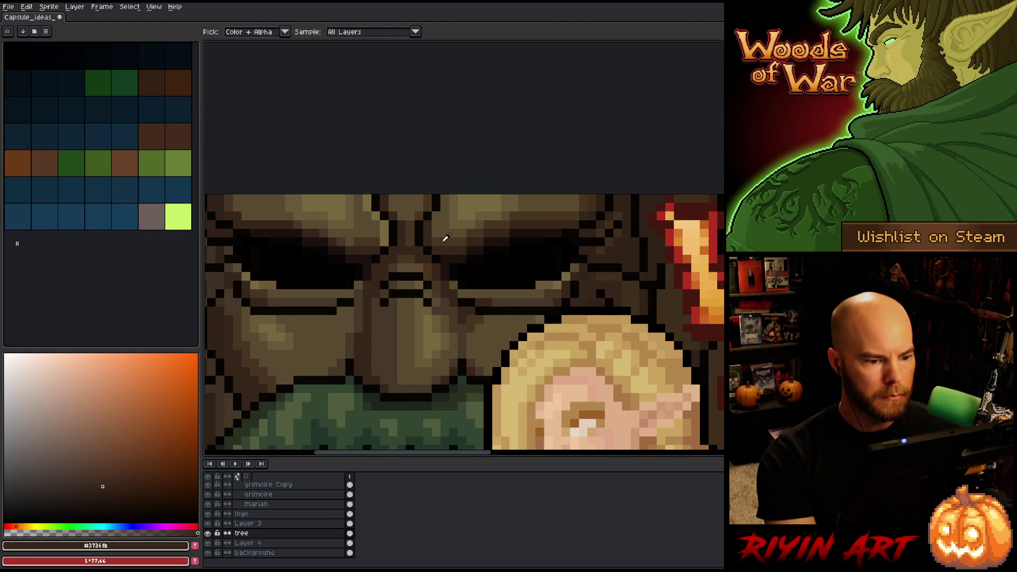
pyautogui.keyDown('alt'); pyautogui.click(443, 237); pyautogui.keyUp('alt')
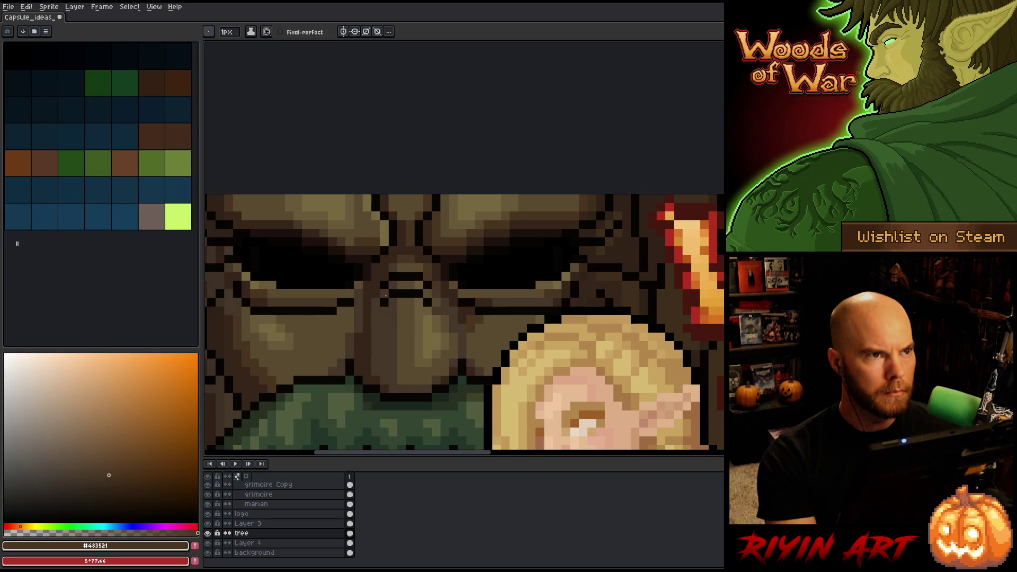
pyautogui.scroll(-2, 385, 296)
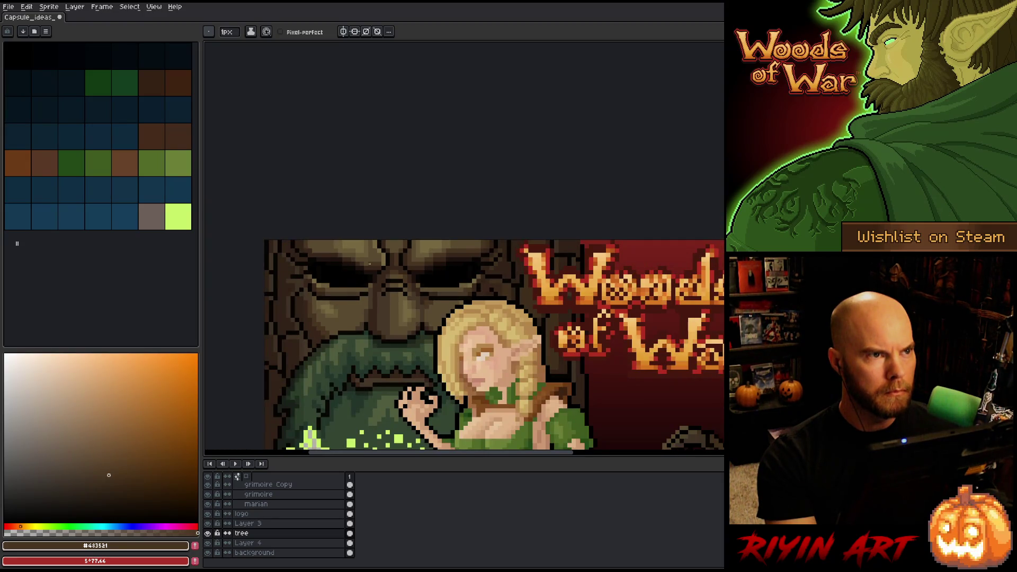
pyautogui.scroll(1, 383, 250)
pyautogui.scroll(-1, 378, 250)
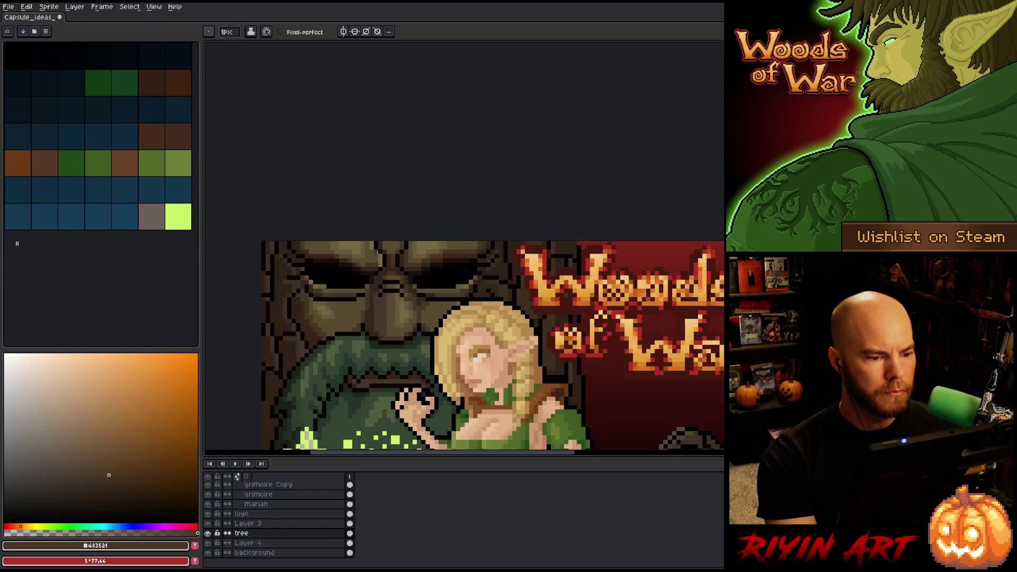
pyautogui.scroll(1, 376, 249)
pyautogui.keyDown('alt'); pyautogui.click(376, 250); pyautogui.keyUp('alt')
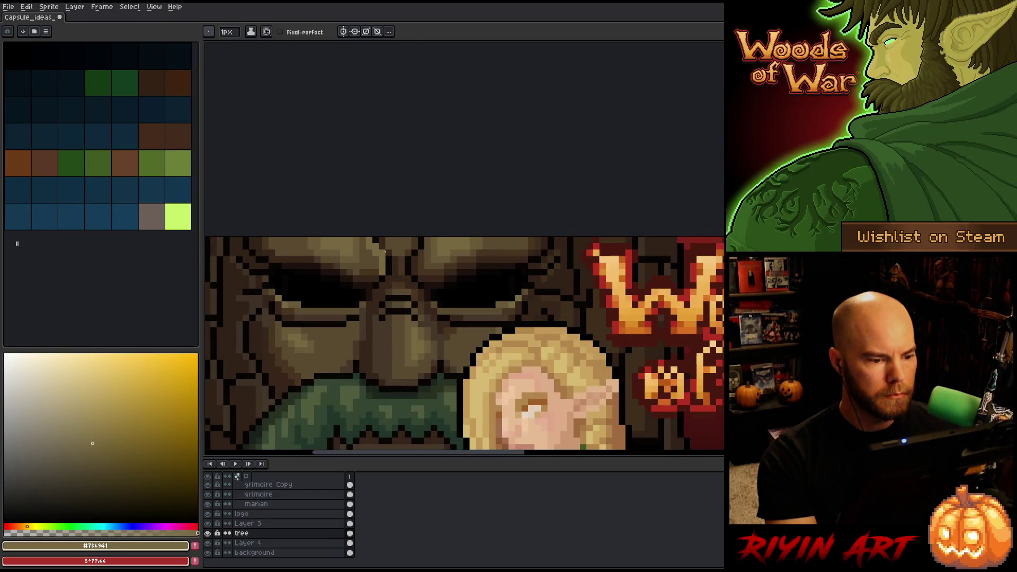
pyautogui.keyDown('alt'); pyautogui.click(389, 248); pyautogui.keyUp('alt')
pyautogui.keyDown('alt'); pyautogui.click(417, 246); pyautogui.keyUp('alt')
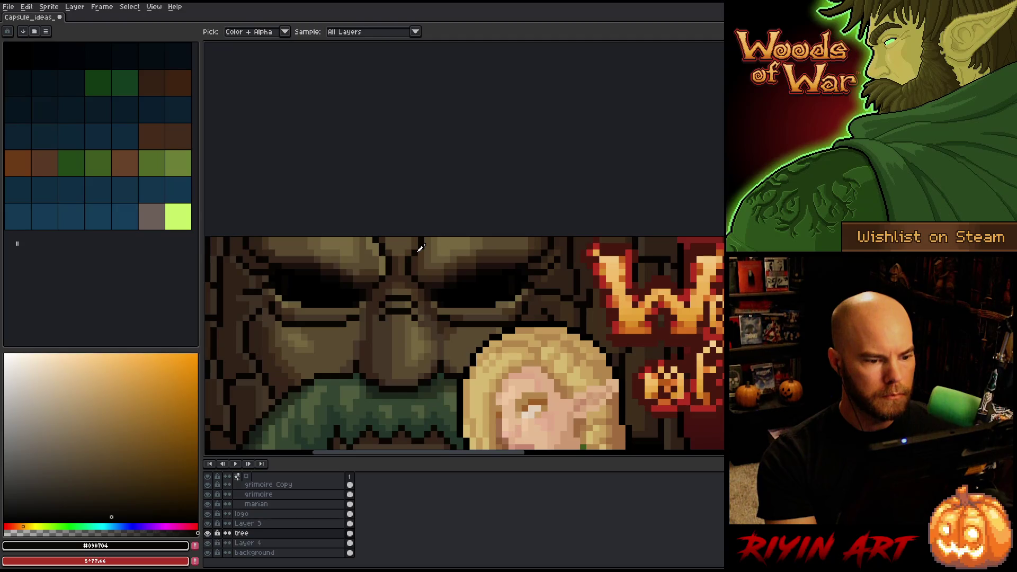
pyautogui.keyDown('alt'); pyautogui.click(416, 247); pyautogui.keyUp('alt')
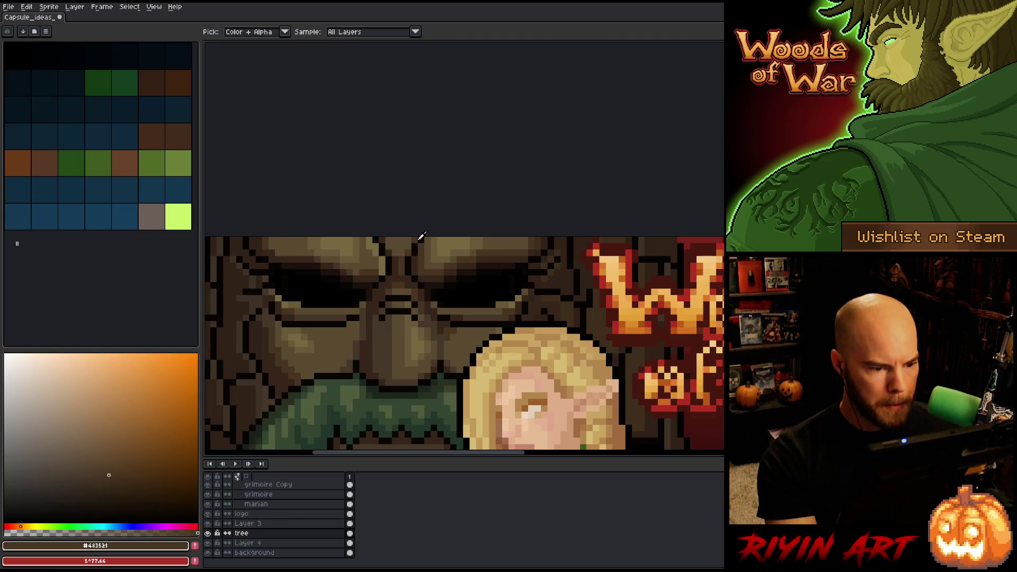
pyautogui.keyDown('alt'); pyautogui.click(385, 249); pyautogui.keyUp('alt')
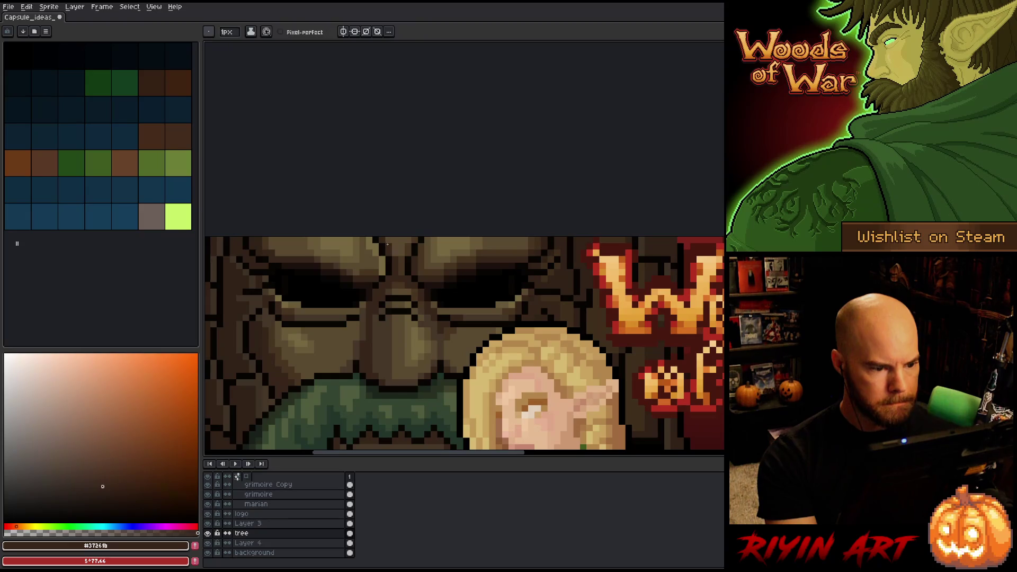
pyautogui.keyDown('alt'); pyautogui.click(369, 250); pyautogui.keyUp('alt')
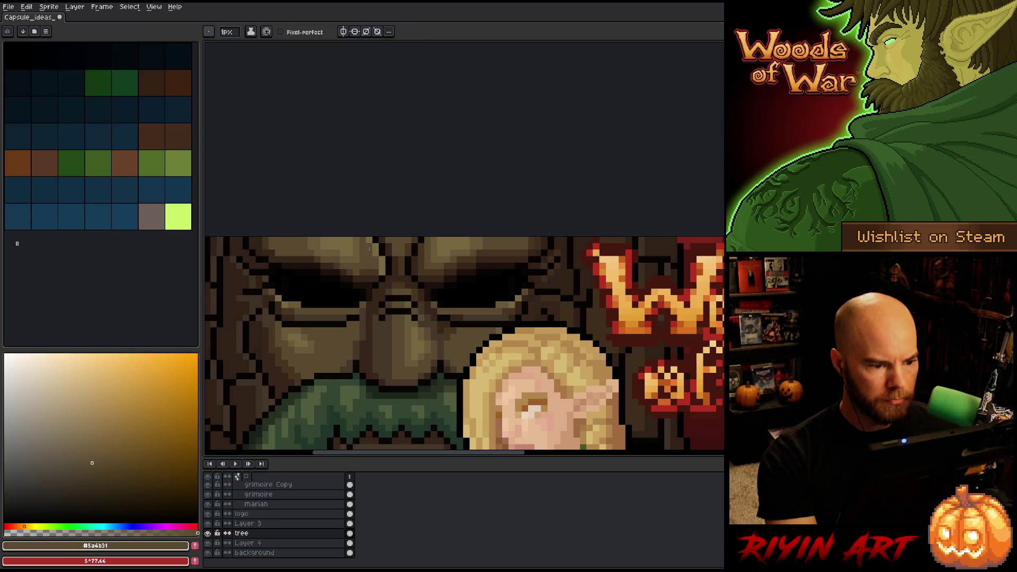
pyautogui.scroll(-3, 369, 248)
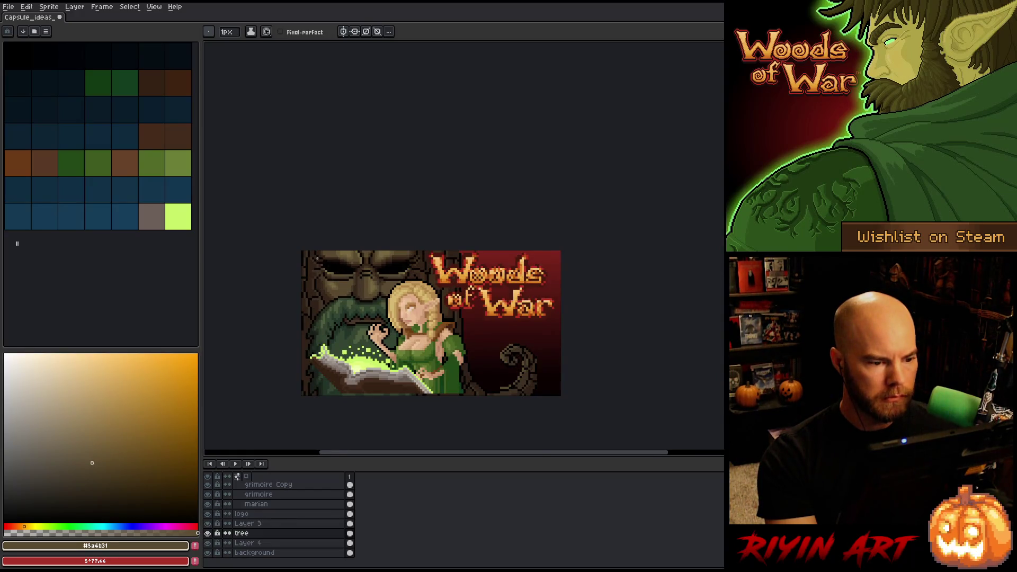
pyautogui.scroll(1, 378, 264)
pyautogui.scroll(-2, 378, 265)
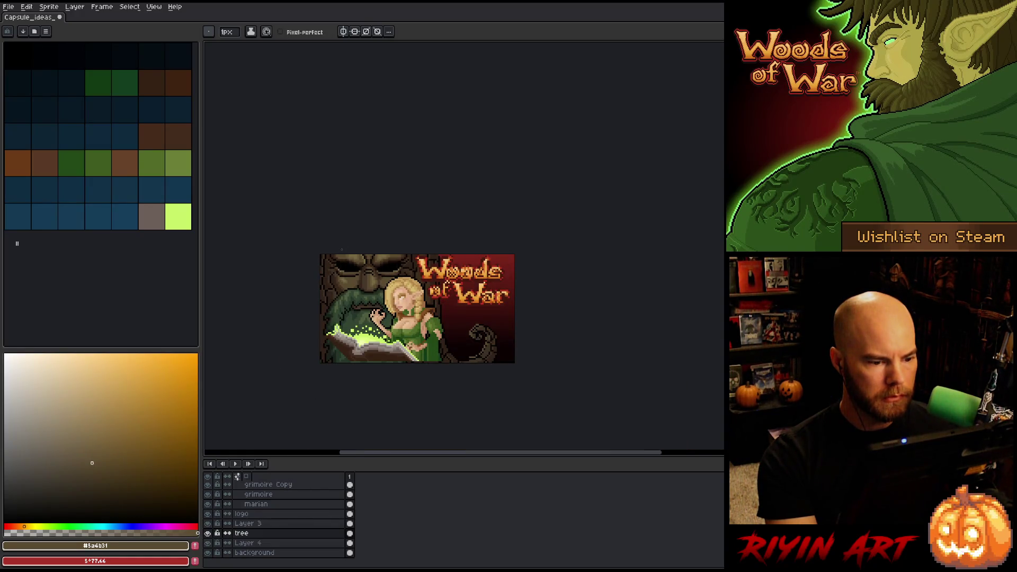
pyautogui.press('m')
# Nudge a small patch at the tree's top-left edge down one pixel and commit it
pyautogui.scroll(2, 342, 254)
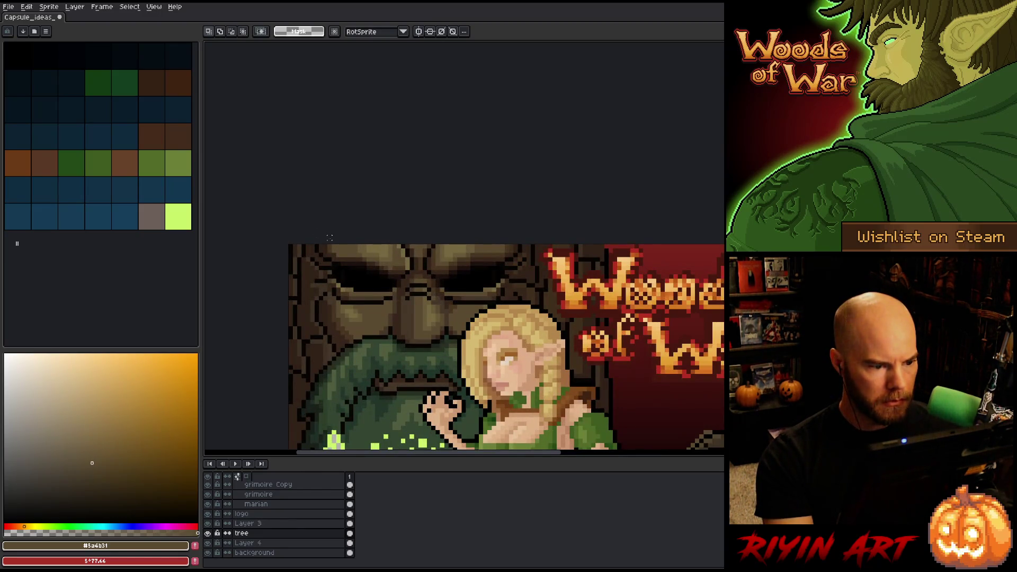
pyautogui.moveTo(314, 243); pyautogui.dragTo(335, 264)
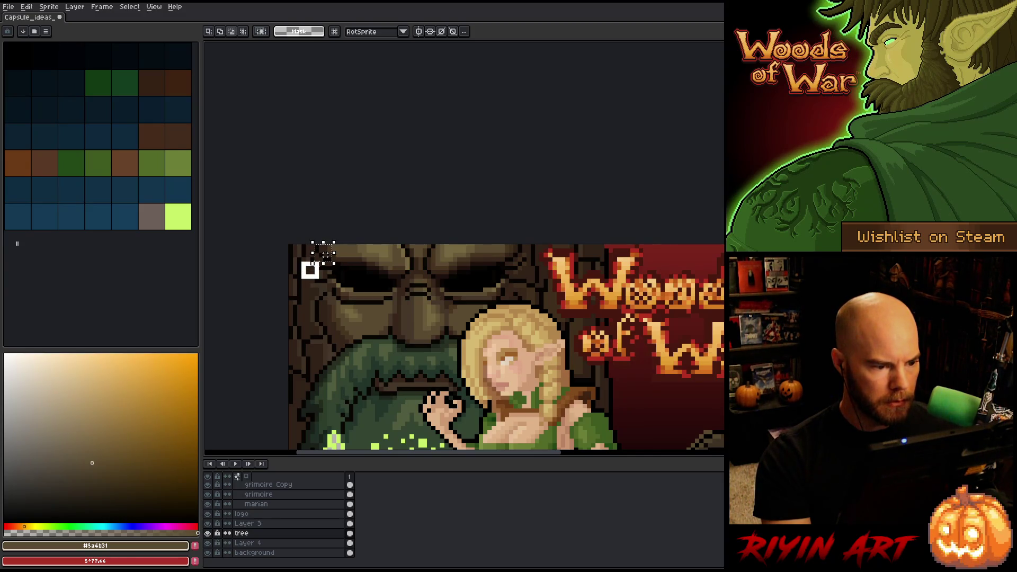
pyautogui.press('Down')
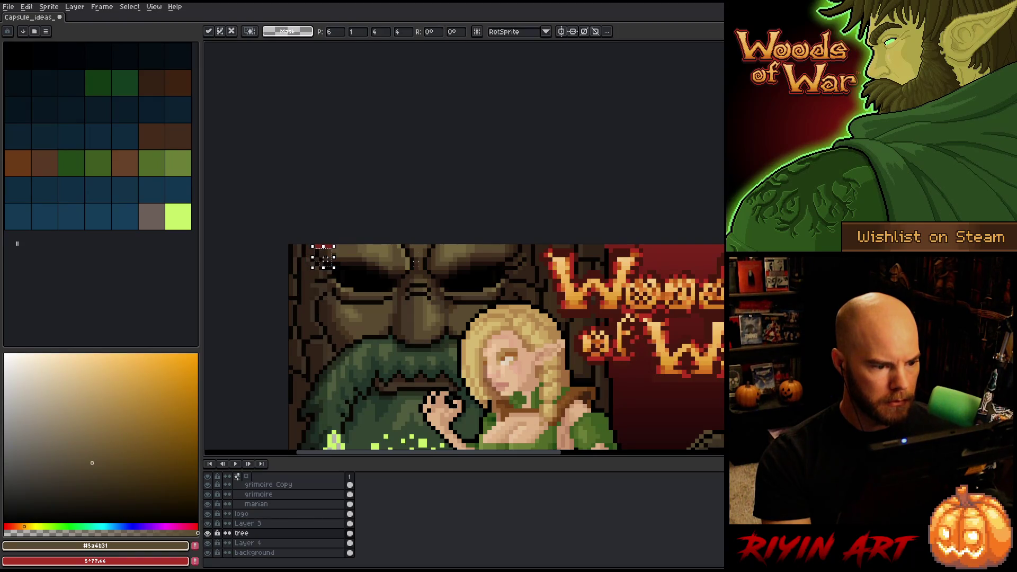
pyautogui.click(417, 263)
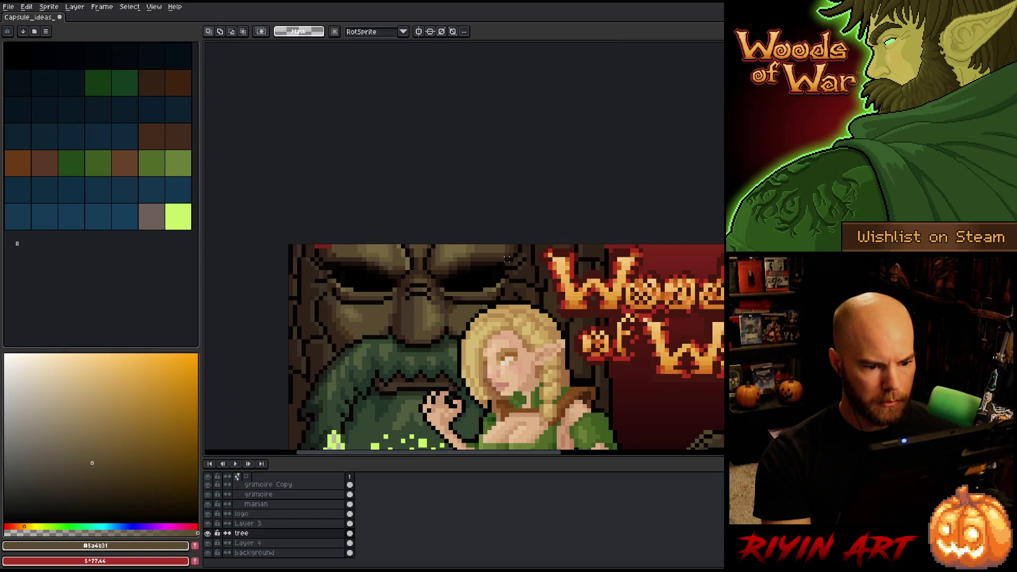
# Select a patch along the tree's top edge, then pick black for the pencil
pyautogui.moveTo(502, 242); pyautogui.dragTo(524, 263)
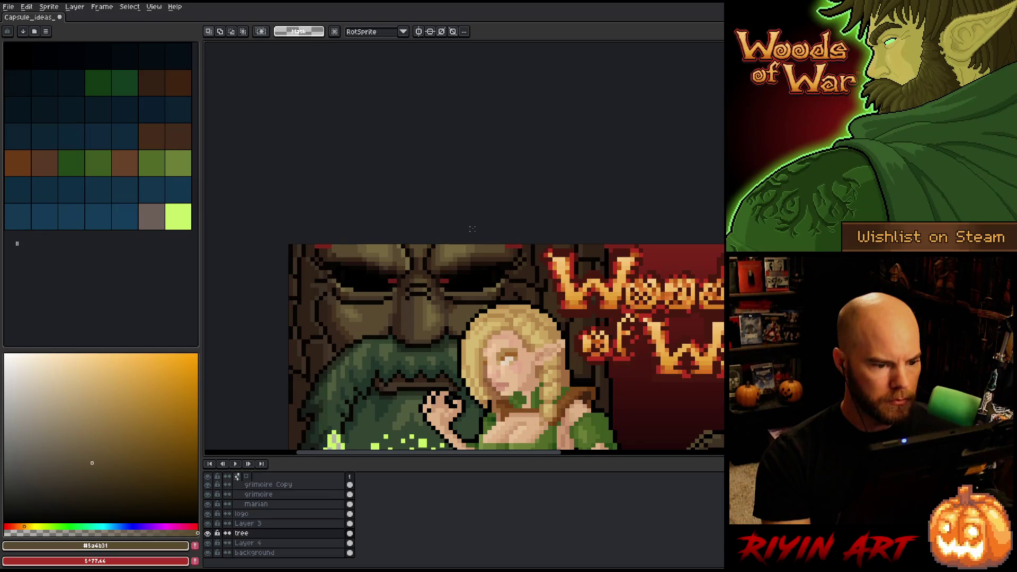
pyautogui.keyDown('alt'); pyautogui.click(449, 279); pyautogui.keyUp('alt')
pyautogui.press('b')
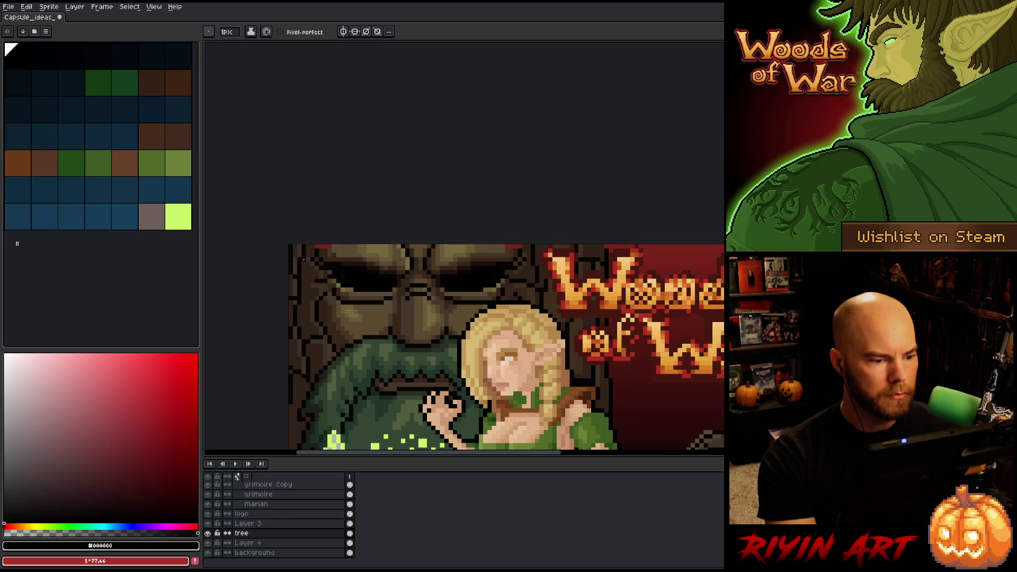
pyautogui.press('alt')
pyautogui.keyDown('alt'); pyautogui.click(336, 257); pyautogui.keyUp('alt')
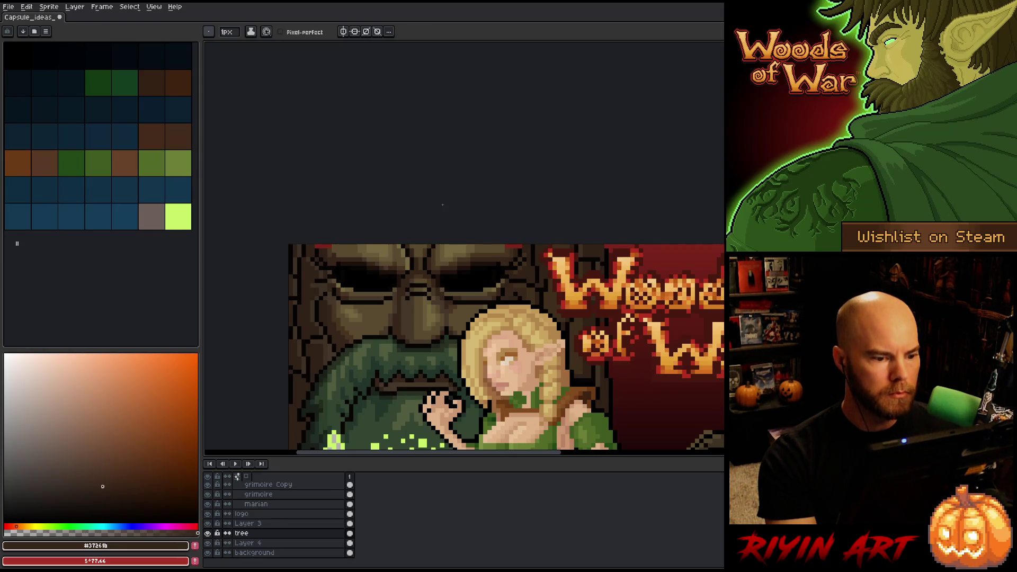
pyautogui.keyDown('alt'); pyautogui.click(495, 263); pyautogui.keyUp('alt')
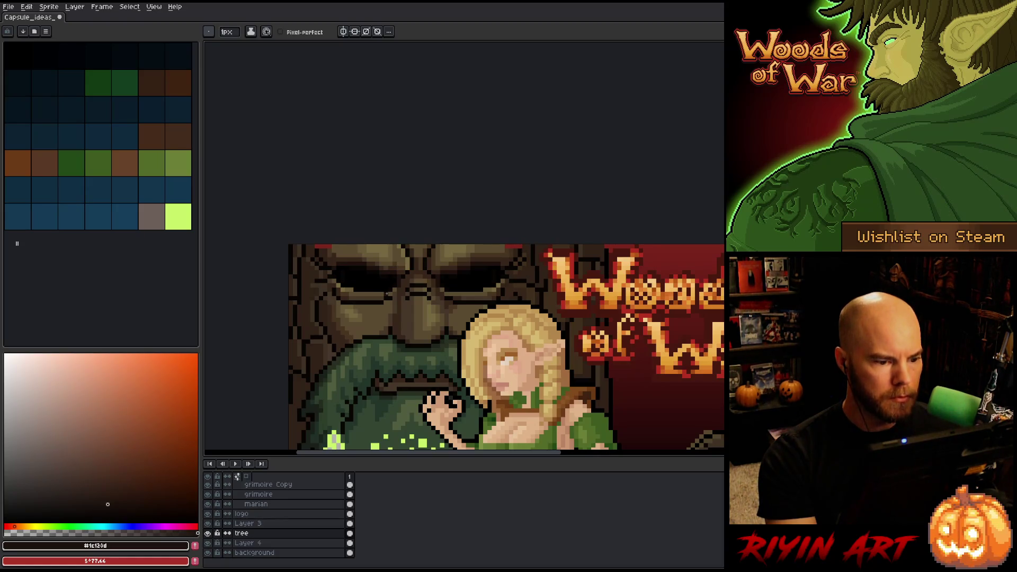
pyautogui.keyDown('alt'); pyautogui.click(322, 247); pyautogui.keyUp('alt')
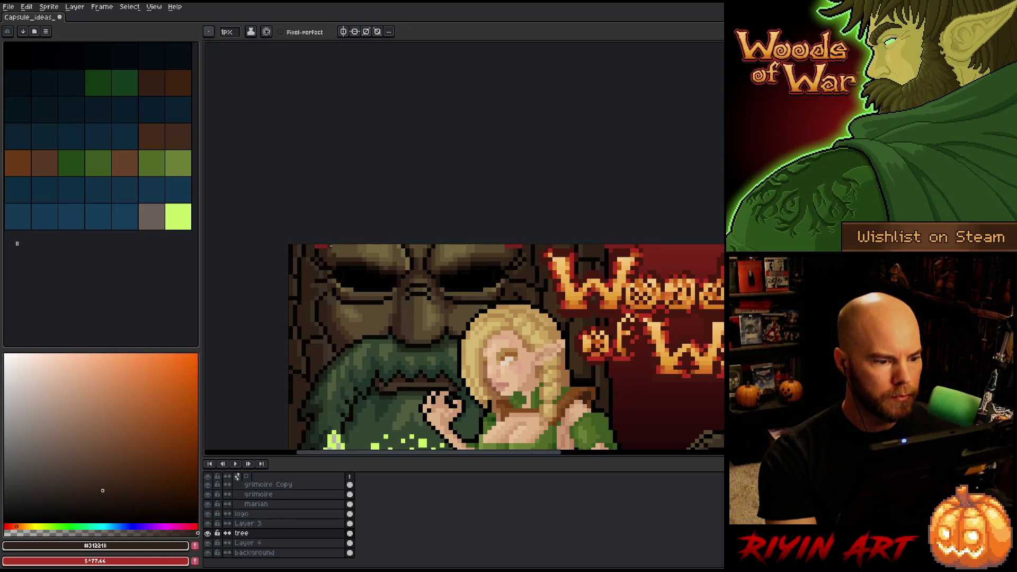
pyautogui.keyDown('alt'); pyautogui.click(334, 252); pyautogui.keyUp('alt')
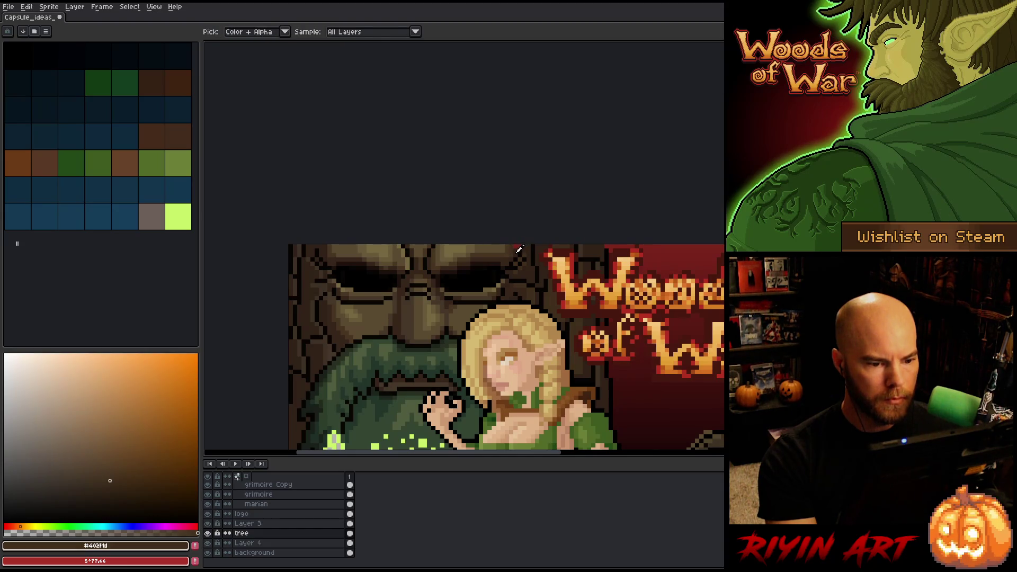
pyautogui.keyDown('alt'); pyautogui.click(518, 245); pyautogui.keyUp('alt')
pyautogui.keyDown('alt'); pyautogui.click(520, 247); pyautogui.keyUp('alt')
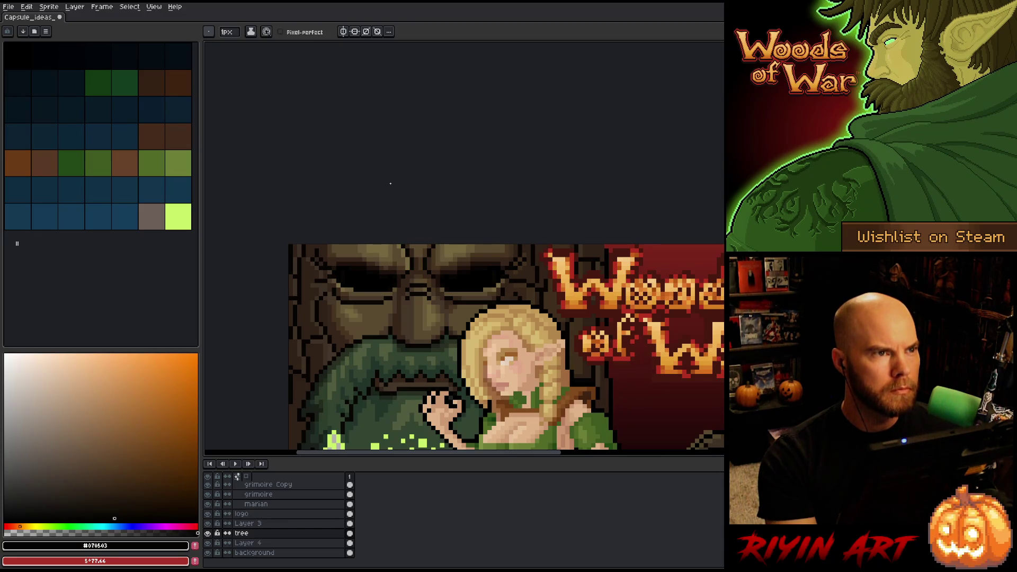
pyautogui.keyDown('alt'); pyautogui.click(354, 293); pyautogui.keyUp('alt')
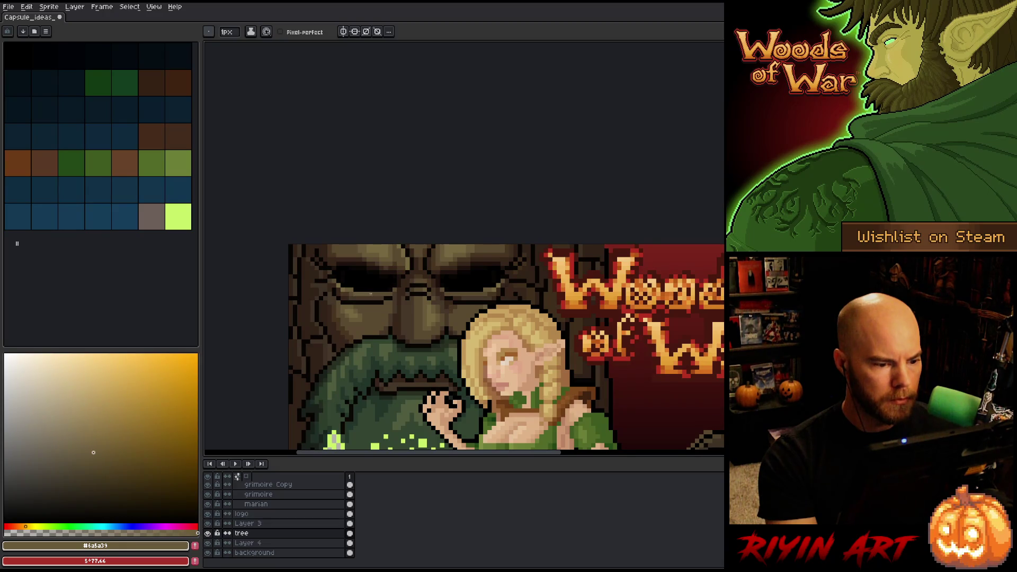
pyautogui.keyDown('alt'); pyautogui.click(349, 286); pyautogui.keyUp('alt')
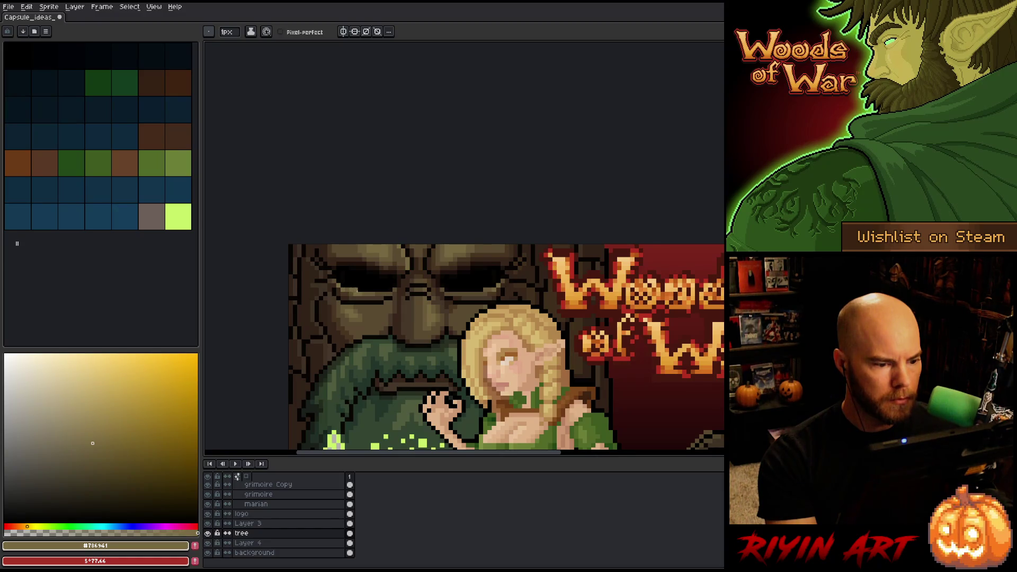
pyautogui.keyDown('alt'); pyautogui.click(353, 293); pyautogui.keyUp('alt')
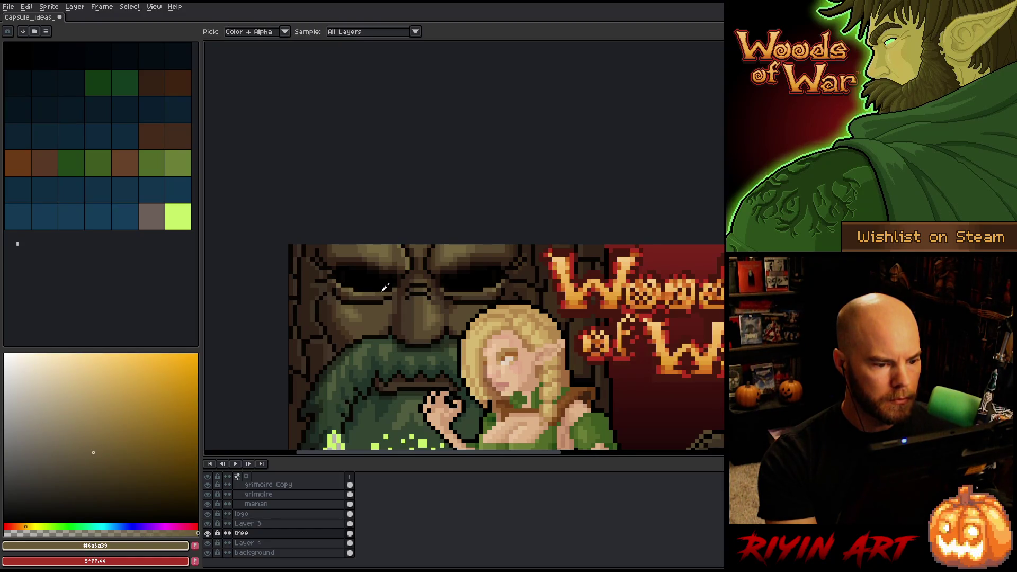
pyautogui.keyDown('alt'); pyautogui.click(337, 286); pyautogui.keyUp('alt')
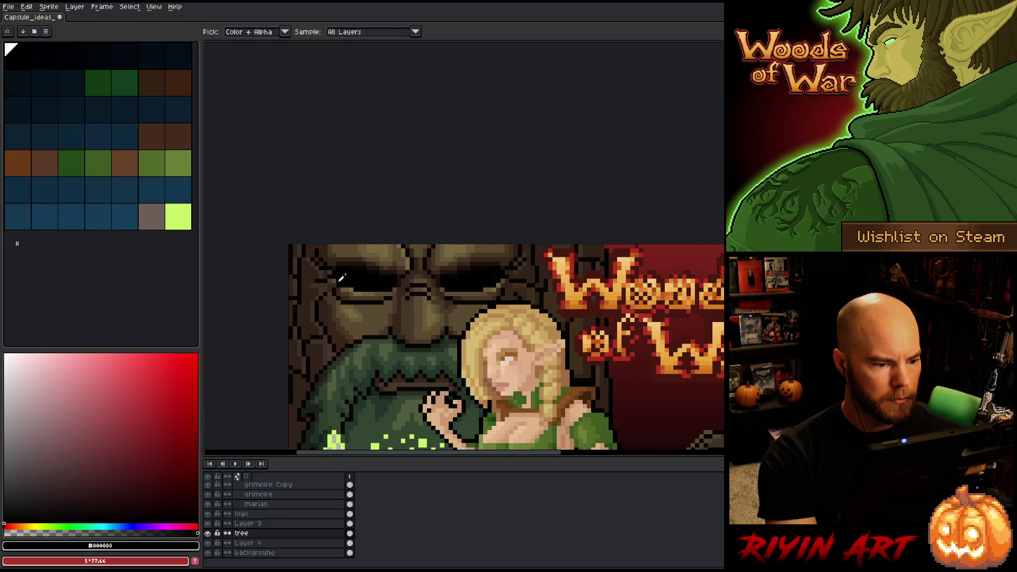
pyautogui.keyDown('alt'); pyautogui.click(336, 285); pyautogui.keyUp('alt')
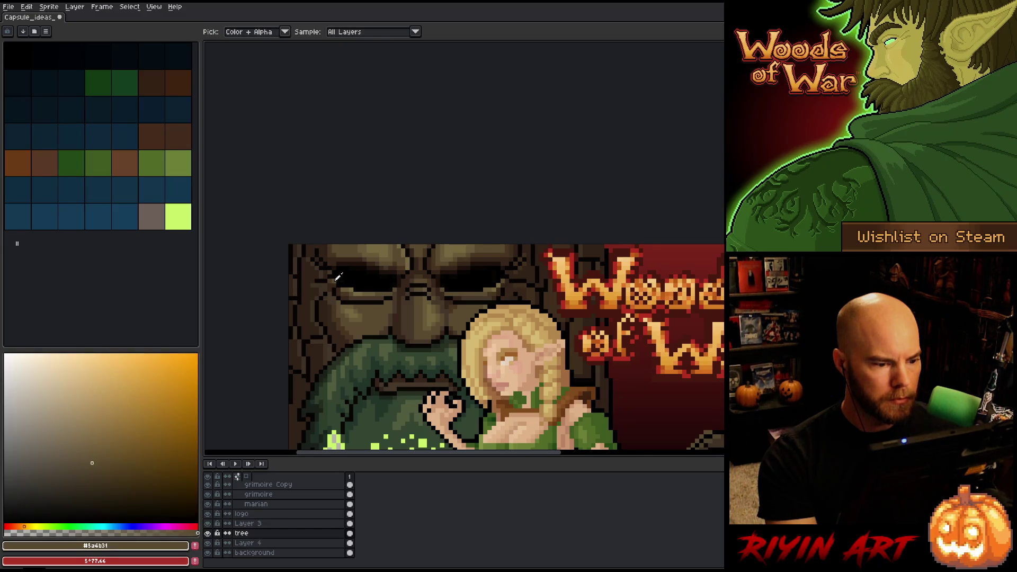
pyautogui.keyDown('alt'); pyautogui.click(491, 285); pyautogui.keyUp('alt')
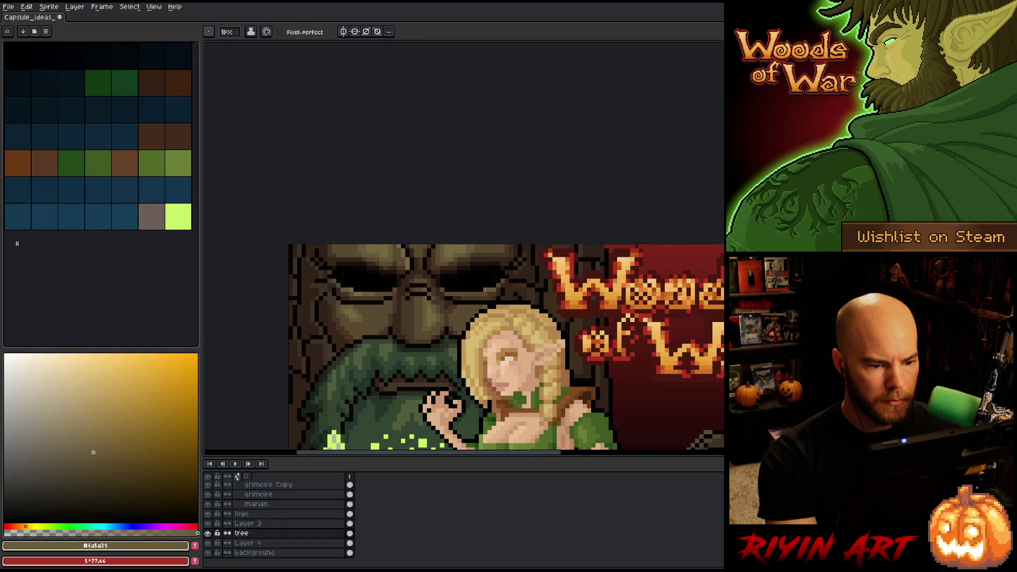
pyautogui.keyDown('alt'); pyautogui.click(485, 289); pyautogui.keyUp('alt')
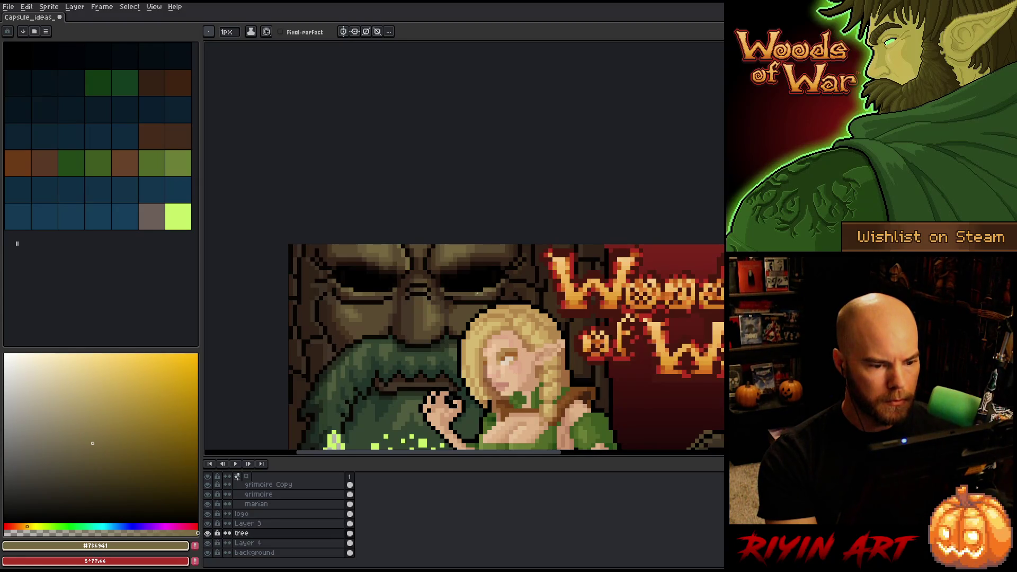
pyautogui.keyDown('alt'); pyautogui.click(493, 292); pyautogui.keyUp('alt')
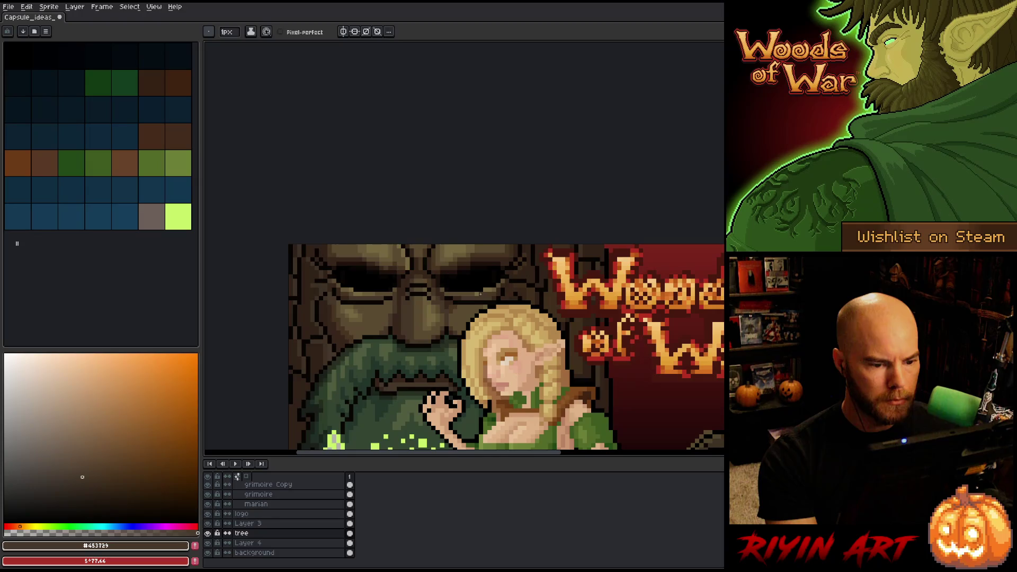
pyautogui.keyDown('alt'); pyautogui.click(465, 290); pyautogui.keyUp('alt')
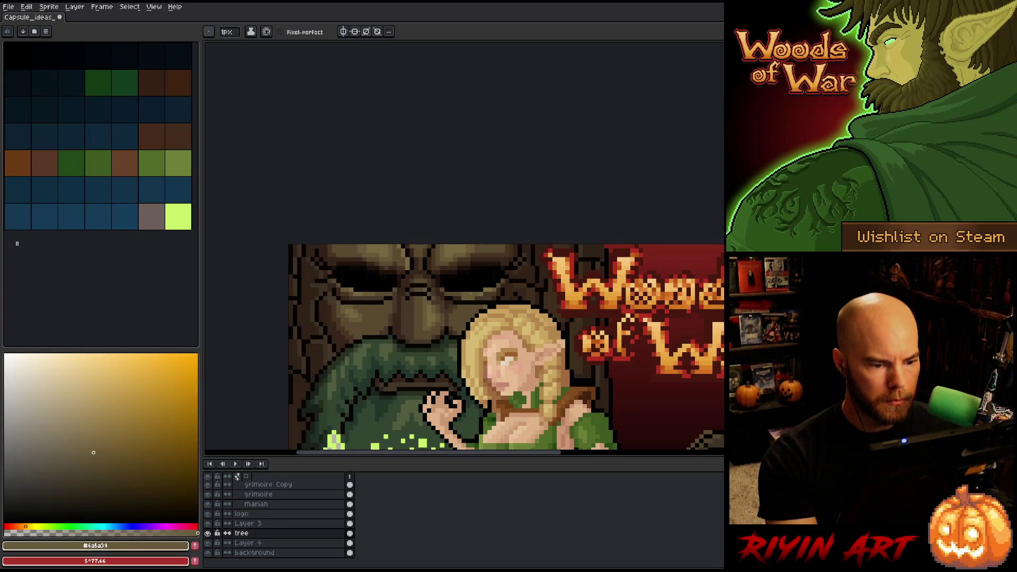
pyautogui.keyDown('alt'); pyautogui.click(476, 297); pyautogui.keyUp('alt')
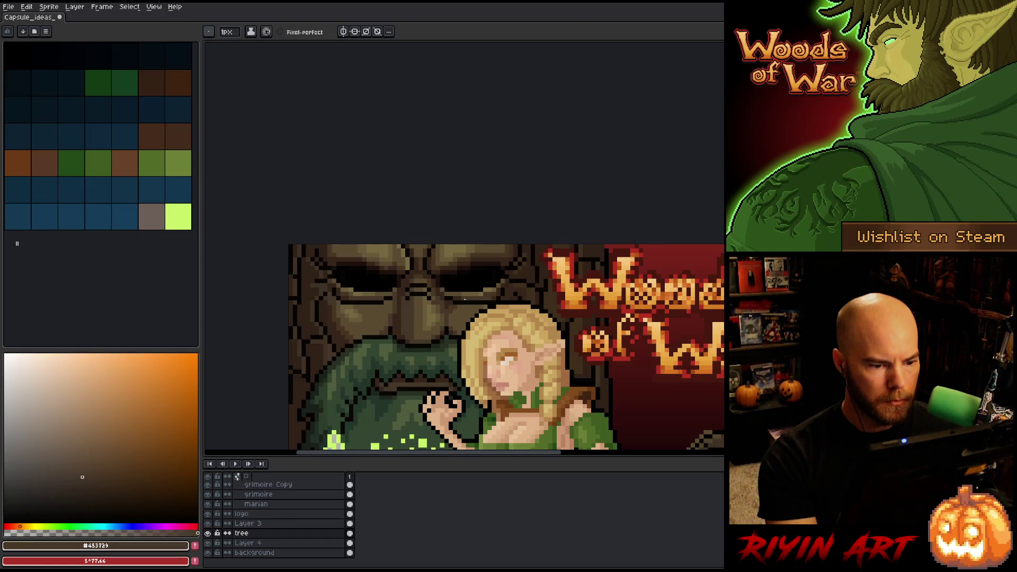
pyautogui.press('alt')
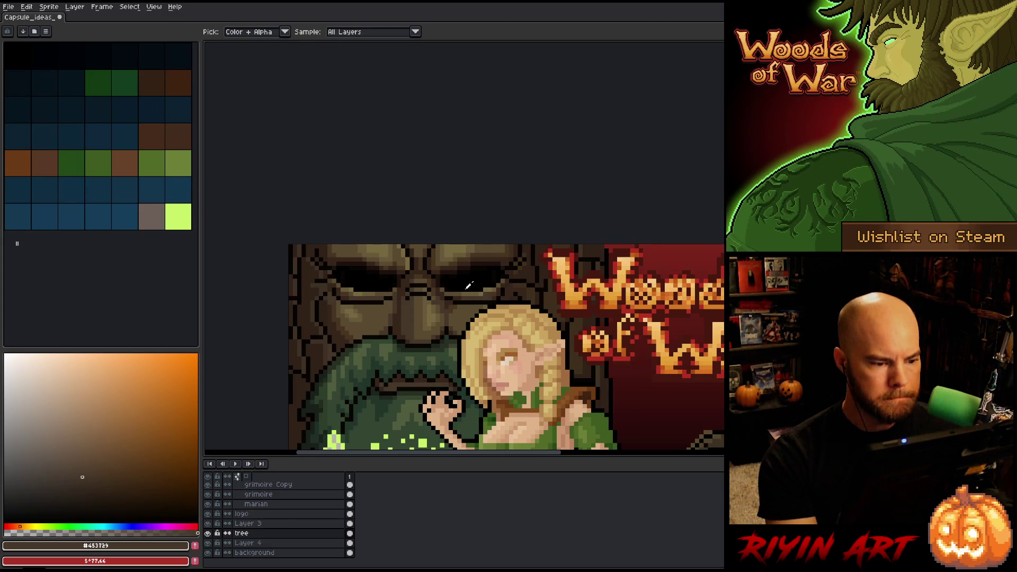
pyautogui.keyDown('alt'); pyautogui.click(482, 291); pyautogui.keyUp('alt')
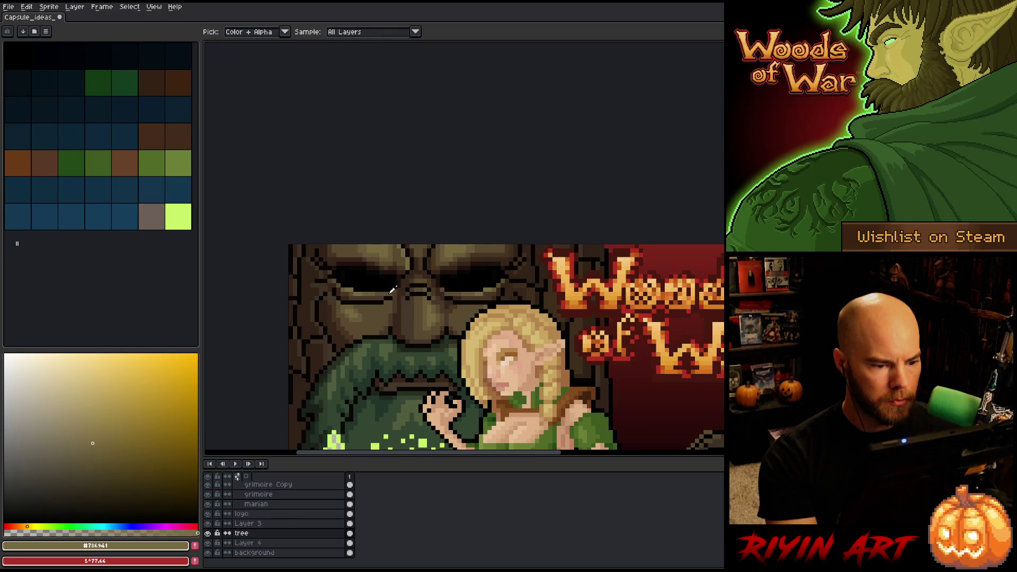
pyautogui.keyDown('alt'); pyautogui.click(391, 291); pyautogui.keyUp('alt')
pyautogui.keyDown('alt'); pyautogui.click(348, 290); pyautogui.keyUp('alt')
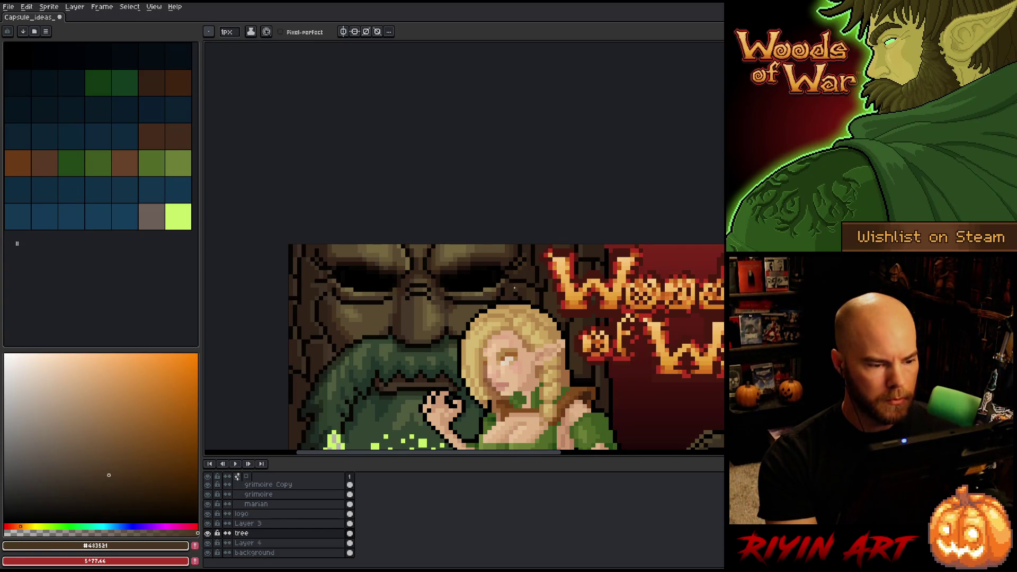
pyautogui.scroll(-3, 400, 266)
pyautogui.scroll(1, 411, 292)
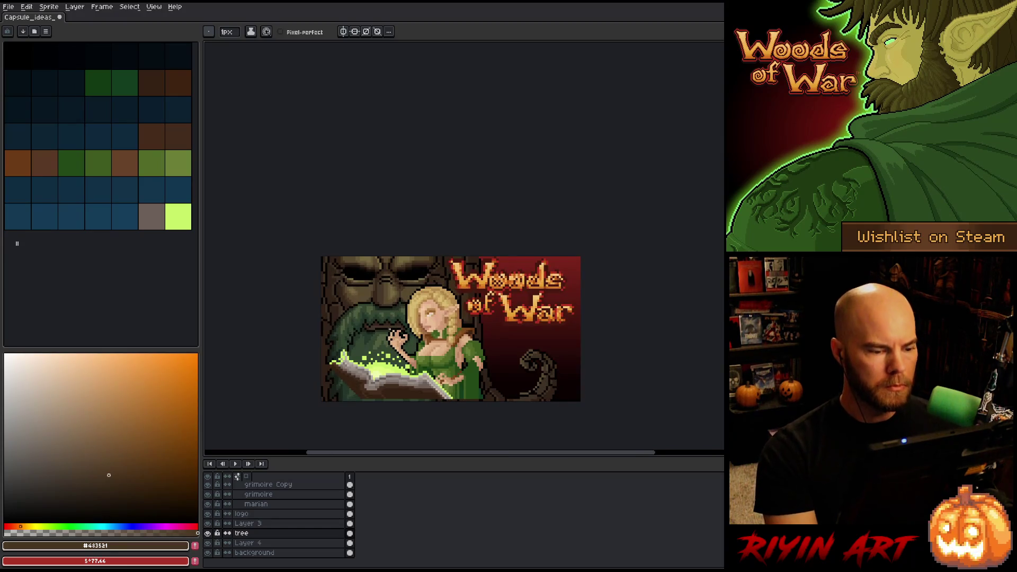
pyautogui.scroll(4, 411, 292)
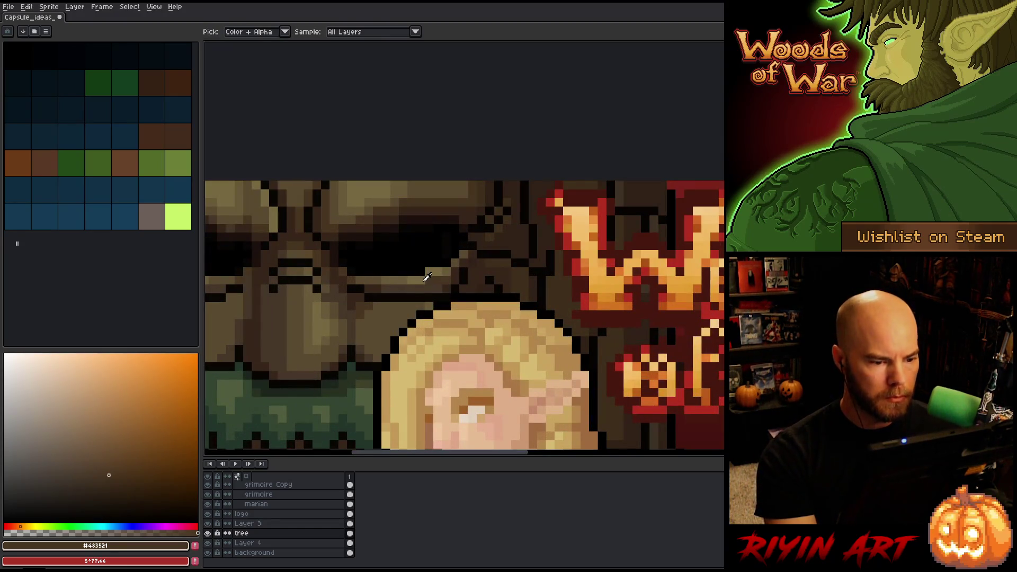
pyautogui.keyDown('alt'); pyautogui.click(431, 279); pyautogui.keyUp('alt')
pyautogui.moveTo(431, 279); pyautogui.dragTo(518, 280)
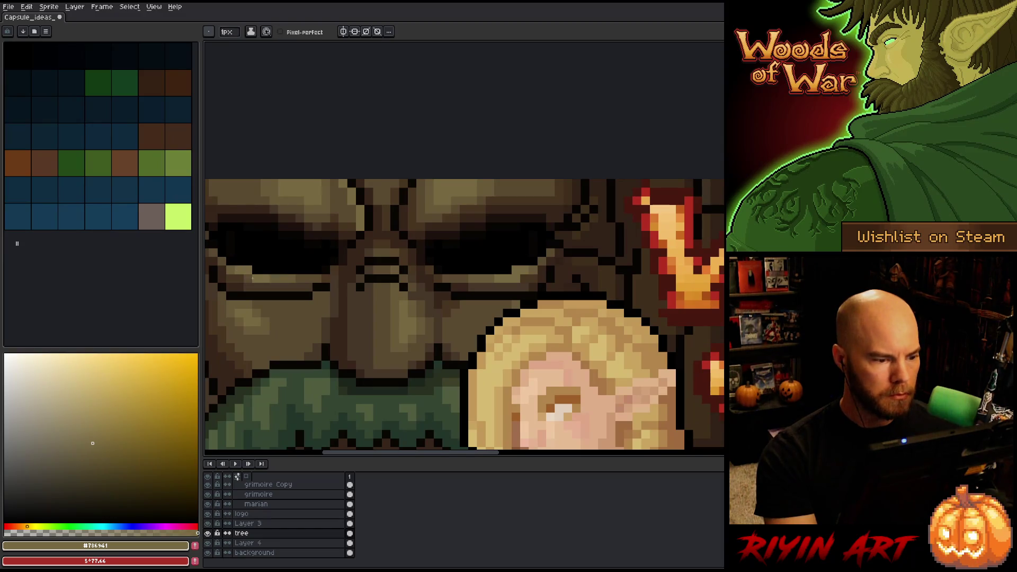
pyautogui.keyDown('alt'); pyautogui.click(249, 269); pyautogui.keyUp('alt')
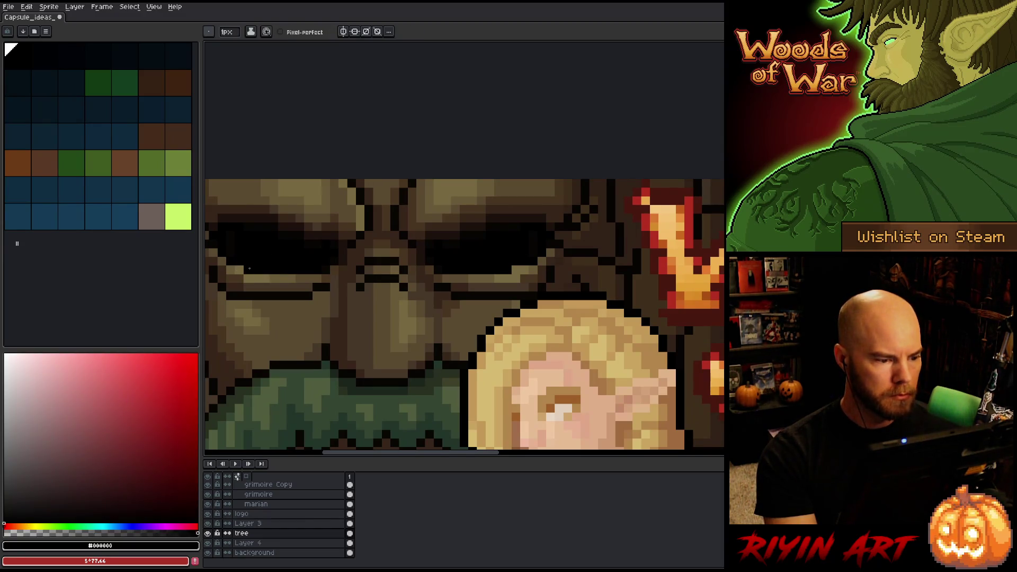
pyautogui.scroll(-4, 492, 274)
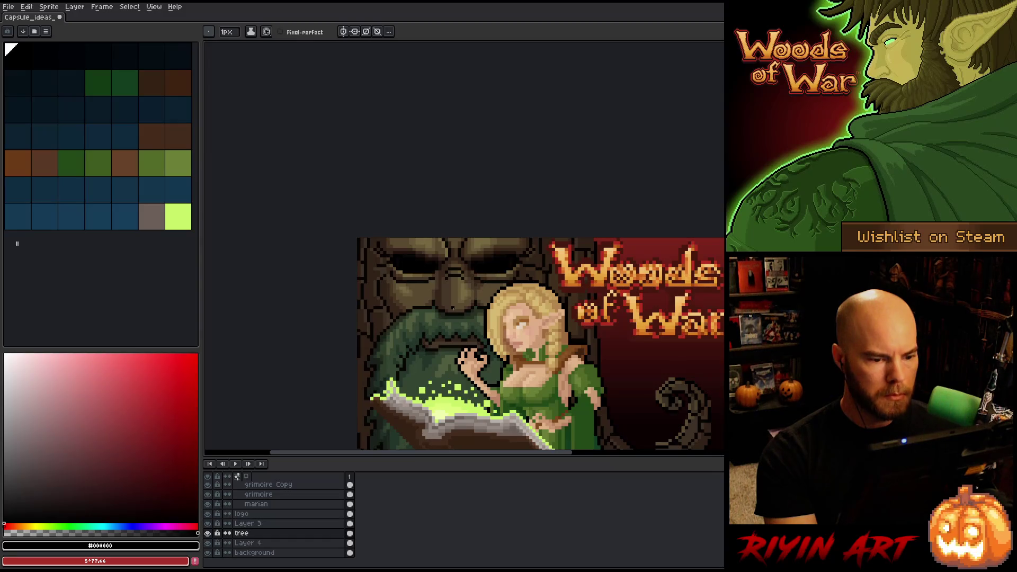
pyautogui.scroll(3, 442, 280)
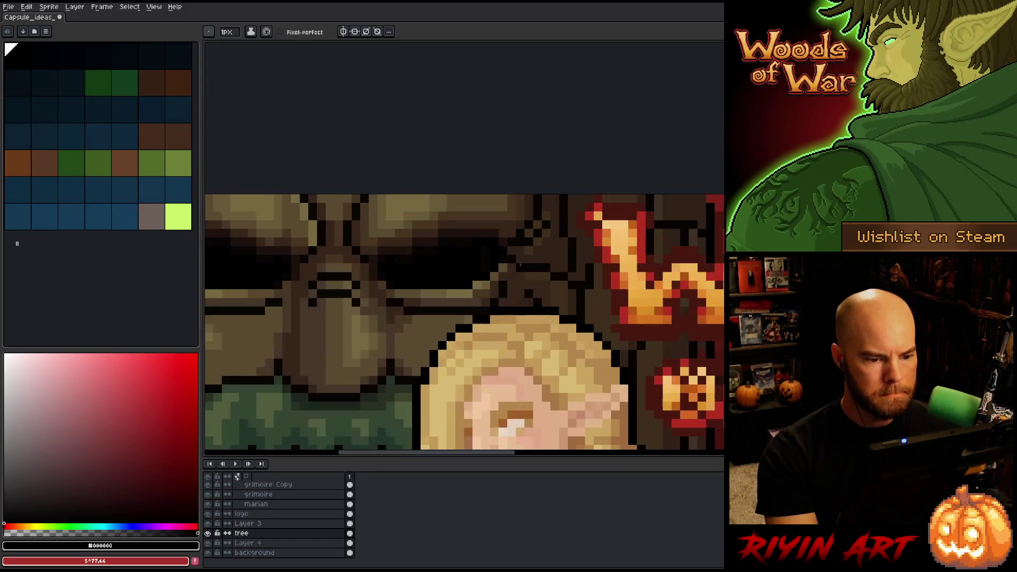
pyautogui.keyDown('alt'); pyautogui.click(508, 263); pyautogui.keyUp('alt')
pyautogui.scroll(-2, 477, 259)
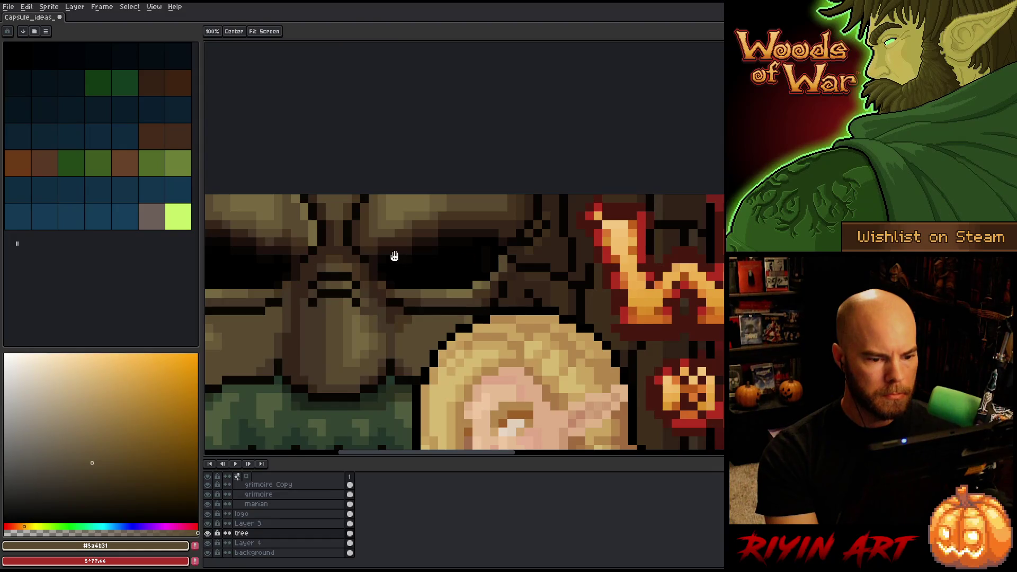
pyautogui.scroll(1, 461, 269)
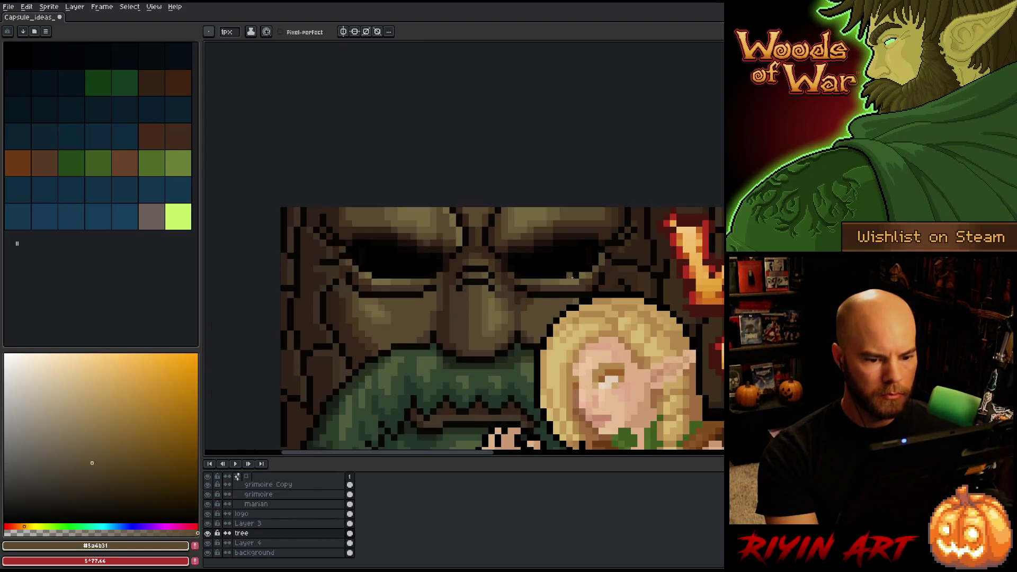
pyautogui.keyDown('alt'); pyautogui.click(593, 278); pyautogui.keyUp('alt')
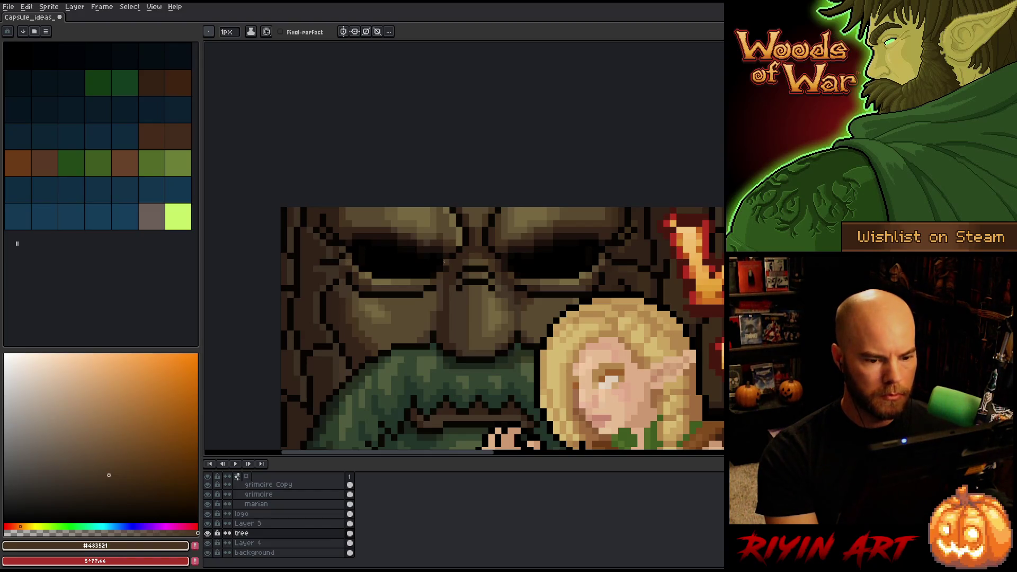
pyautogui.scroll(-2, 429, 258)
pyautogui.scroll(2, 421, 258)
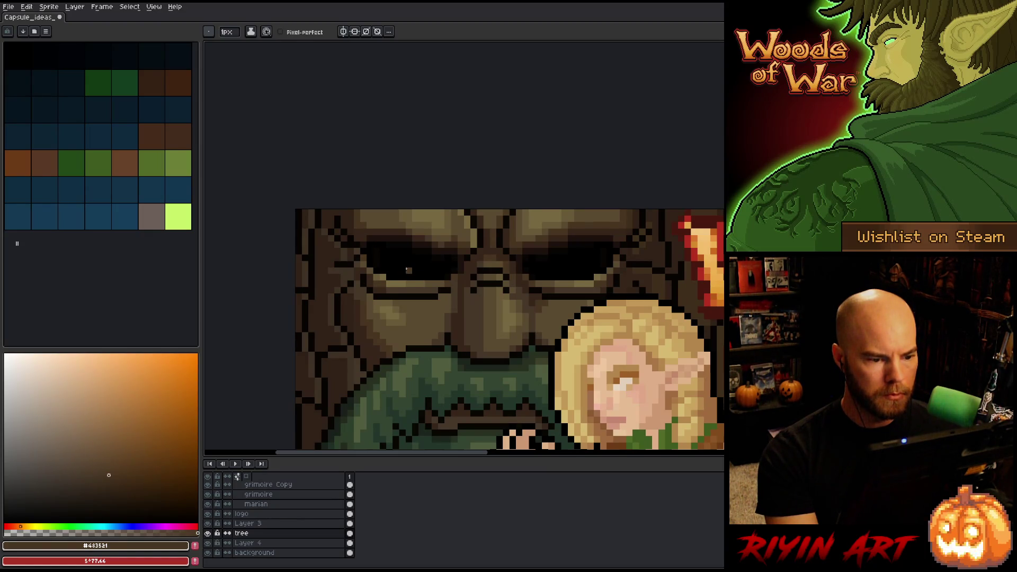
# Try nudging the left eye down, undo it, and paint over its red strip in black
pyautogui.press('m')
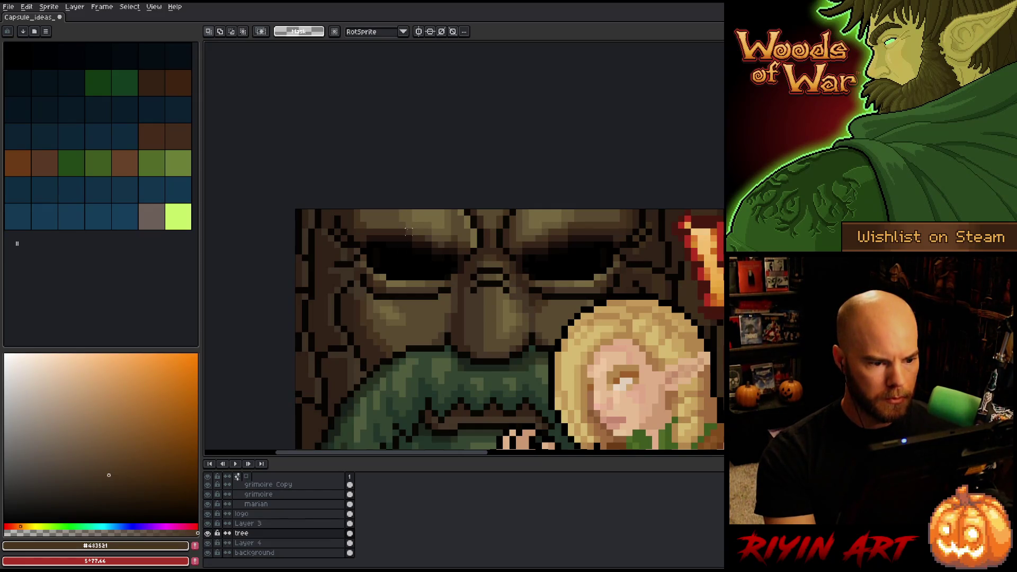
pyautogui.moveTo(408, 230); pyautogui.dragTo(368, 254)
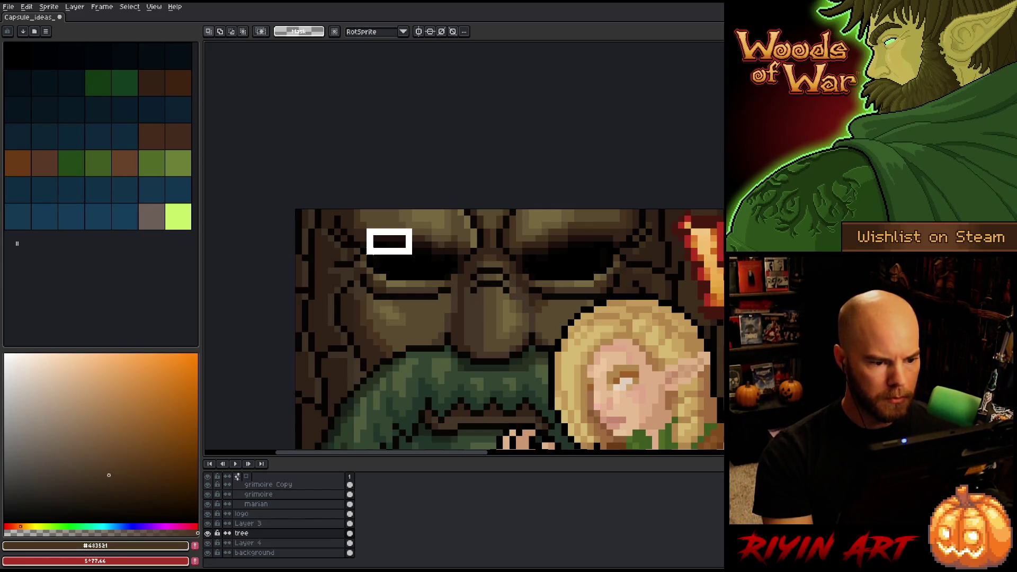
pyautogui.press('Down')
pyautogui.hotkey('ctrl', 'd')
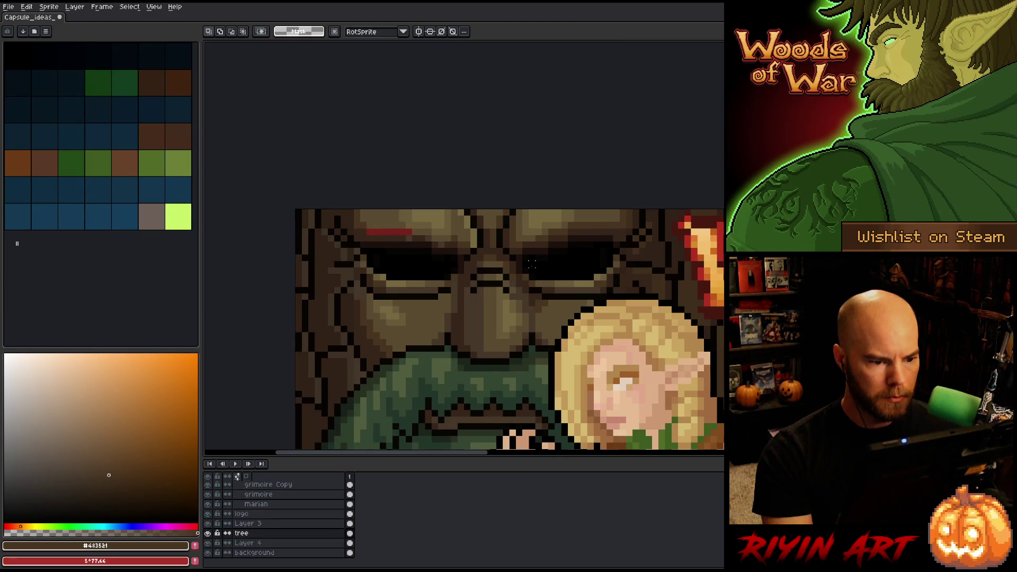
pyautogui.hotkey('ctrl', 'z')
pyautogui.hotkey('ctrl', 'z')
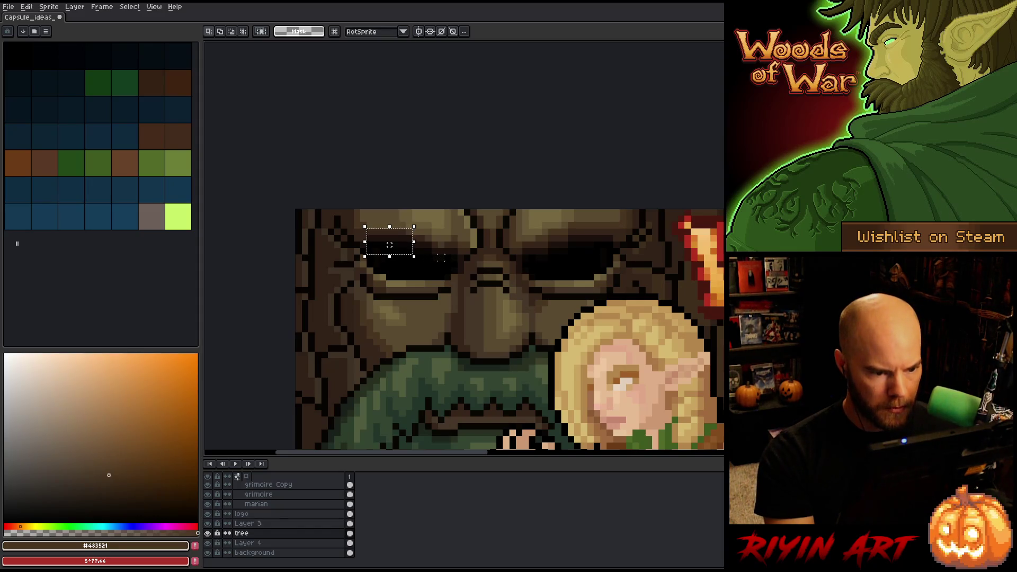
pyautogui.press('b')
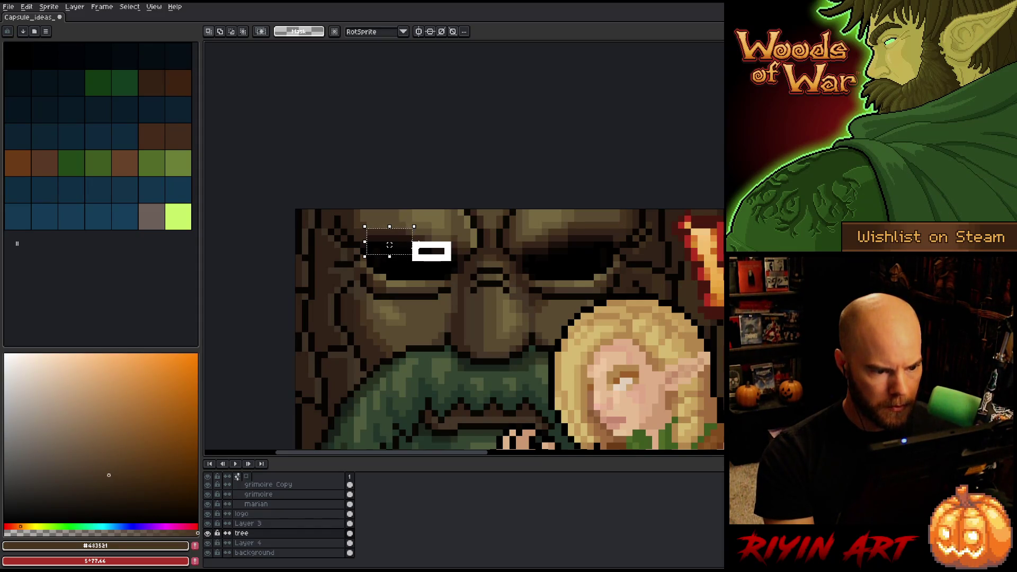
pyautogui.hotkey('ctrl', 'y')
pyautogui.hotkey('ctrl', 'y')
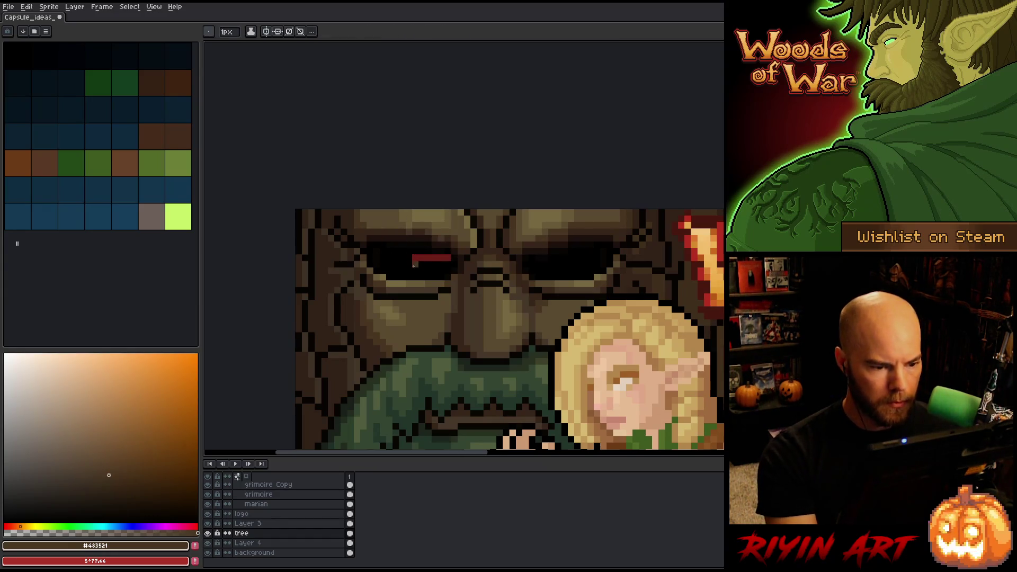
pyautogui.keyDown('alt'); pyautogui.click(412, 262); pyautogui.keyUp('alt')
pyautogui.moveTo(412, 257); pyautogui.dragTo(445, 257)
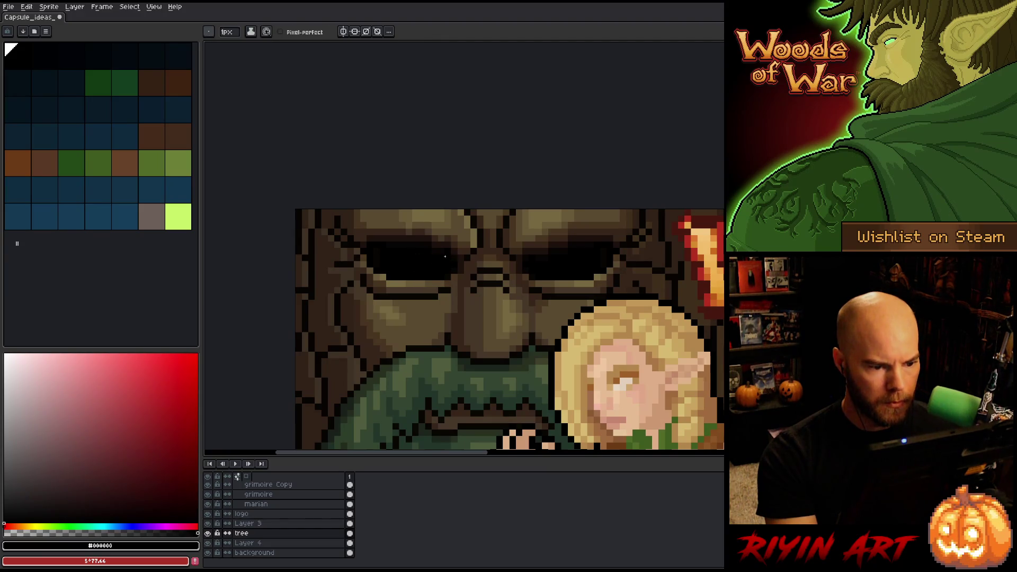
# Marquee the tree's right eye, deselect, and paint over its red stroke in black
pyautogui.scroll(-2, 426, 297)
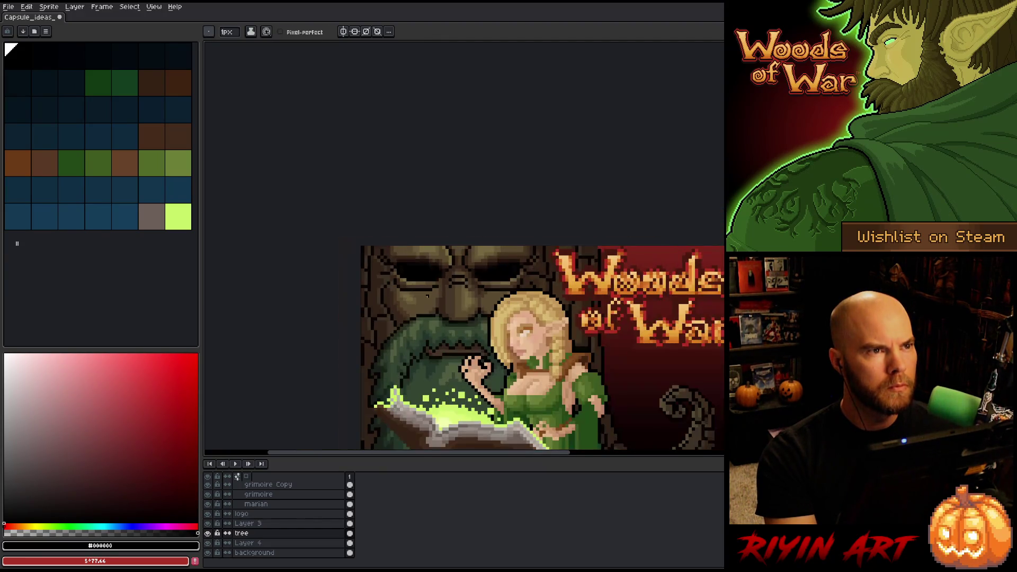
pyautogui.scroll(2, 486, 277)
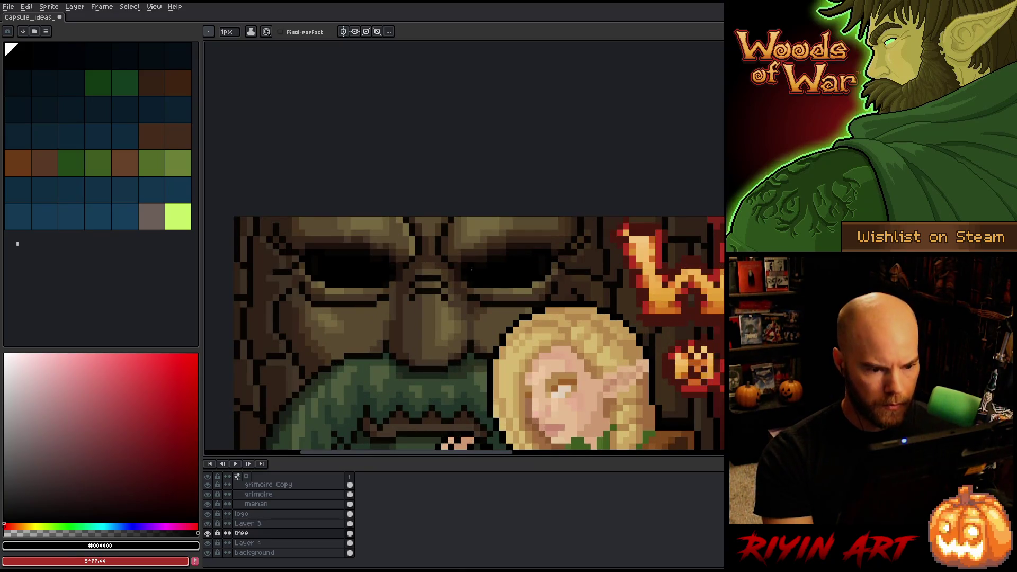
pyautogui.press('m')
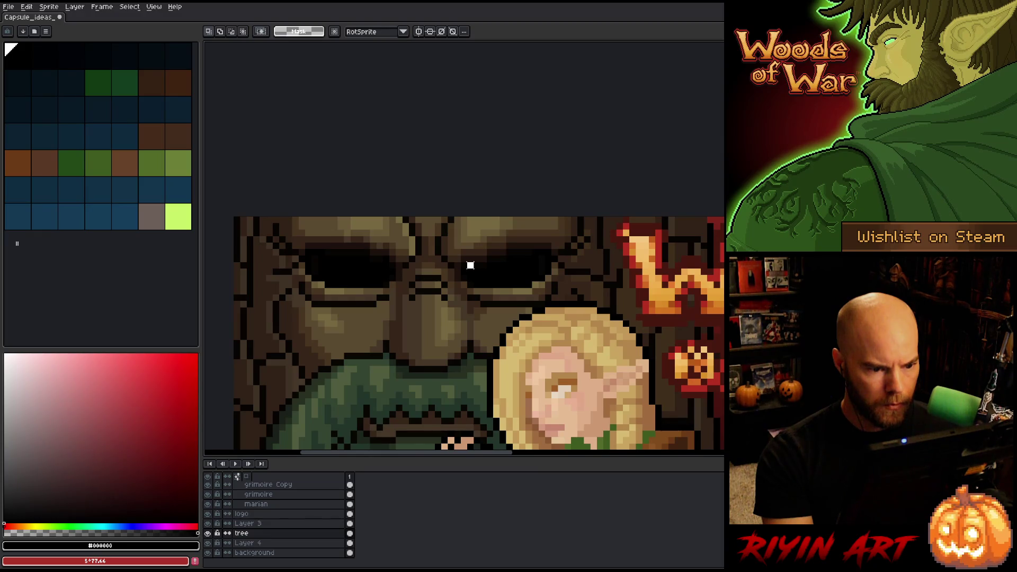
pyautogui.moveTo(470, 265)
pyautogui.mouseDown()
pyautogui.moveTo(500, 259)
pyautogui.moveTo(507, 227)
pyautogui.mouseUp()
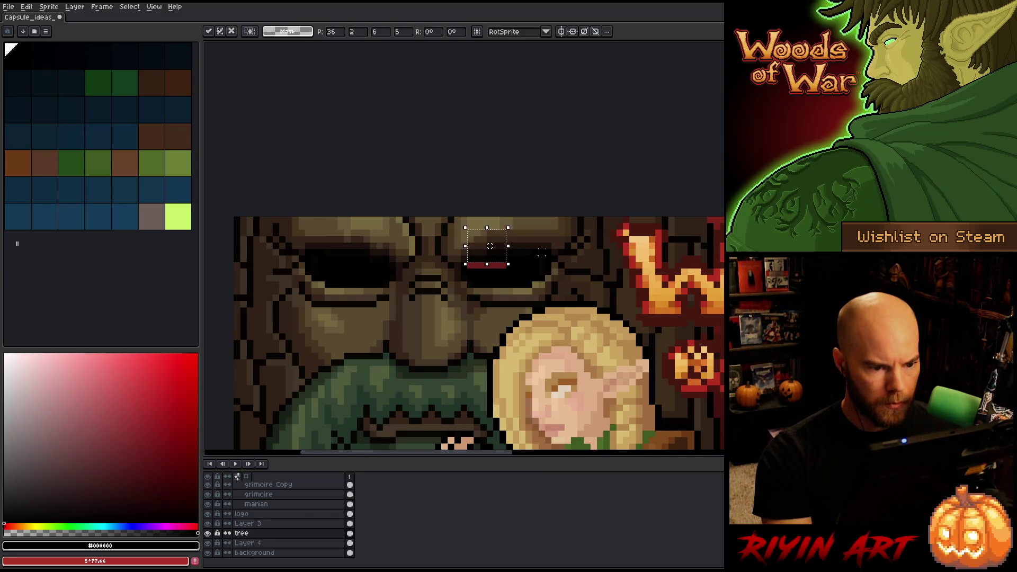
pyautogui.hotkey('ctrl', 'd')
pyautogui.press('i')
pyautogui.press('b')
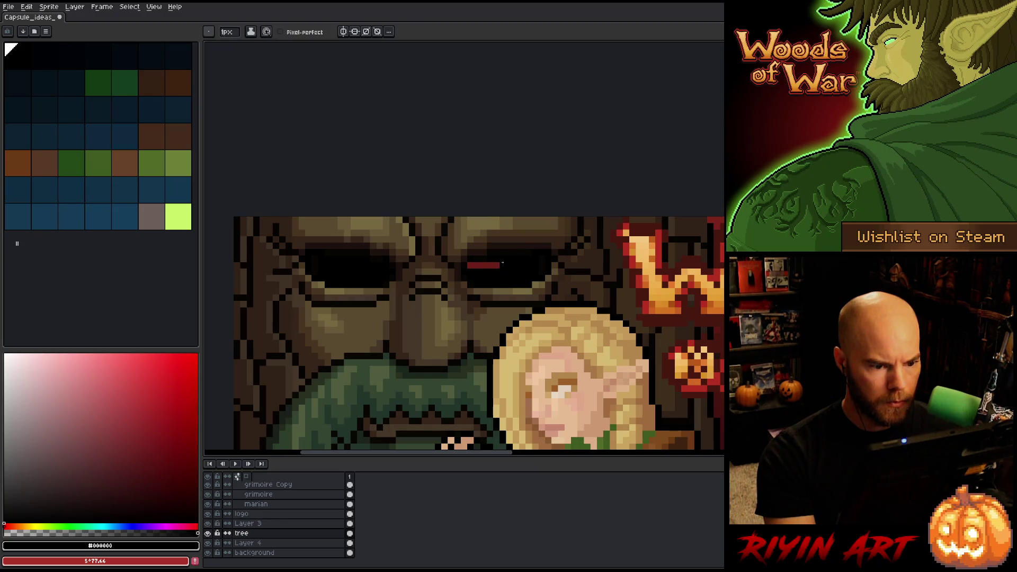
pyautogui.moveTo(502, 264); pyautogui.dragTo(470, 264)
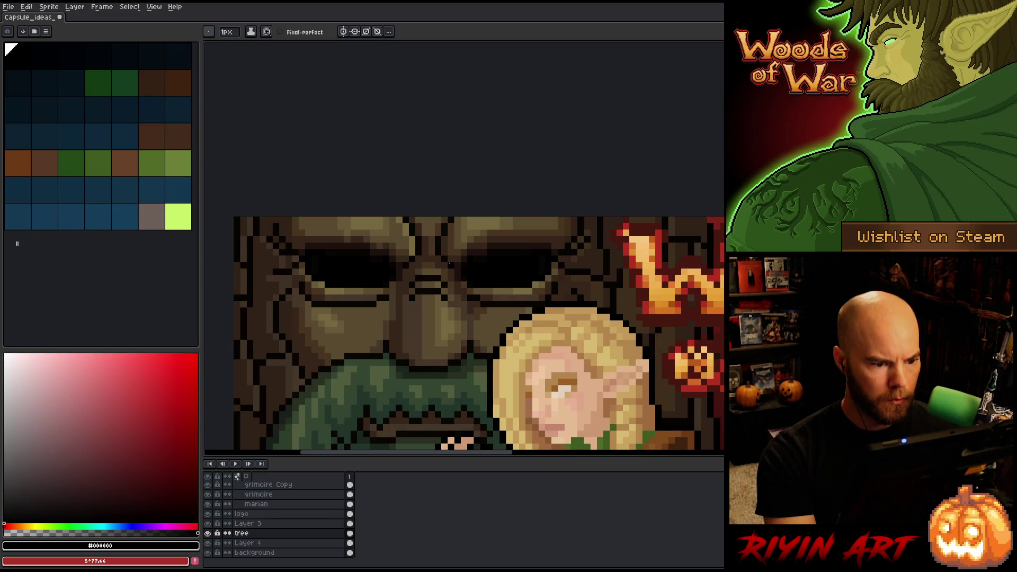
# Sample the dark browns #1c120d, #080503 and #37261b from the tree face
pyautogui.keyDown('alt'); pyautogui.click(454, 265); pyautogui.keyUp('alt')
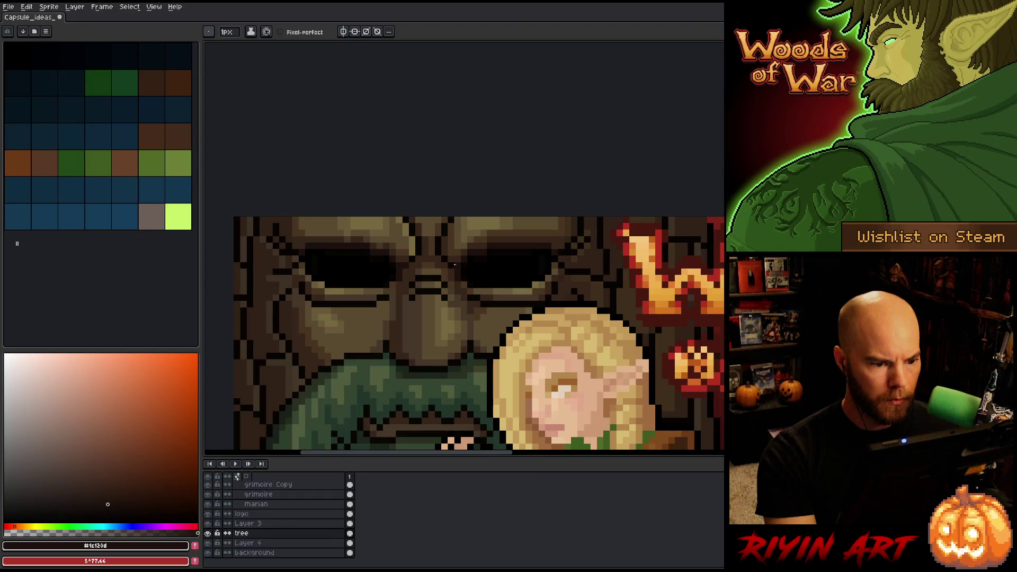
pyautogui.keyDown('alt'); pyautogui.click(452, 265); pyautogui.keyUp('alt')
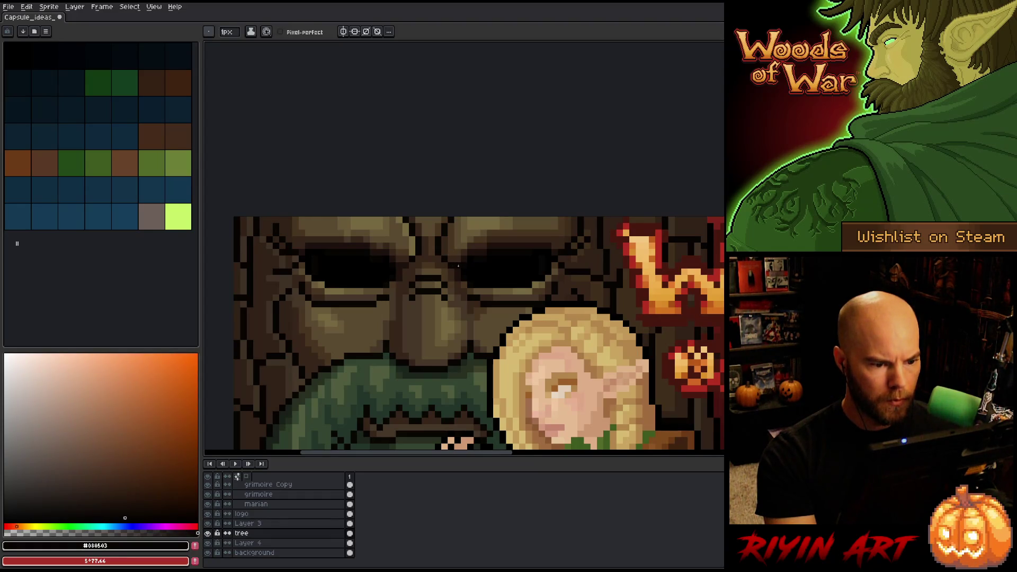
pyautogui.keyDown('alt'); pyautogui.click(455, 263); pyautogui.keyUp('alt')
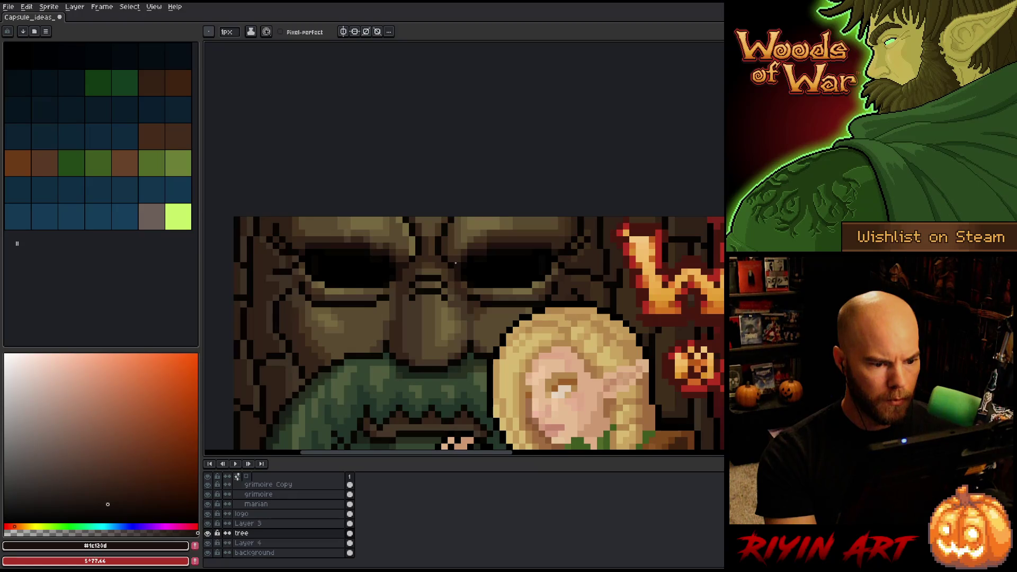
pyautogui.keyDown('alt'); pyautogui.click(409, 265); pyautogui.keyUp('alt')
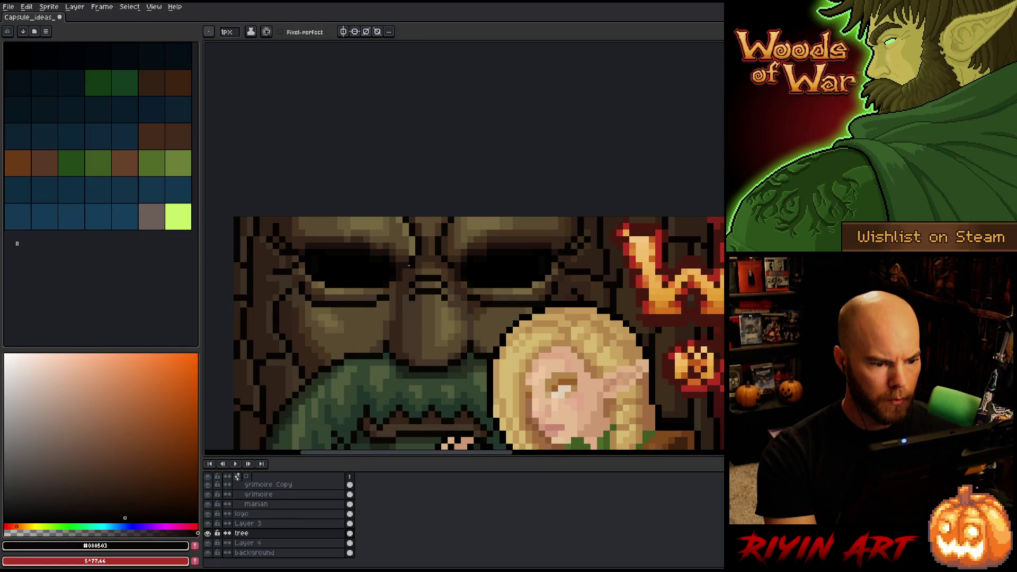
pyautogui.keyDown('alt'); pyautogui.click(411, 264); pyautogui.keyUp('alt')
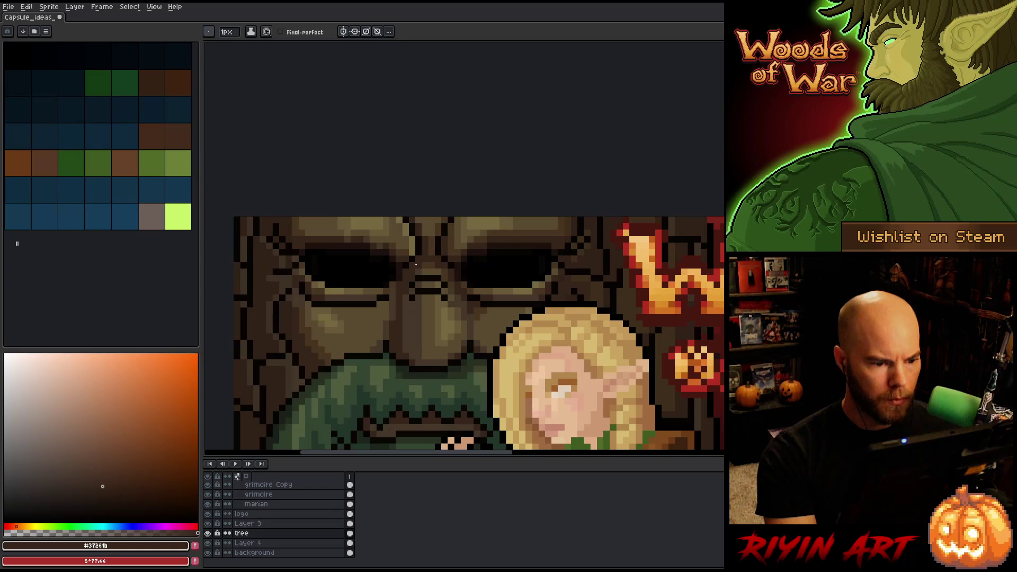
pyautogui.scroll(-3, 415, 263)
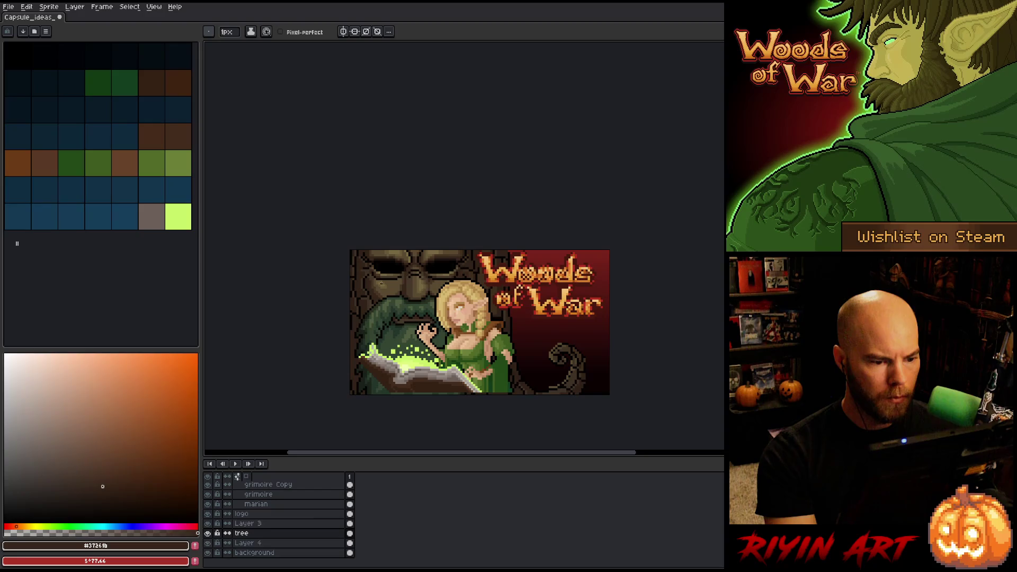
pyautogui.scroll(3, 385, 257)
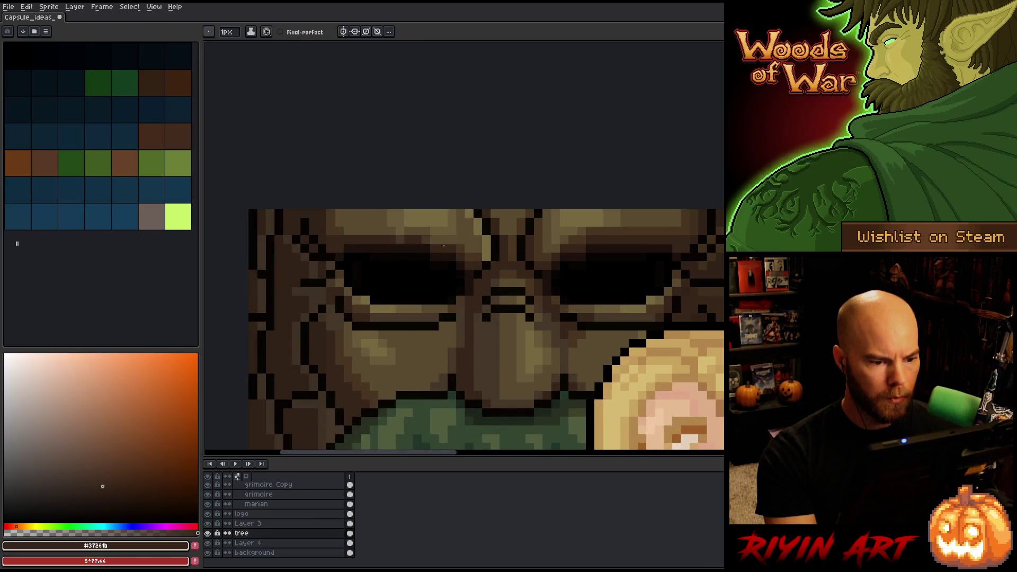
# Sample the tree-face browns #453729, #483521, #37261b, #5a4b31 and the light brow brown #6a5a39
pyautogui.keyDown('alt'); pyautogui.click(432, 235); pyautogui.keyUp('alt')
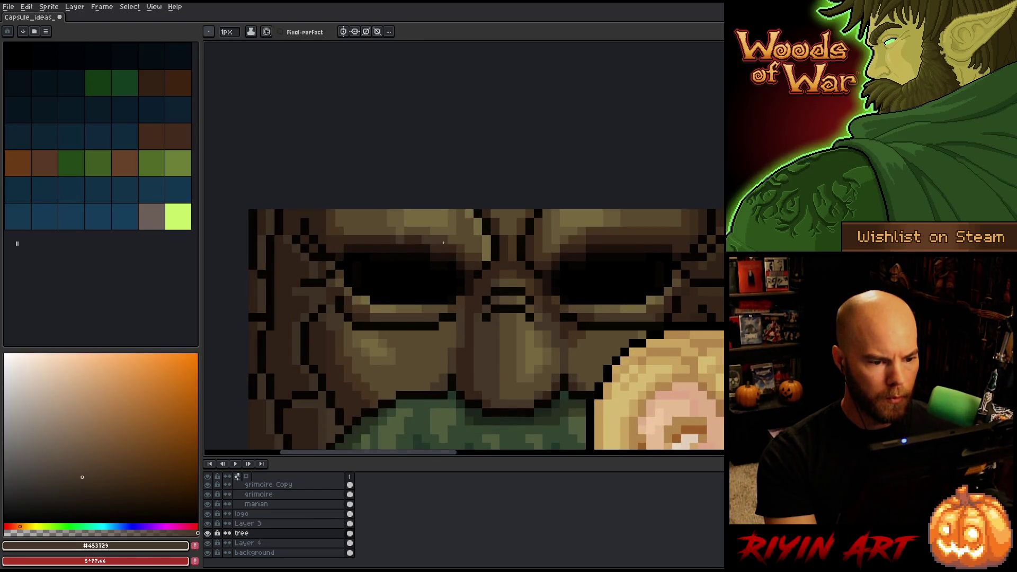
pyautogui.keyDown('alt'); pyautogui.click(456, 243); pyautogui.keyUp('alt')
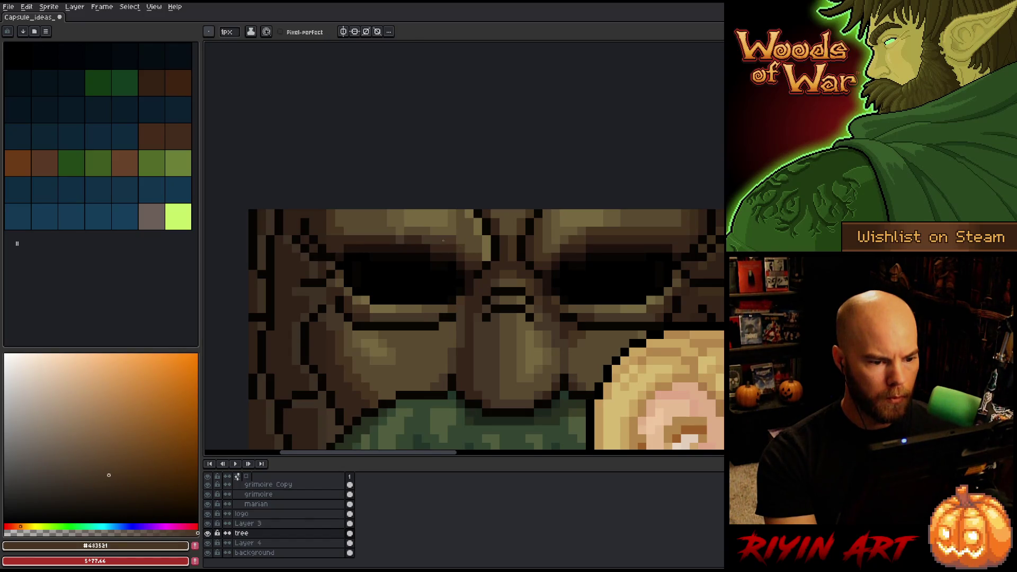
pyautogui.keyDown('alt'); pyautogui.click(424, 239); pyautogui.keyUp('alt')
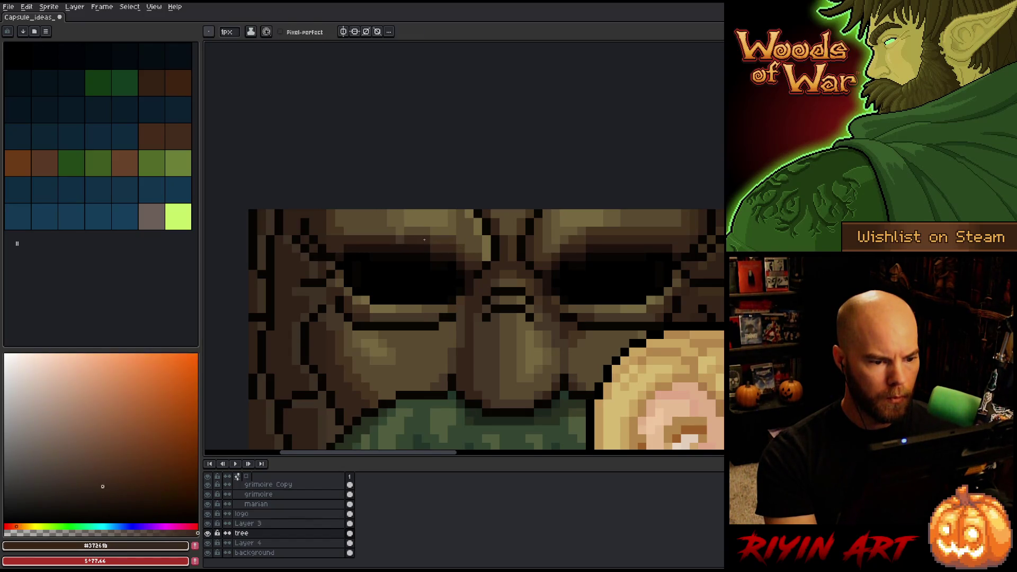
pyautogui.keyDown('alt'); pyautogui.click(408, 233); pyautogui.keyUp('alt')
pyautogui.scroll(-3, 402, 238)
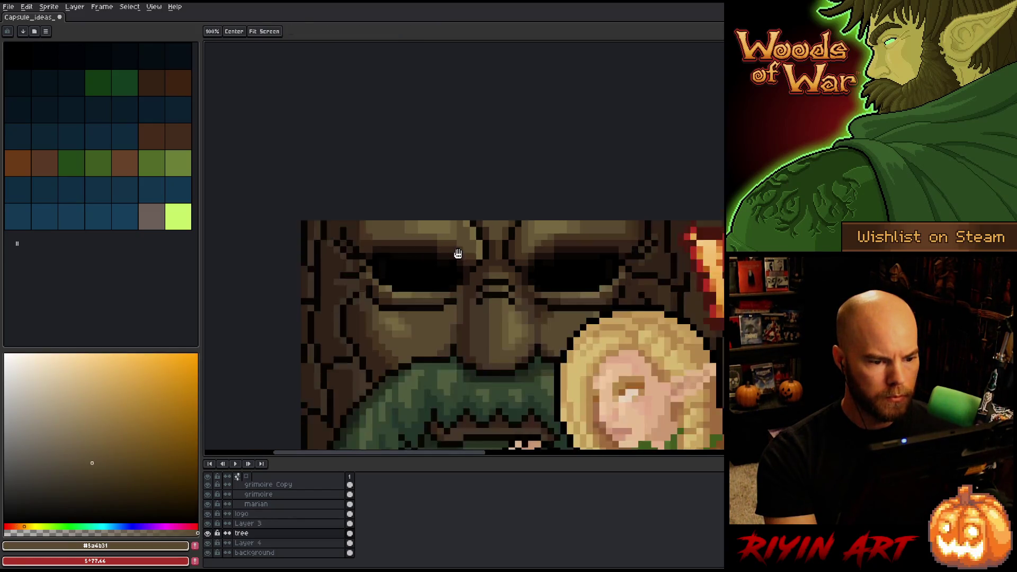
pyautogui.scroll(2, 359, 236)
pyautogui.keyDown('alt'); pyautogui.click(341, 219); pyautogui.keyUp('alt')
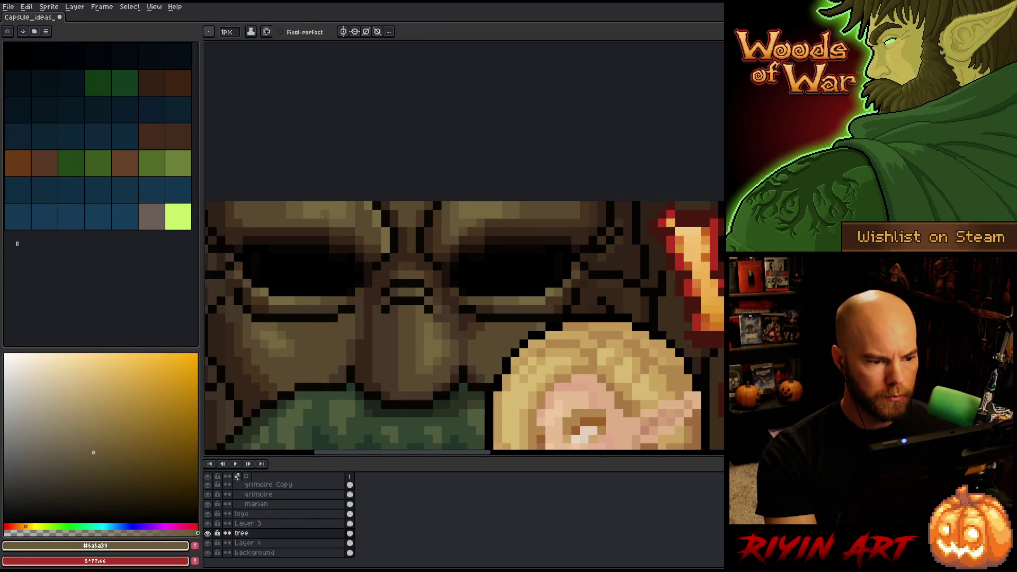
pyautogui.scroll(-2, 429, 249)
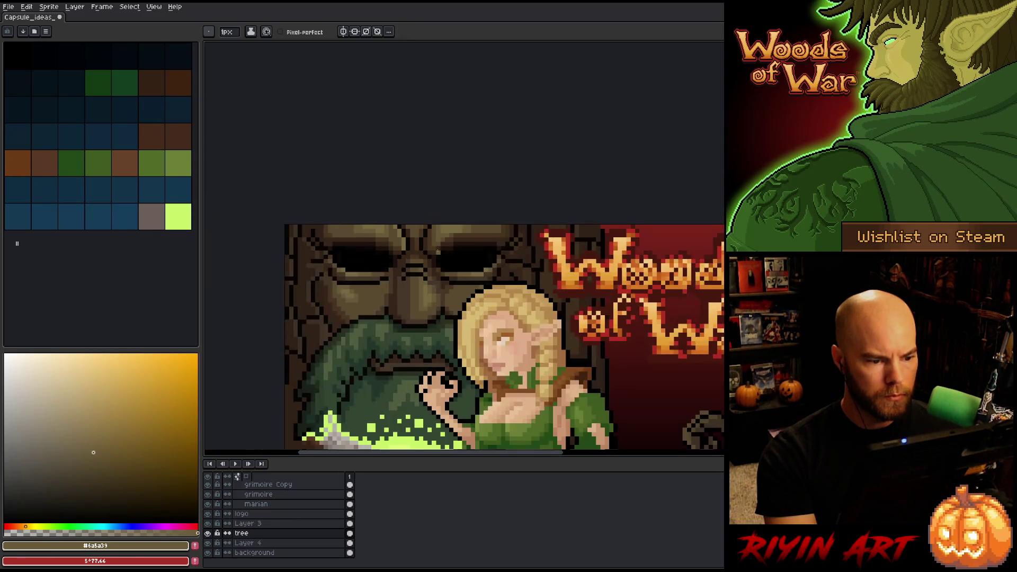
pyautogui.scroll(1, 433, 240)
pyautogui.scroll(1, 433, 239)
# Compare the brow browns #5a4b31 and #6a5a39 by sampling them repeatedly across the brow
pyautogui.keyDown('alt'); pyautogui.click(457, 237); pyautogui.keyUp('alt')
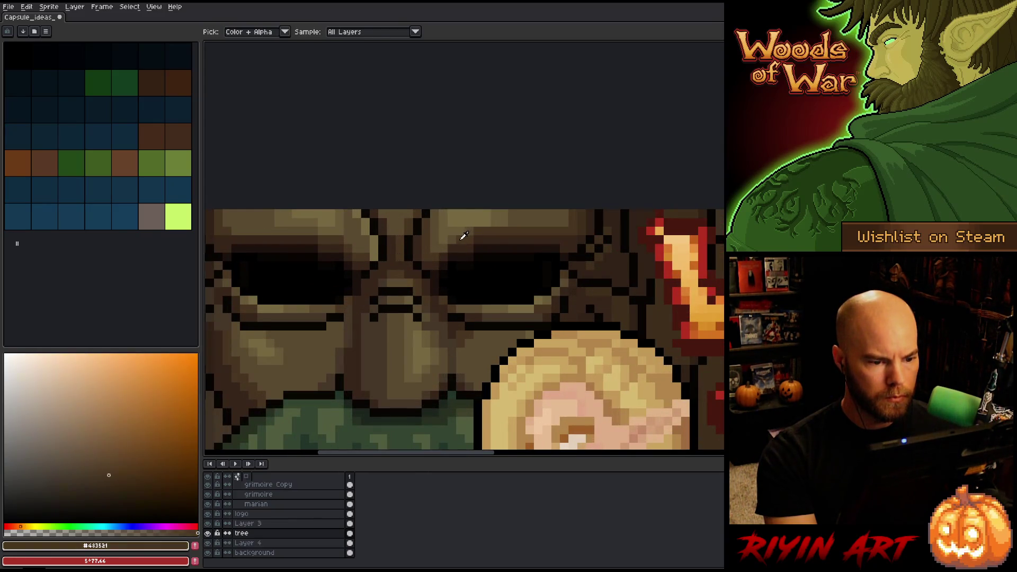
pyautogui.keyDown('alt'); pyautogui.click(349, 228); pyautogui.keyUp('alt')
pyautogui.keyDown('alt'); pyautogui.click(320, 221); pyautogui.keyUp('alt')
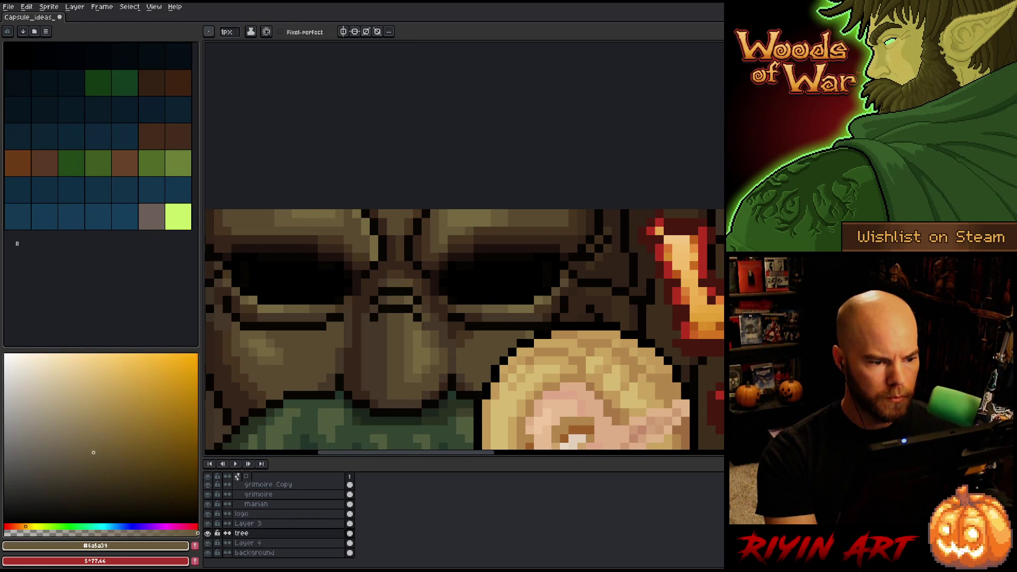
pyautogui.keyDown('alt'); pyautogui.click(471, 226); pyautogui.keyUp('alt')
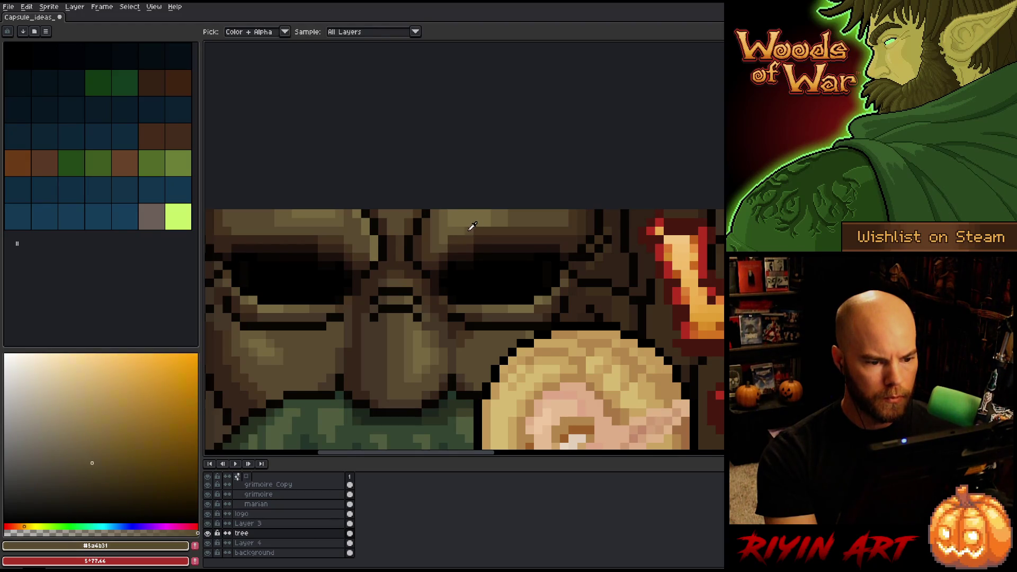
pyautogui.keyDown('alt'); pyautogui.click(444, 227); pyautogui.keyUp('alt')
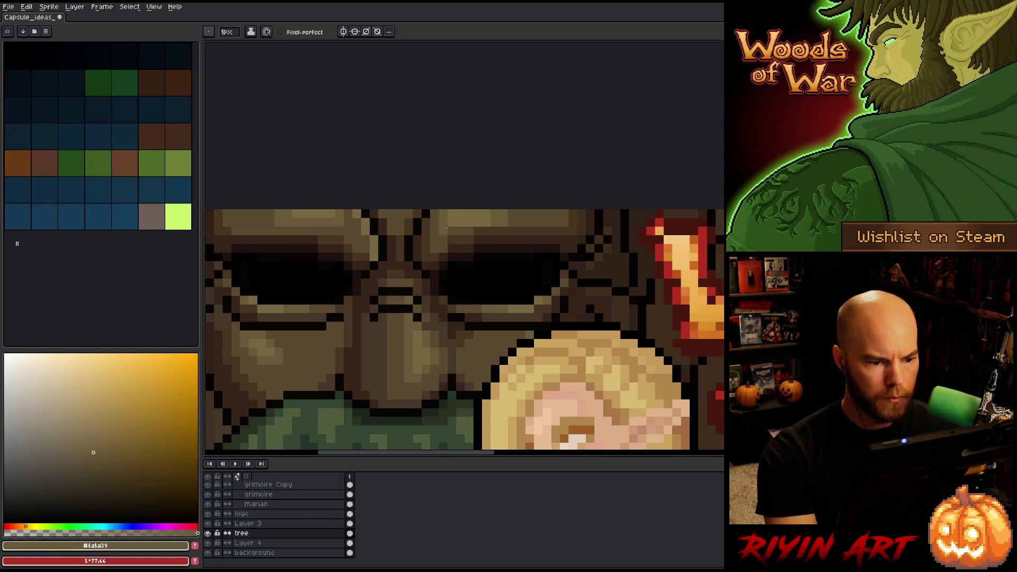
pyautogui.keyDown('alt'); pyautogui.click(479, 223); pyautogui.keyUp('alt')
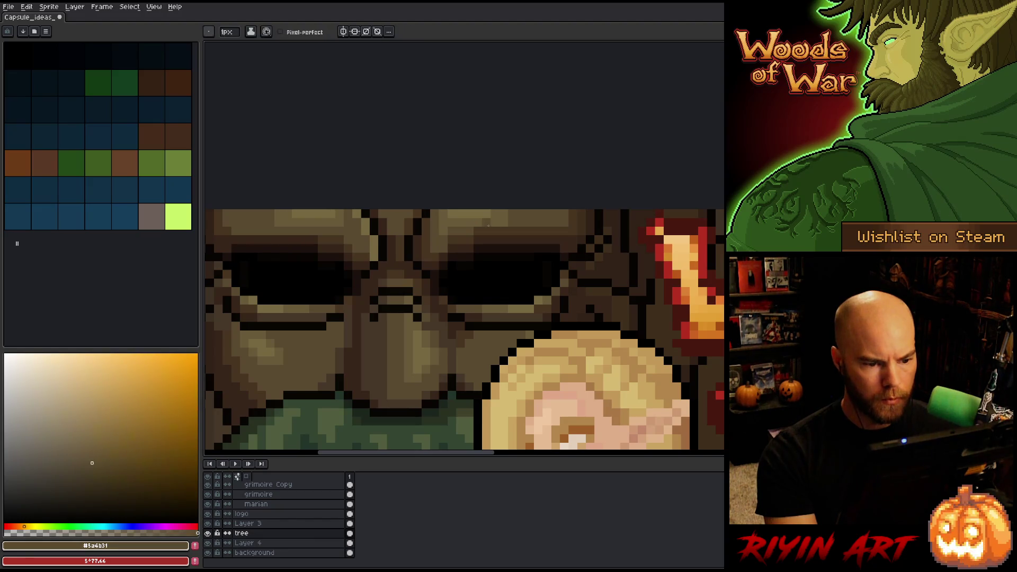
pyautogui.keyDown('alt'); pyautogui.click(458, 220); pyautogui.keyUp('alt')
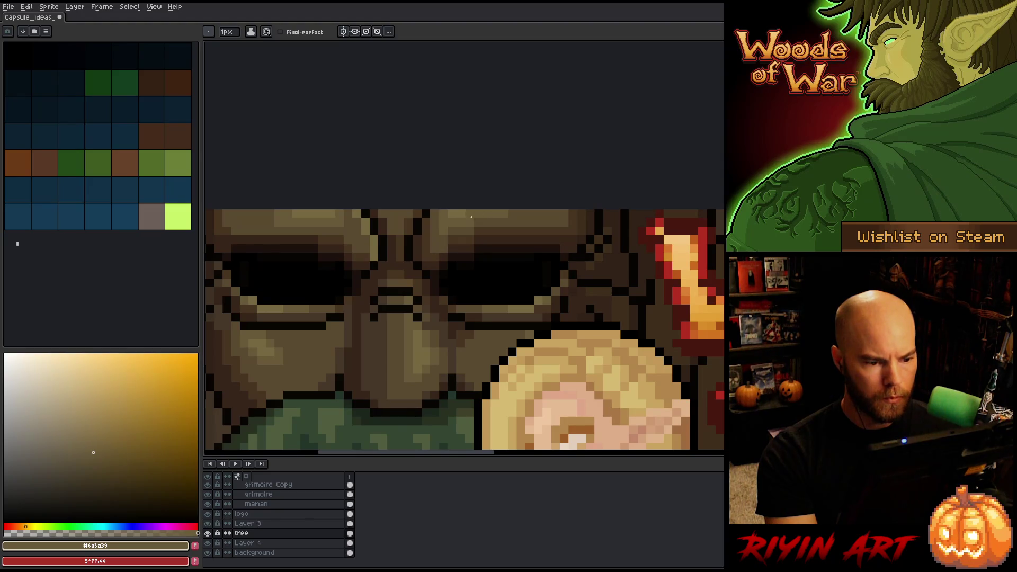
pyautogui.scroll(-5, 338, 282)
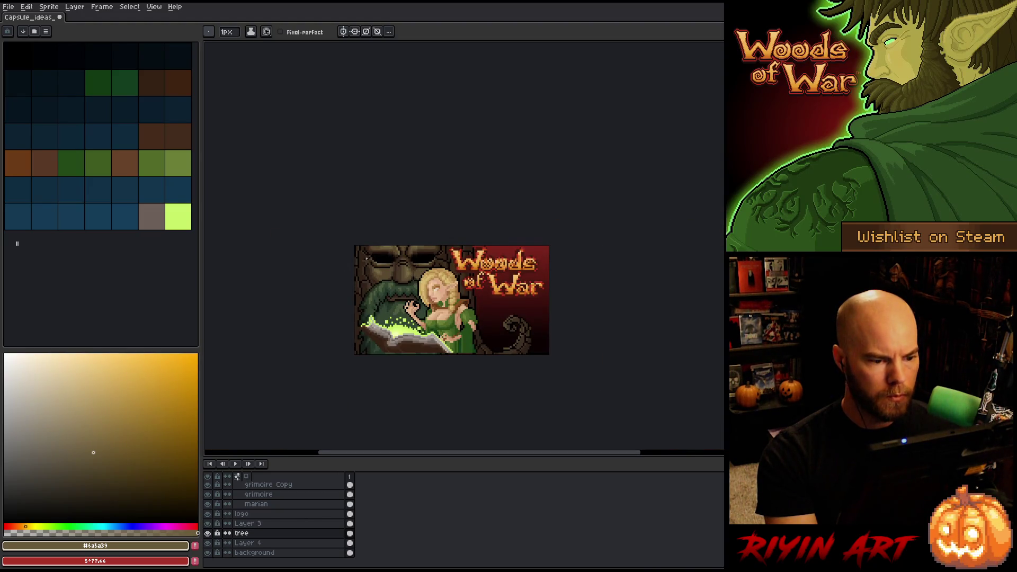
pyautogui.scroll(1, 404, 294)
pyautogui.scroll(4, 412, 277)
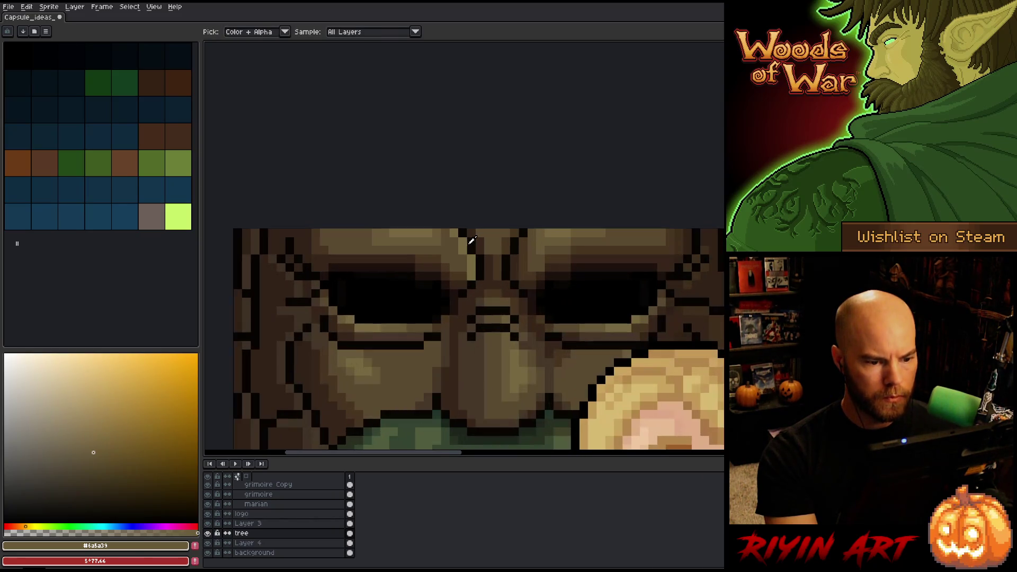
# Copy the small red mark on the tree's brow and place a copy to the right
pyautogui.press('m')
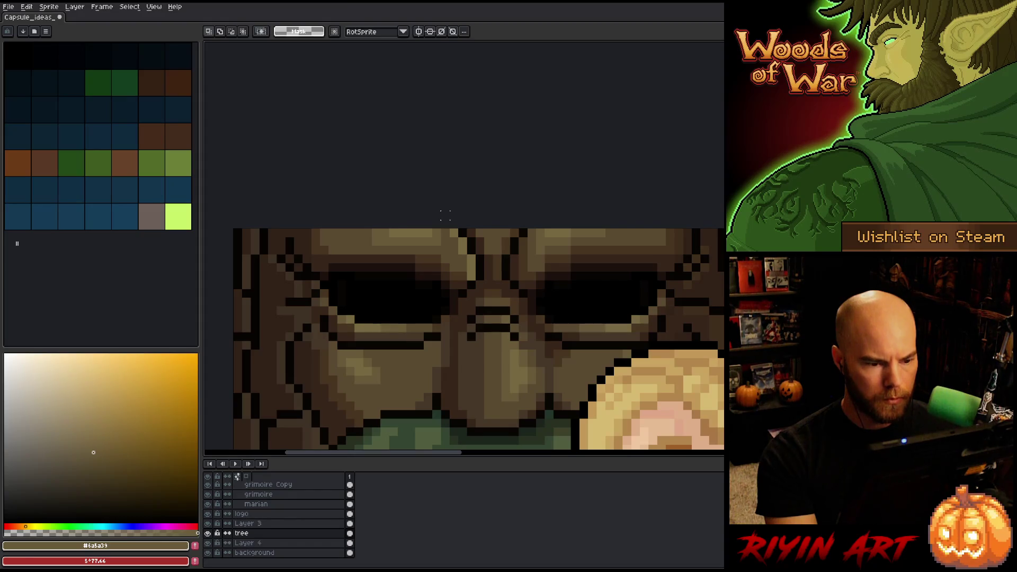
pyautogui.moveTo(457, 231)
pyautogui.mouseDown()
pyautogui.moveTo(494, 255)
pyautogui.moveTo(531, 241)
pyautogui.mouseUp()
pyautogui.hotkey('ctrl', 'c')
pyautogui.hotkey('ctrl', 'v')
pyautogui.press('Return')
# Paint the left red mark and the remaining red strip over in brow brown #5a4b31
pyautogui.press('i')
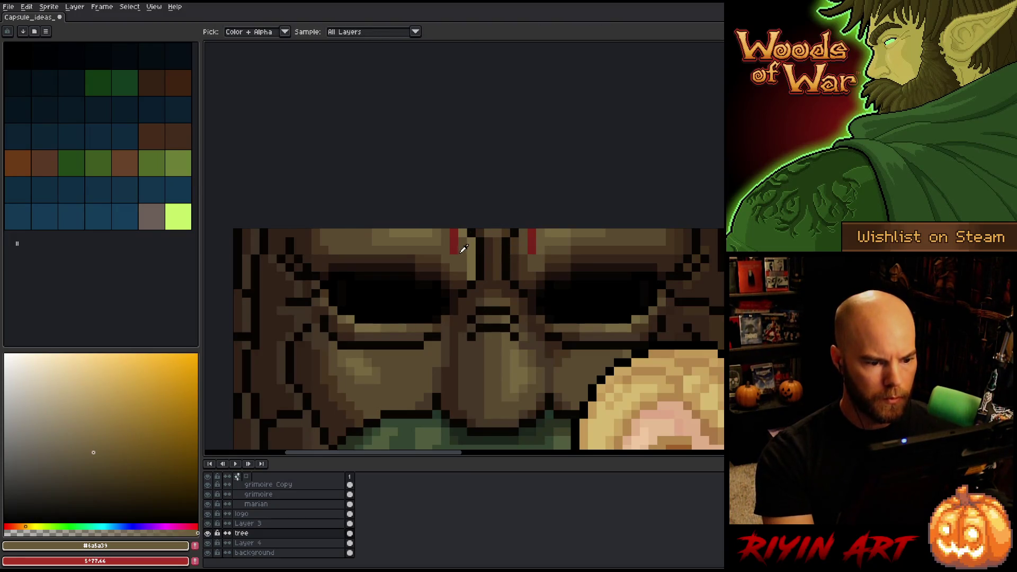
pyautogui.click(463, 244)
pyautogui.press('b')
pyautogui.moveTo(453, 232); pyautogui.dragTo(453, 253)
pyautogui.moveTo(532, 252); pyautogui.dragTo(531, 230)
pyautogui.scroll(-3, 531, 238)
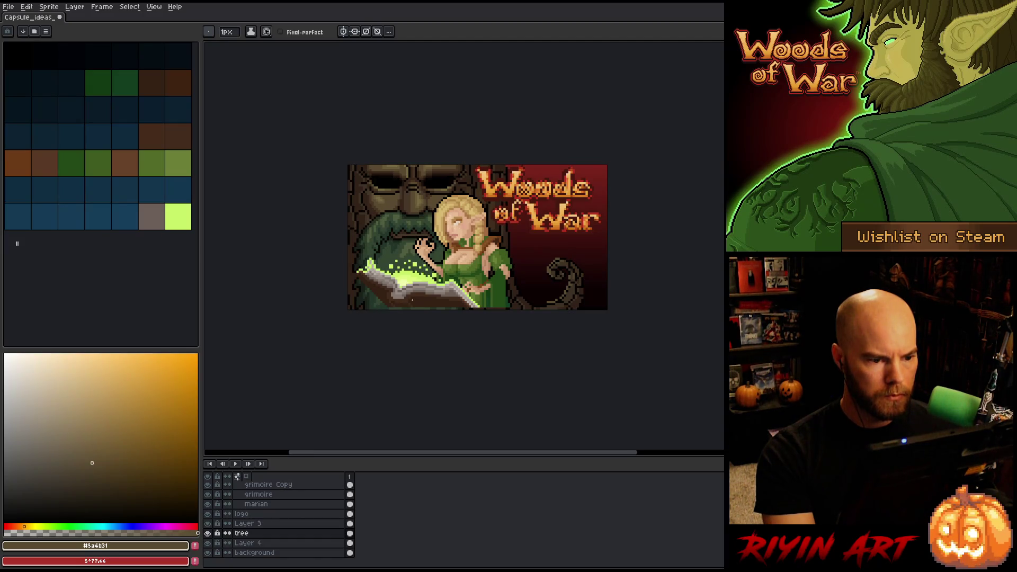
pyautogui.scroll(3, 407, 170)
# Pick brown #483521 and a mid-brown from the tree face for the pencil
pyautogui.press('i')
pyautogui.click(501, 185)
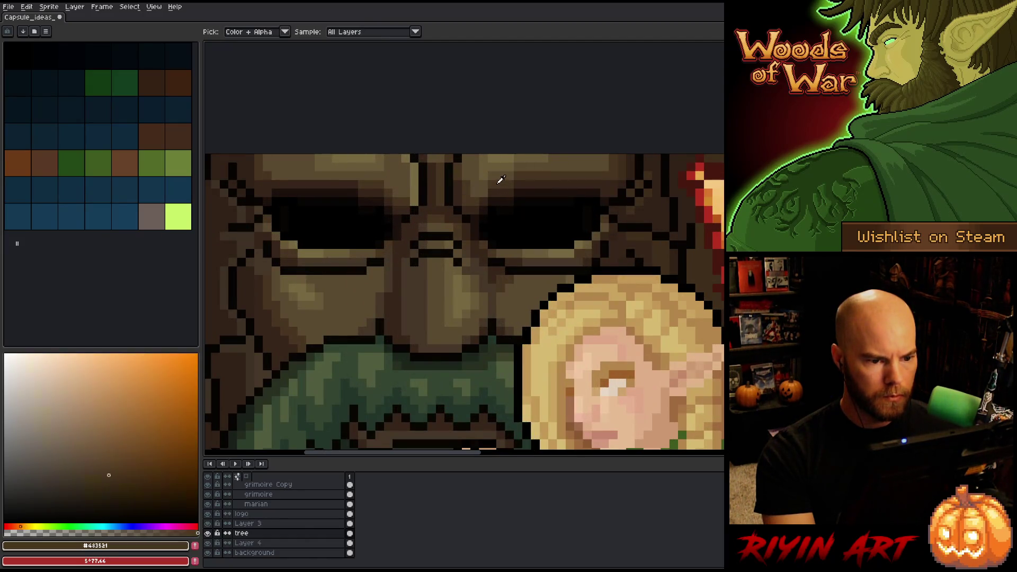
pyautogui.press('b')
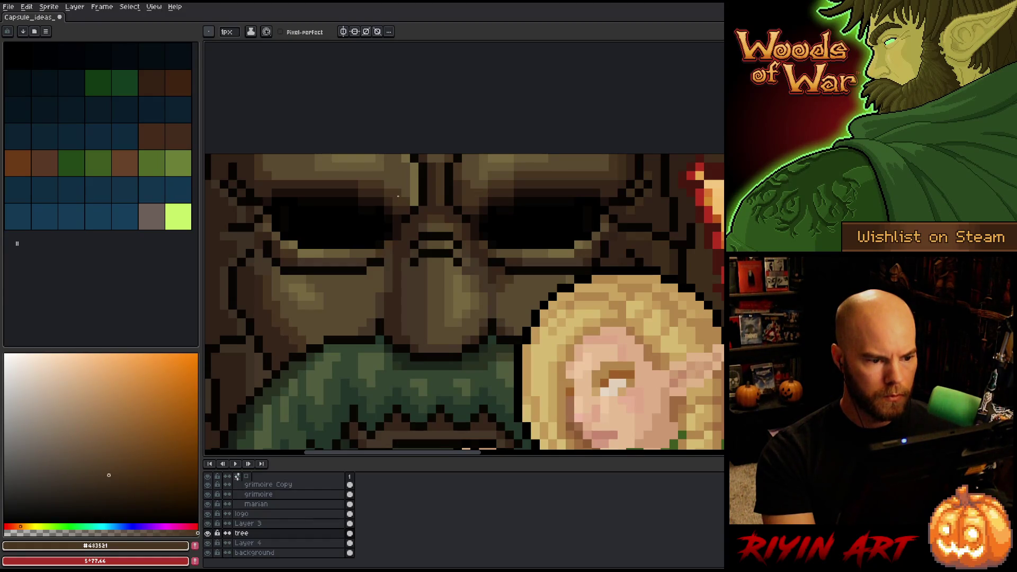
pyautogui.press('i')
pyautogui.click(480, 182)
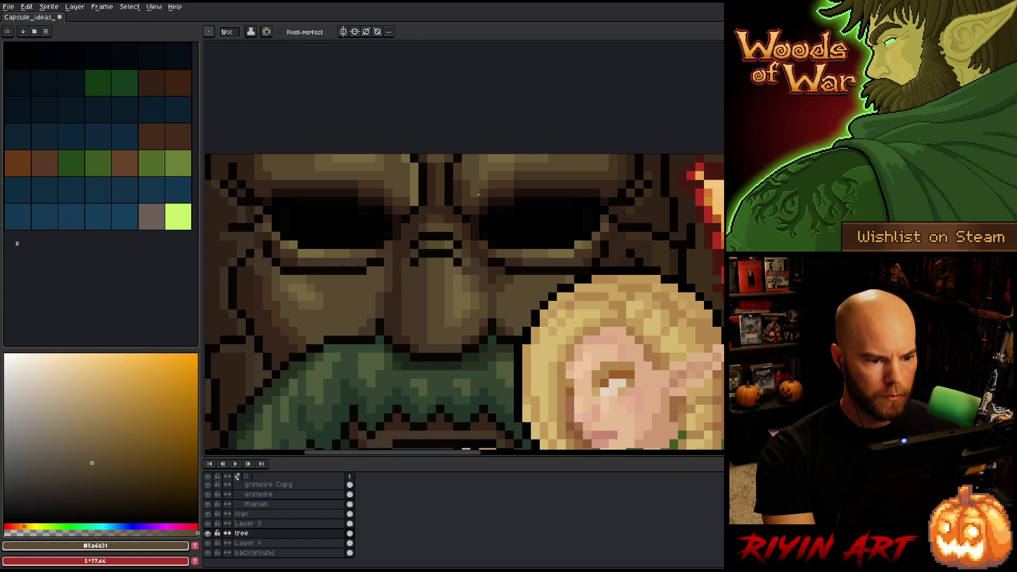
# Review the whole capsule, then re-pick the darker and mid browns from the tree face
pyautogui.press('h')
pyautogui.scroll(-5, 432, 242)
pyautogui.moveTo(432, 242); pyautogui.dragTo(427, 246)
pyautogui.press('b')
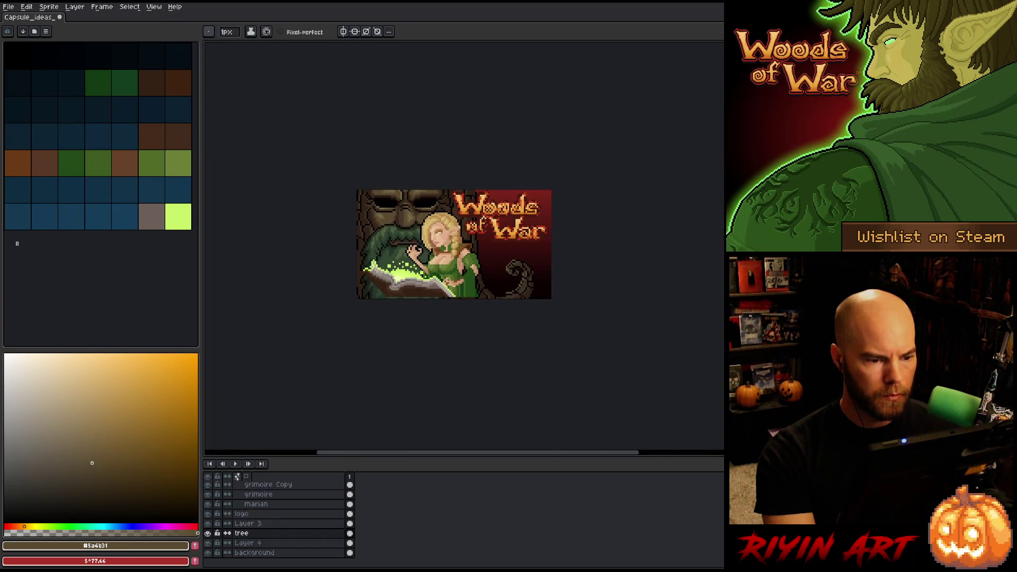
pyautogui.scroll(3, 402, 196)
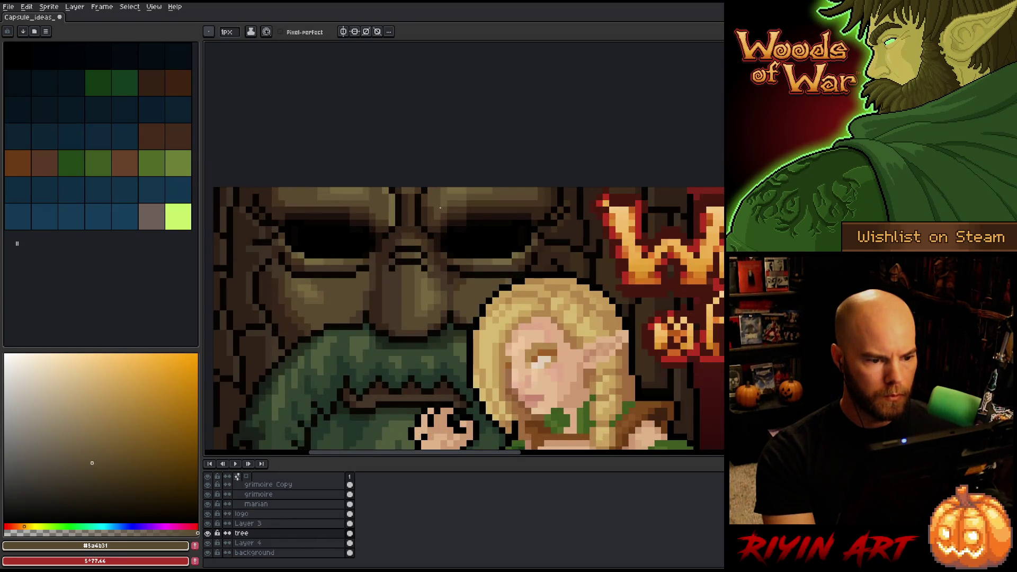
pyautogui.keyDown('alt'); pyautogui.click(422, 216); pyautogui.keyUp('alt')
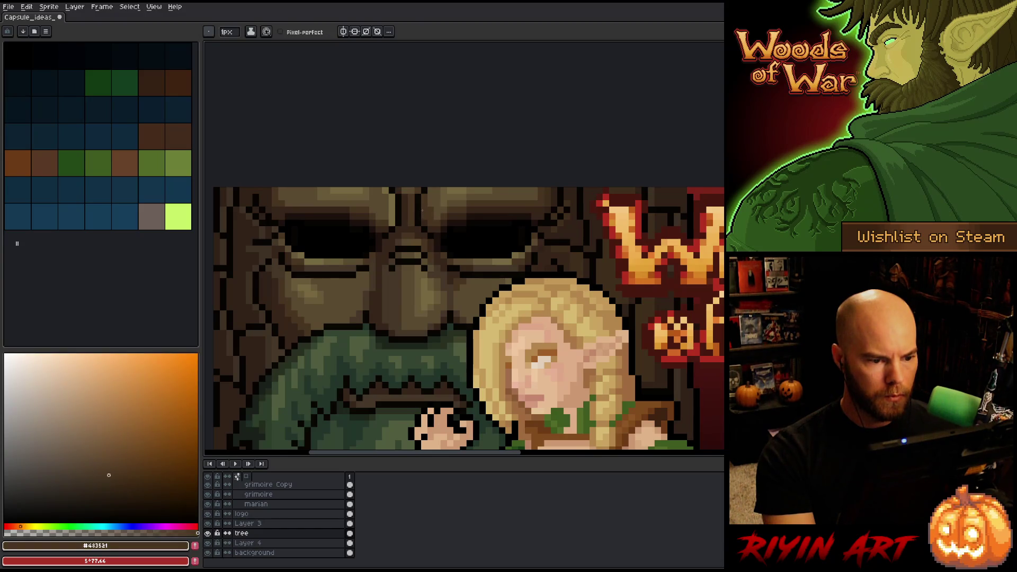
pyautogui.keyDown('alt'); pyautogui.click(443, 195); pyautogui.keyUp('alt')
pyautogui.scroll(-4, 435, 216)
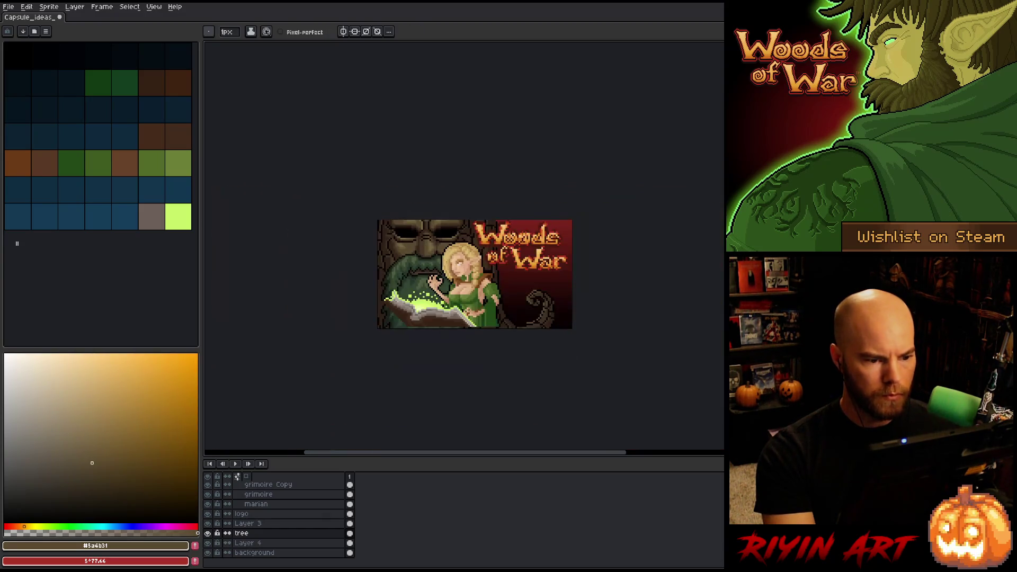
pyautogui.scroll(1, 424, 237)
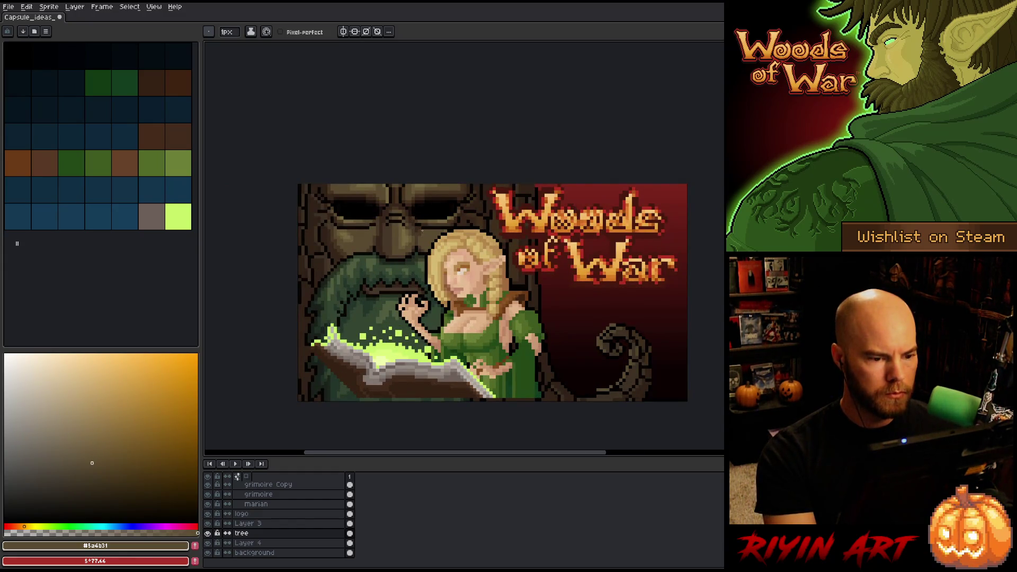
pyautogui.scroll(1, 421, 230)
pyautogui.press('m')
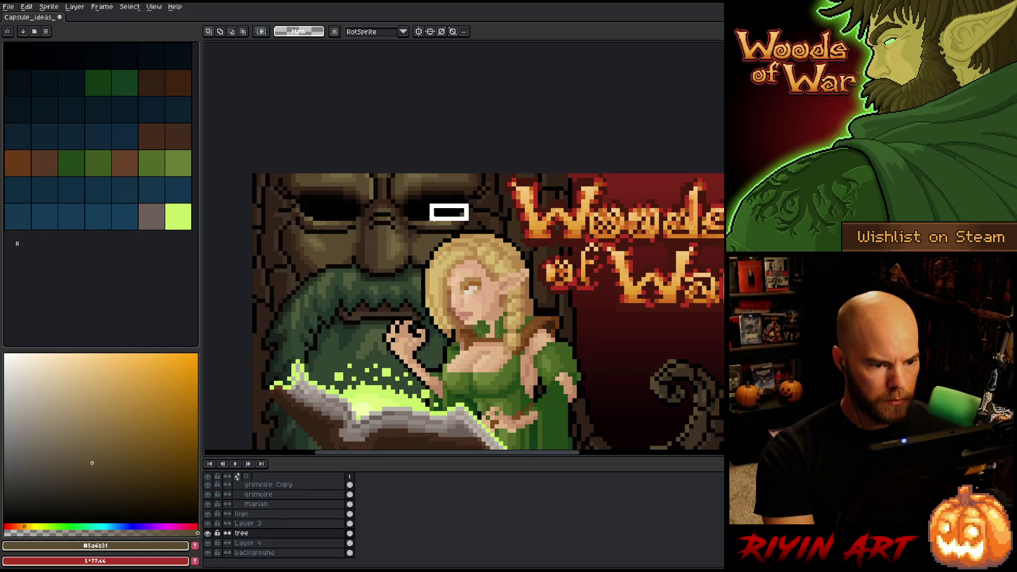
# Move the red line into place under the tree's eye and commit it
pyautogui.moveTo(400, 220); pyautogui.dragTo(400, 221)
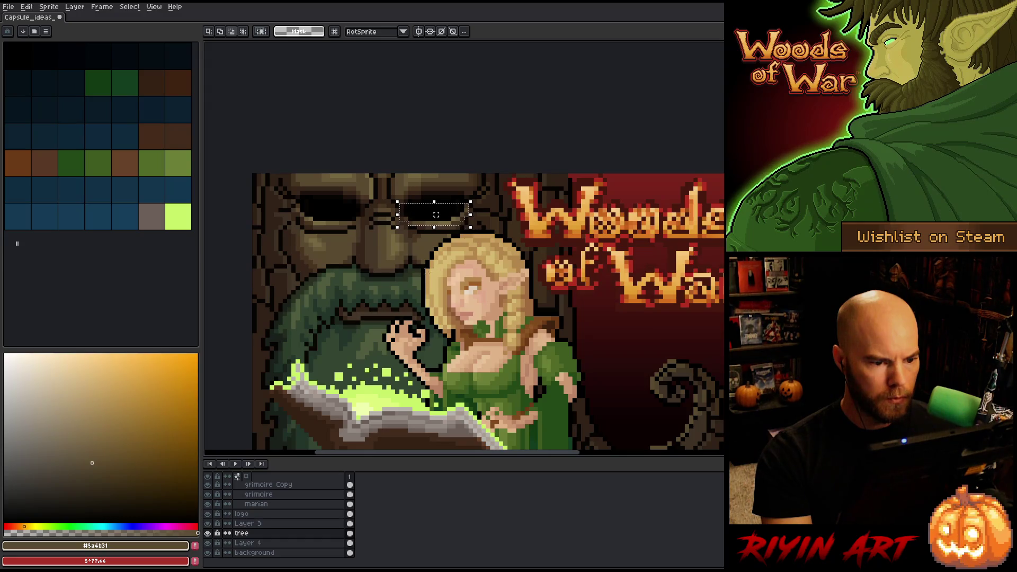
pyautogui.moveTo(386, 192); pyautogui.dragTo(485, 207)
pyautogui.click(354, 214)
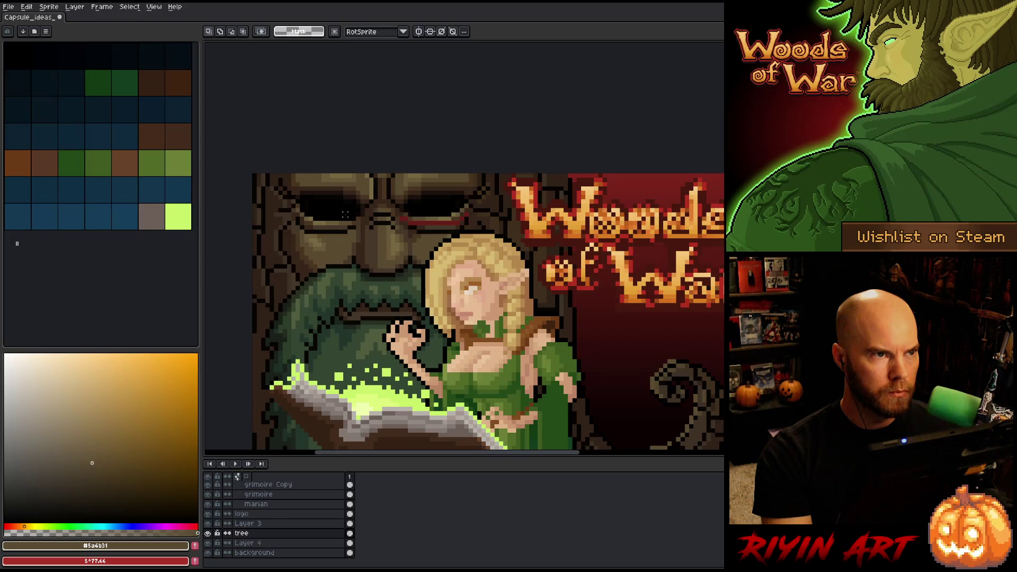
# Touch up the brow around the eye with the darkest, medium-dark and mid browns
pyautogui.press('i')
pyautogui.click(406, 211)
pyautogui.press('b')
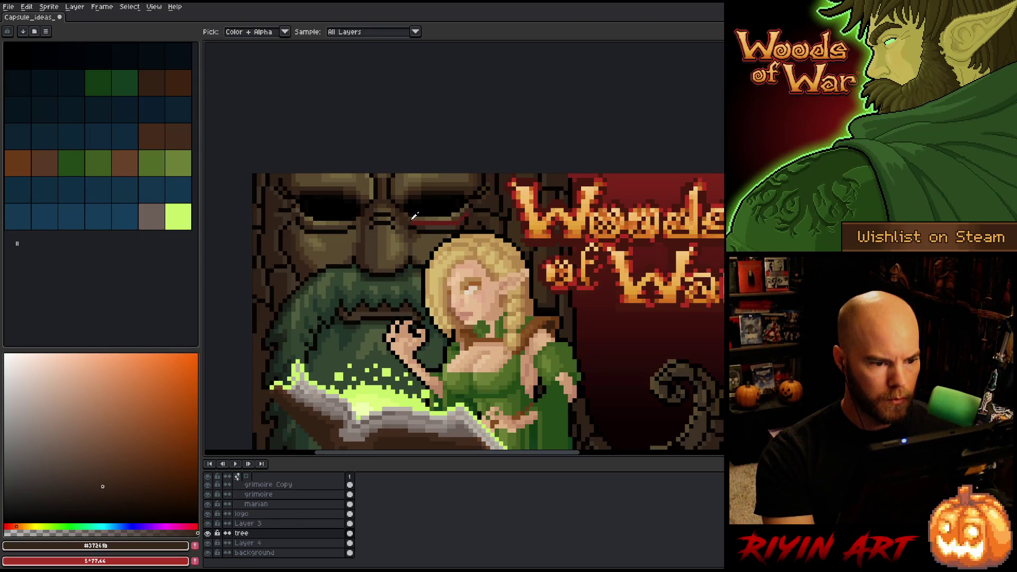
pyautogui.keyDown('alt'); pyautogui.click(417, 218); pyautogui.keyUp('alt')
pyautogui.keyDown('alt'); pyautogui.click(419, 222); pyautogui.keyUp('alt')
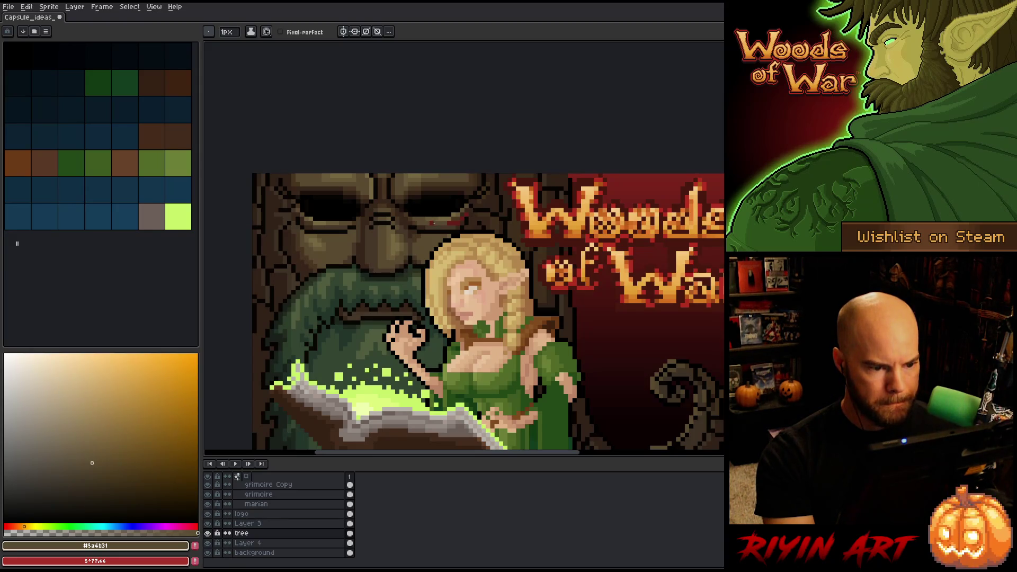
pyautogui.keyDown('alt'); pyautogui.click(455, 219); pyautogui.keyUp('alt')
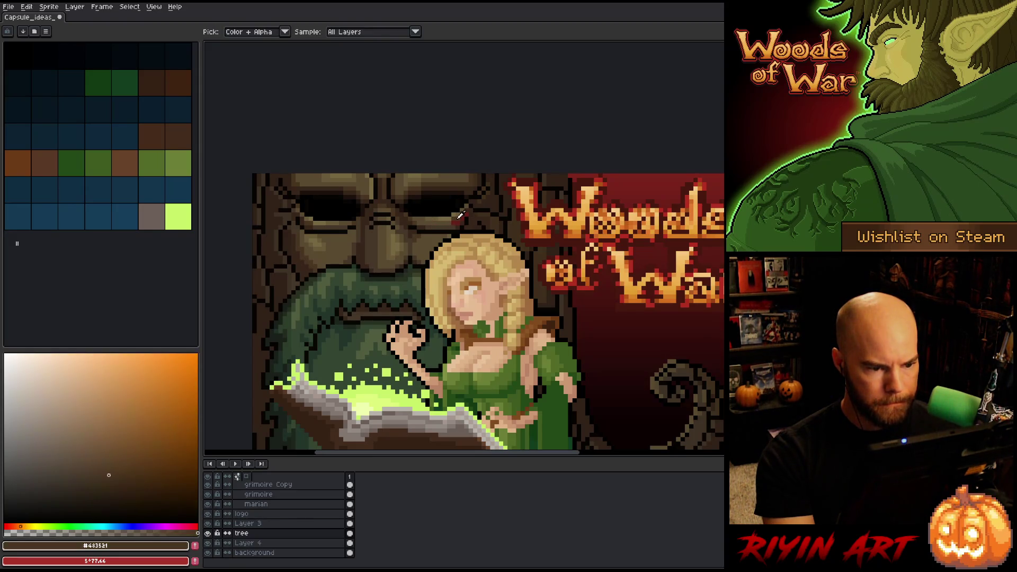
pyautogui.keyDown('alt'); pyautogui.click(454, 219); pyautogui.keyUp('alt')
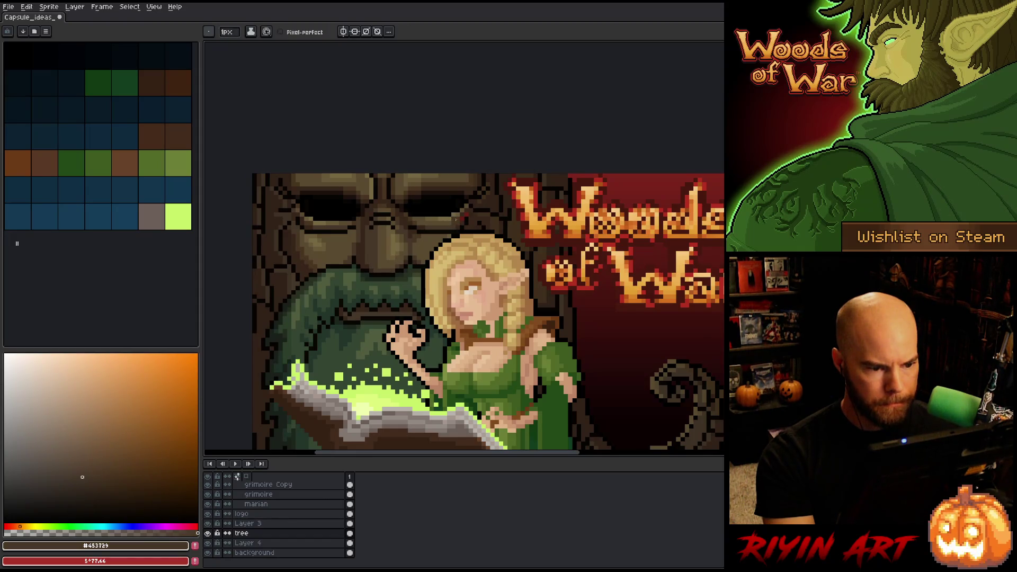
pyautogui.keyDown('alt'); pyautogui.click(462, 217); pyautogui.keyUp('alt')
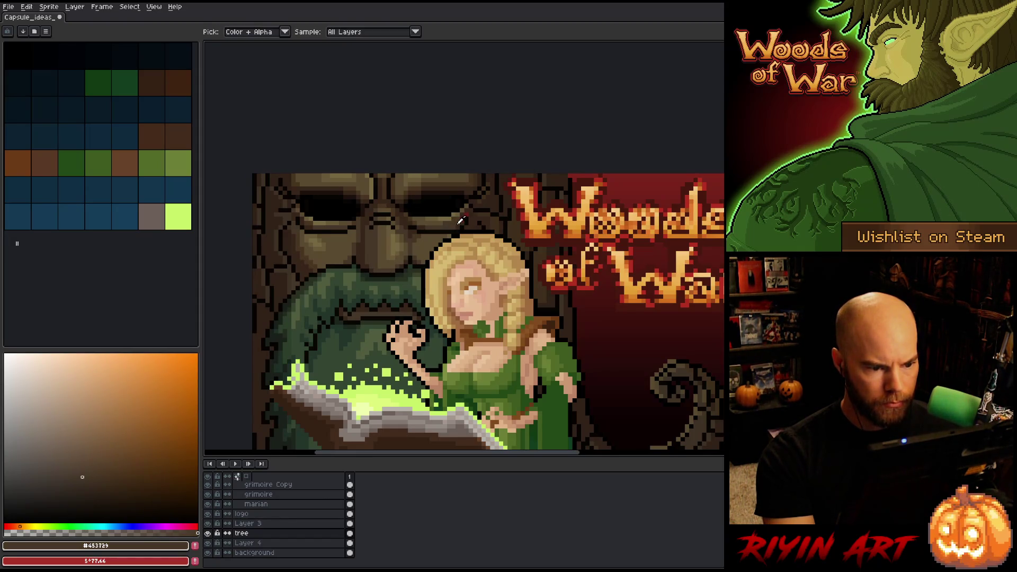
pyautogui.keyDown('alt'); pyautogui.click(462, 219); pyautogui.keyUp('alt')
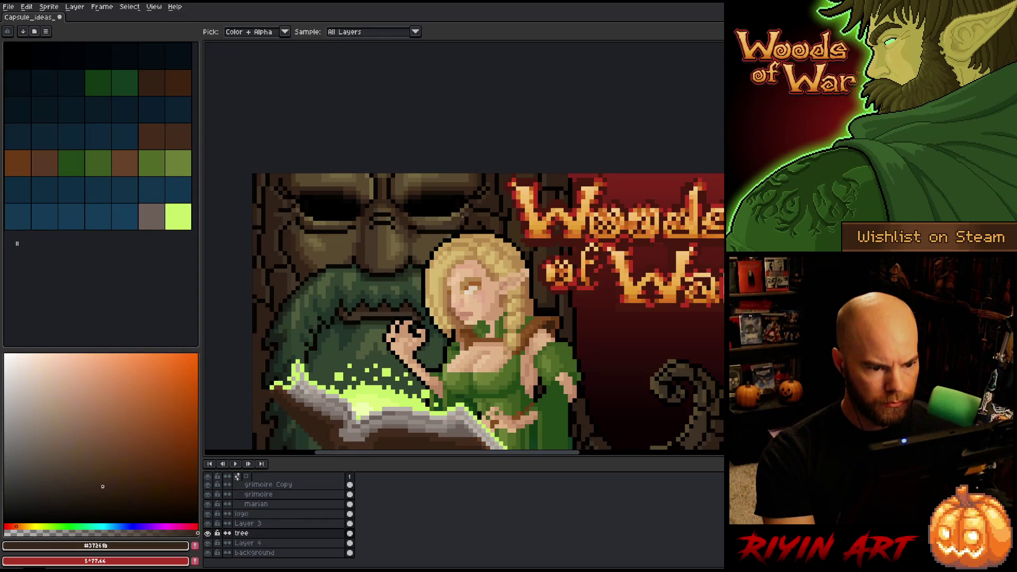
pyautogui.keyDown('alt'); pyautogui.click(461, 215); pyautogui.keyUp('alt')
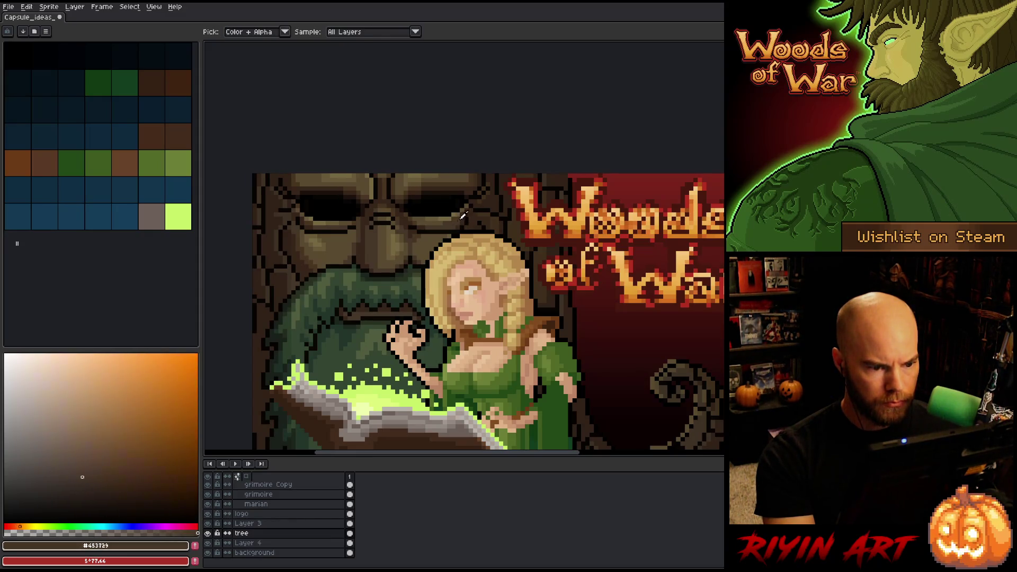
pyautogui.keyDown('alt'); pyautogui.click(467, 211); pyautogui.keyUp('alt')
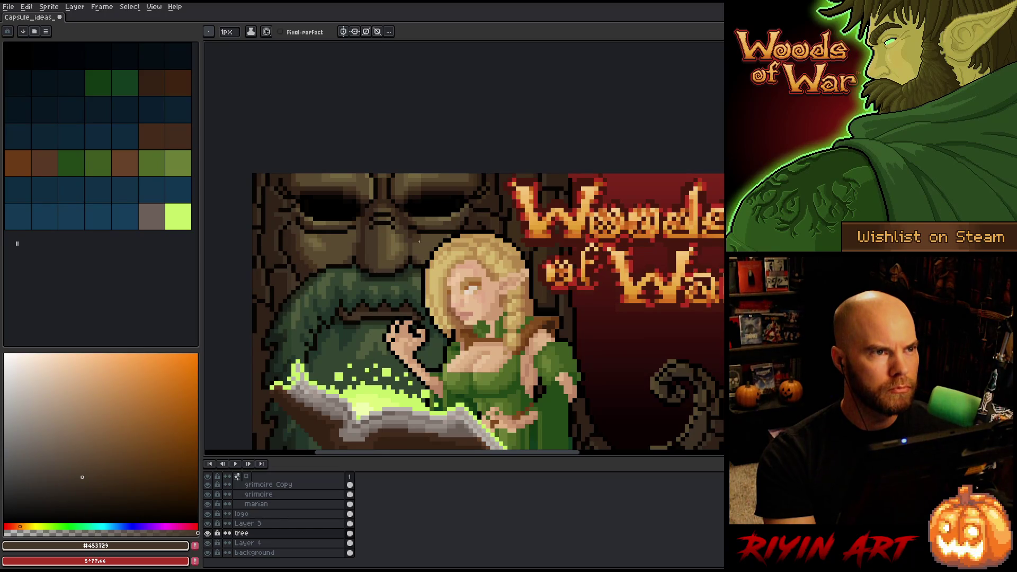
# Move the red line to sit under the tree's left eye and commit it
pyautogui.press('m')
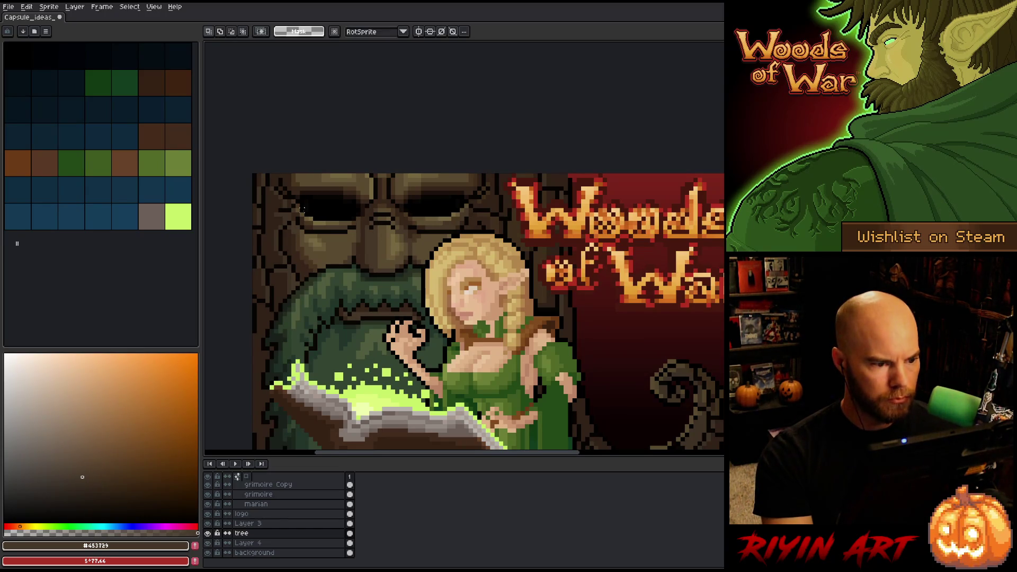
pyautogui.moveTo(297, 210)
pyautogui.mouseDown()
pyautogui.moveTo(364, 225)
pyautogui.moveTo(341, 212)
pyautogui.moveTo(332, 218)
pyautogui.mouseUp()
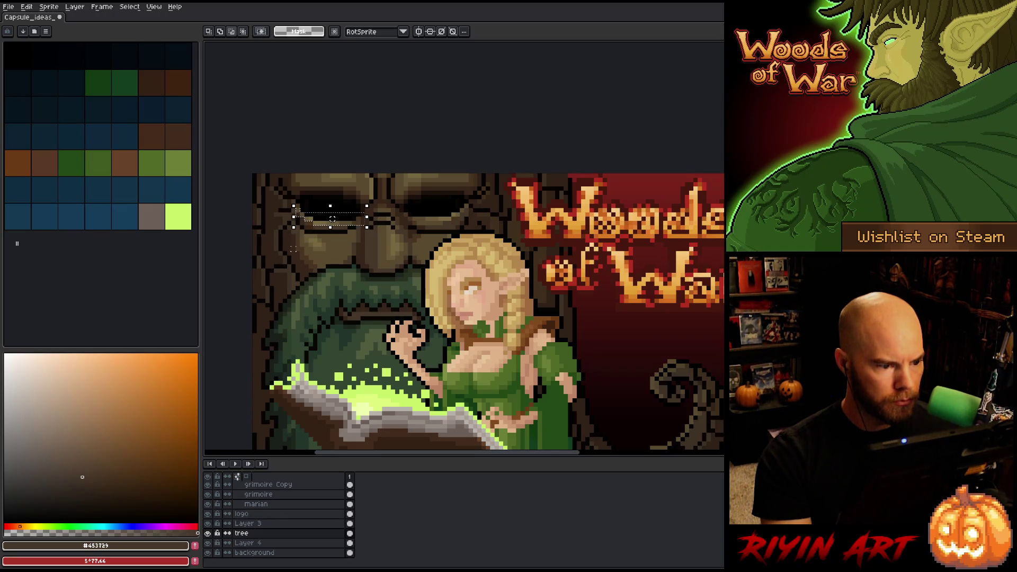
pyautogui.hotkey('ctrl', 'd')
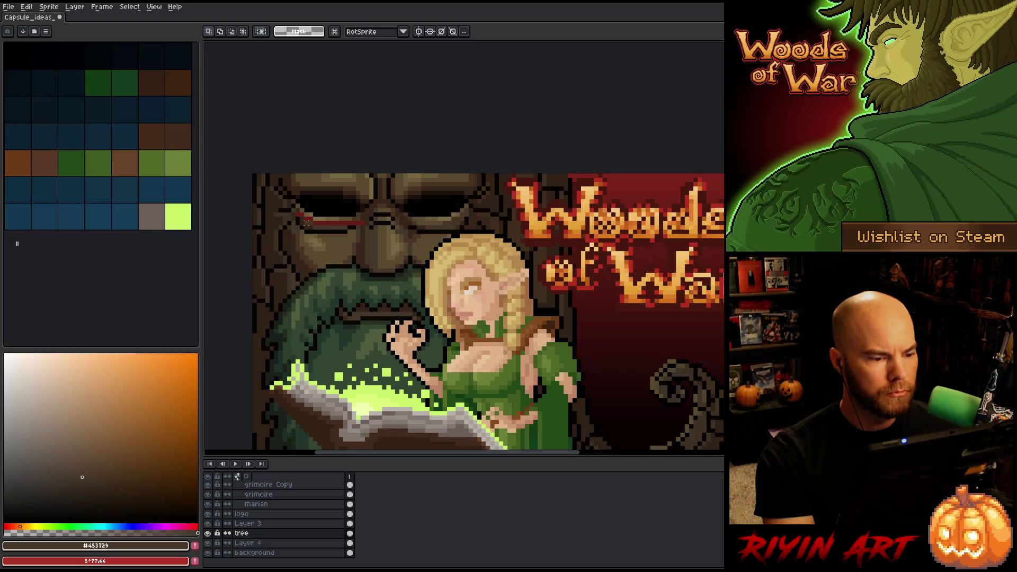
pyautogui.scroll(1, 319, 207)
# Paint brown over the red line and the stray red pixels beside and between the eyes
pyautogui.press('b')
pyautogui.moveTo(375, 230); pyautogui.dragTo(310, 227)
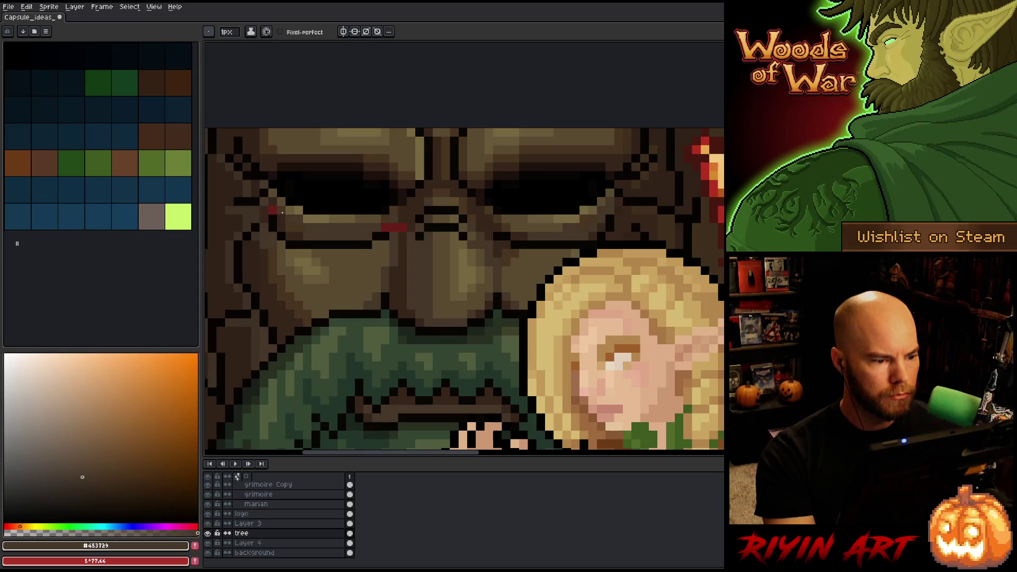
pyautogui.keyDown('alt'); pyautogui.click(280, 212); pyautogui.keyUp('alt')
pyautogui.click(272, 210)
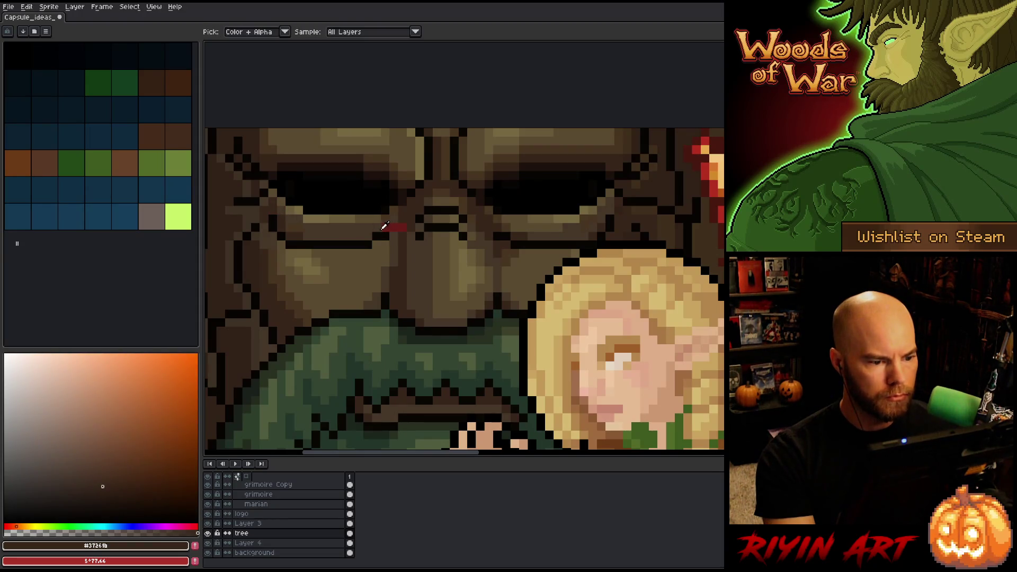
pyautogui.keyDown('alt'); pyautogui.click(383, 227); pyautogui.keyUp('alt')
pyautogui.click(402, 228)
pyautogui.keyDown('alt'); pyautogui.click(402, 230); pyautogui.keyUp('alt')
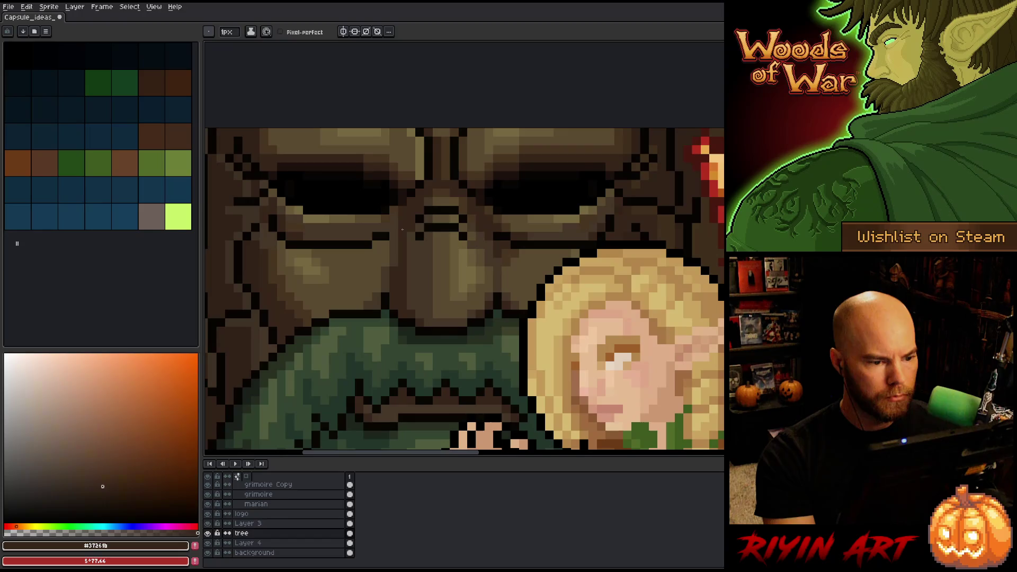
pyautogui.keyDown('alt'); pyautogui.click(387, 235); pyautogui.keyUp('alt')
pyautogui.keyDown('alt'); pyautogui.click(388, 236); pyautogui.keyUp('alt')
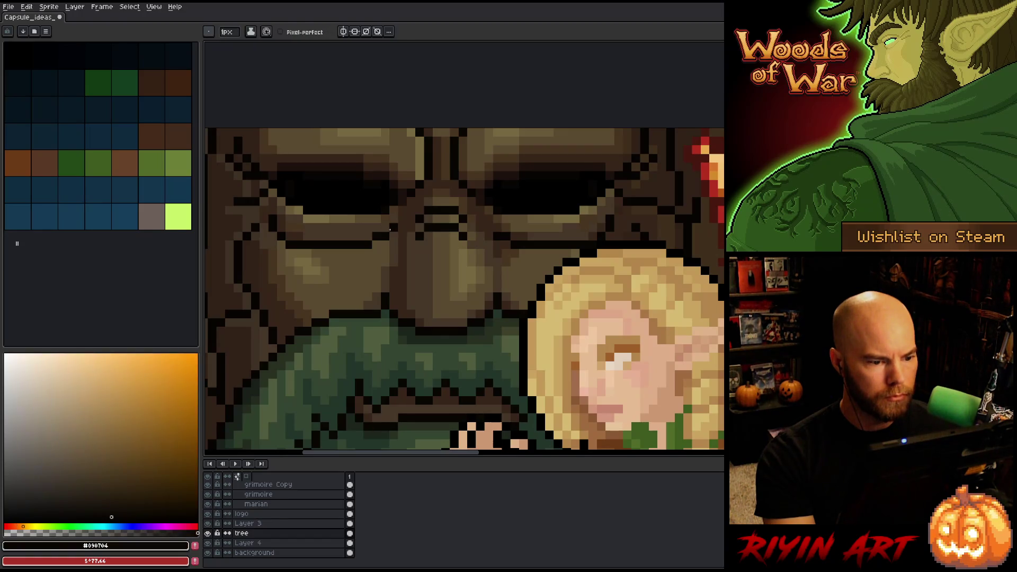
pyautogui.scroll(-8, 394, 228)
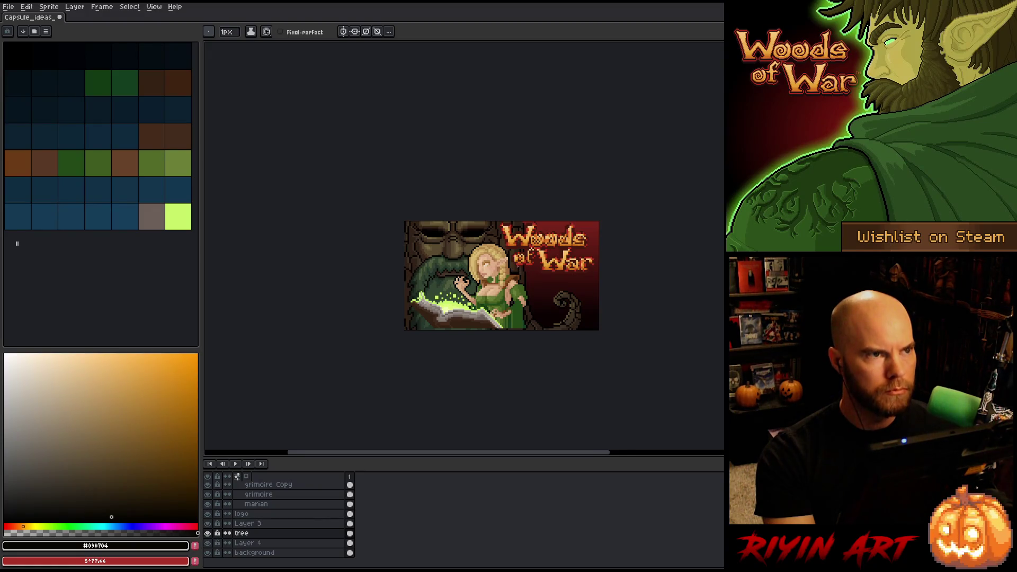
pyautogui.scroll(2, 518, 262)
pyautogui.scroll(3, 350, 196)
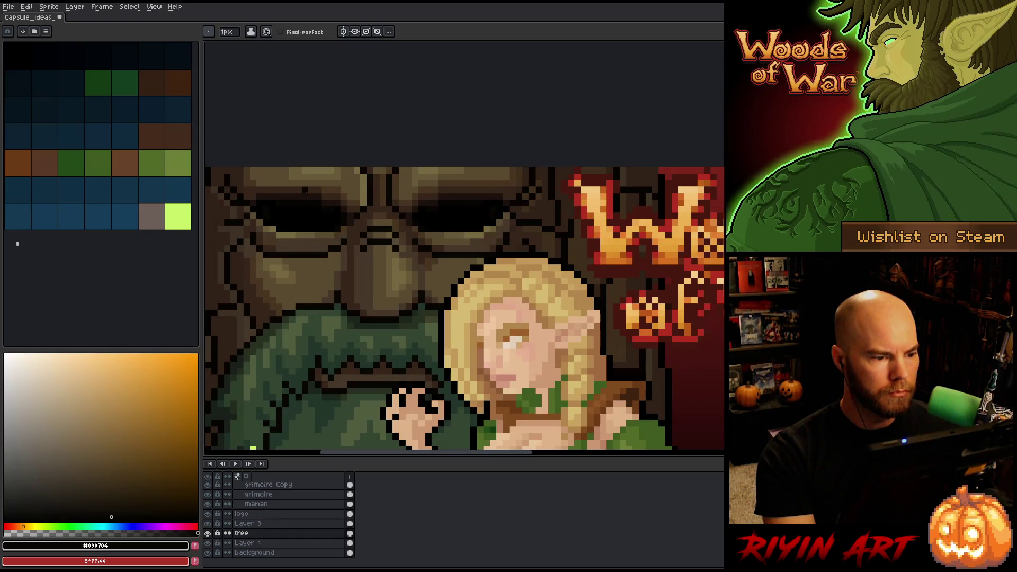
# Draw a red brow line along a strip selected above the tree's right eye
pyautogui.press('m')
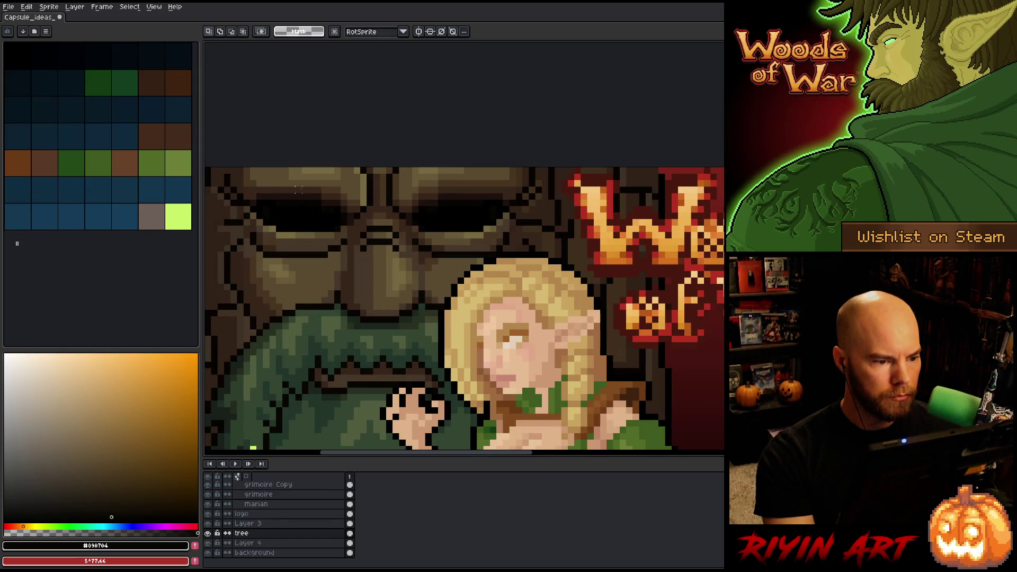
pyautogui.moveTo(297, 188); pyautogui.dragTo(342, 208)
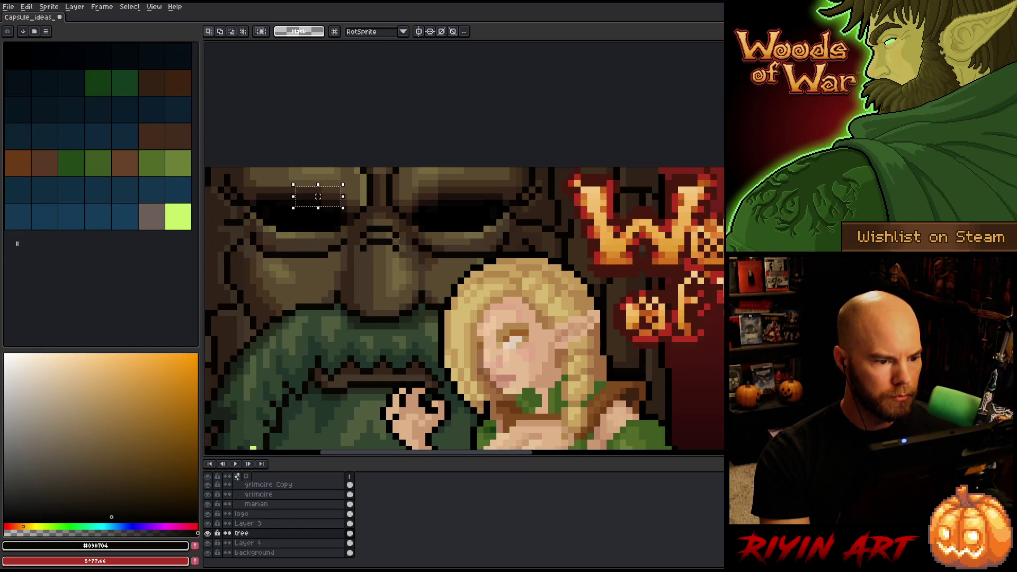
pyautogui.click(350, 209)
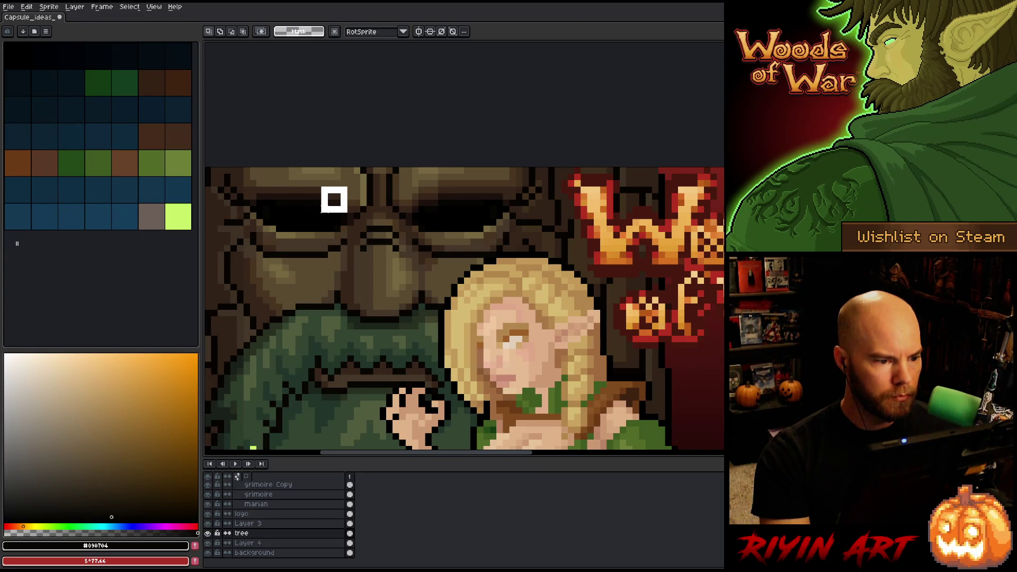
pyautogui.moveTo(341, 193); pyautogui.dragTo(296, 217)
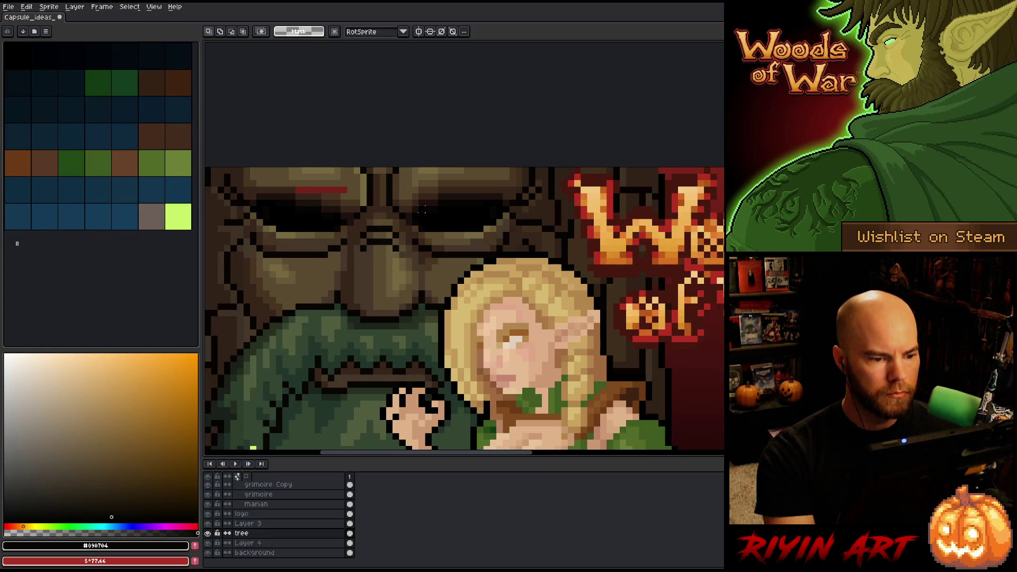
pyautogui.moveTo(412, 219)
pyautogui.mouseDown()
pyautogui.moveTo(431, 181)
pyautogui.moveTo(457, 174)
pyautogui.moveTo(427, 174)
pyautogui.moveTo(465, 171)
pyautogui.mouseUp()
pyautogui.press('Return')
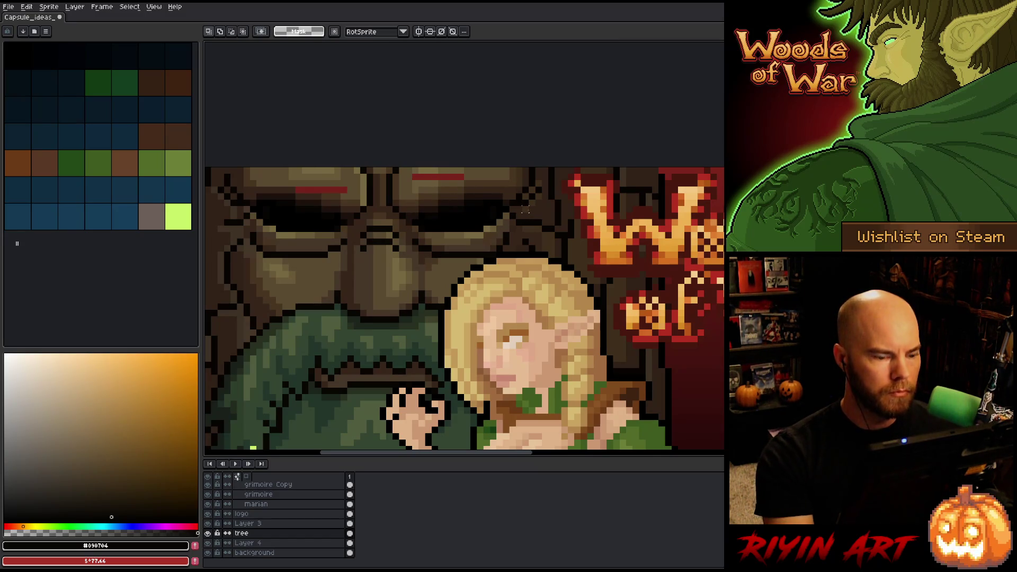
pyautogui.scroll(-5, 356, 273)
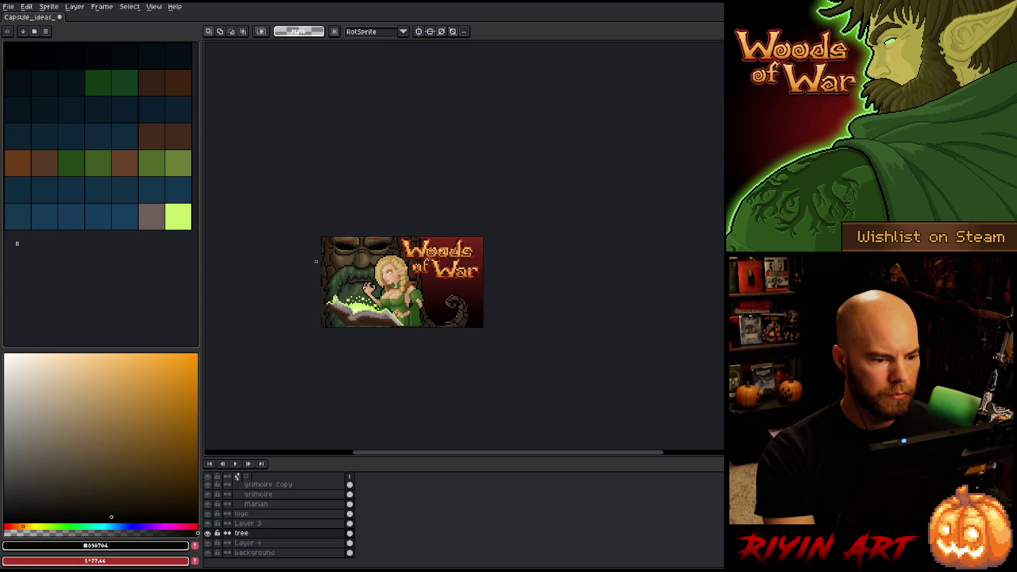
# Paint a mid stone brown over the red brow pixels above the right eye
pyautogui.scroll(2, 384, 249)
pyautogui.moveTo(378, 255); pyautogui.dragTo(470, 244)
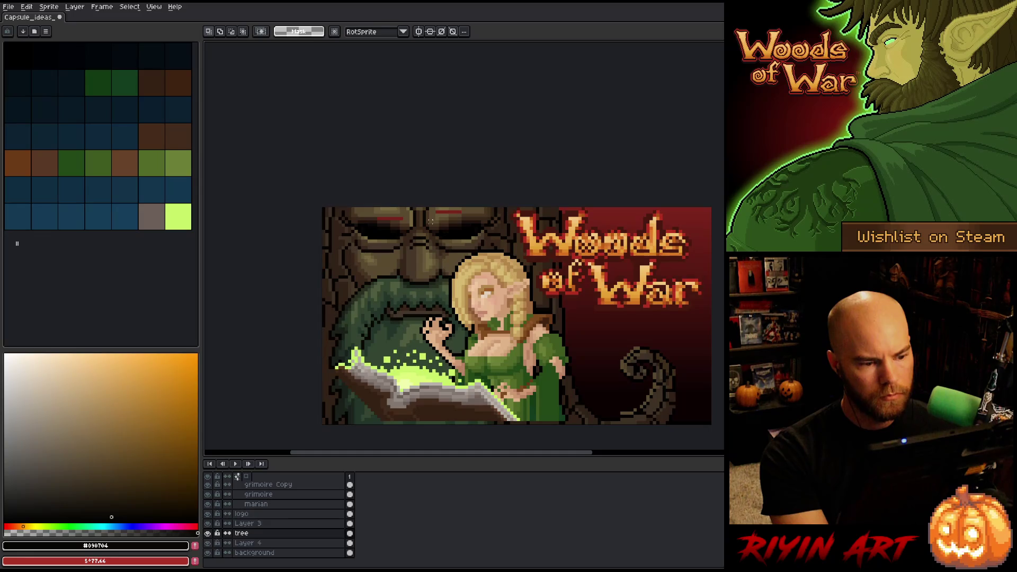
pyautogui.scroll(1, 431, 220)
pyautogui.keyDown('alt'); pyautogui.click(364, 220); pyautogui.keyUp('alt')
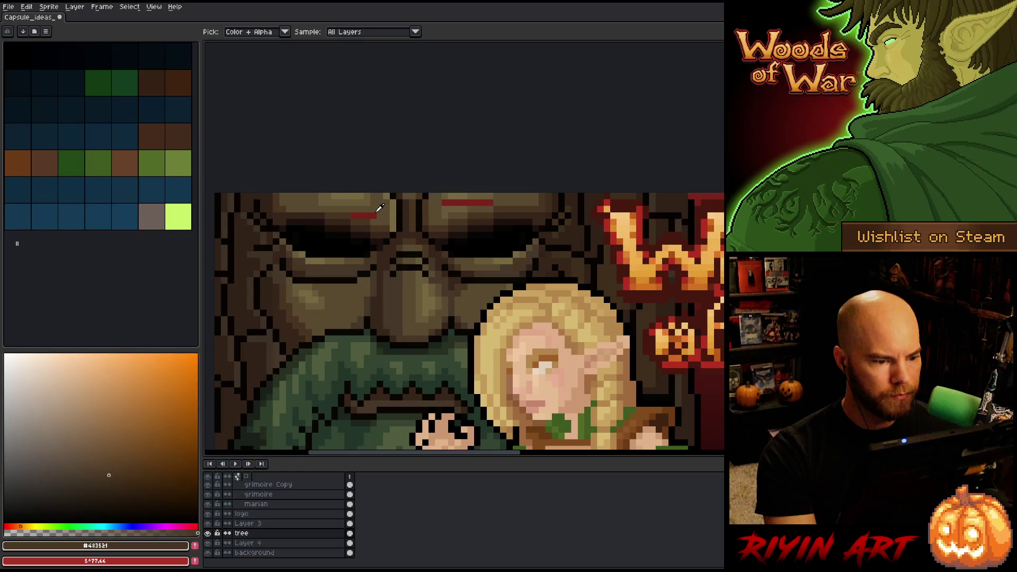
pyautogui.keyDown('alt'); pyautogui.click(356, 216); pyautogui.keyUp('alt')
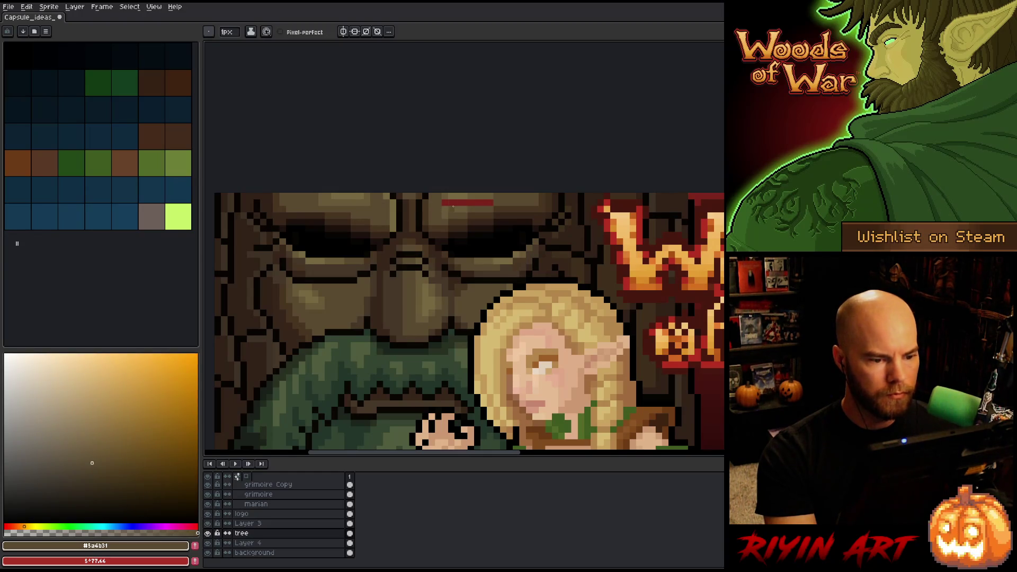
pyautogui.click(444, 202)
pyautogui.keyDown('alt'); pyautogui.click(451, 202); pyautogui.keyUp('alt')
pyautogui.click(449, 202)
pyautogui.click(457, 202)
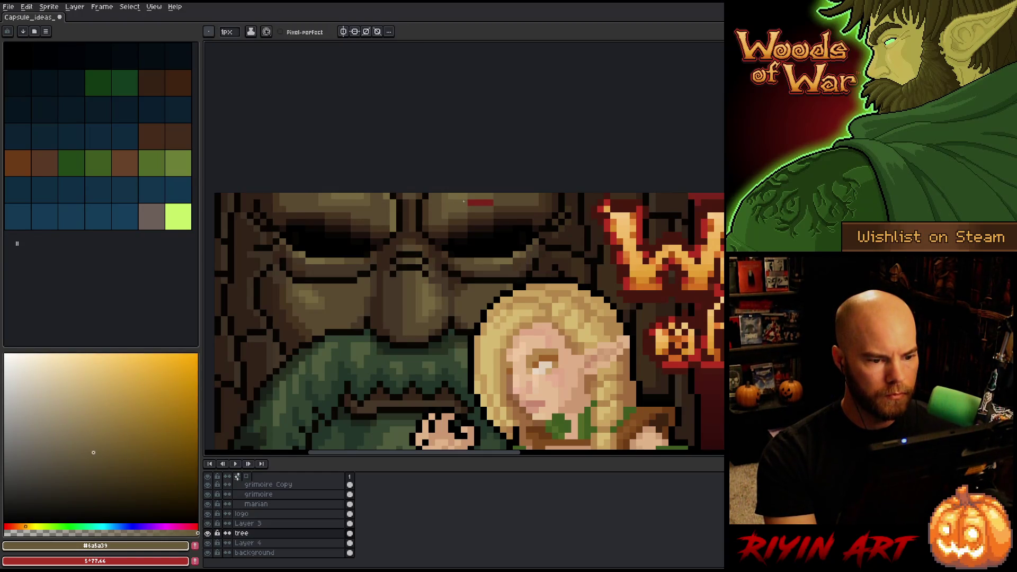
pyautogui.click(464, 203)
pyautogui.keyDown('alt'); pyautogui.click(467, 193); pyautogui.keyUp('alt')
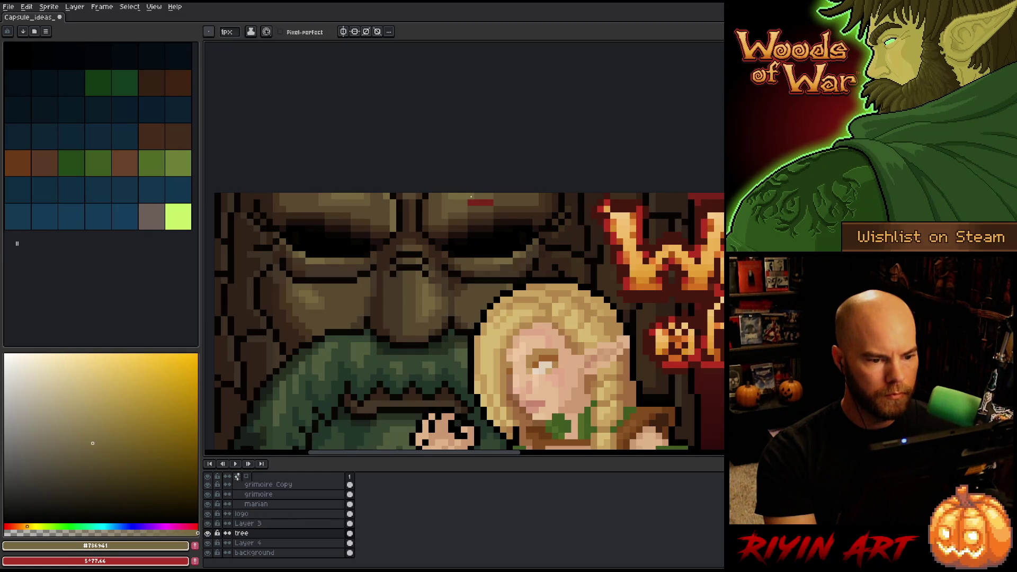
# Paint out the remaining red with lighter brown and darken the stone above the eye
pyautogui.keyDown('alt'); pyautogui.click(466, 201); pyautogui.keyUp('alt')
pyautogui.moveTo(466, 202); pyautogui.dragTo(492, 202)
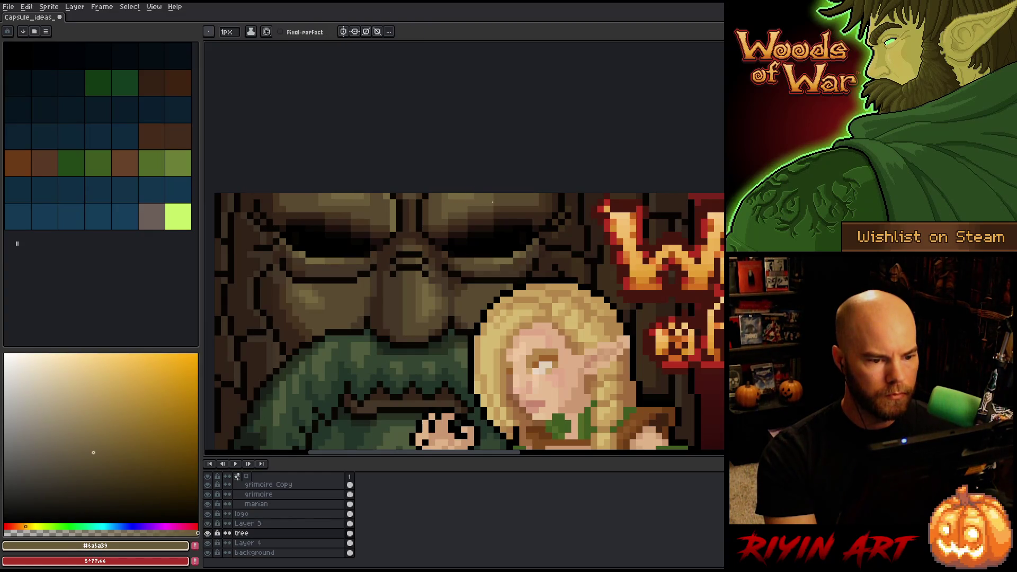
pyautogui.keyDown('alt'); pyautogui.click(449, 214); pyautogui.keyUp('alt')
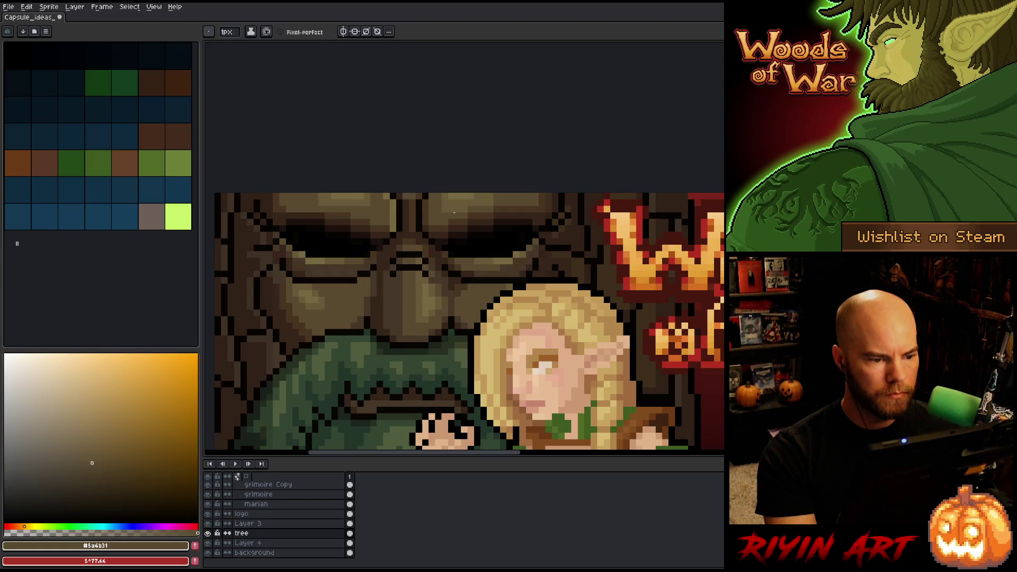
pyautogui.moveTo(461, 209); pyautogui.dragTo(441, 210)
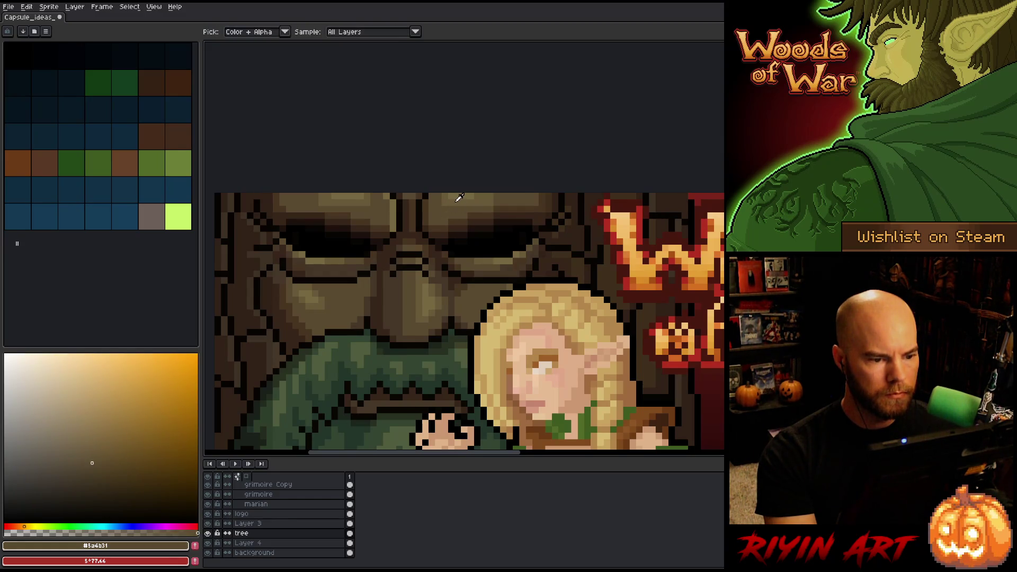
pyautogui.keyDown('alt'); pyautogui.click(455, 204); pyautogui.keyUp('alt')
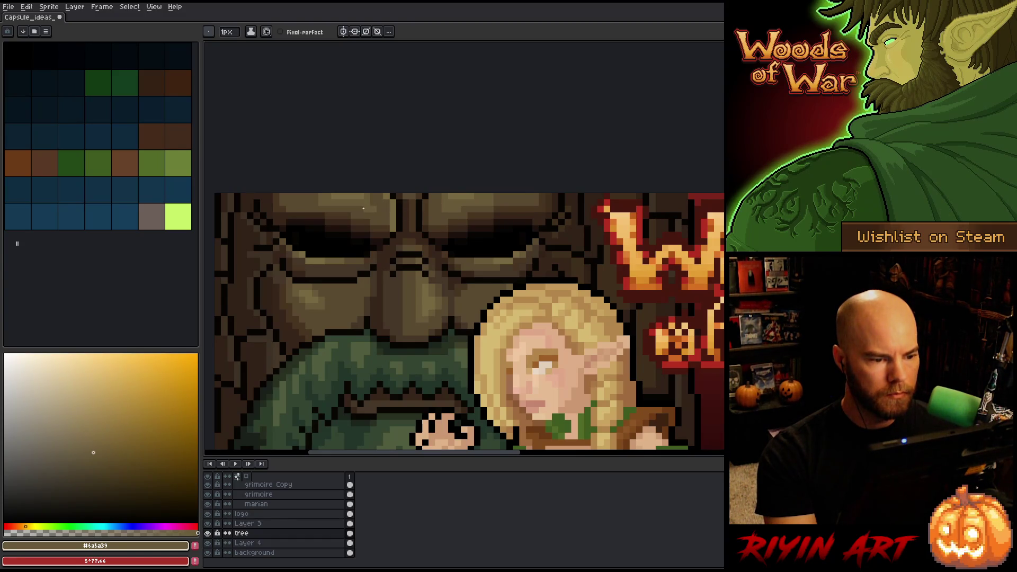
# Recentre the capsule and sample near-black, outline and medium stone browns on the right
pyautogui.scroll(-5, 451, 223)
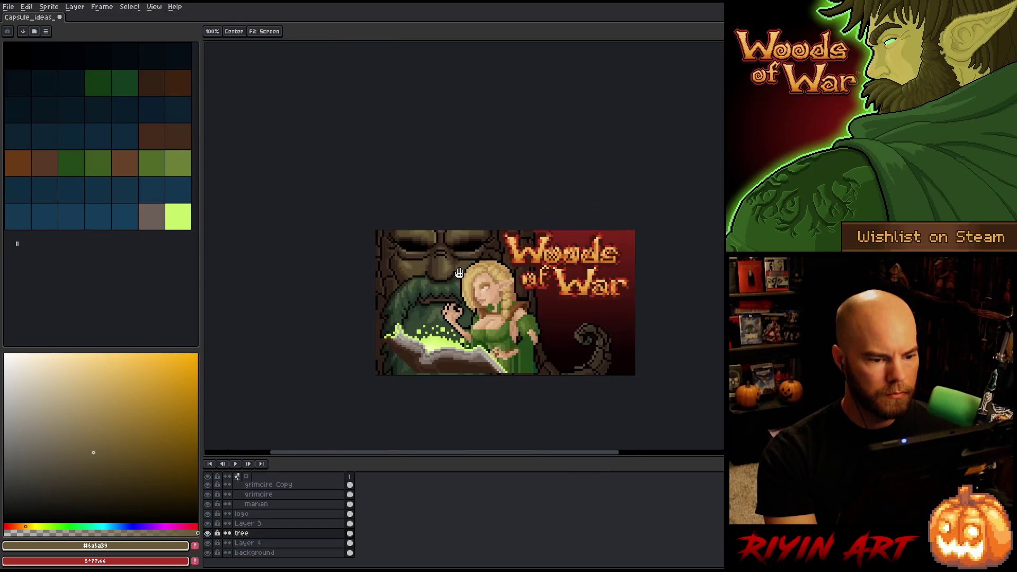
pyautogui.moveTo(458, 273); pyautogui.dragTo(427, 244)
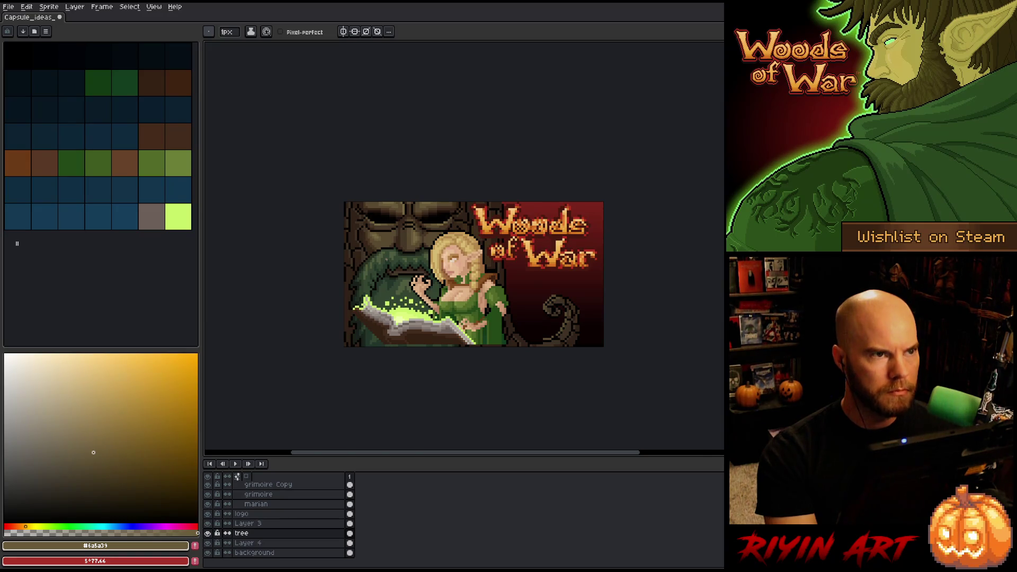
pyautogui.scroll(1, 393, 257)
pyautogui.scroll(1, 418, 223)
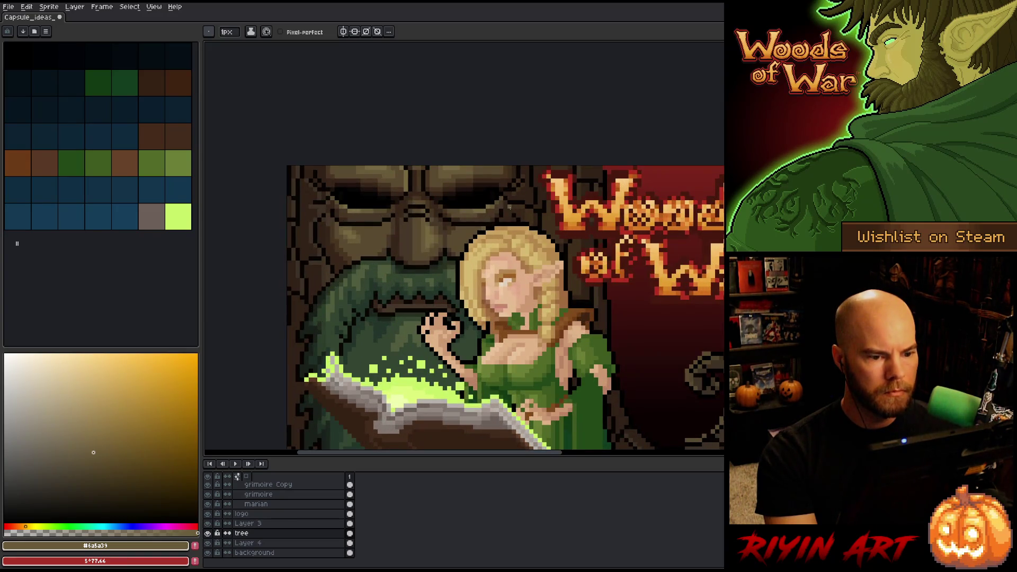
pyautogui.scroll(1, 456, 201)
pyautogui.press('alt')
pyautogui.keyDown('alt'); pyautogui.click(495, 191); pyautogui.keyUp('alt')
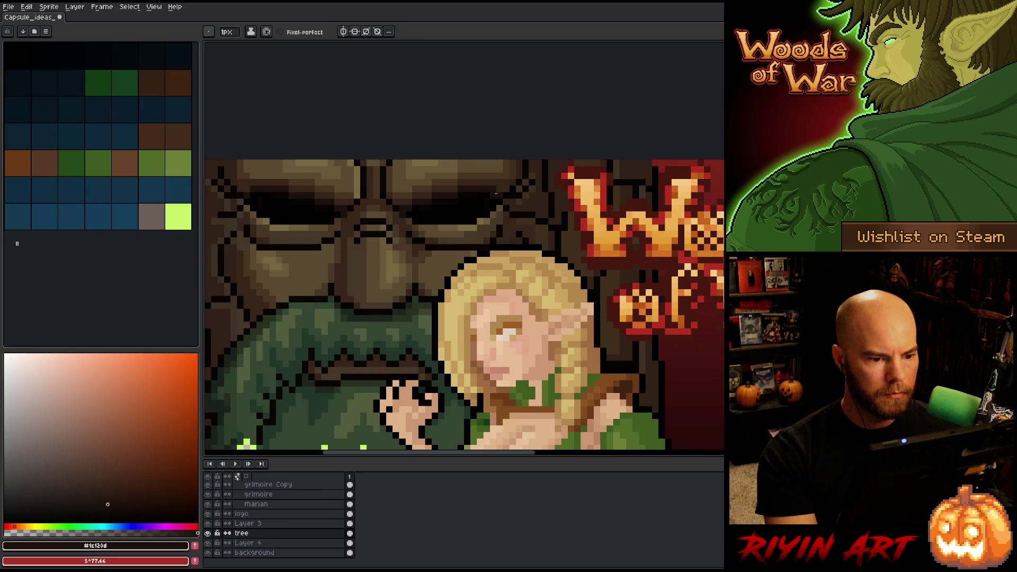
pyautogui.keyDown('alt'); pyautogui.click(505, 202); pyautogui.keyUp('alt')
pyautogui.keyDown('alt'); pyautogui.click(501, 211); pyautogui.keyUp('alt')
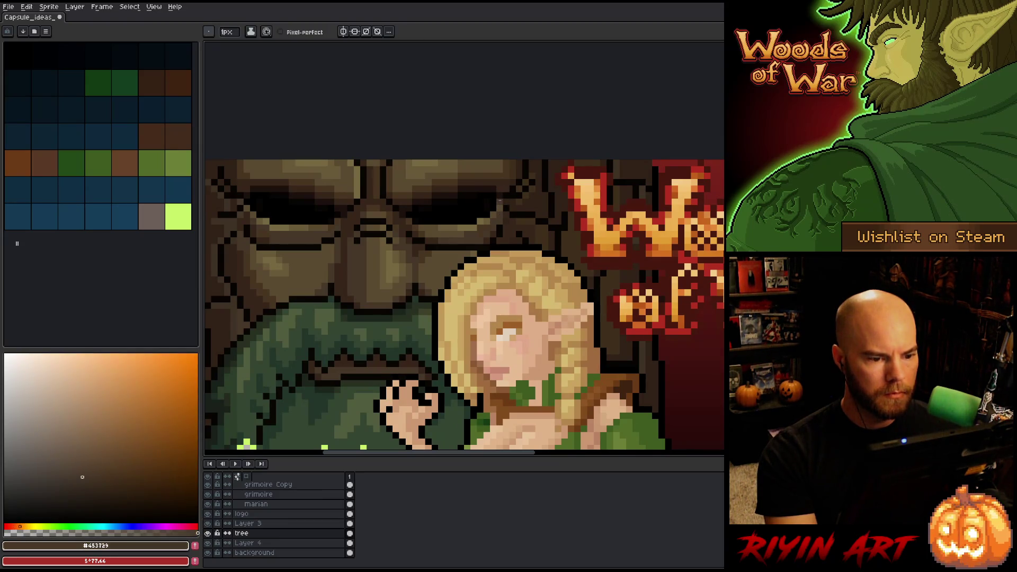
pyautogui.keyDown('alt'); pyautogui.click(492, 202); pyautogui.keyUp('alt')
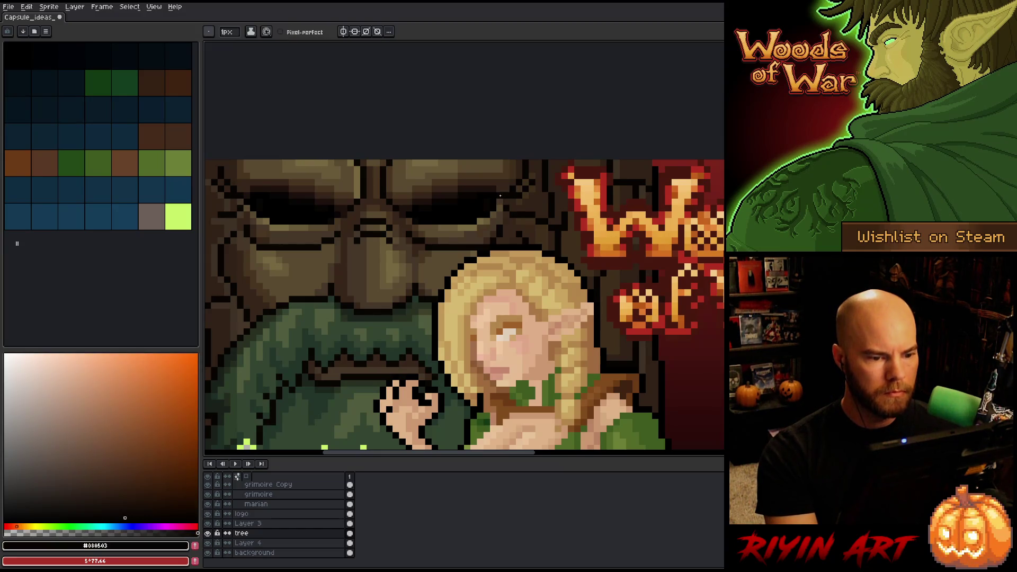
pyautogui.keyDown('alt'); pyautogui.click(493, 186); pyautogui.keyUp('alt')
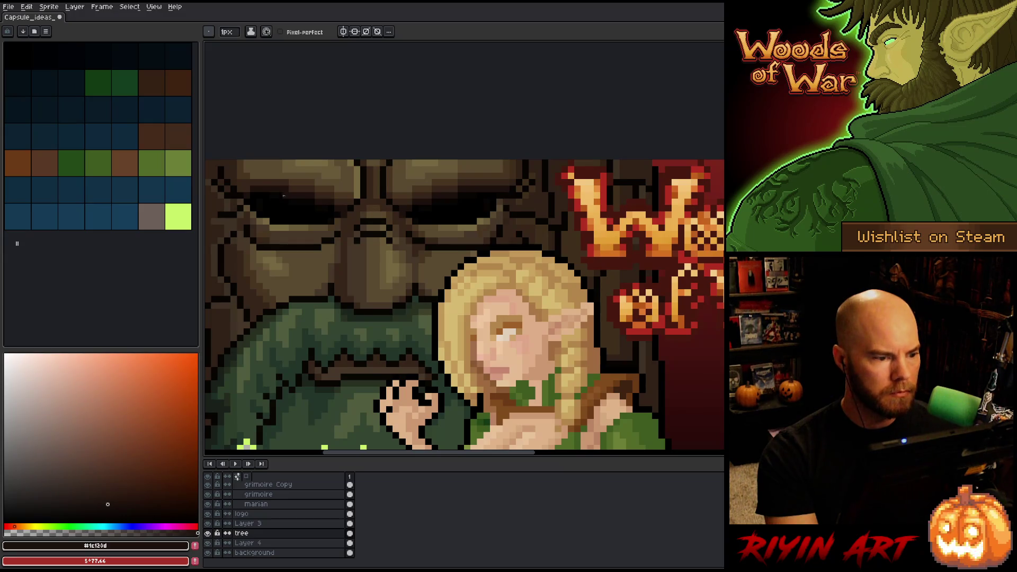
# Sample dark, near-black and medium stone browns from the left side, then review
pyautogui.press('alt')
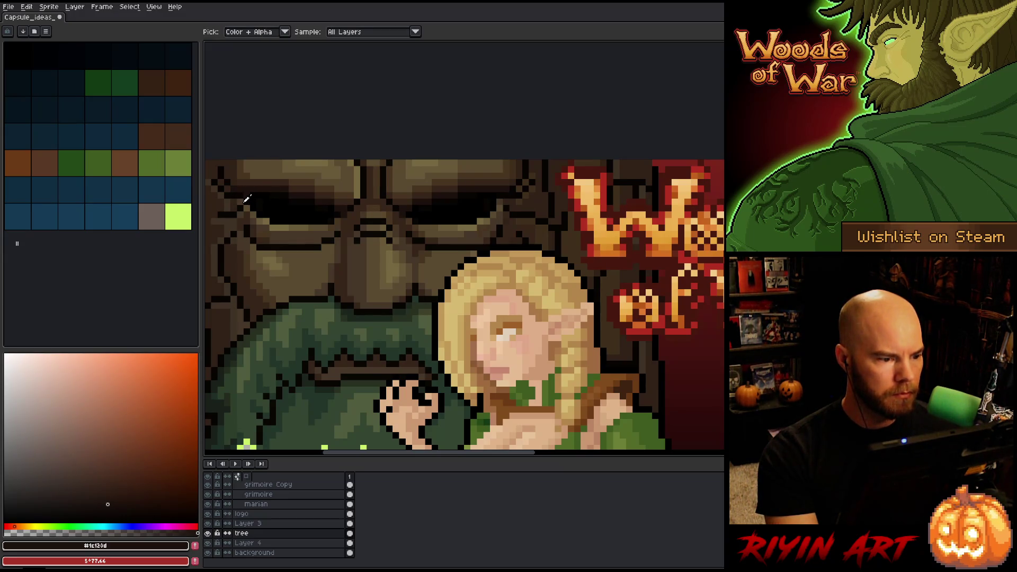
pyautogui.keyDown('alt'); pyautogui.click(247, 199); pyautogui.keyUp('alt')
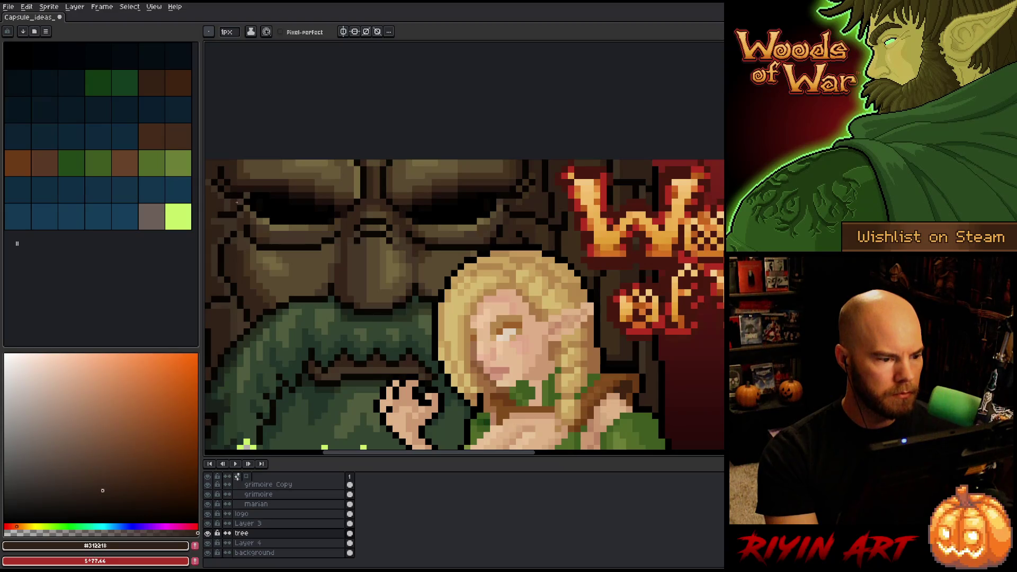
pyautogui.keyDown('alt'); pyautogui.click(245, 195); pyautogui.keyUp('alt')
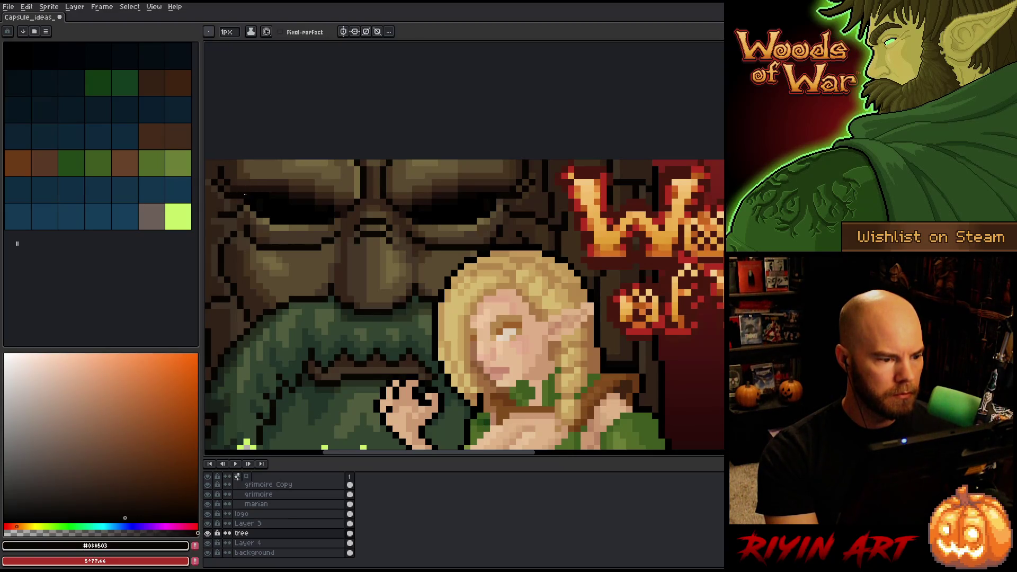
pyautogui.keyDown('alt'); pyautogui.click(252, 201); pyautogui.keyUp('alt')
pyautogui.keyDown('alt'); pyautogui.click(244, 201); pyautogui.keyUp('alt')
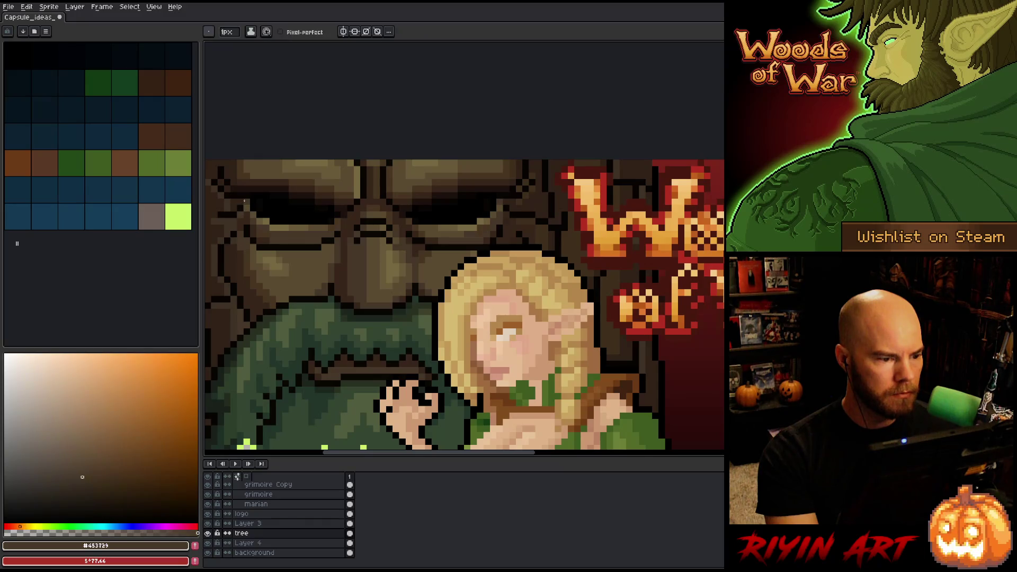
pyautogui.scroll(-5, 386, 236)
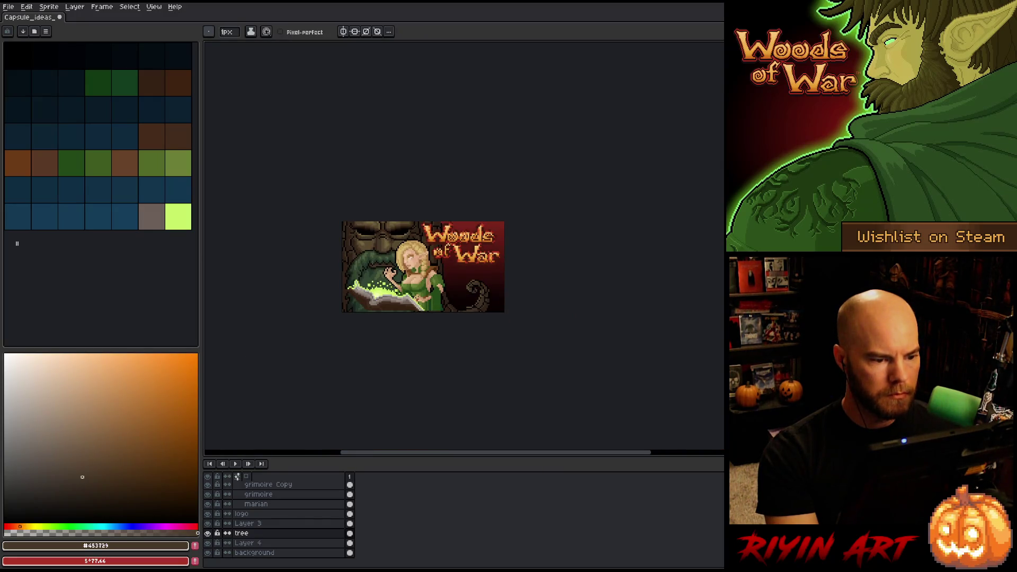
pyautogui.scroll(3, 342, 229)
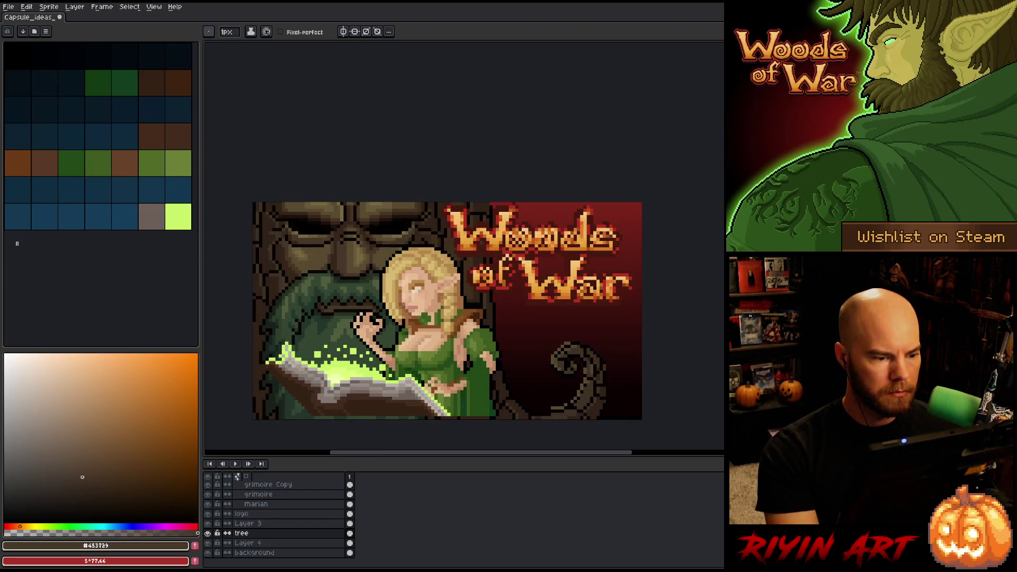
pyautogui.scroll(1, 292, 272)
pyautogui.scroll(-2, 292, 272)
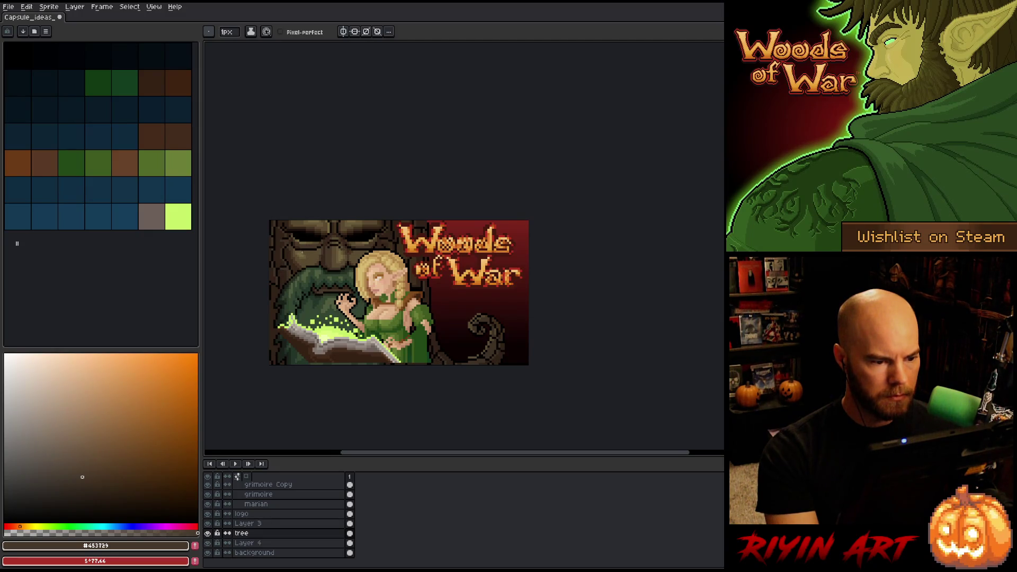
# Select the left area holding the tree and elf, and sample a colour to select by
pyautogui.press('m')
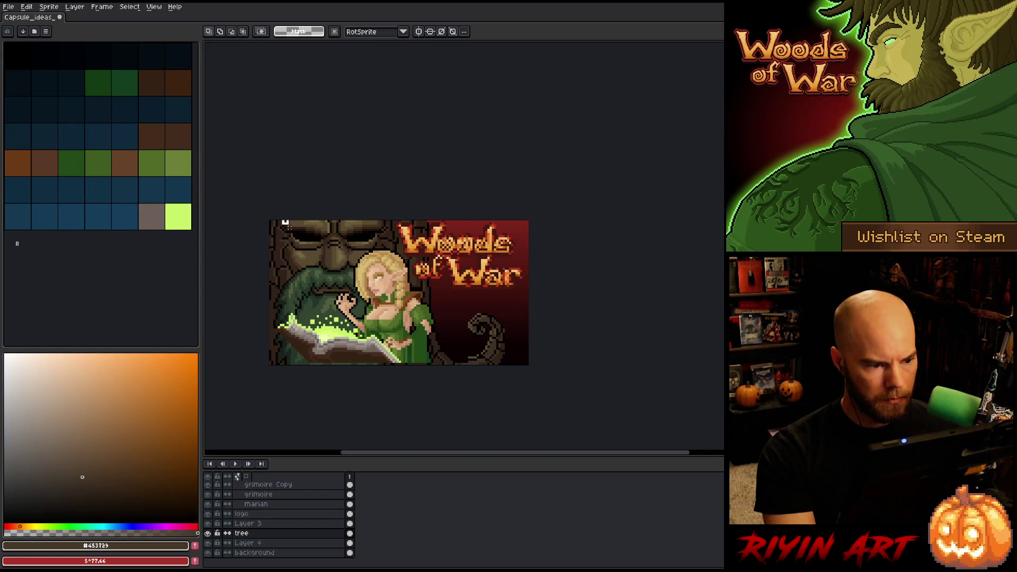
pyautogui.moveTo(285, 222)
pyautogui.mouseDown()
pyautogui.moveTo(408, 391)
pyautogui.moveTo(281, 409)
pyautogui.mouseUp()
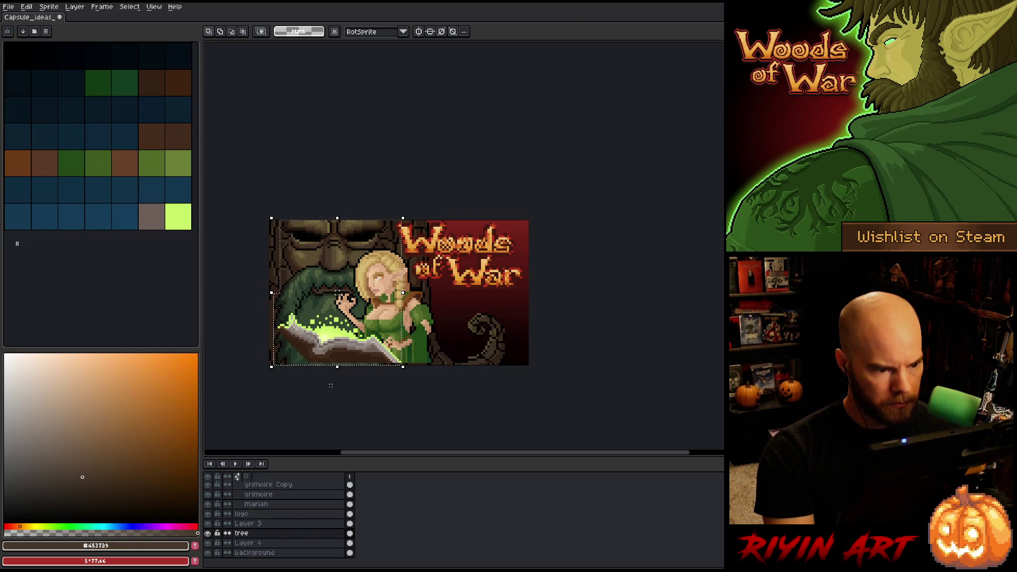
pyautogui.hotkey('shift', 'c')
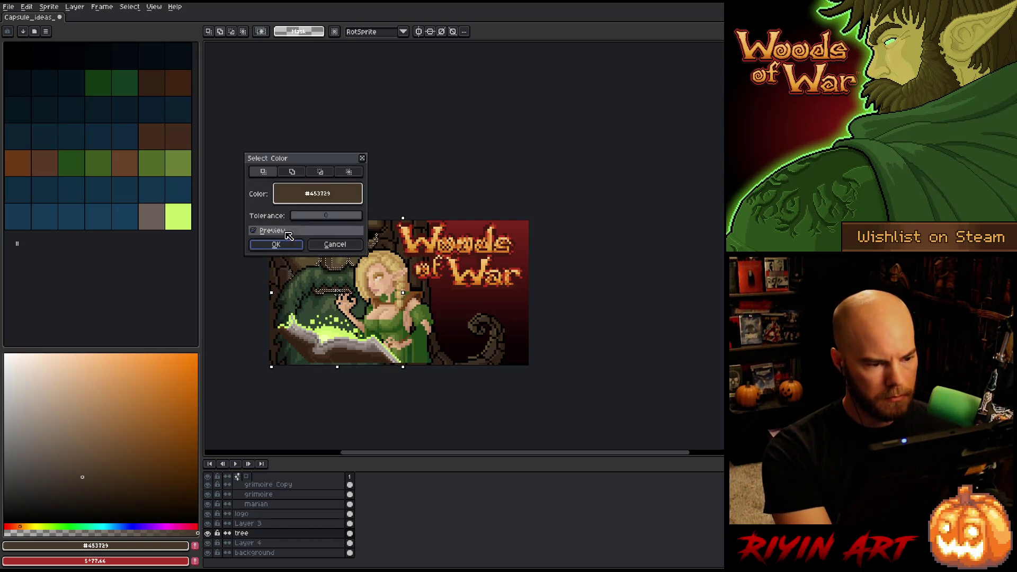
pyautogui.click(320, 172)
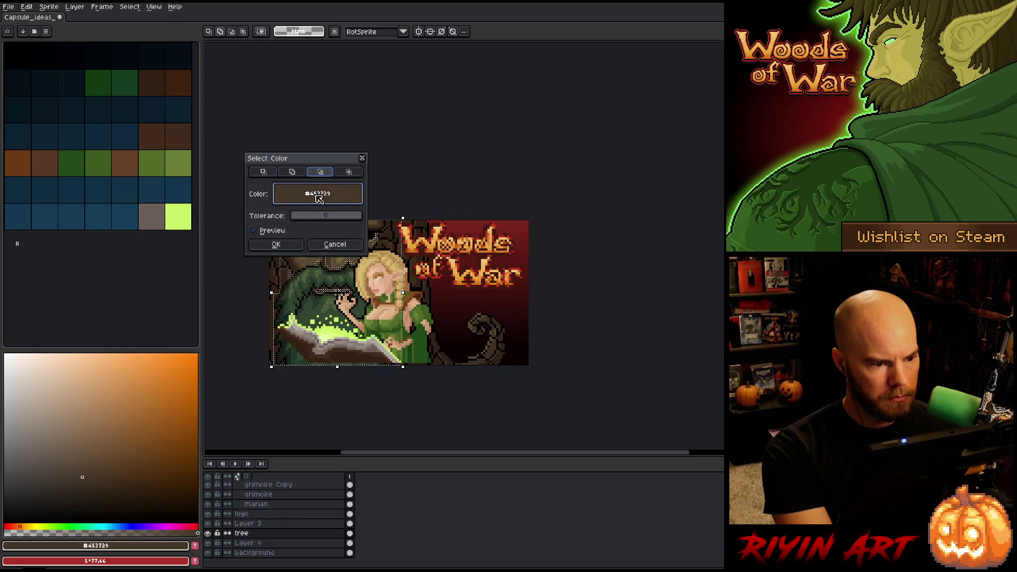
pyautogui.moveTo(319, 197); pyautogui.dragTo(335, 248)
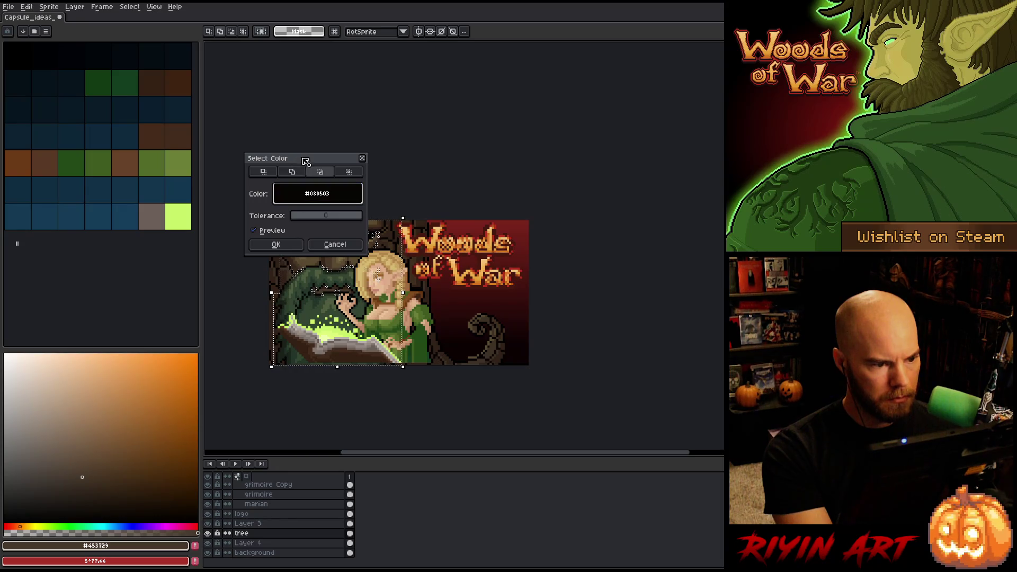
# Set the colour selection tolerance to 3, confirm it, then deselect
pyautogui.moveTo(306, 157); pyautogui.dragTo(301, 88)
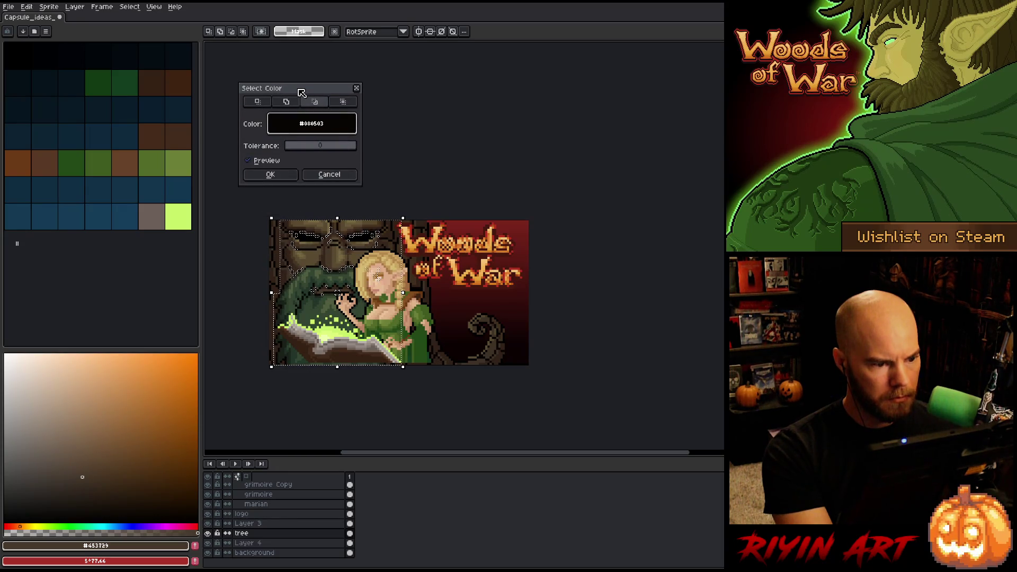
pyautogui.click(344, 102)
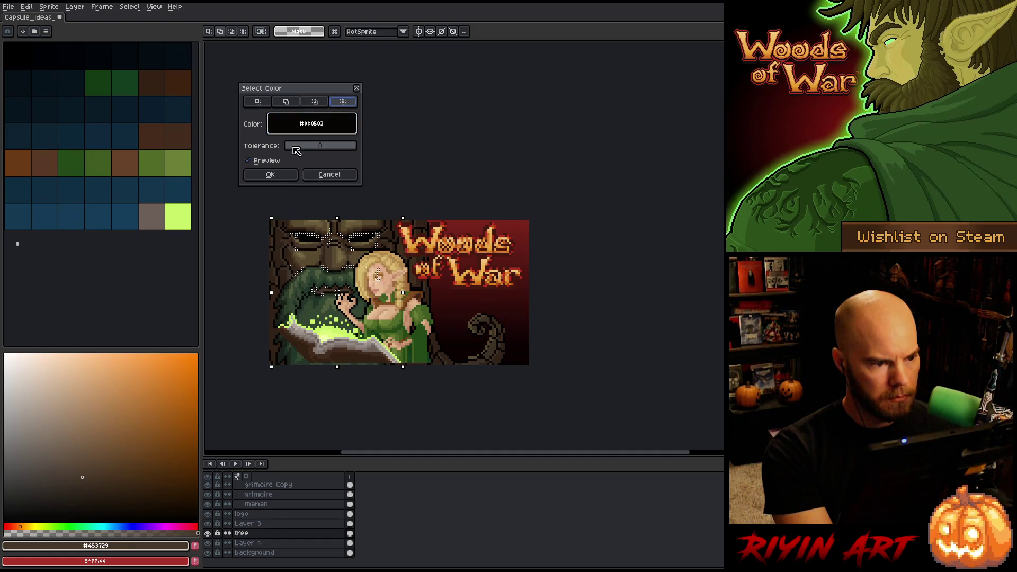
pyautogui.moveTo(290, 148); pyautogui.dragTo(293, 149)
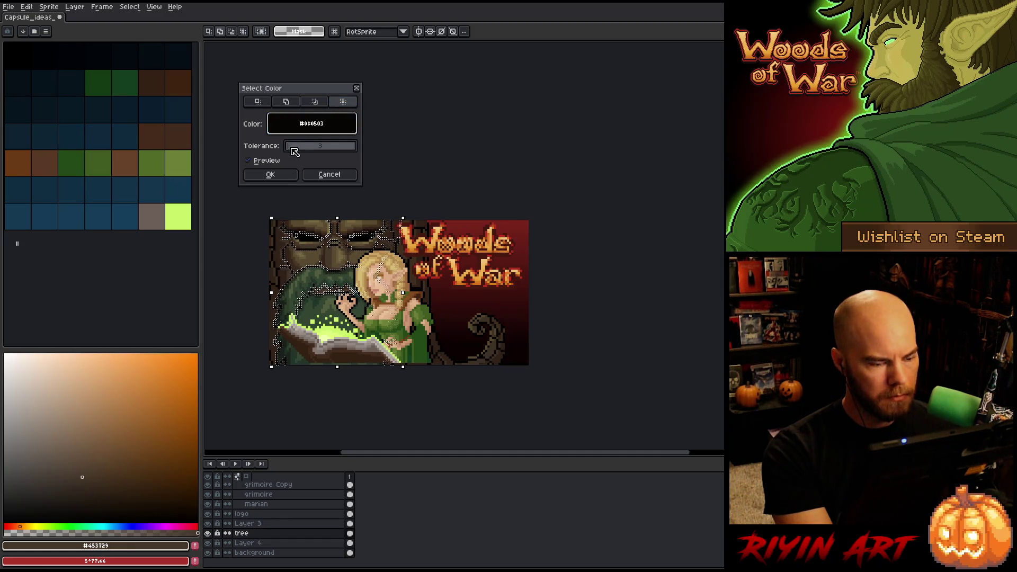
pyautogui.click(279, 176)
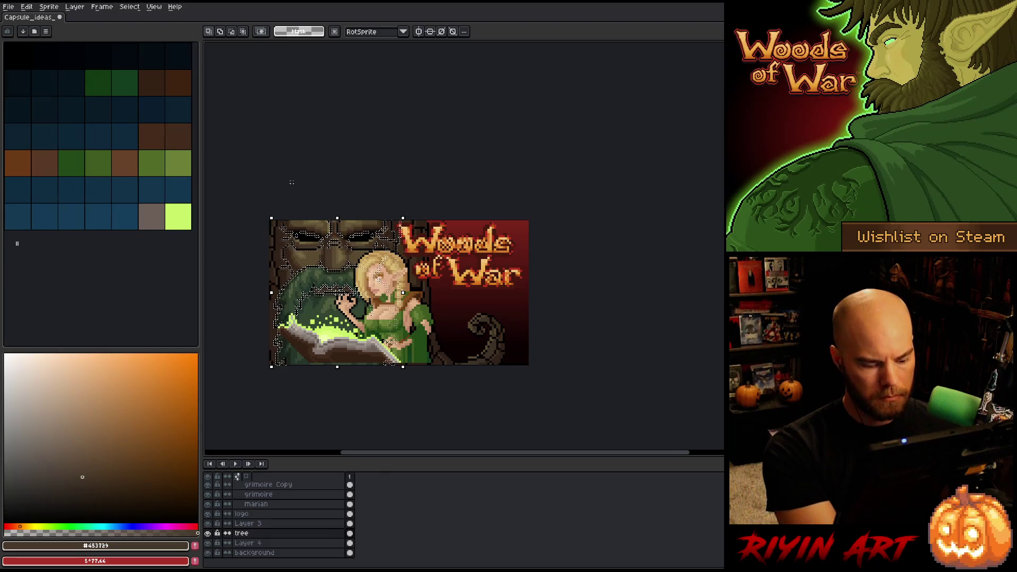
pyautogui.hotkey('ctrl', 'd')
# Sample the darkest brown from the stone tree's eye with the eyedropper
pyautogui.press('i')
pyautogui.scroll(1, 306, 244)
pyautogui.scroll(2, 306, 244)
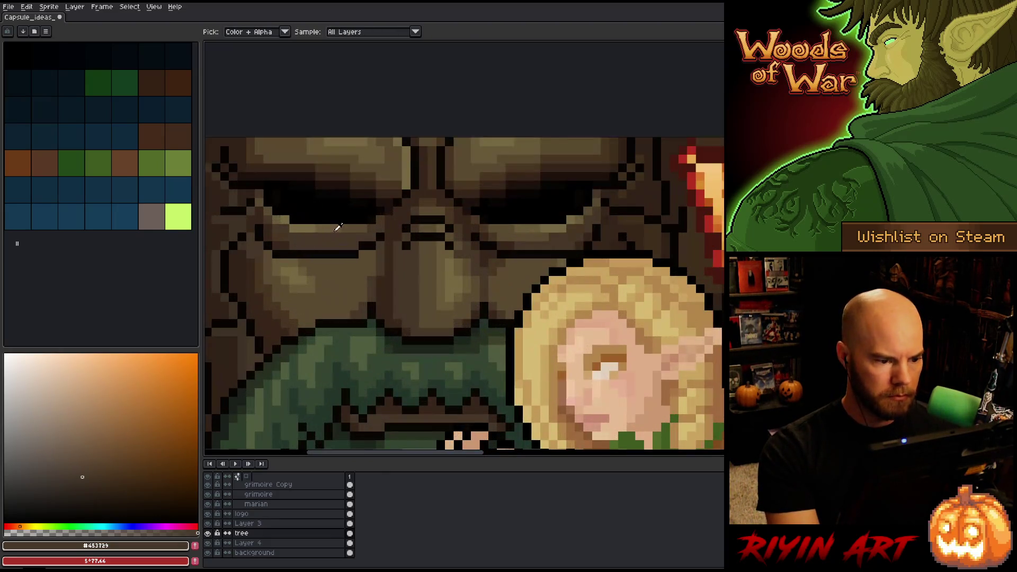
pyautogui.click(389, 200)
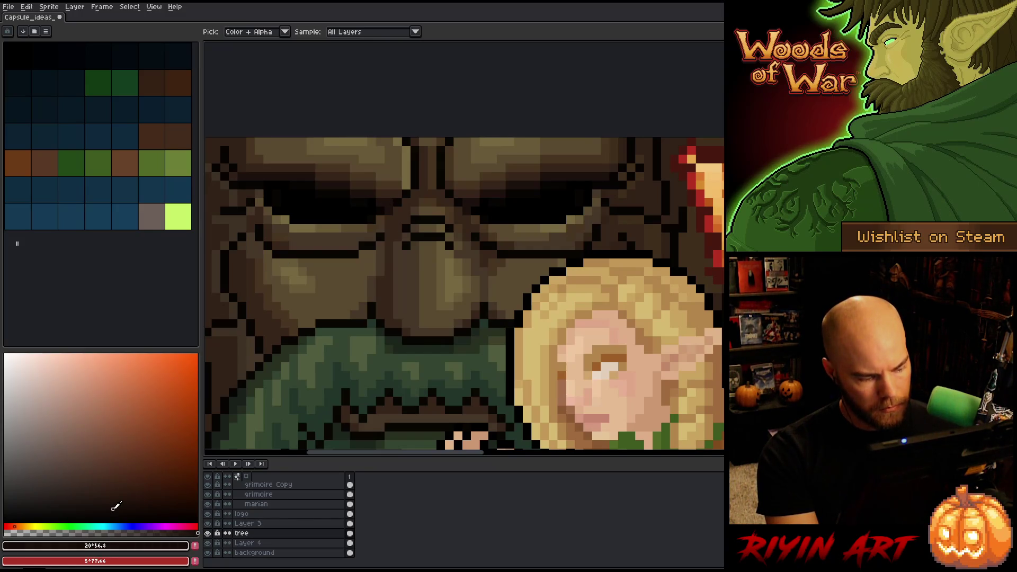
# Switch to the pencil and set its brush size to 19 px
pyautogui.press('b')
pyautogui.scroll(-3, 344, 297)
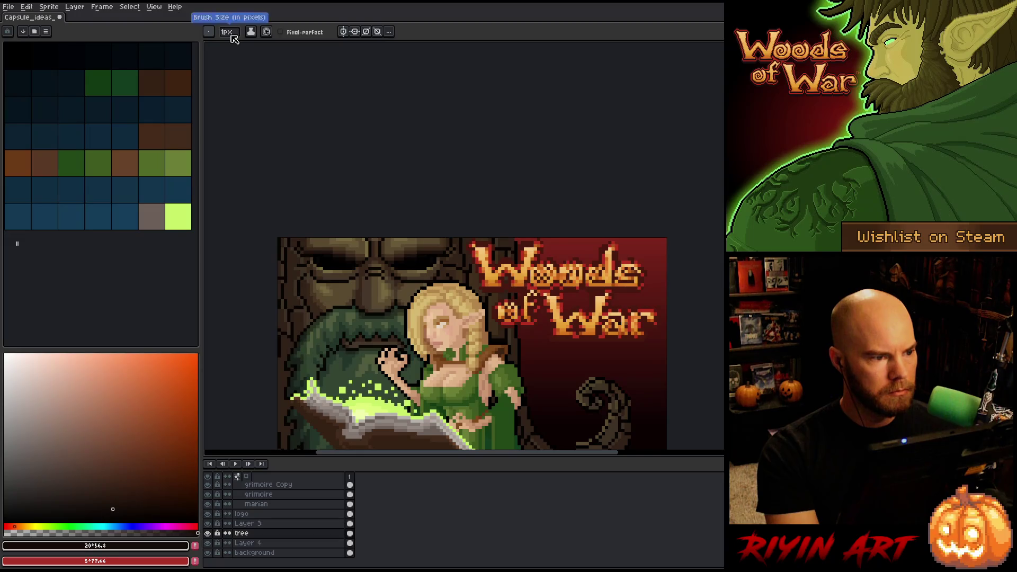
pyautogui.click(227, 32)
pyautogui.click(248, 44)
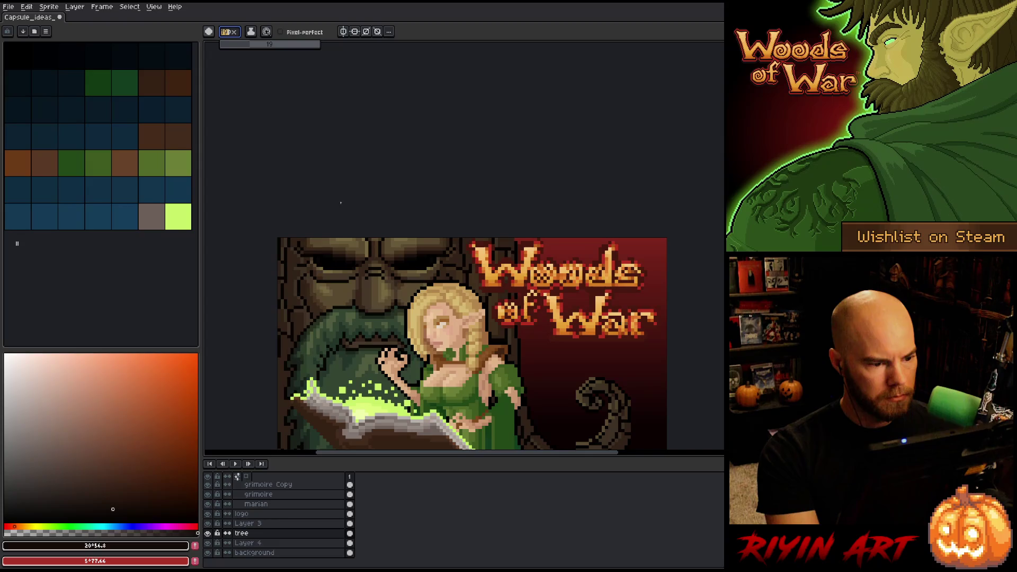
pyautogui.click(342, 229)
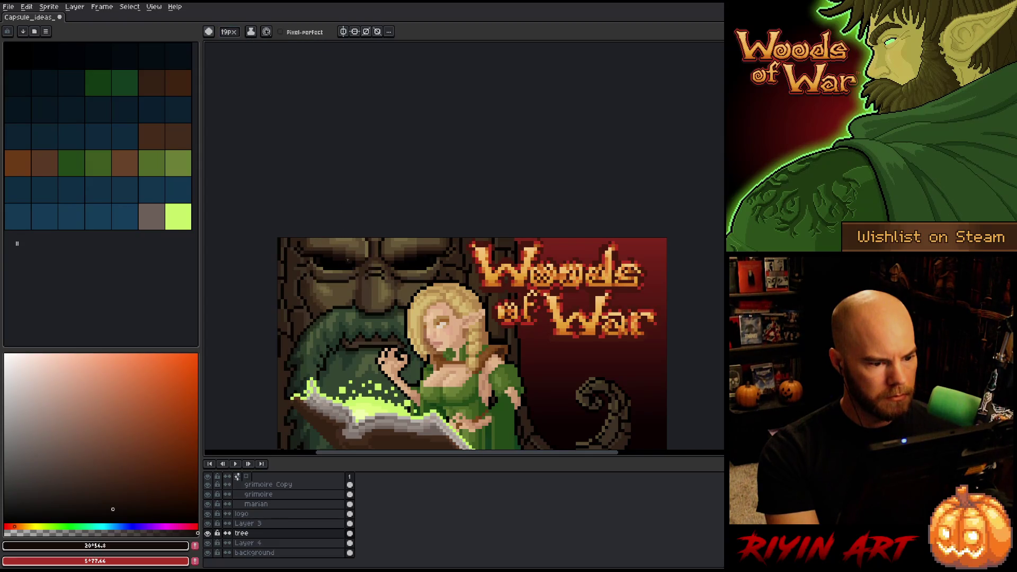
# Resample a mid-dark brown from the tree's brow and return to the pencil
pyautogui.press('i')
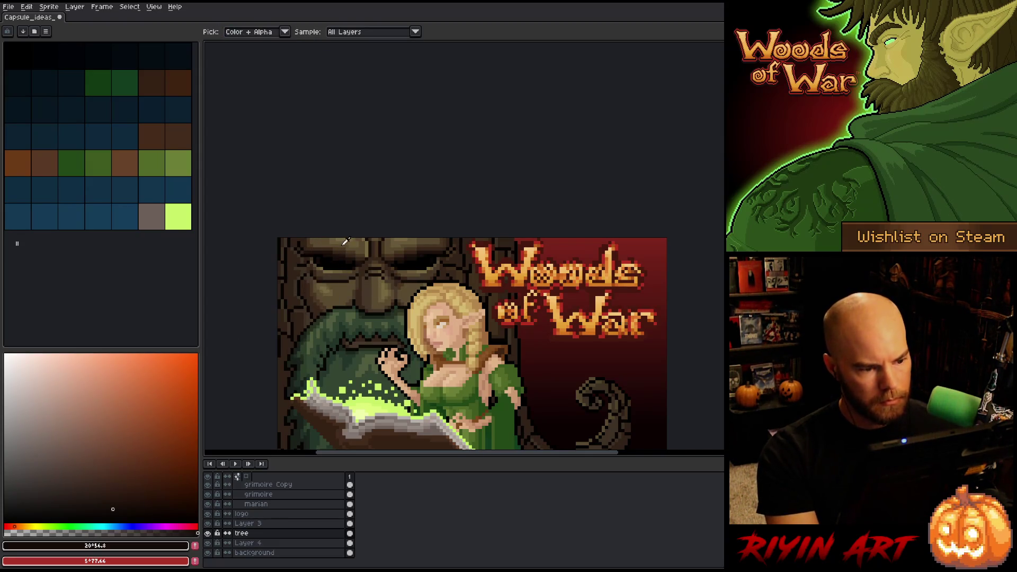
pyautogui.scroll(3, 345, 241)
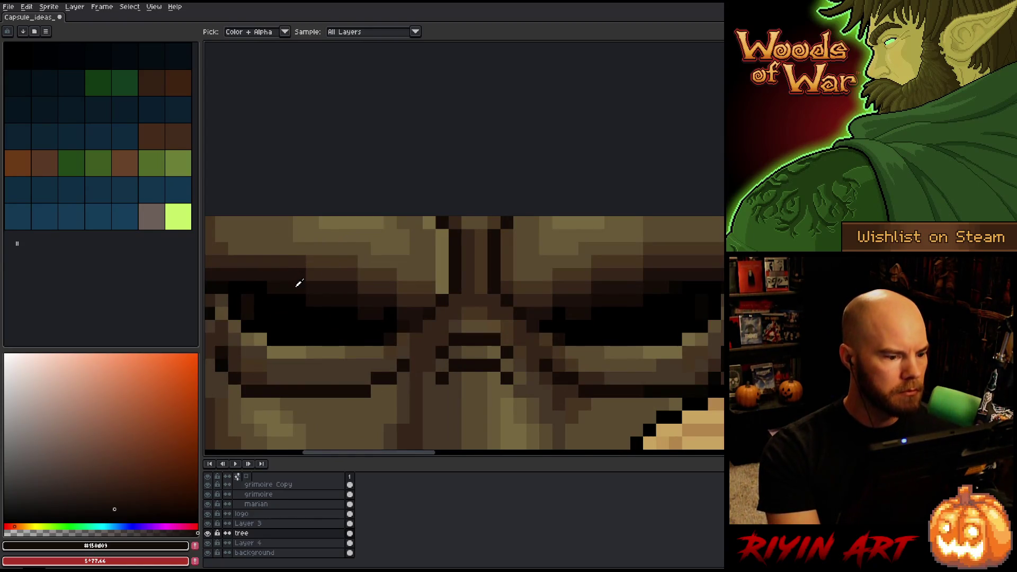
pyautogui.click(295, 270)
pyautogui.scroll(-5, 345, 271)
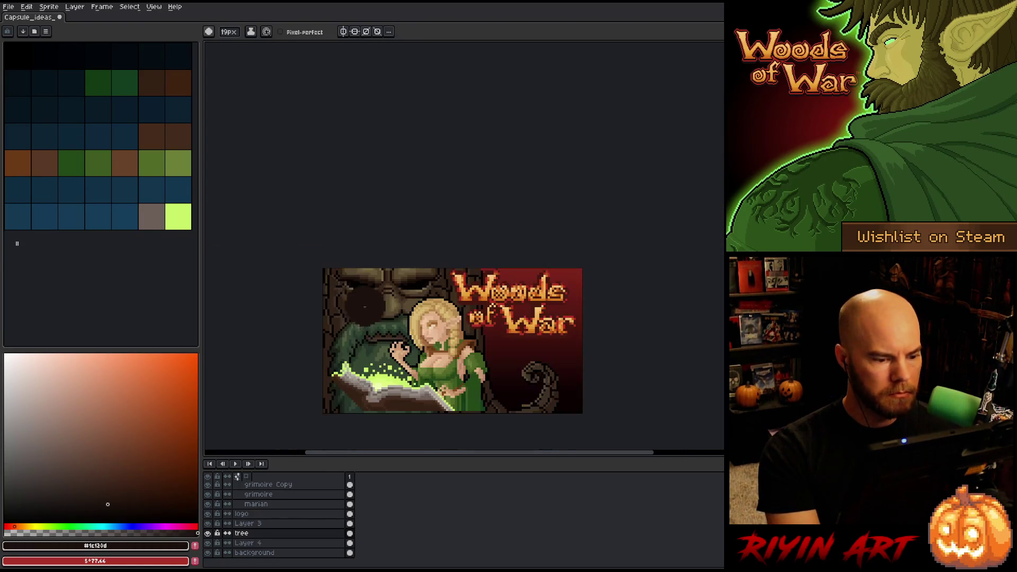
pyautogui.scroll(5, 345, 272)
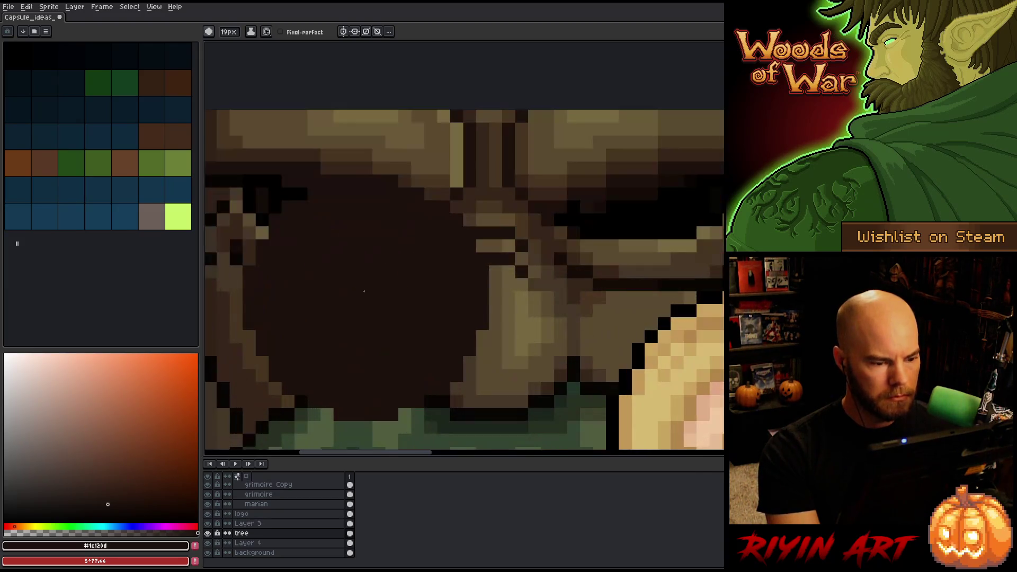
pyautogui.press('i')
pyautogui.click(276, 267)
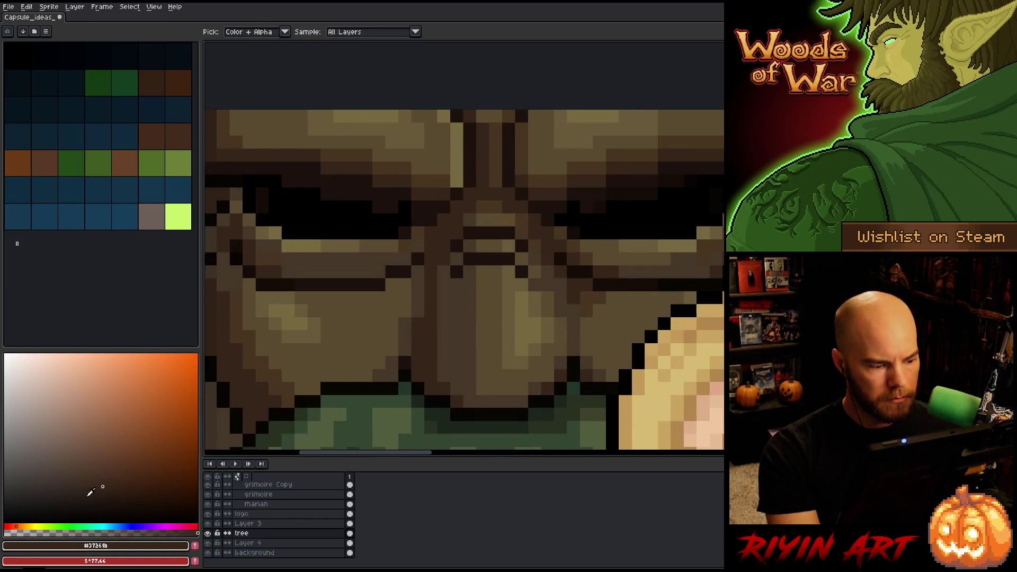
pyautogui.press('b')
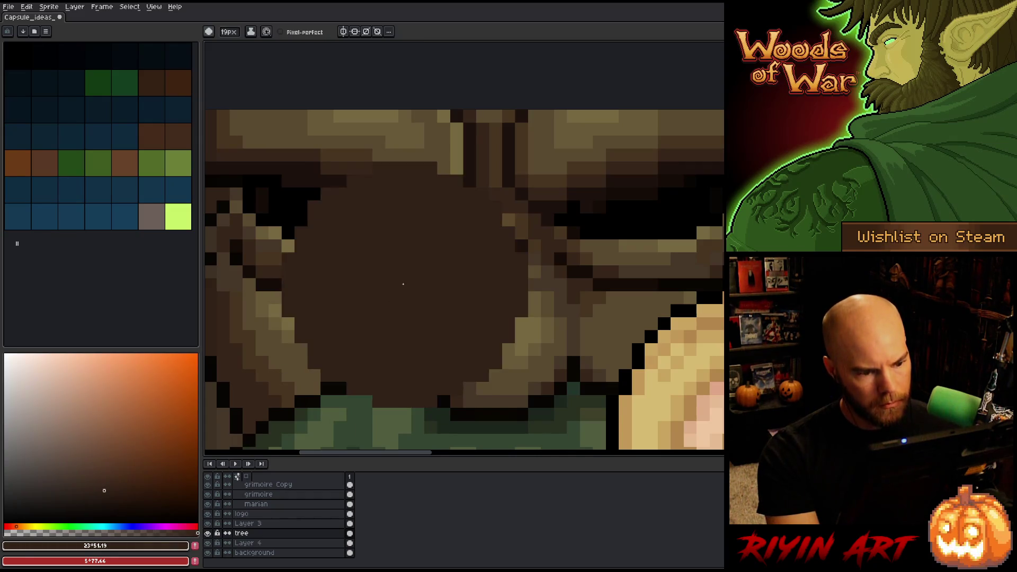
pyautogui.scroll(-4, 412, 203)
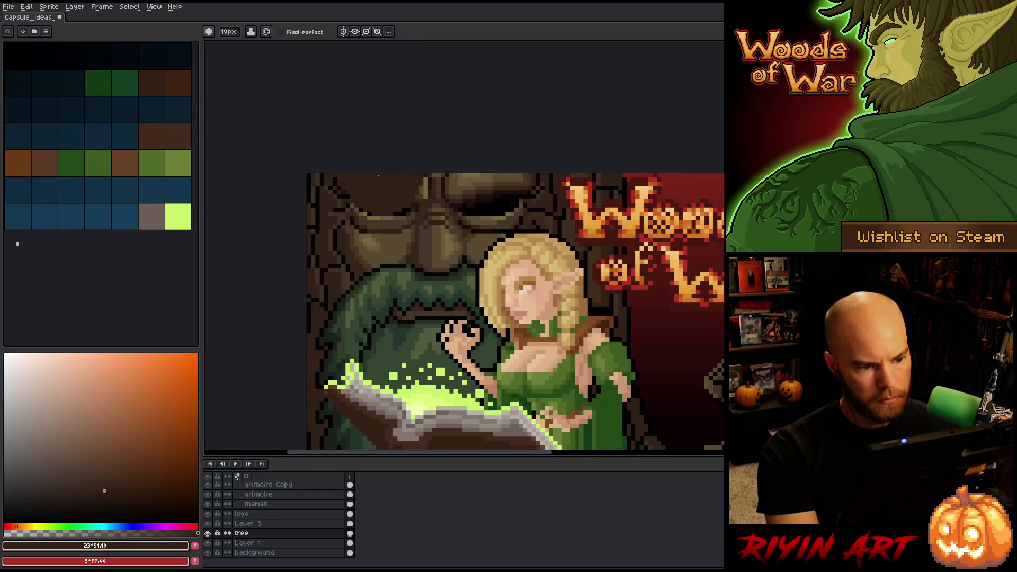
# Set the brush to 9 px, tweak the brown, and dab it onto the tree's green beard
pyautogui.click(232, 33)
pyautogui.write('9')
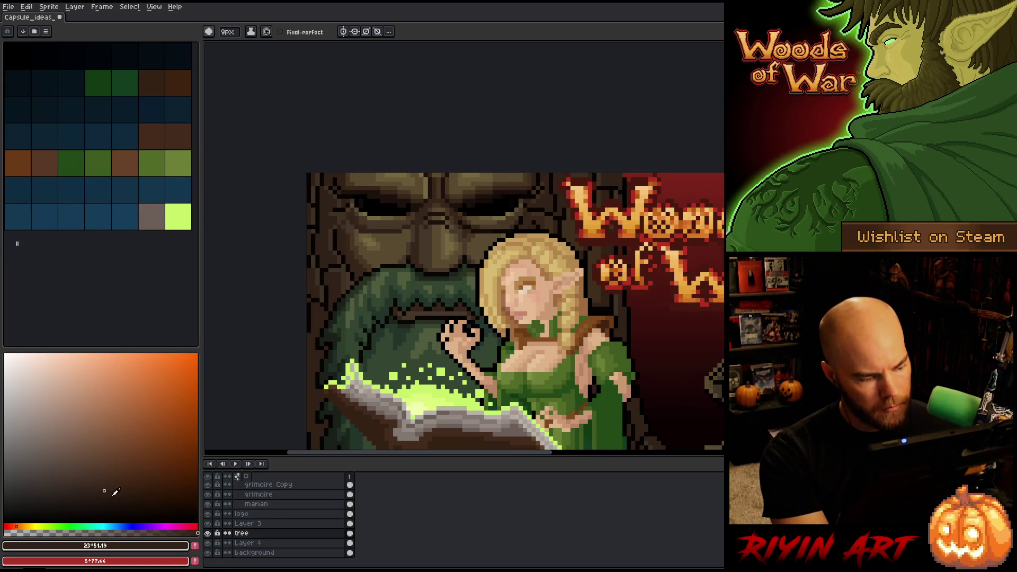
pyautogui.click(109, 495)
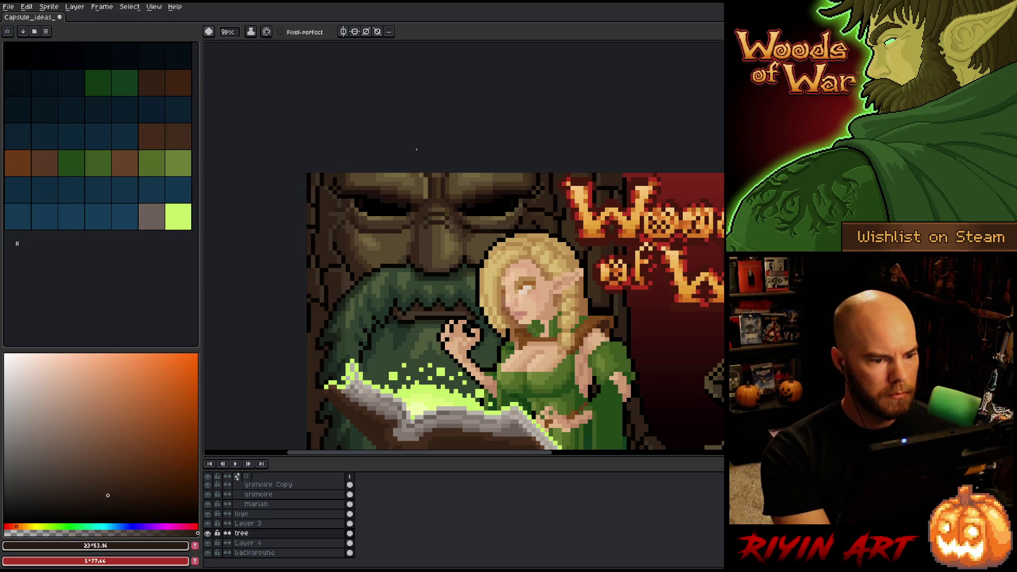
pyautogui.press('v')
pyautogui.press('b')
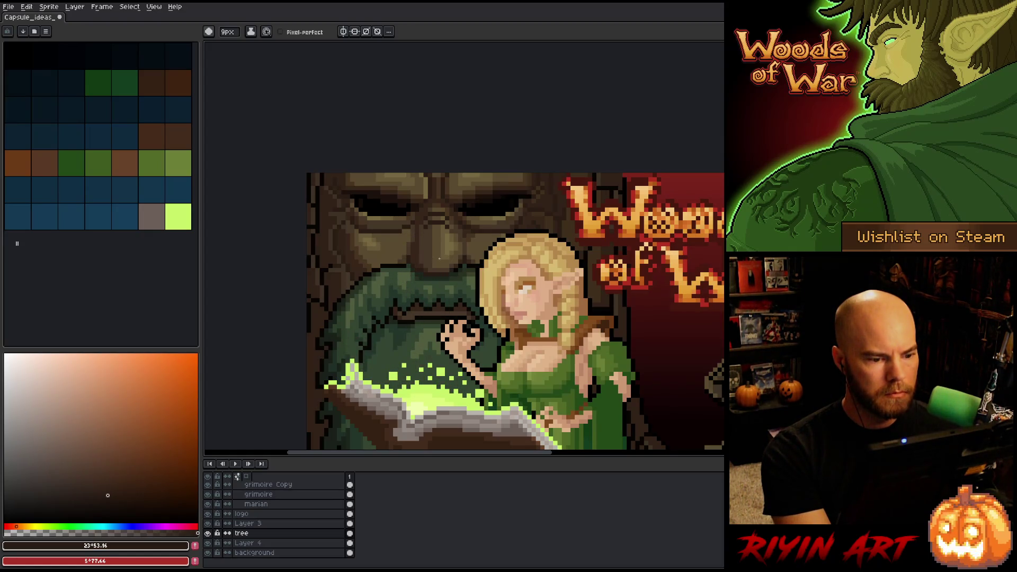
pyautogui.click(451, 256)
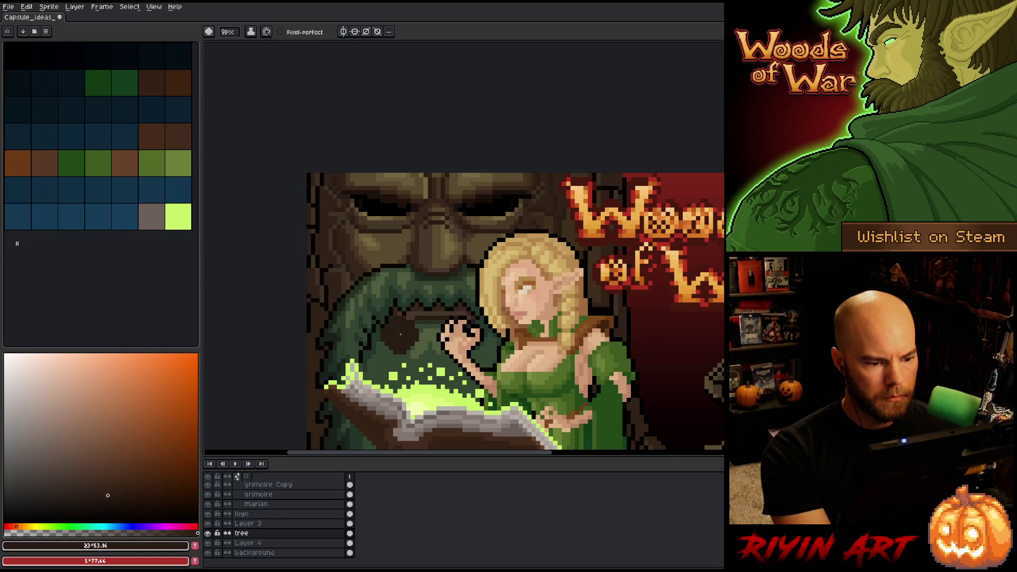
# Sample the beard's moss green and darken it to #23352b
pyautogui.scroll(-2, 402, 326)
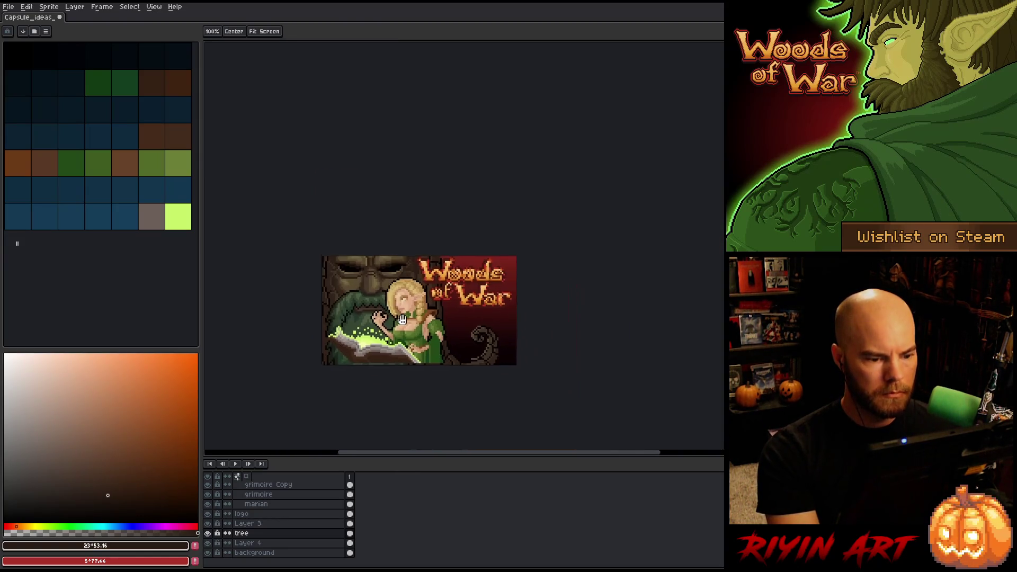
pyautogui.scroll(2, 401, 319)
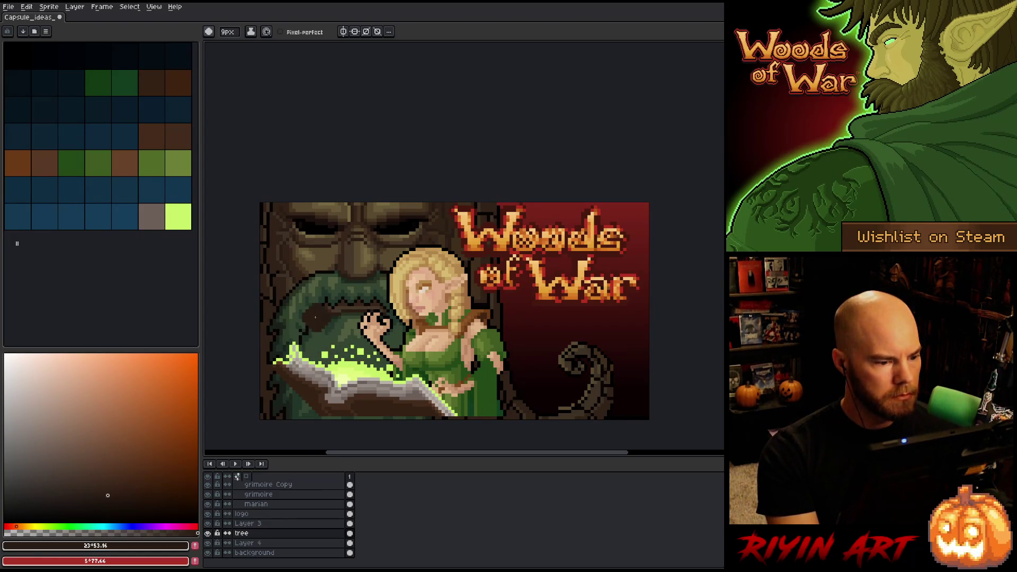
pyautogui.press('alt')
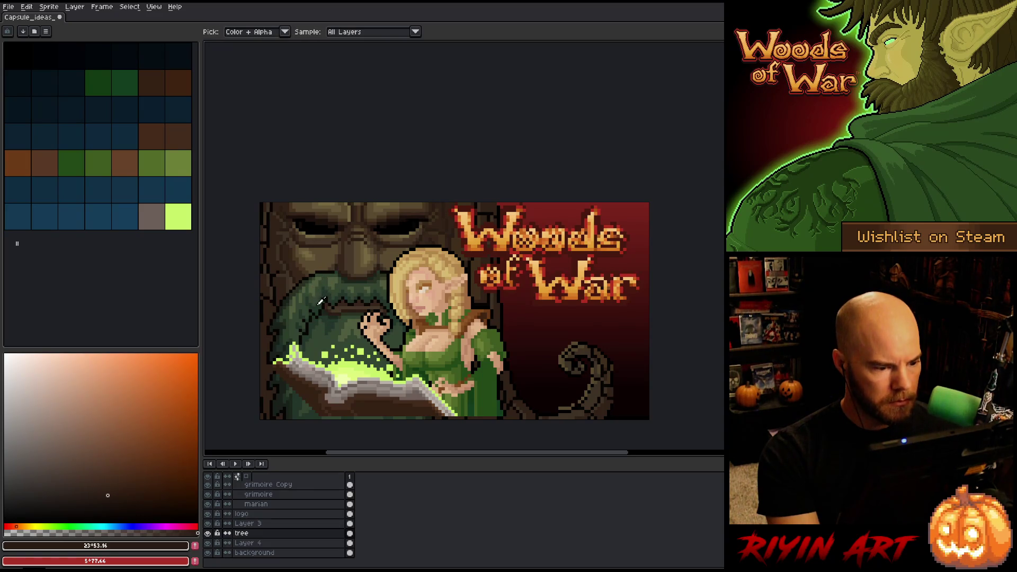
pyautogui.click(318, 308)
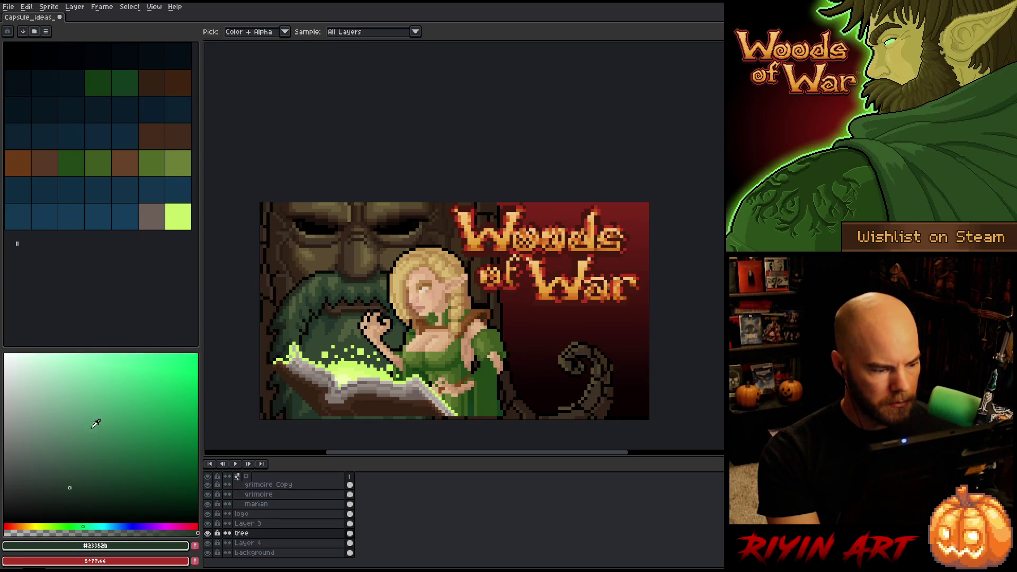
pyautogui.click(74, 495)
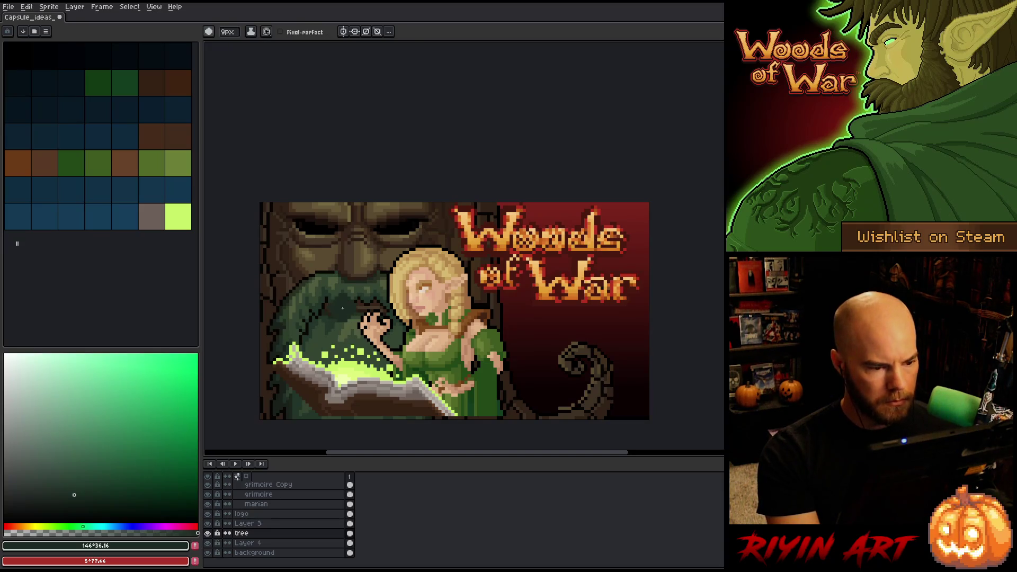
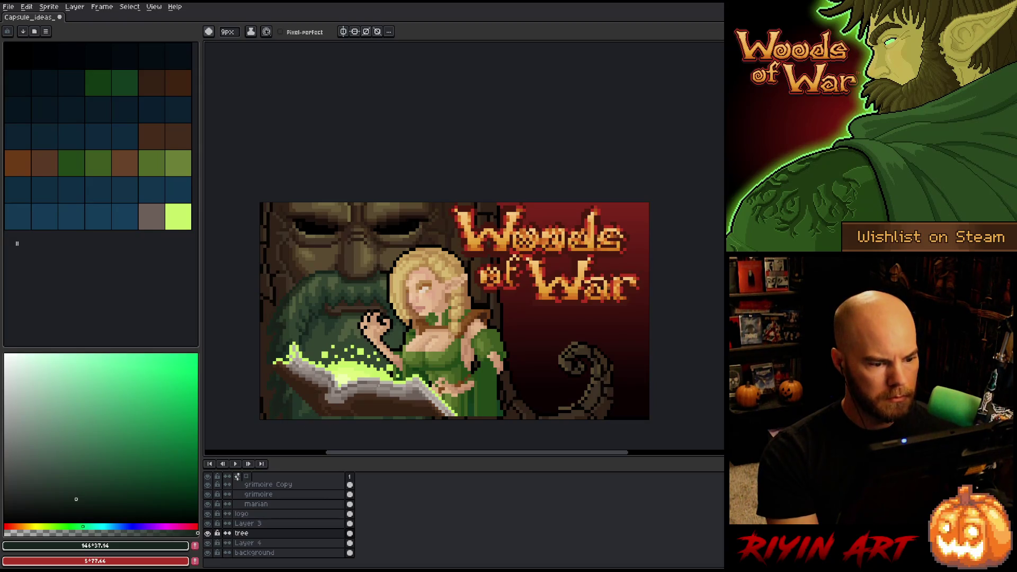
# Solo the tree layer and shade its right cheek with the nose's dark brown
pyautogui.keyDown('alt'); pyautogui.click(208, 533); pyautogui.keyUp('alt')
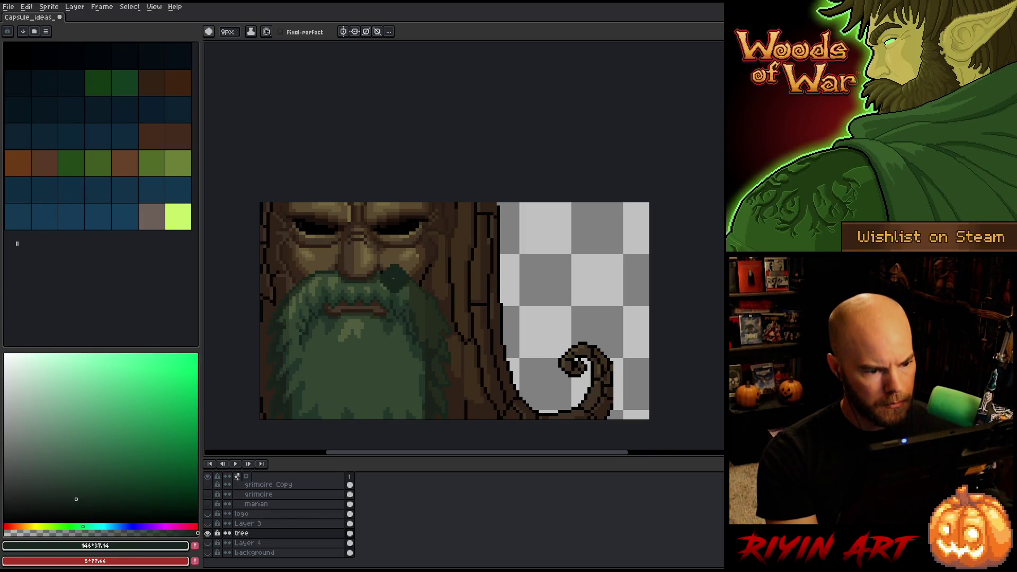
pyautogui.press('alt')
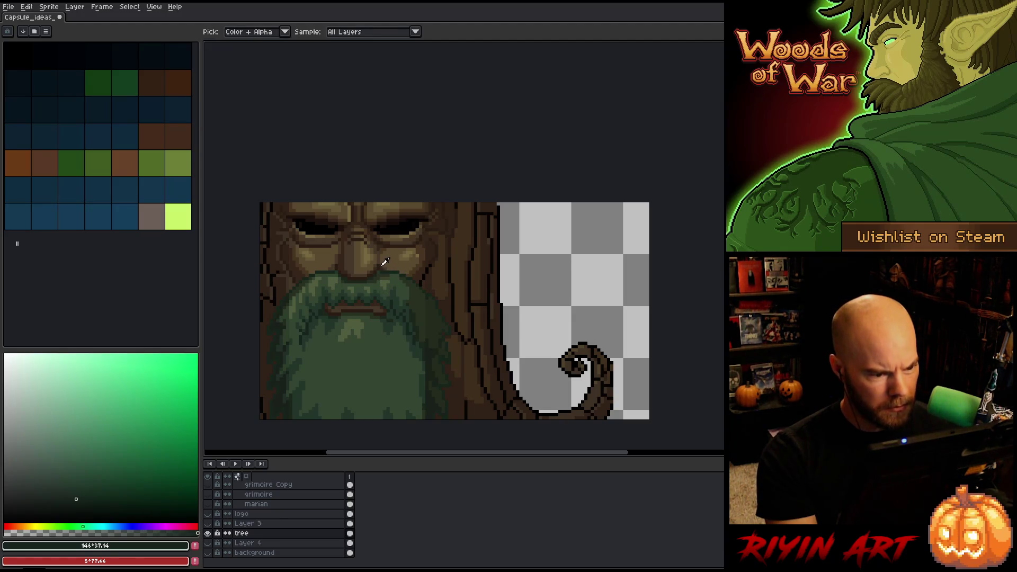
pyautogui.keyDown('alt'); pyautogui.click(382, 262); pyautogui.keyUp('alt')
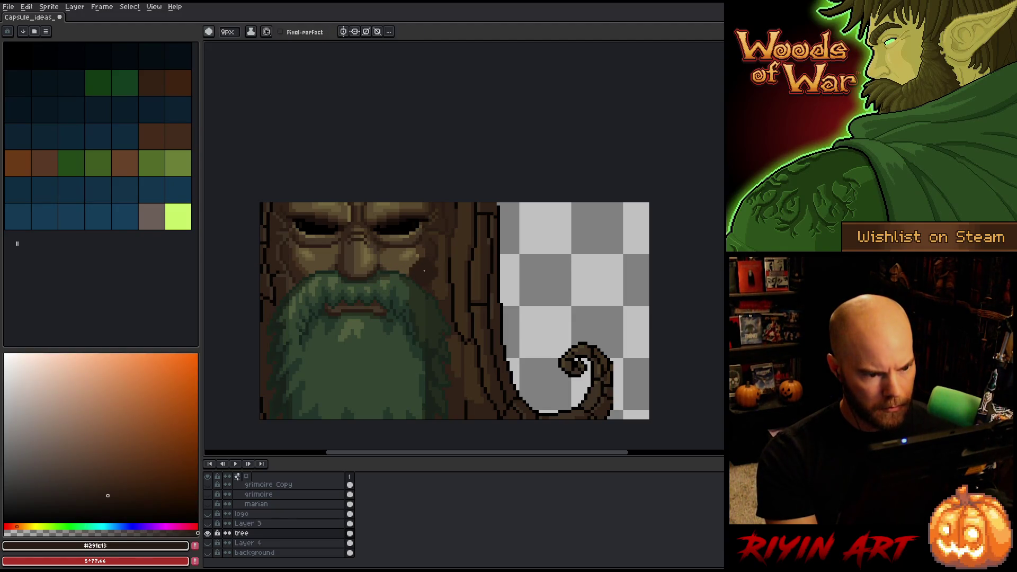
pyautogui.moveTo(424, 273); pyautogui.dragTo(425, 269)
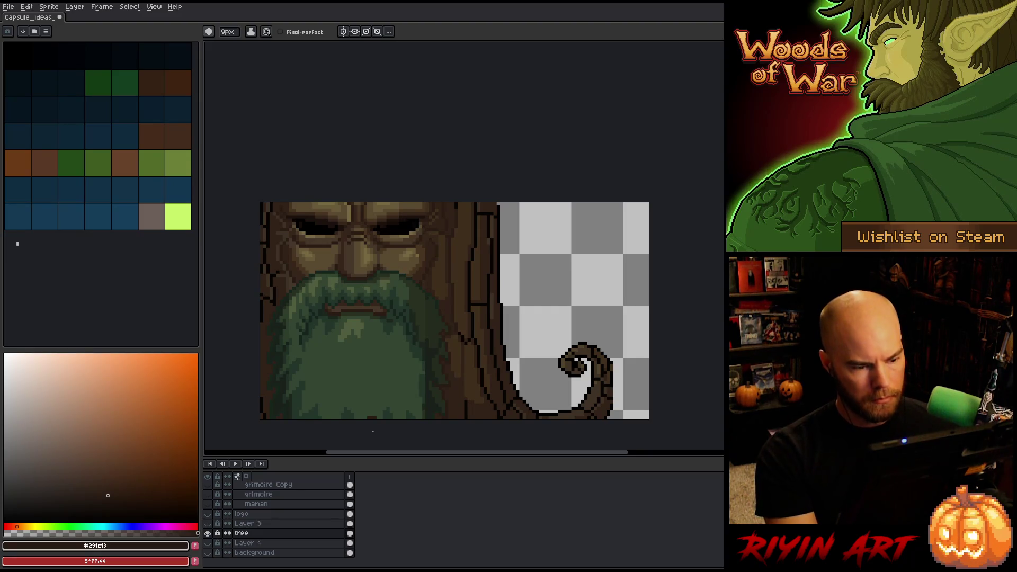
# Select all near-black pixels with Color Range, then deselect them
pyautogui.hotkey('ctrl', 'shift', 'a')
pyautogui.click(271, 220)
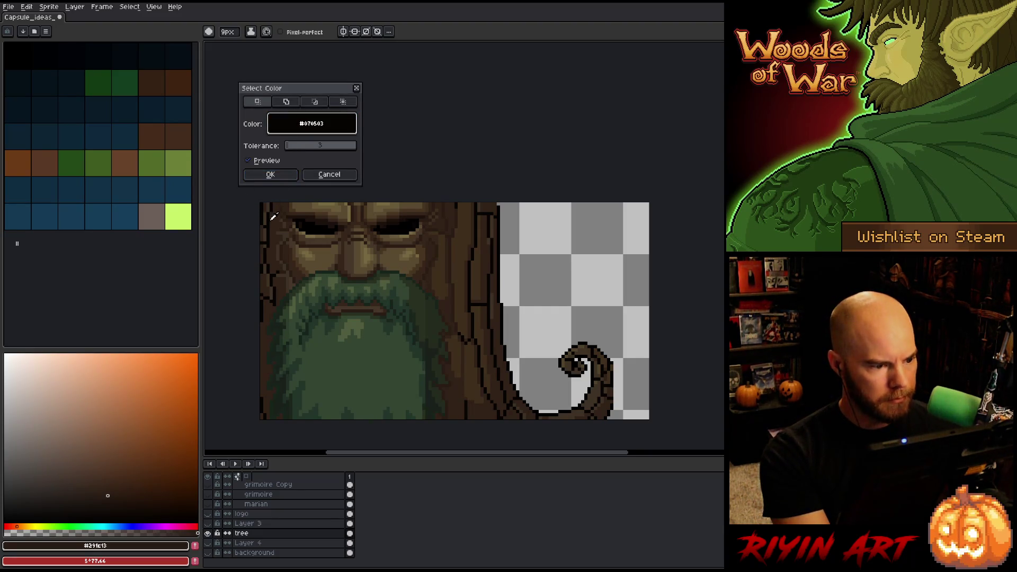
pyautogui.click(274, 173)
pyautogui.press('v')
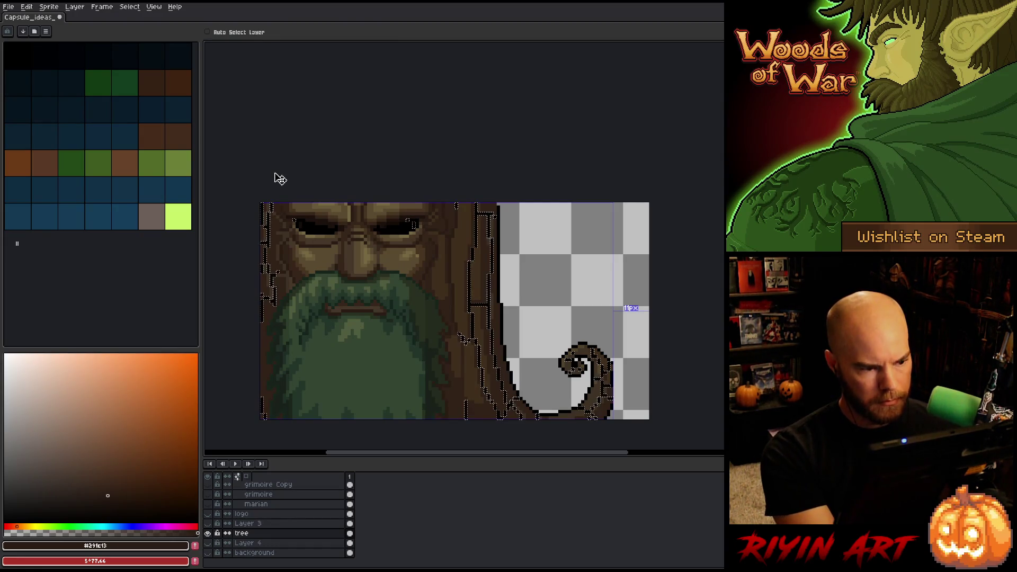
pyautogui.hotkey('ctrl', 'd')
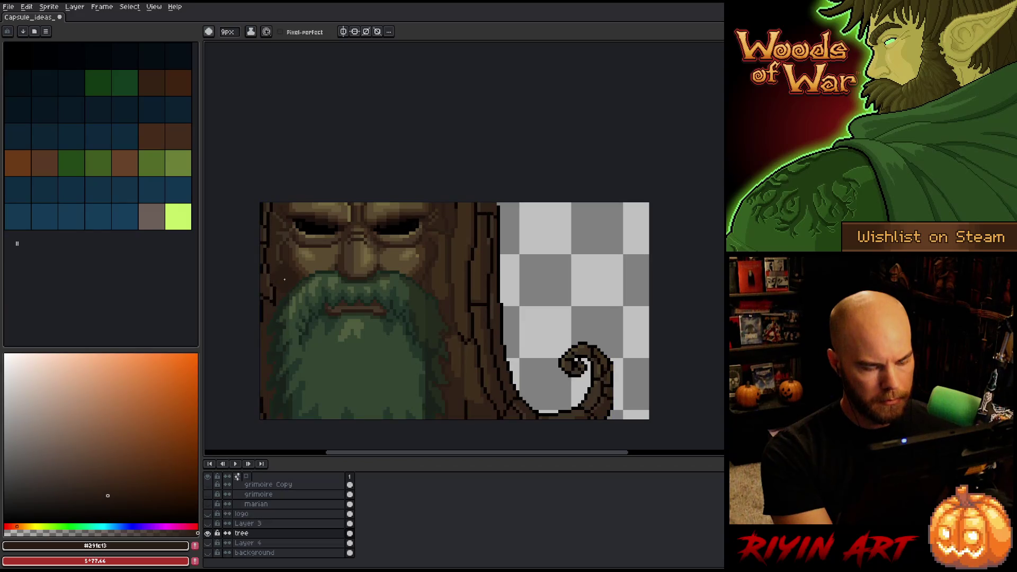
# Sample the tree eye's near-black brown #1c120d as the drawing colour and return to the pencil
pyautogui.press('i')
pyautogui.scroll(3, 388, 220)
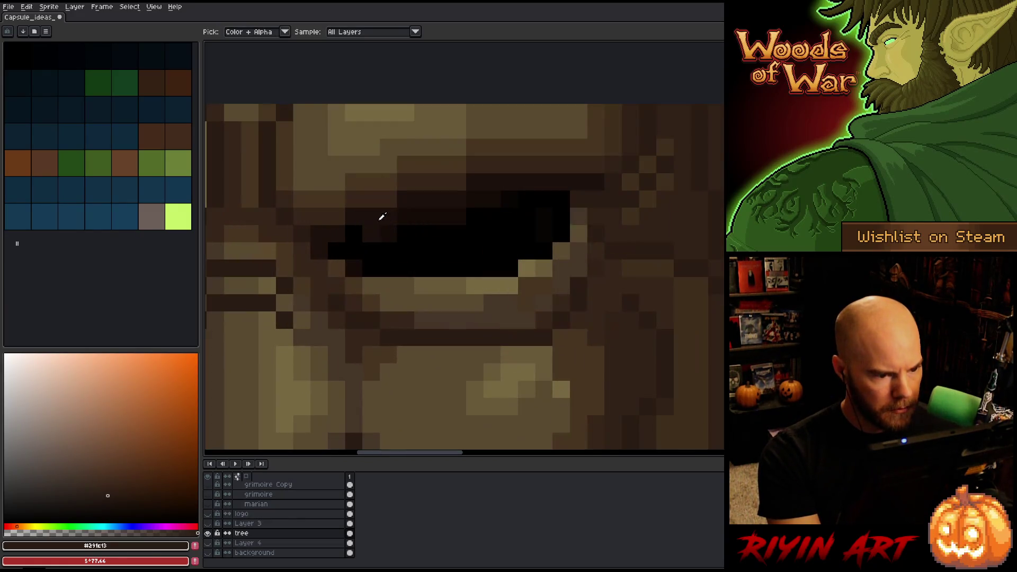
pyautogui.click(376, 211)
pyautogui.scroll(-3, 376, 211)
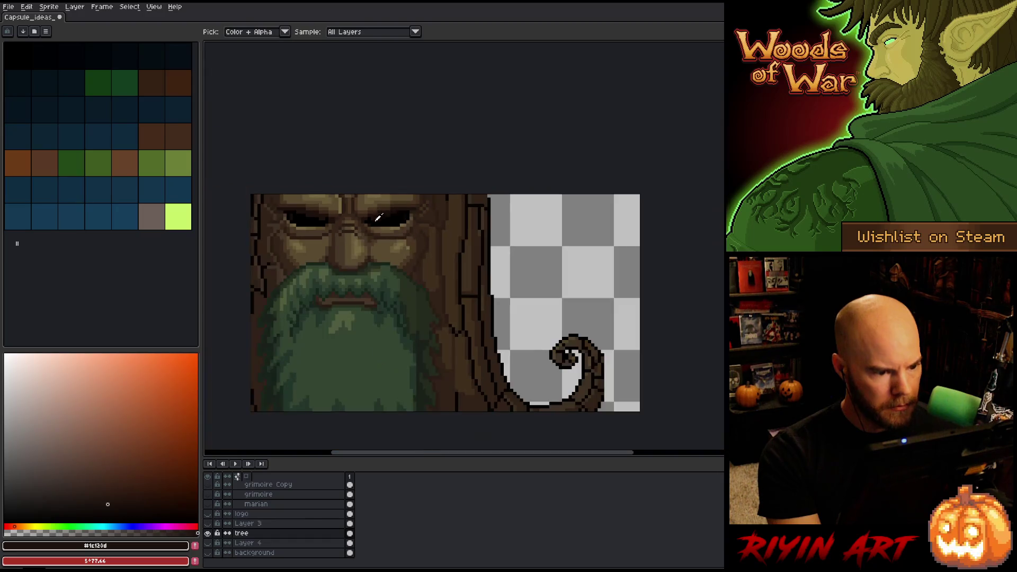
pyautogui.press('b')
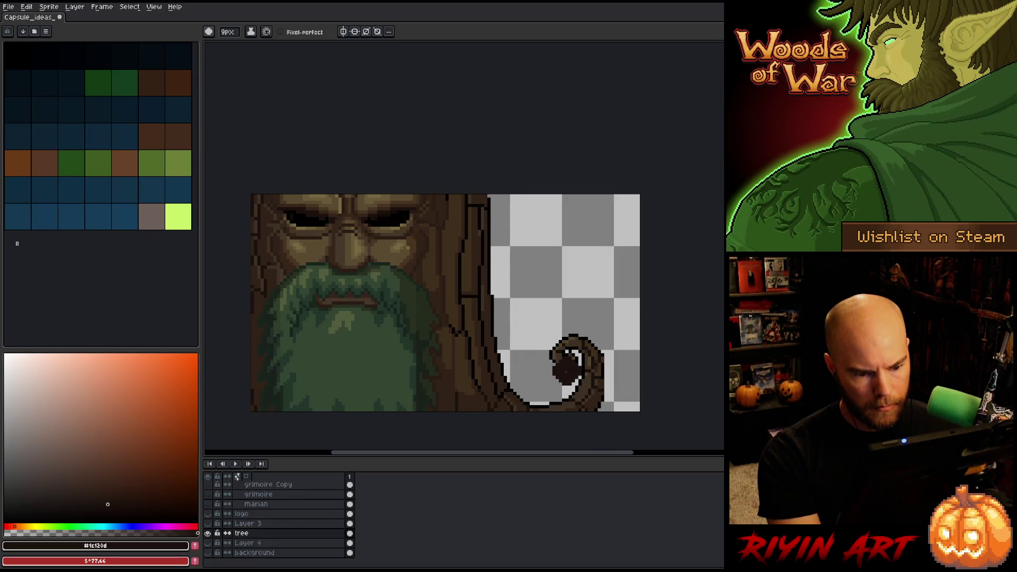
pyautogui.scroll(5, 564, 371)
pyautogui.scroll(-4, 630, 304)
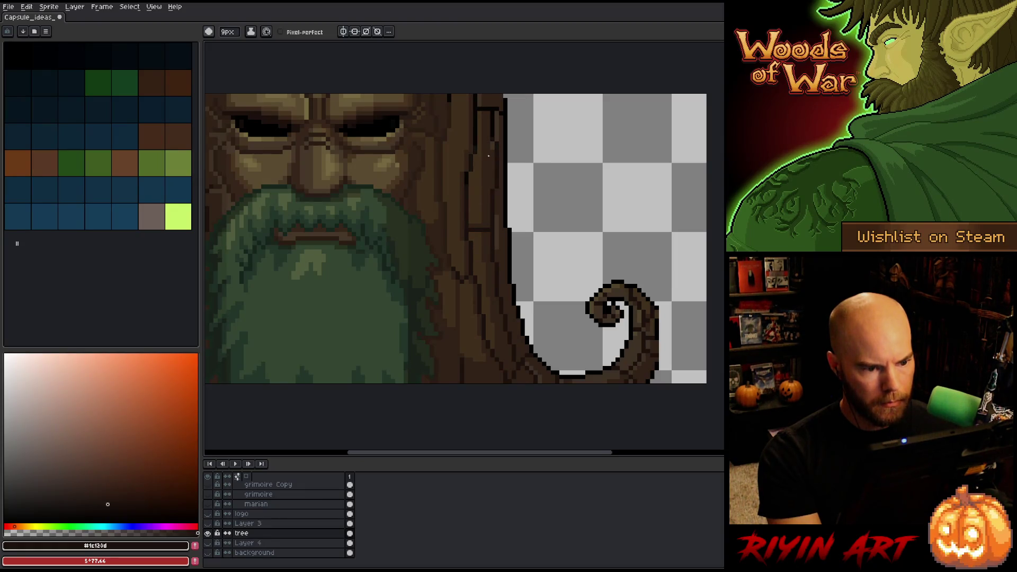
pyautogui.moveTo(493, 195); pyautogui.dragTo(482, 333)
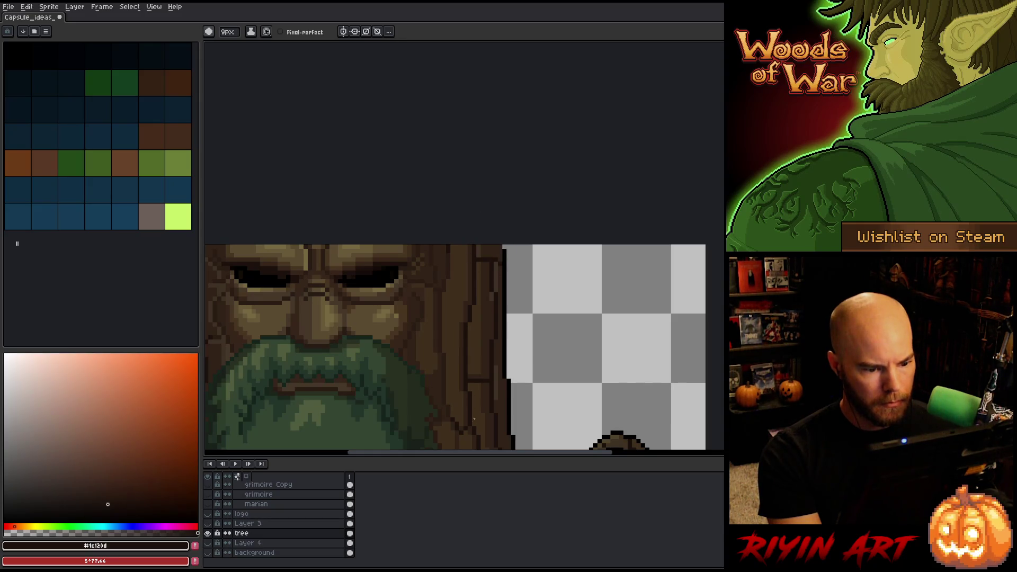
pyautogui.scroll(-3, 492, 339)
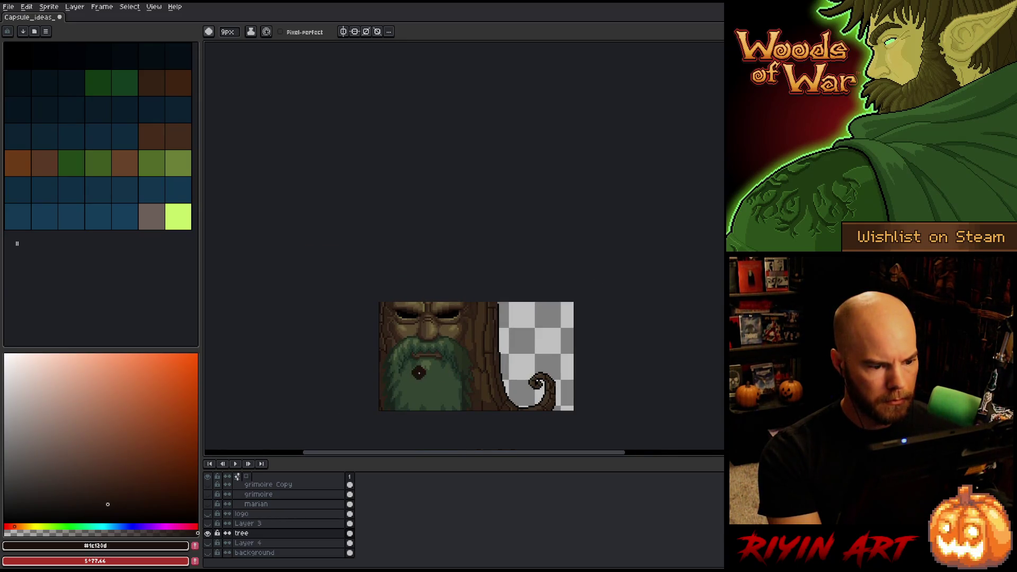
pyautogui.scroll(3, 420, 370)
pyautogui.scroll(-1, 388, 334)
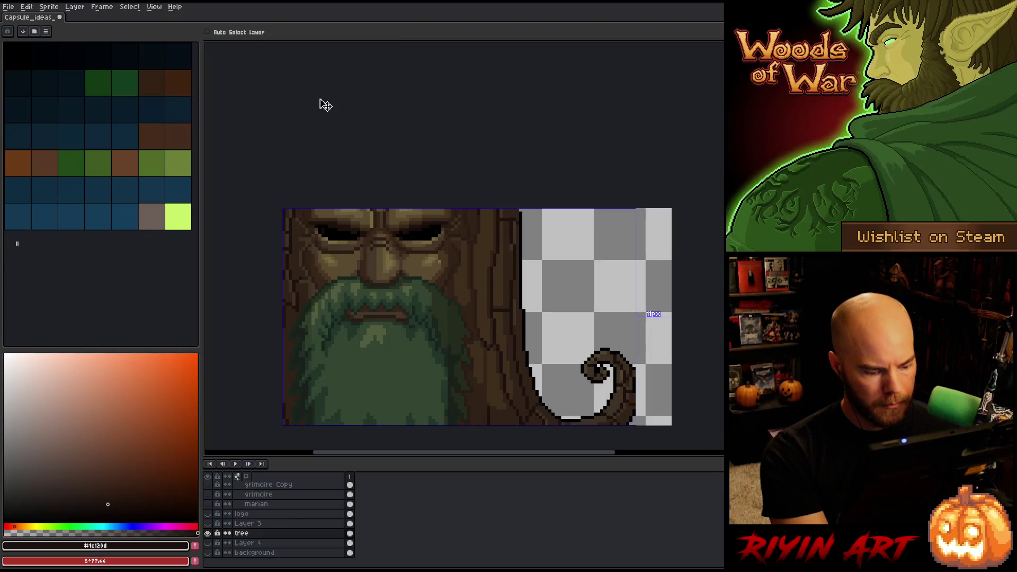
# Start a colour replacement with the outline brown #291c13 as the colour to replace
pyautogui.hotkey('shift', 'r')
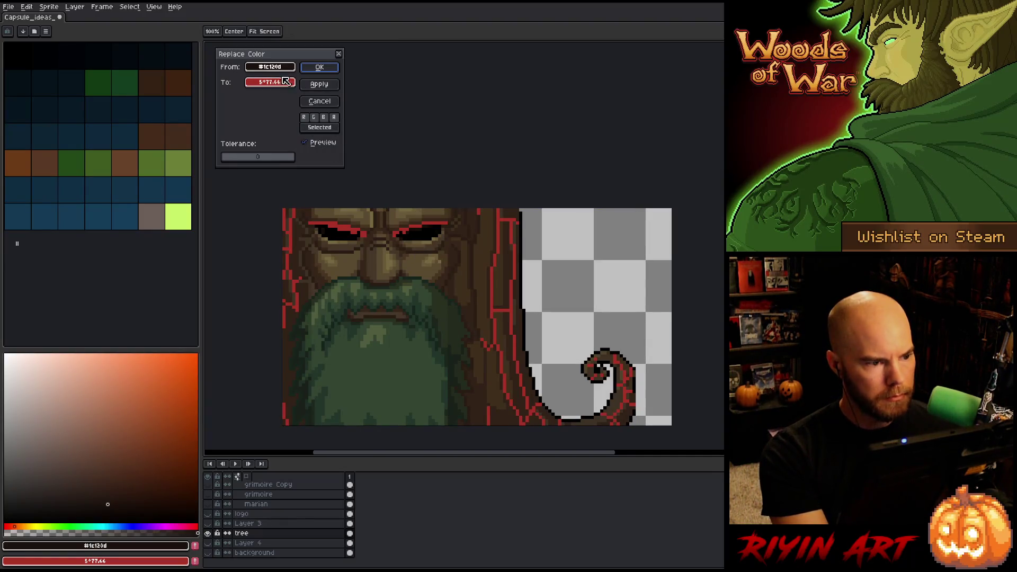
pyautogui.click(312, 260)
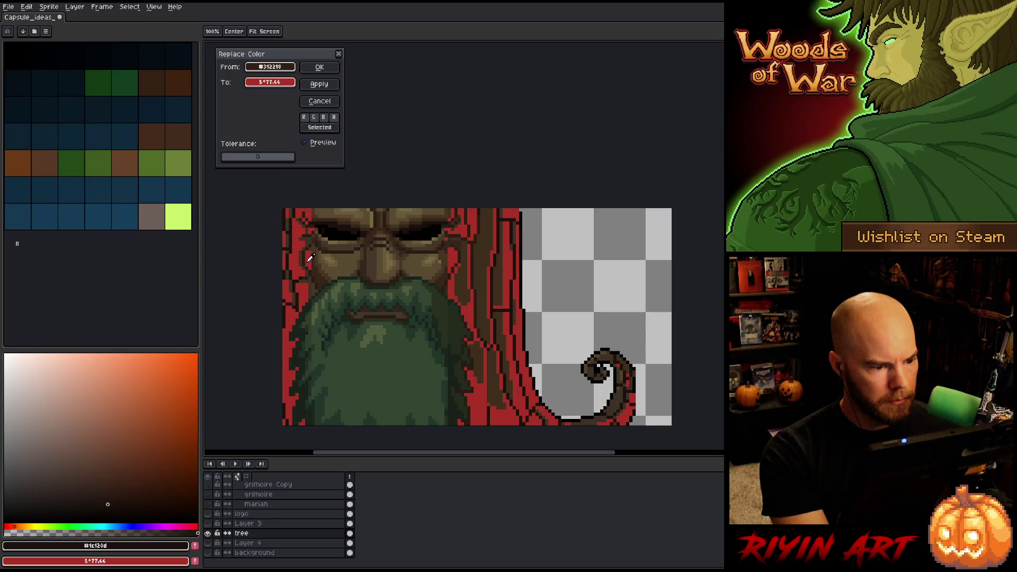
pyautogui.click(306, 258)
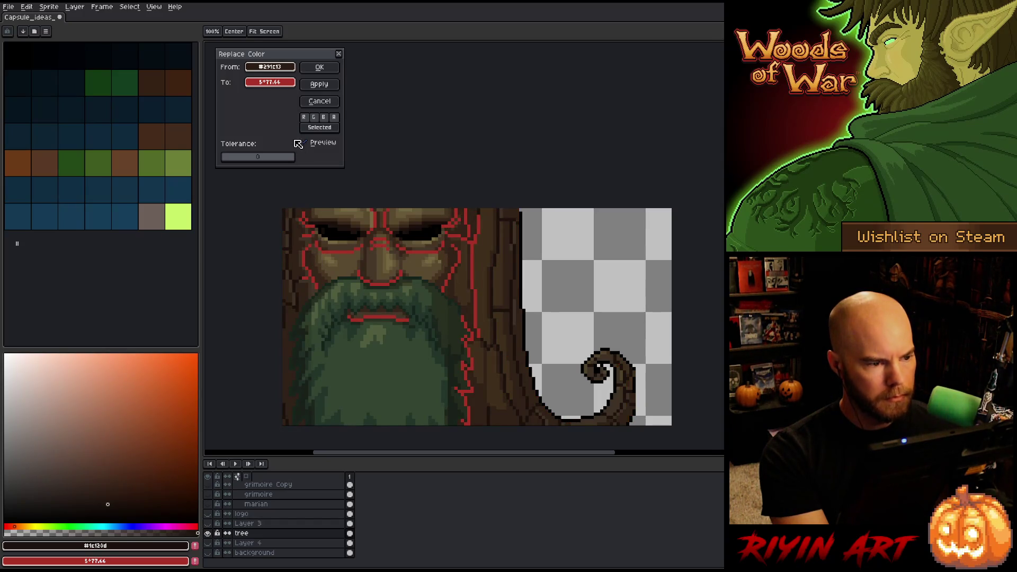
pyautogui.moveTo(269, 66); pyautogui.dragTo(269, 82)
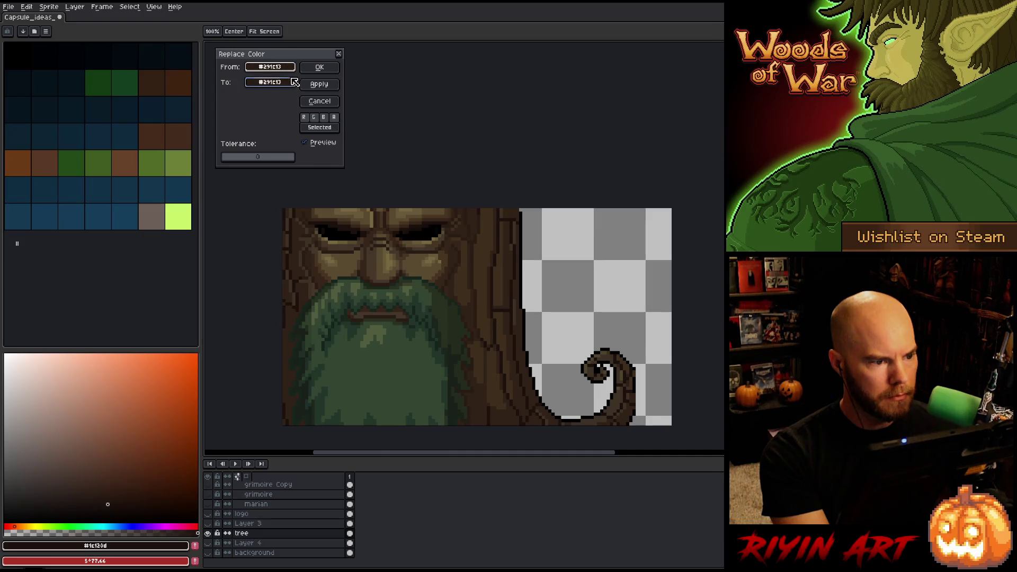
# Make the replacement a darker brown with HSL saturation 44 (#25180e) and apply it
pyautogui.click(290, 83)
pyautogui.click(323, 102)
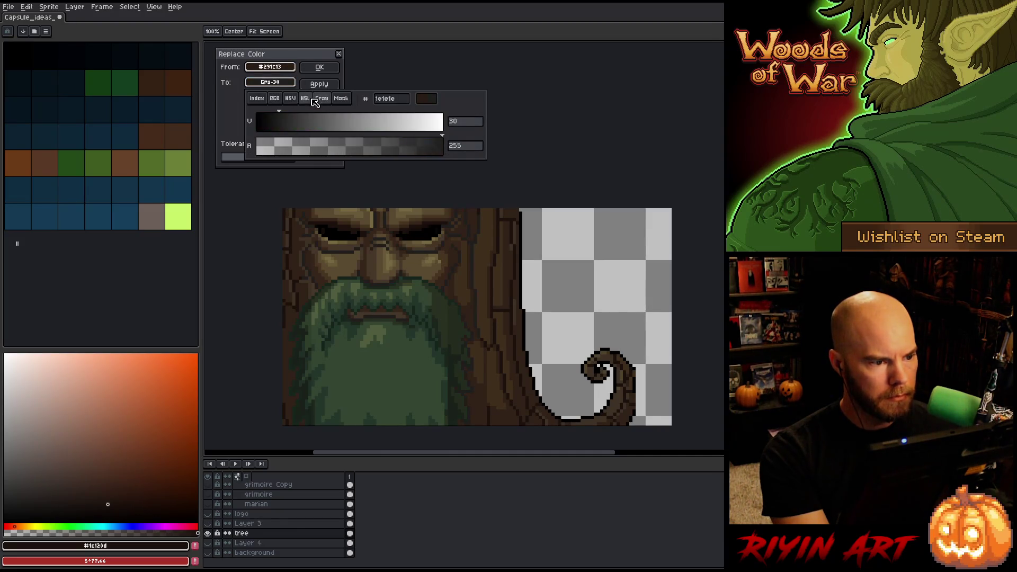
pyautogui.click(290, 99)
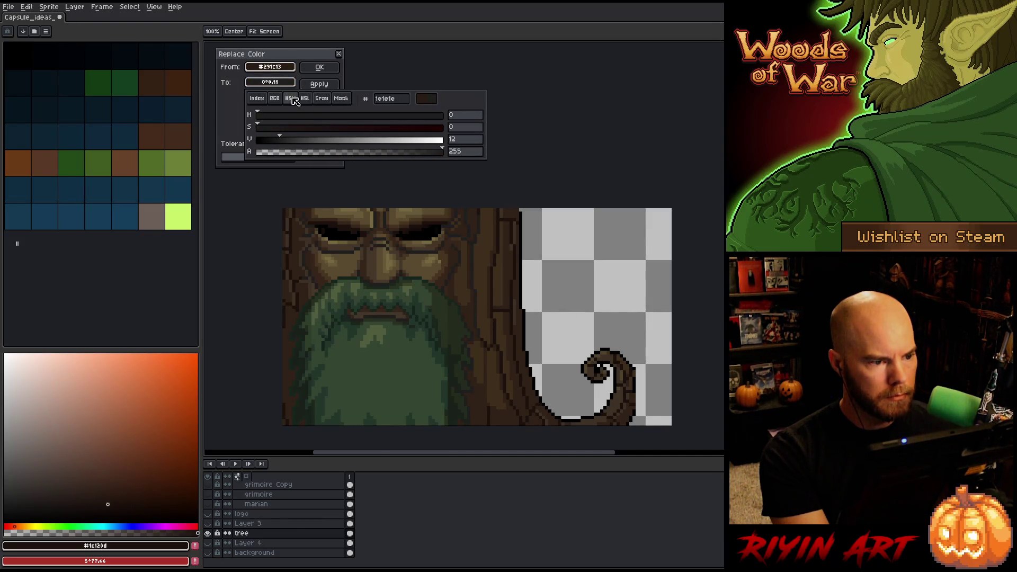
pyautogui.press('Escape')
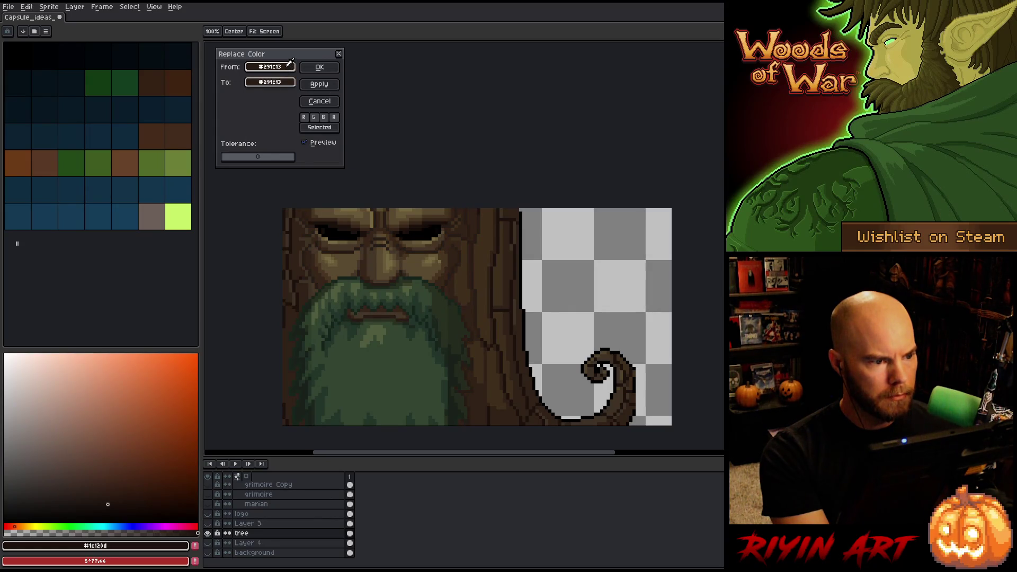
pyautogui.click(270, 82)
pyautogui.click(309, 100)
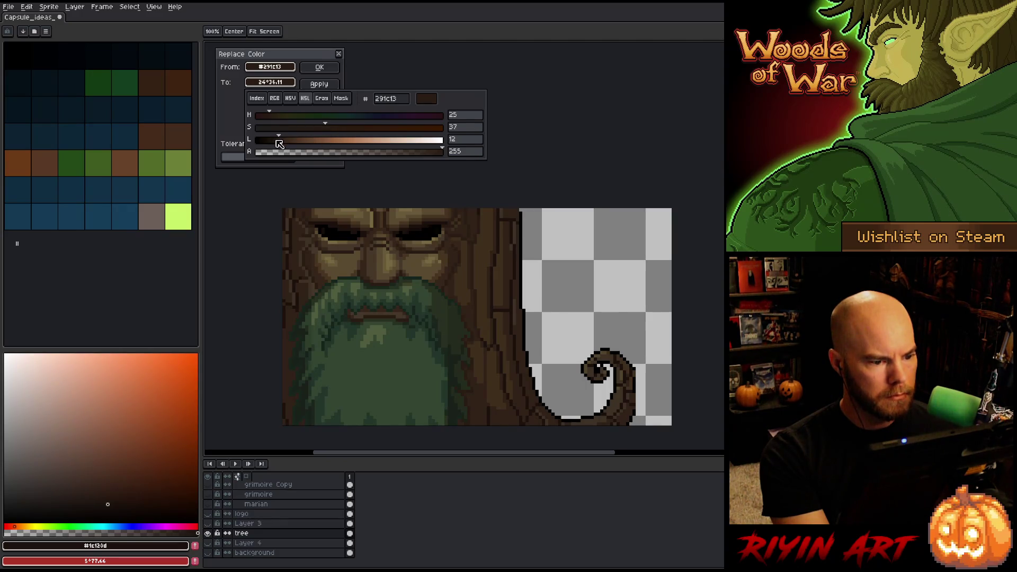
pyautogui.scroll(-3, 279, 143)
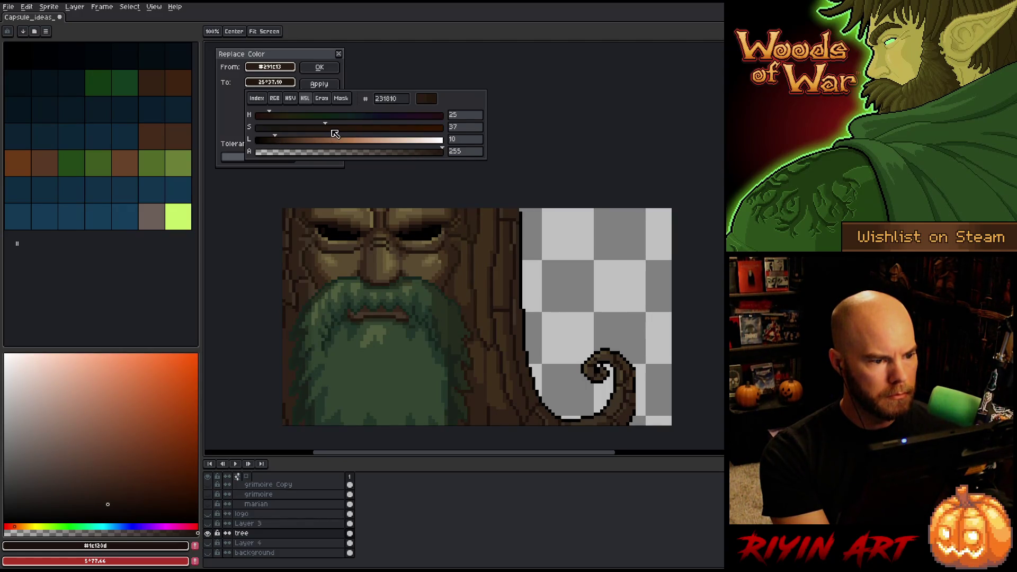
pyautogui.moveTo(333, 132); pyautogui.dragTo(343, 132)
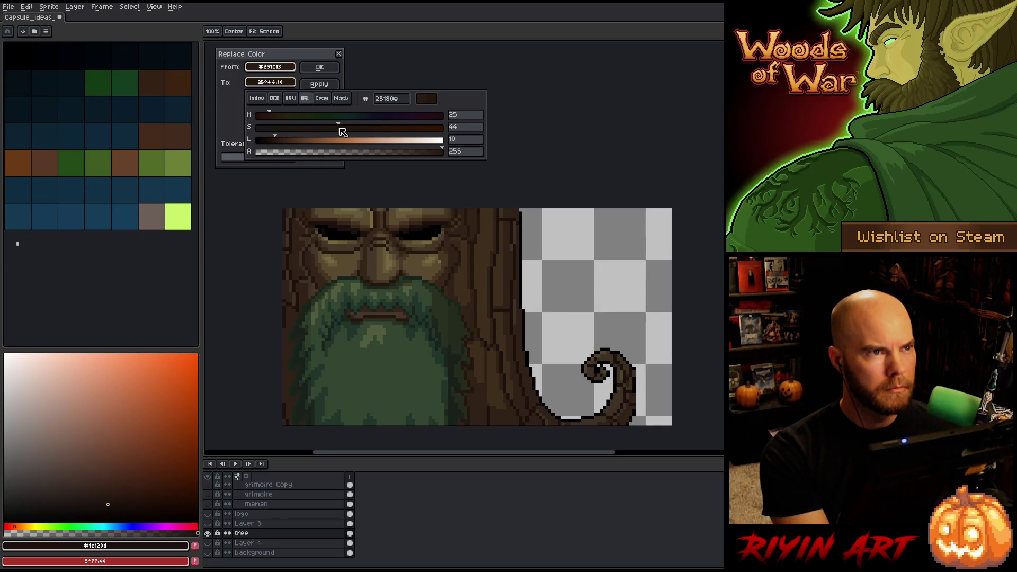
pyautogui.click(319, 67)
# Show all layers again and save the capsule file
pyautogui.scroll(-3, 365, 286)
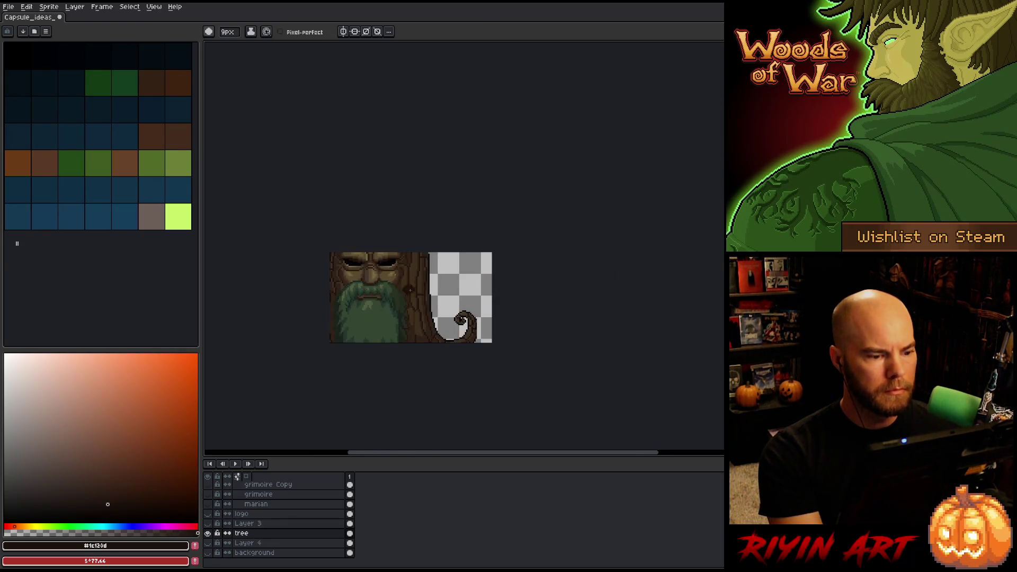
pyautogui.scroll(2, 410, 289)
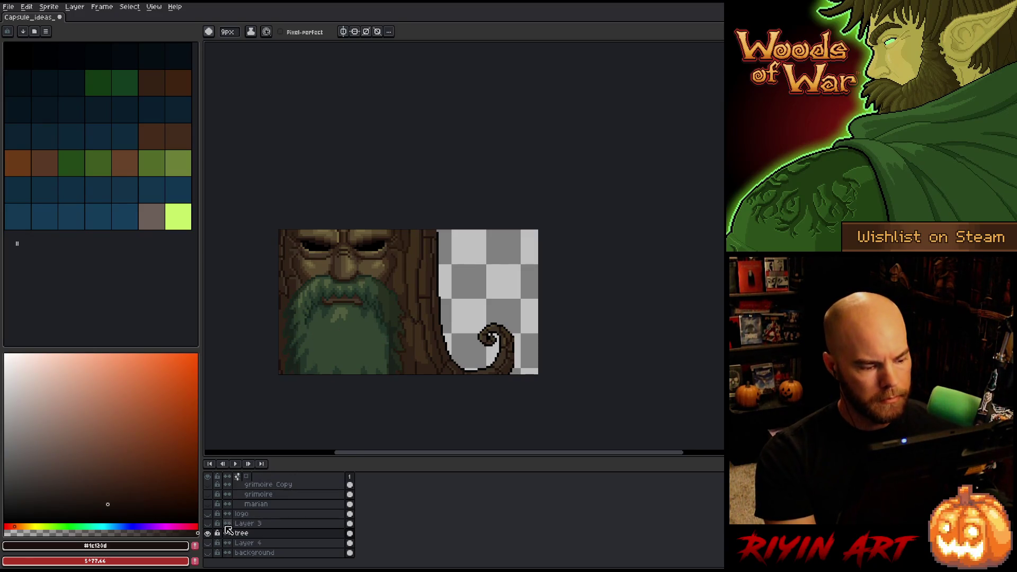
pyautogui.keyDown('alt'); pyautogui.click(208, 533); pyautogui.keyUp('alt')
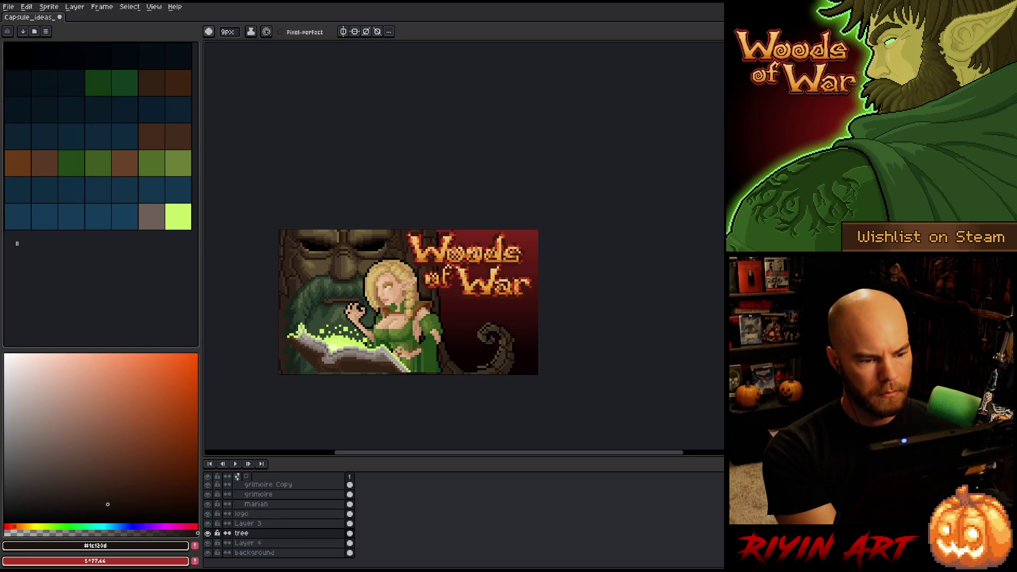
pyautogui.hotkey('ctrl', 's')
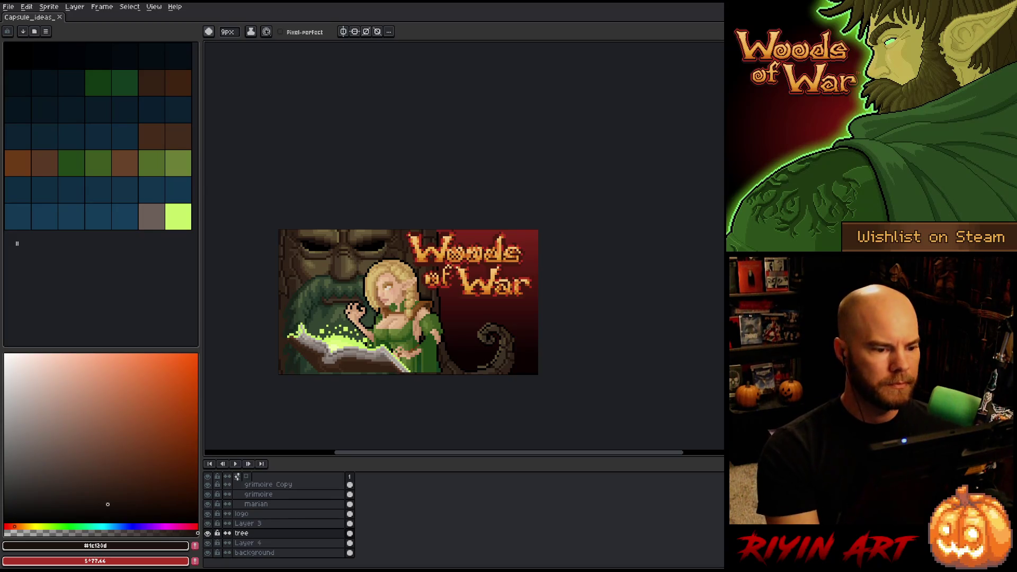
# Zoom in on the stone face and sample its mid and dark browns
pyautogui.scroll(4, 387, 233)
pyautogui.scroll(1, 388, 234)
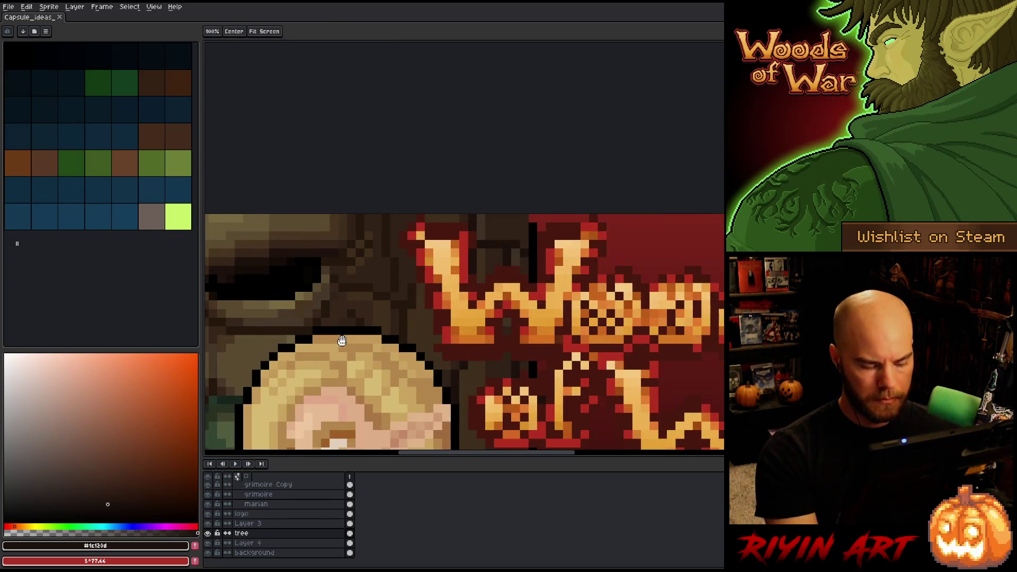
pyautogui.scroll(2, 485, 245)
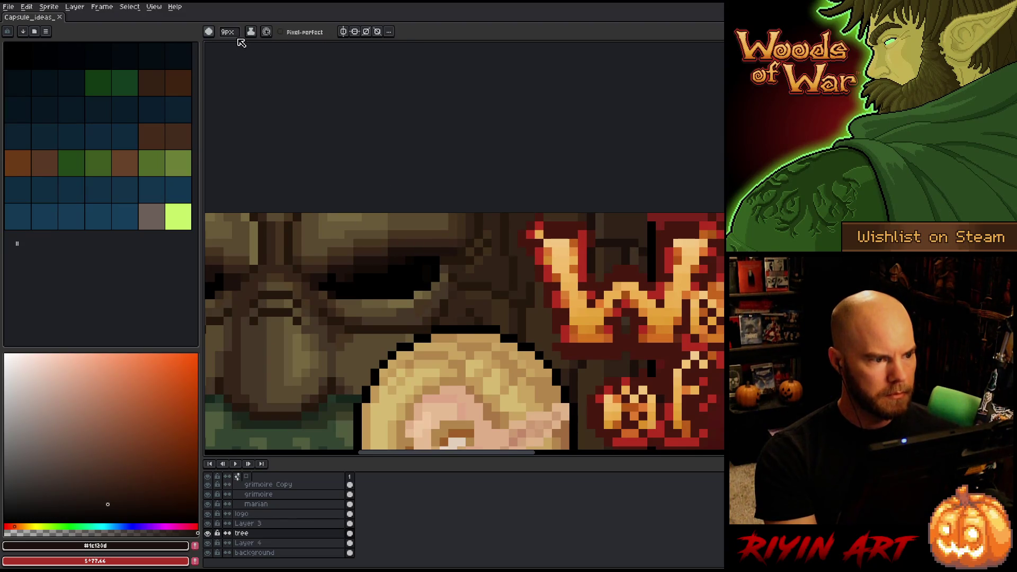
pyautogui.moveTo(360, 147); pyautogui.dragTo(453, 147)
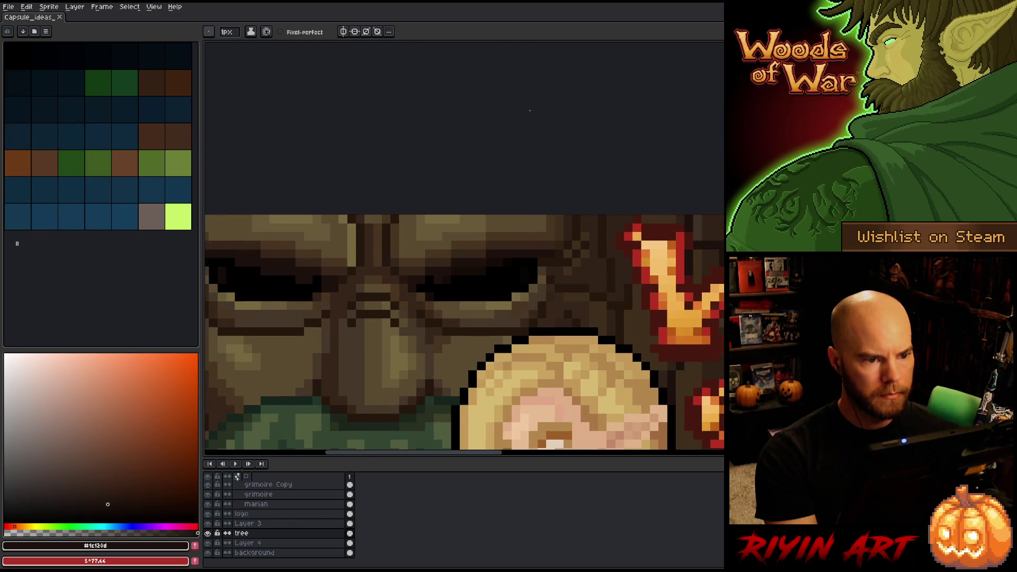
pyautogui.keyDown('alt'); pyautogui.click(549, 238); pyautogui.keyUp('alt')
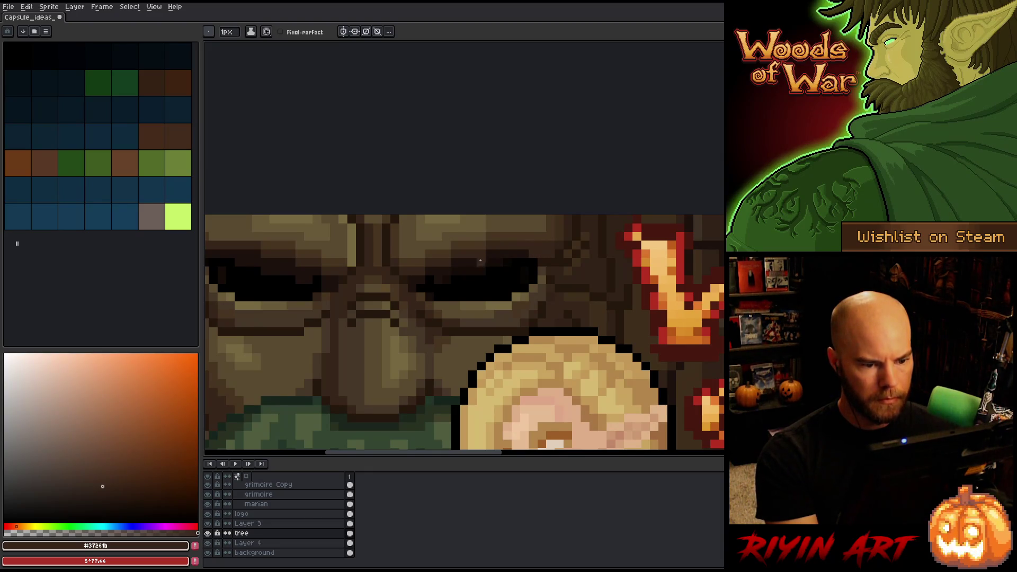
pyautogui.moveTo(466, 264); pyautogui.dragTo(558, 270)
pyautogui.keyDown('alt'); pyautogui.click(626, 255); pyautogui.keyUp('alt')
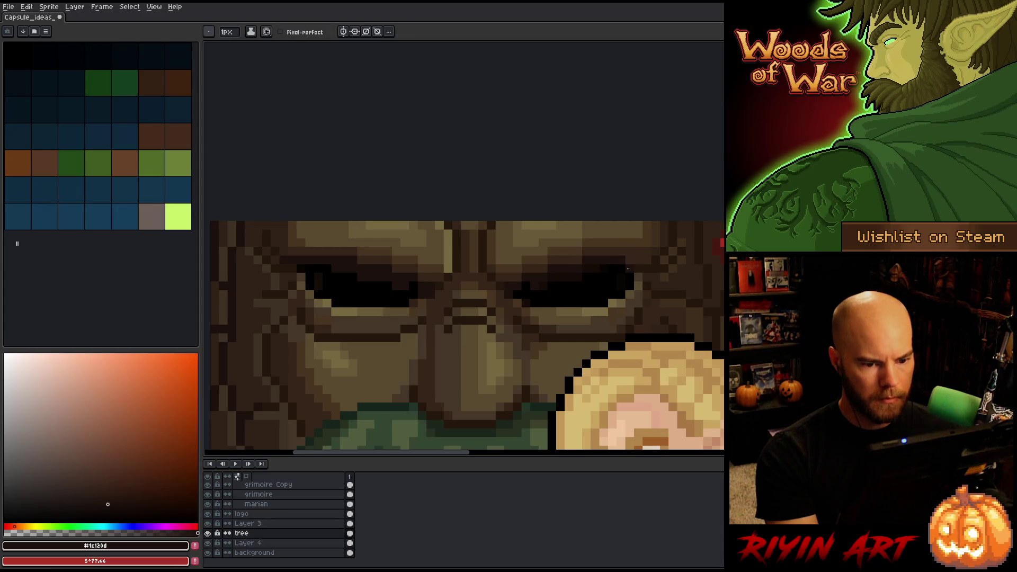
# Paint dark brown #150d09 pixels below the right eye's inner corner
pyautogui.keyDown('alt'); pyautogui.click(300, 258); pyautogui.keyUp('alt')
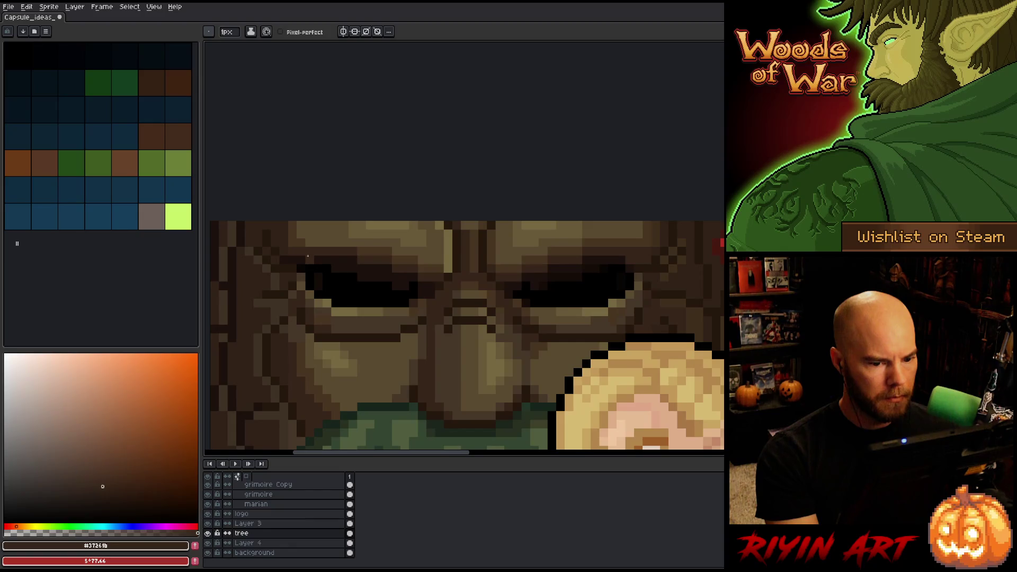
pyautogui.press('alt')
pyautogui.keyDown('alt'); pyautogui.click(298, 265); pyautogui.keyUp('alt')
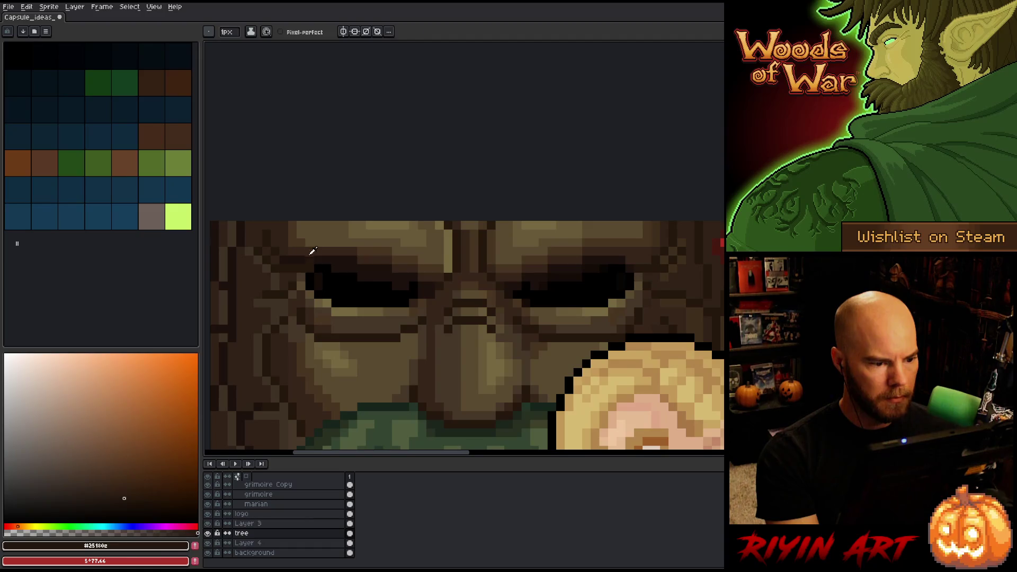
pyautogui.keyDown('alt'); pyautogui.click(312, 251); pyautogui.keyUp('alt')
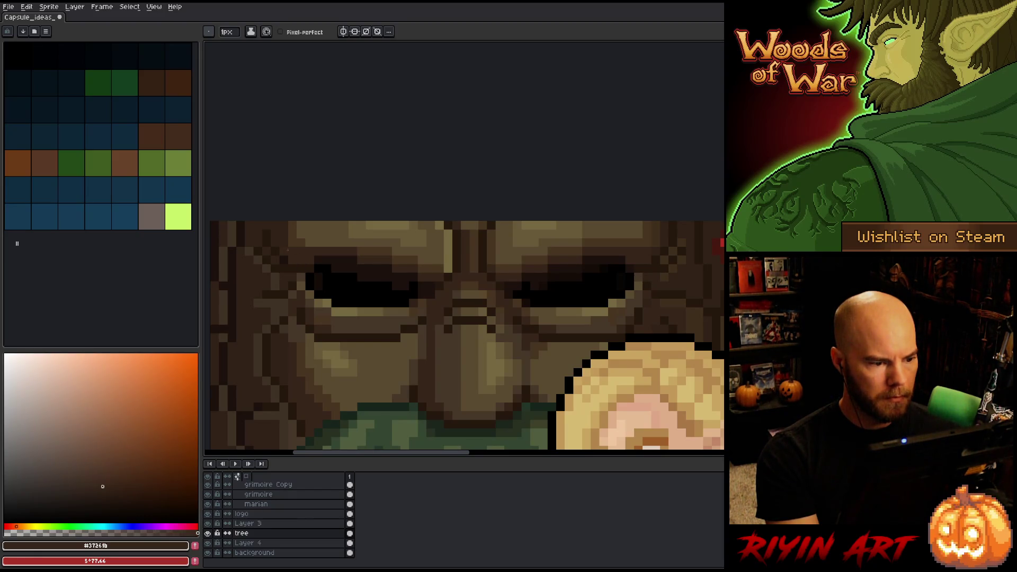
pyautogui.keyDown('alt'); pyautogui.click(281, 236); pyautogui.keyUp('alt')
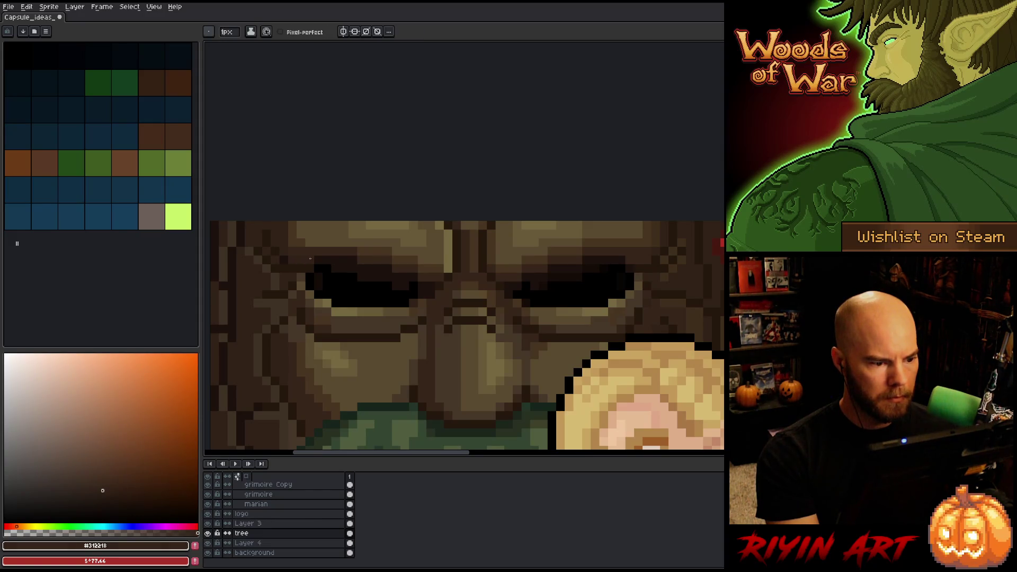
pyautogui.keyDown('alt'); pyautogui.click(318, 276); pyautogui.keyUp('alt')
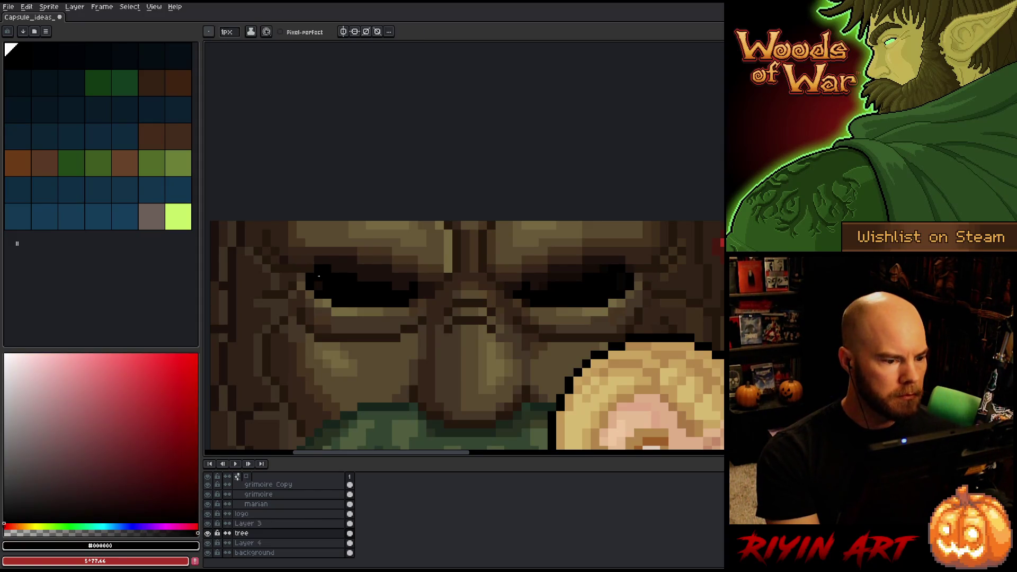
pyautogui.keyDown('alt'); pyautogui.click(542, 282); pyautogui.keyUp('alt')
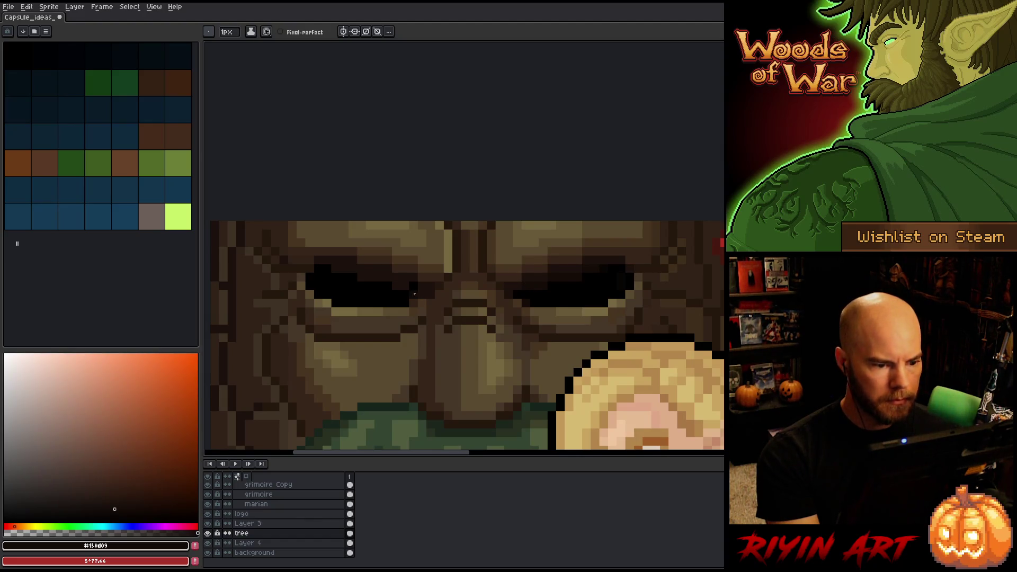
pyautogui.moveTo(413, 294); pyautogui.dragTo(412, 311)
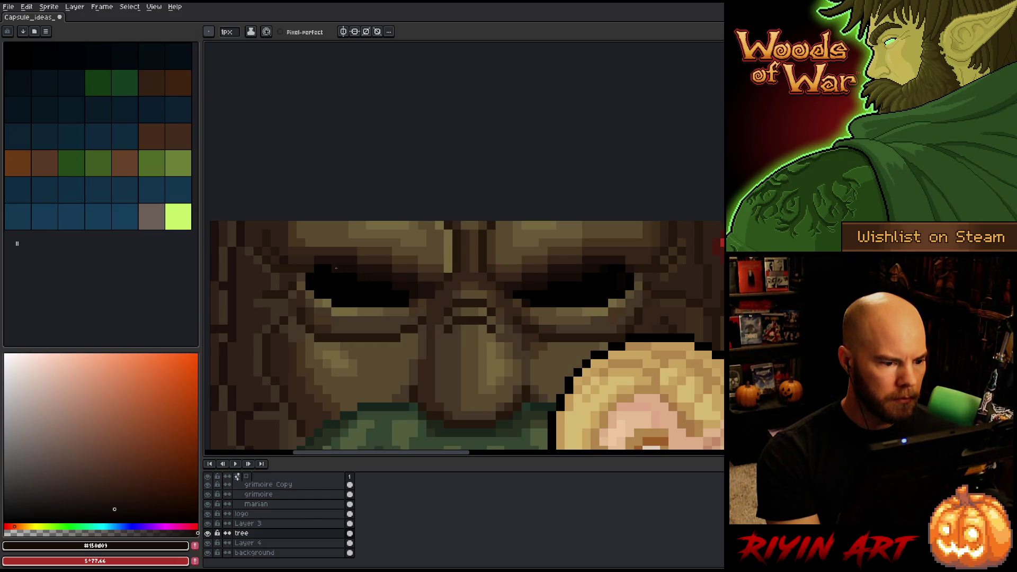
# Sample the face browns #1c120d and #25180c and black, then zoom out to the whole capsule
pyautogui.keyDown('alt'); pyautogui.click(360, 292); pyautogui.keyUp('alt')
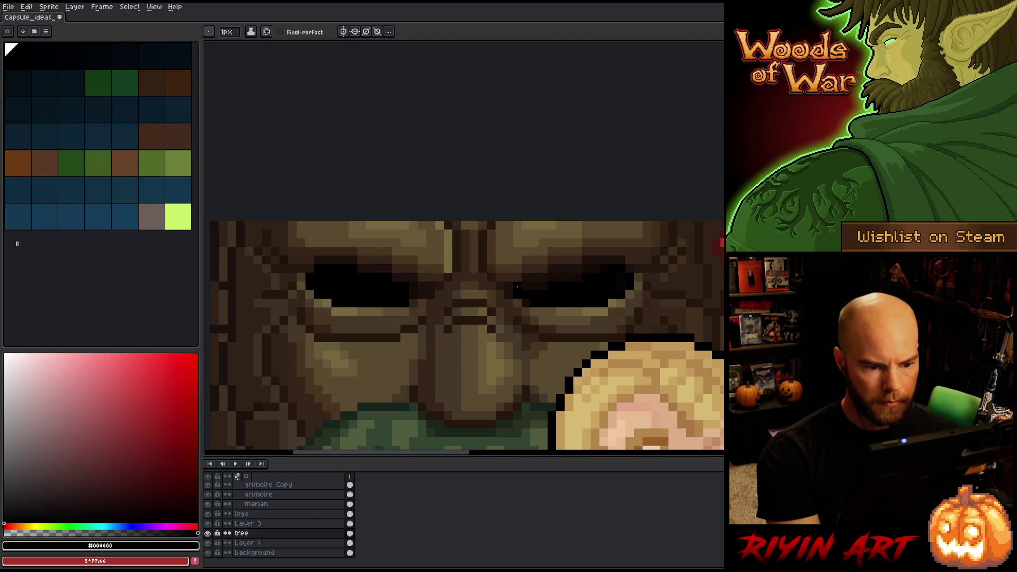
pyautogui.keyDown('alt'); pyautogui.click(533, 275); pyautogui.keyUp('alt')
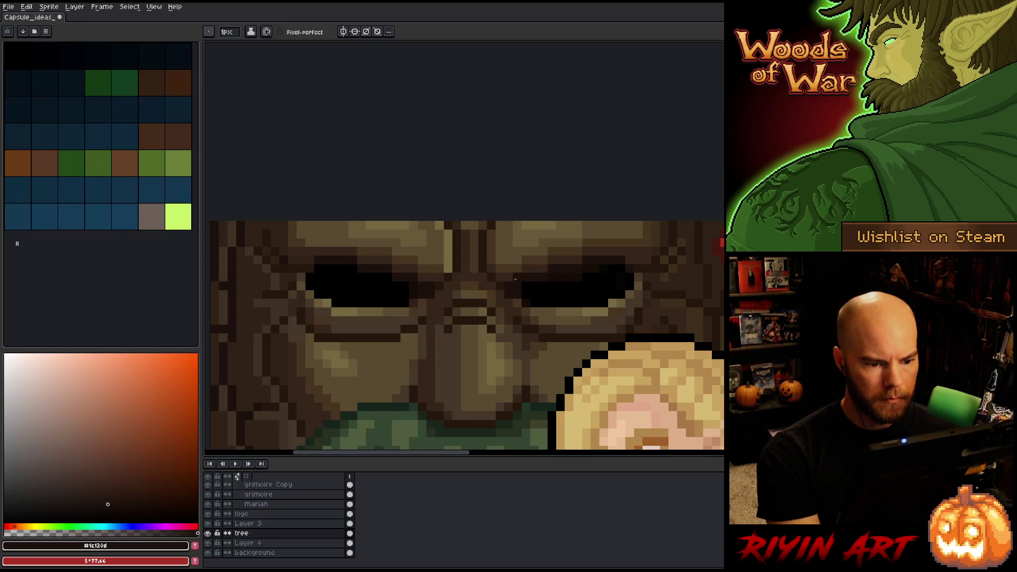
pyautogui.keyDown('alt'); pyautogui.click(507, 296); pyautogui.keyUp('alt')
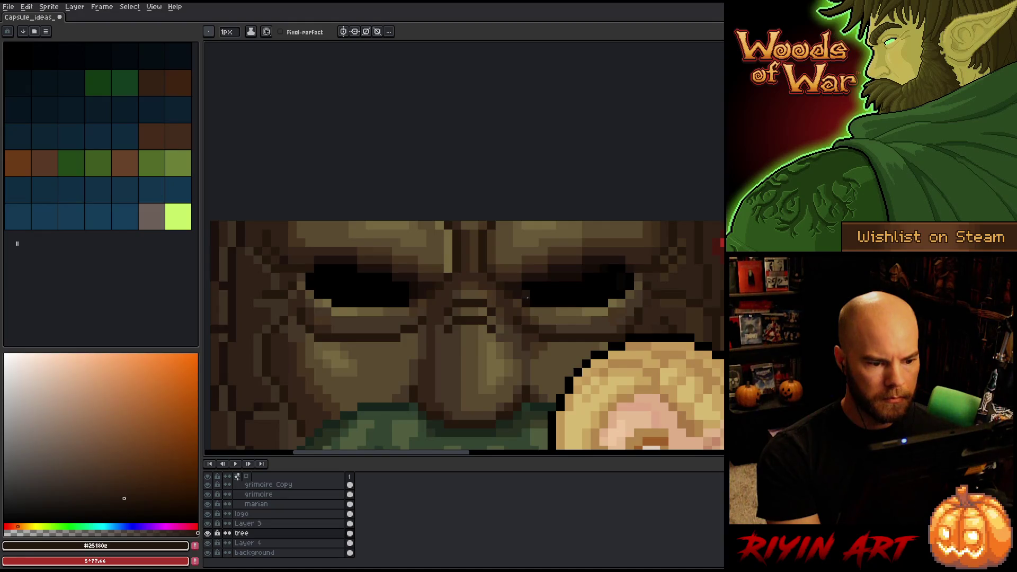
pyautogui.keyDown('alt'); pyautogui.click(436, 285); pyautogui.keyUp('alt')
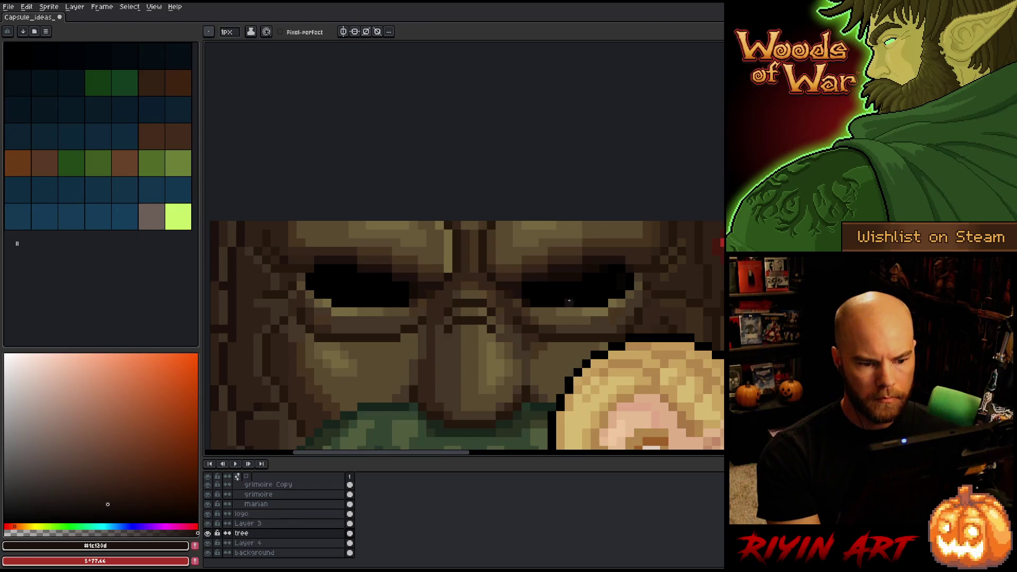
pyautogui.keyDown('alt'); pyautogui.click(554, 281); pyautogui.keyUp('alt')
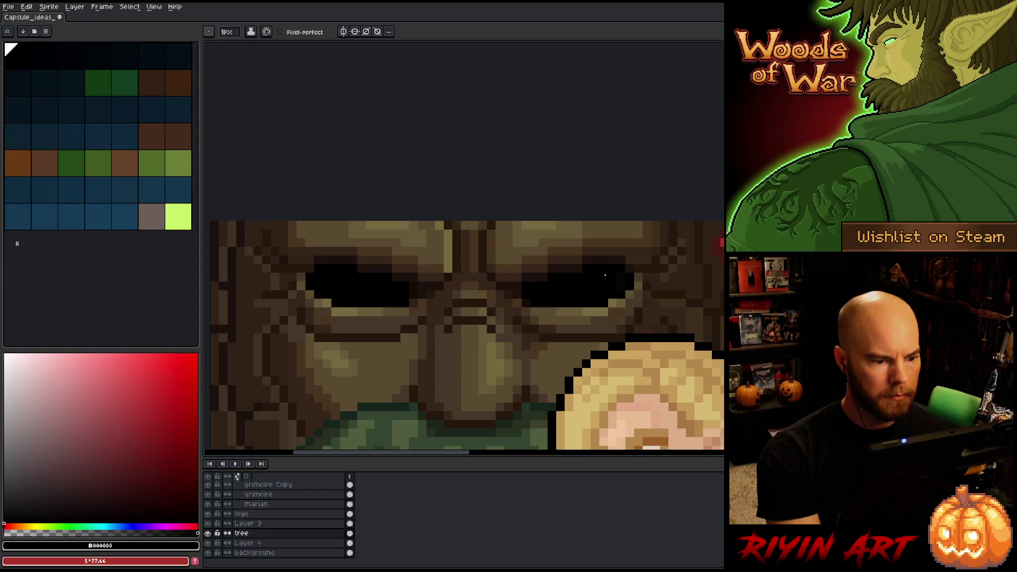
pyautogui.scroll(-5, 560, 269)
pyautogui.moveTo(495, 313); pyautogui.dragTo(416, 279)
pyautogui.scroll(2, 411, 243)
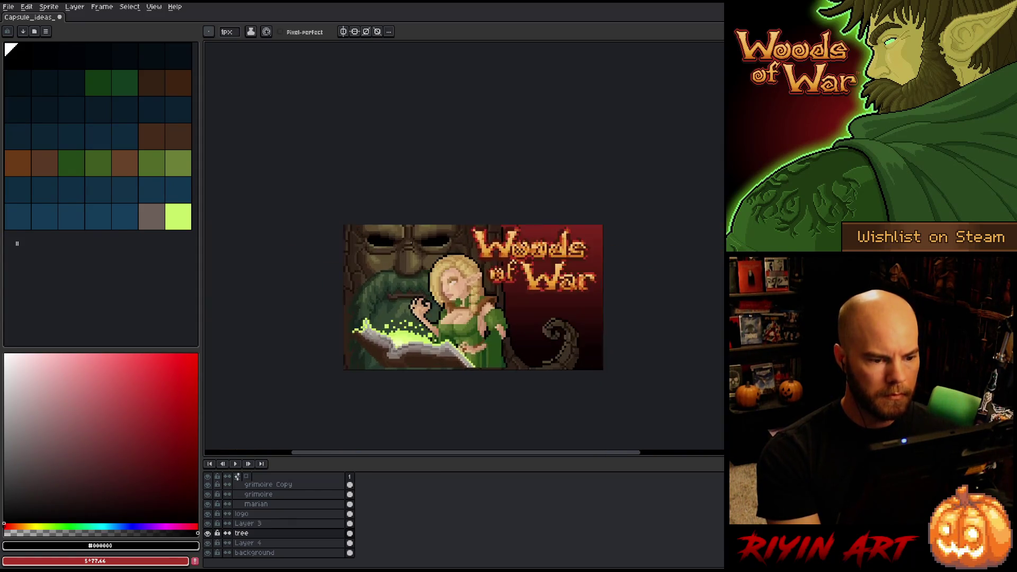
pyautogui.scroll(-2, 401, 244)
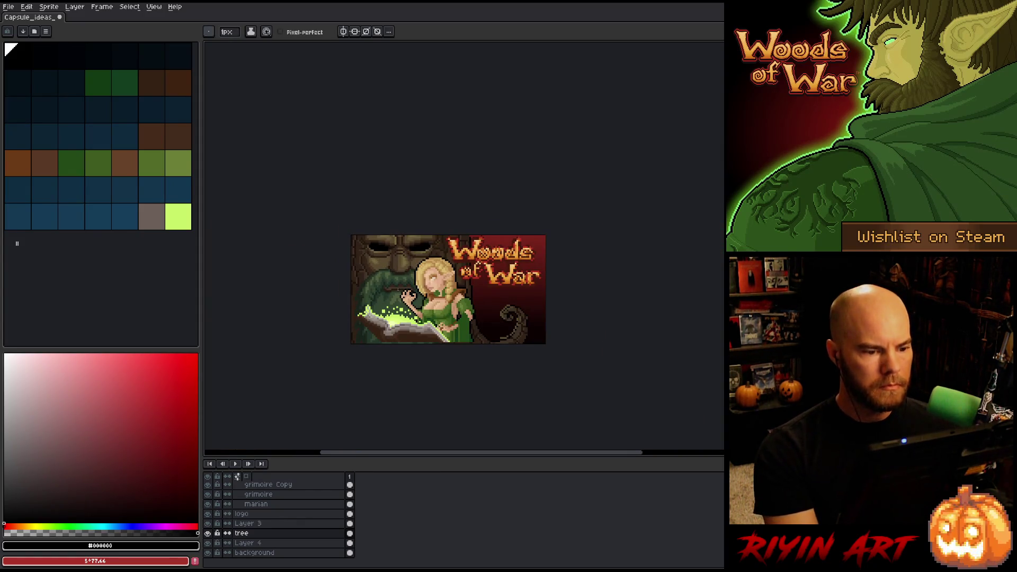
pyautogui.scroll(1, 418, 257)
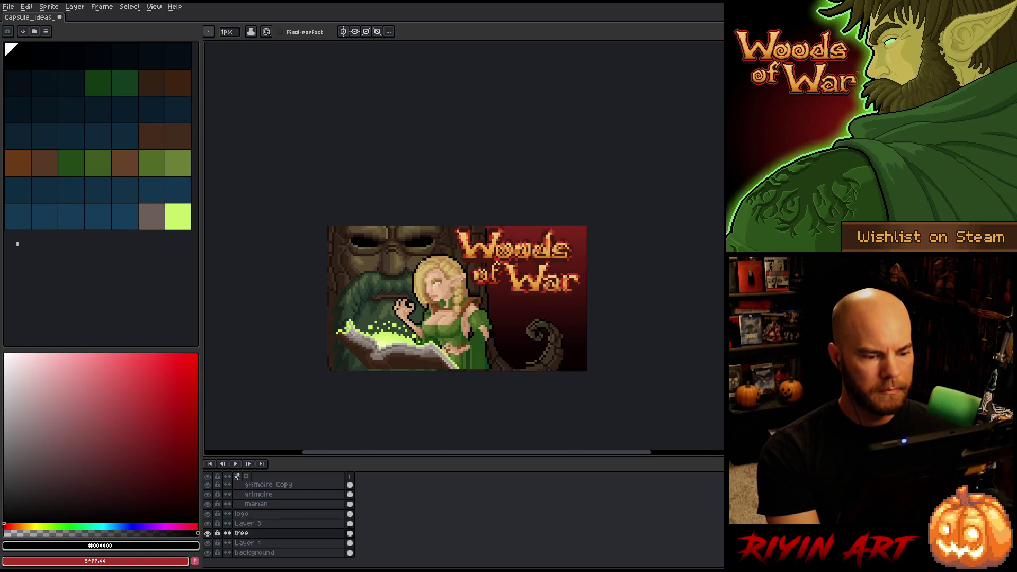
pyautogui.scroll(2, 346, 300)
pyautogui.scroll(-1, 345, 300)
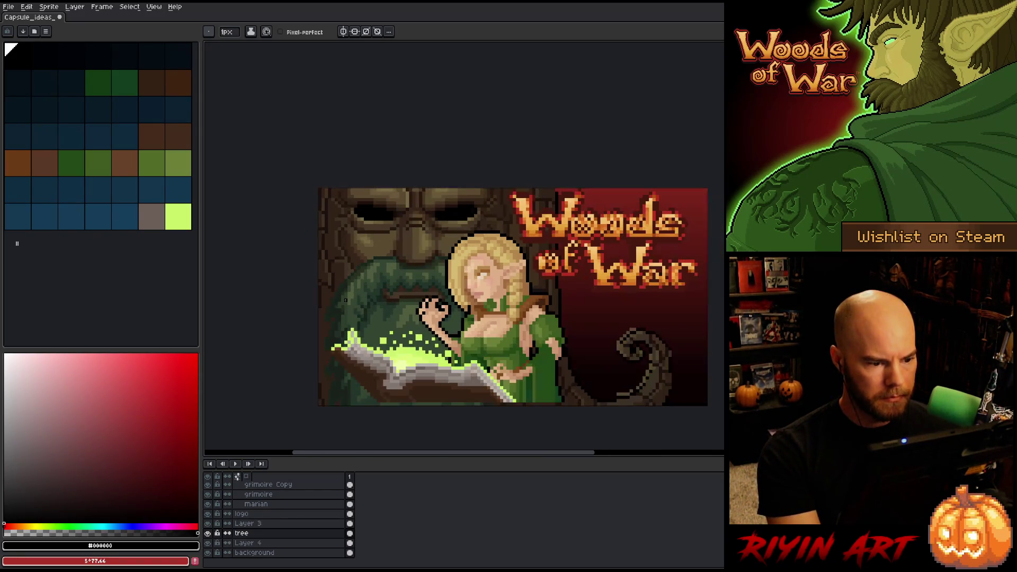
# Replace the tree's dark green #16241C with a darker teal-green, HSL 159, 26, 8
pyautogui.hotkey('shift', 'r')
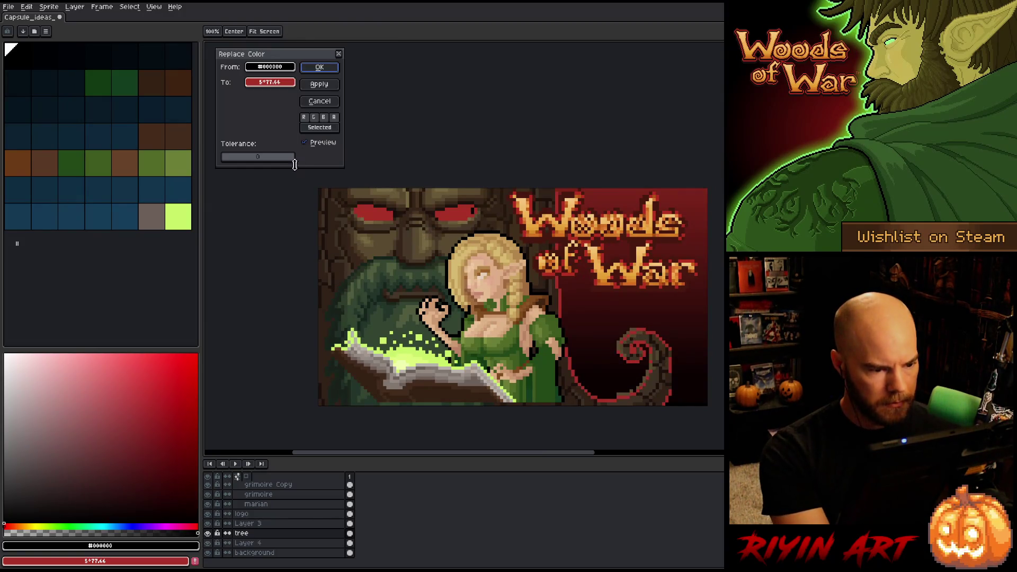
pyautogui.moveTo(274, 65); pyautogui.dragTo(358, 269)
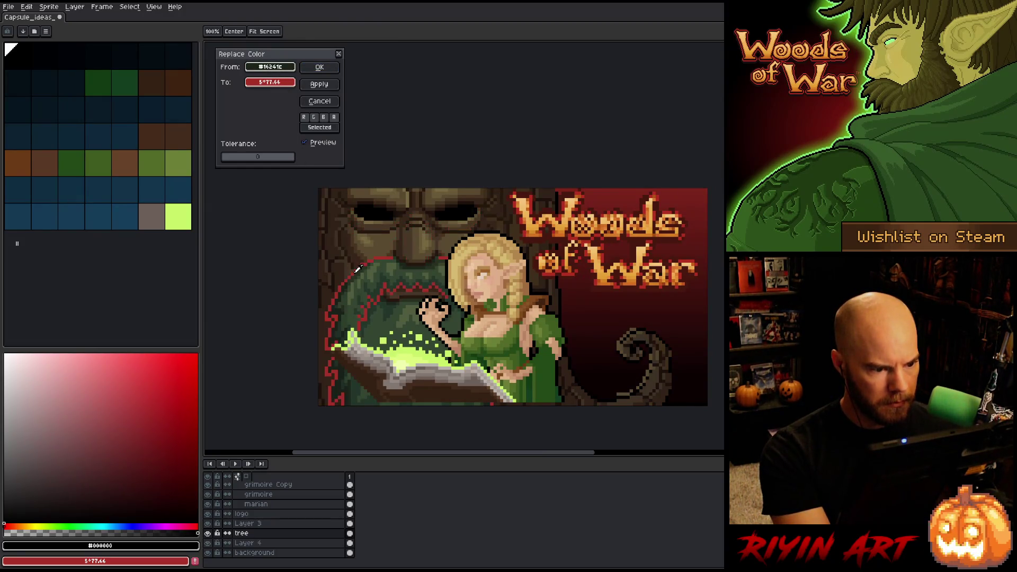
pyautogui.moveTo(249, 68); pyautogui.dragTo(276, 87)
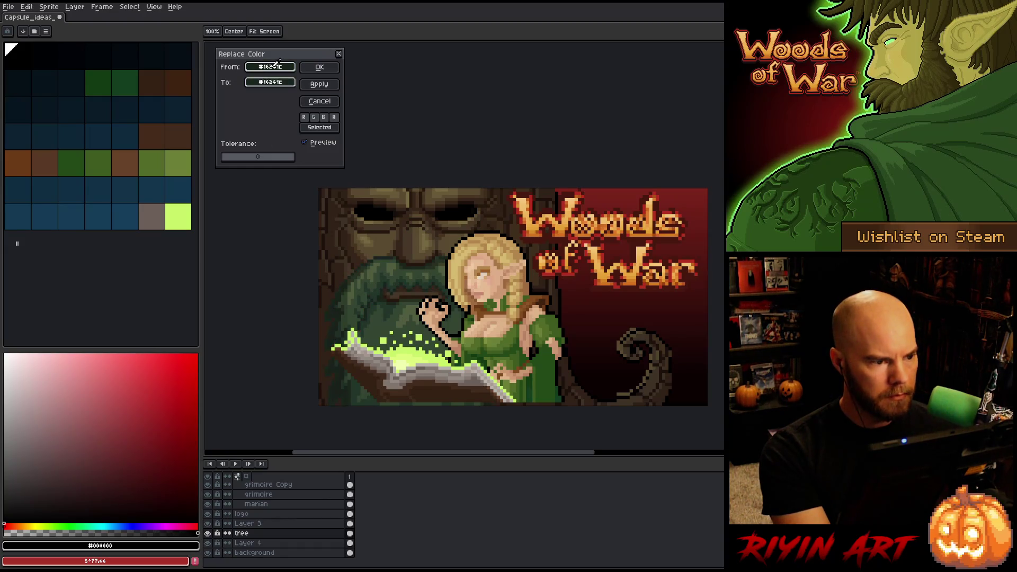
pyautogui.click(276, 87)
pyautogui.click(304, 98)
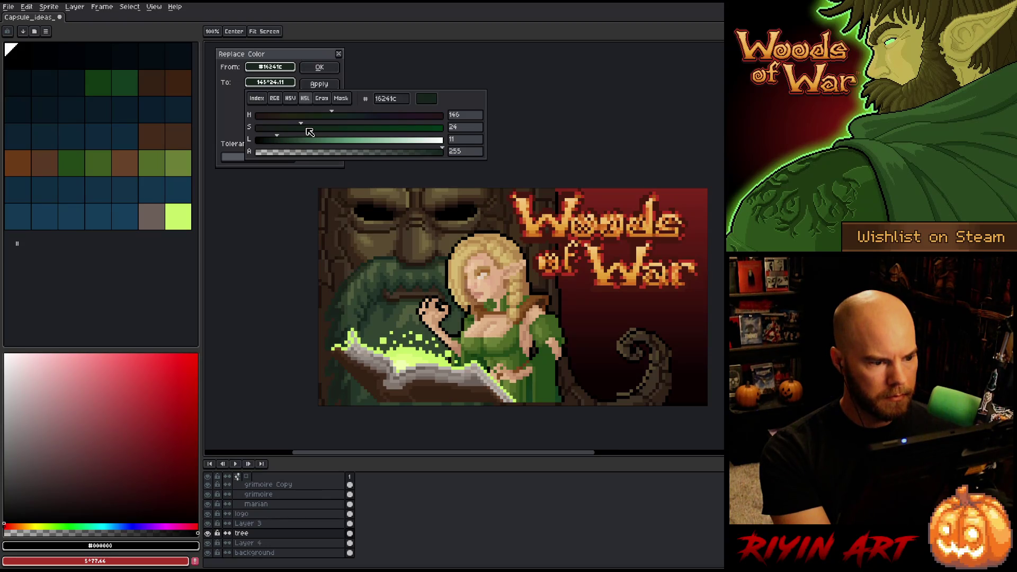
pyautogui.click(304, 128)
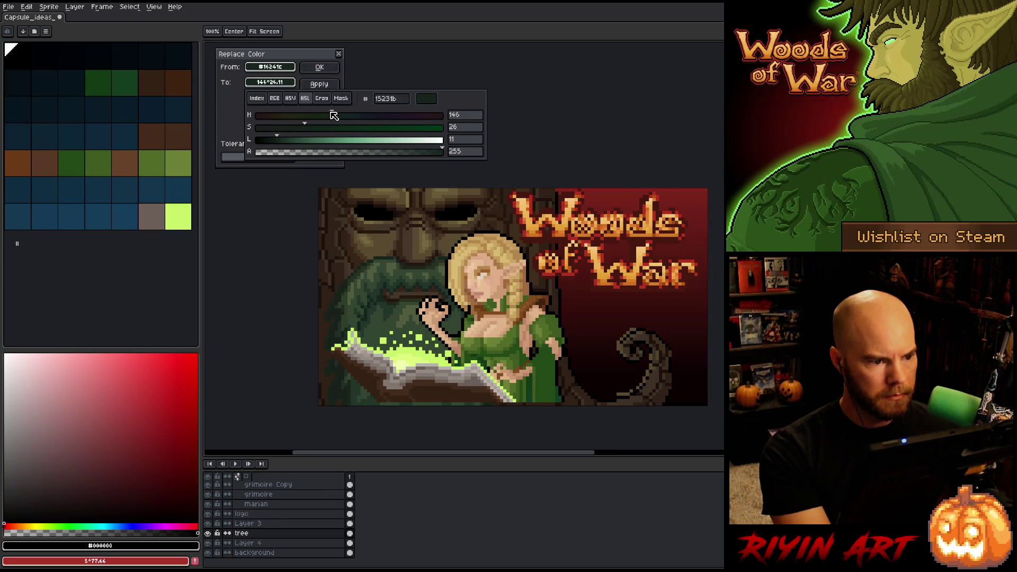
pyautogui.click(270, 140)
pyautogui.moveTo(275, 144); pyautogui.dragTo(277, 142)
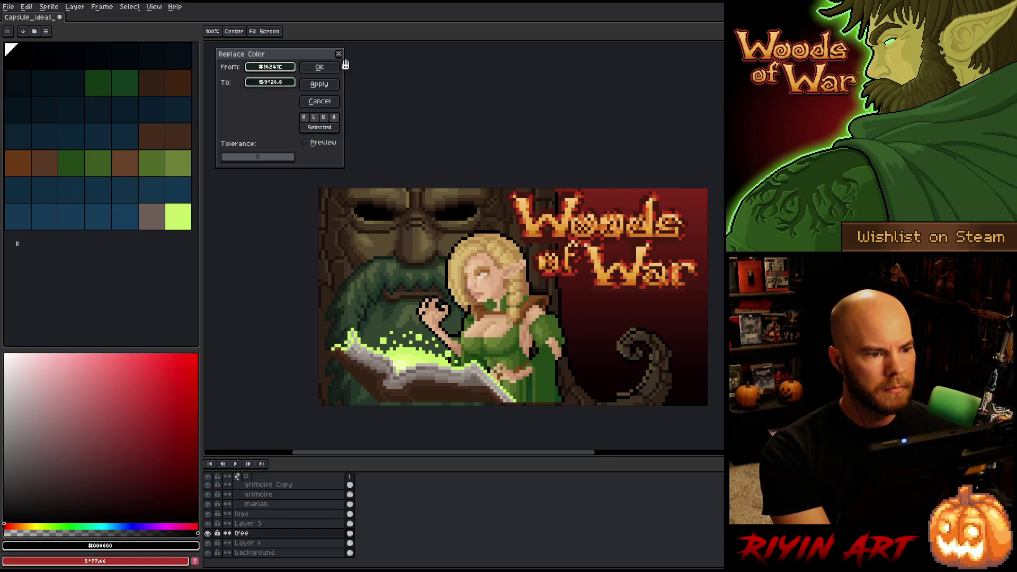
pyautogui.click(327, 69)
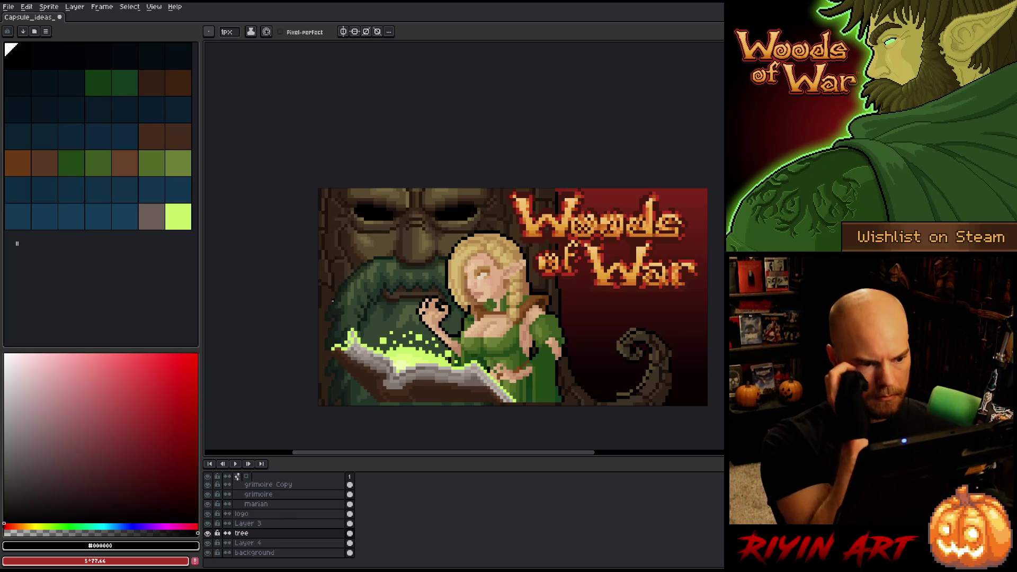
pyautogui.scroll(-2, 333, 301)
pyautogui.scroll(1, 423, 291)
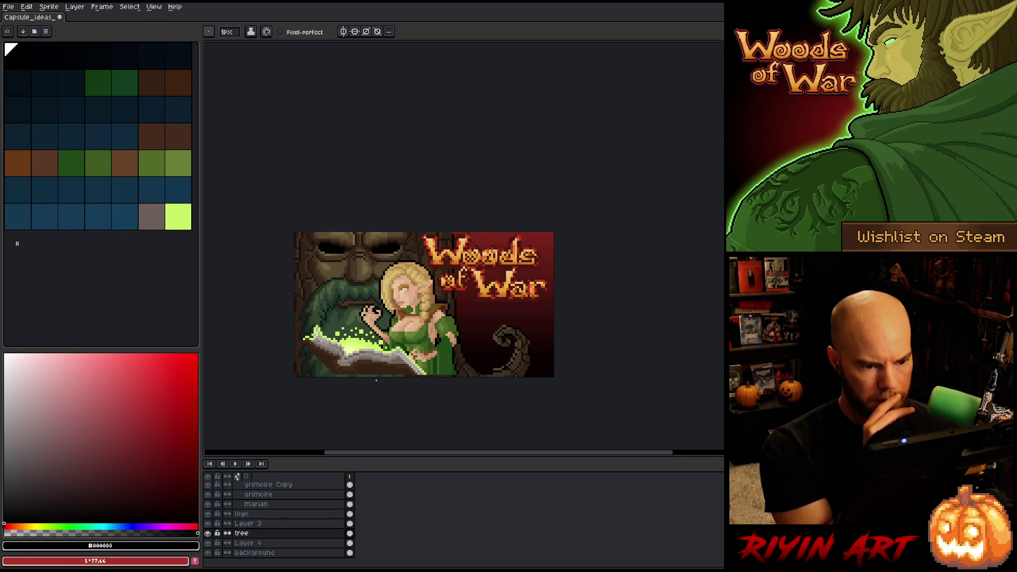
pyautogui.click(207, 513)
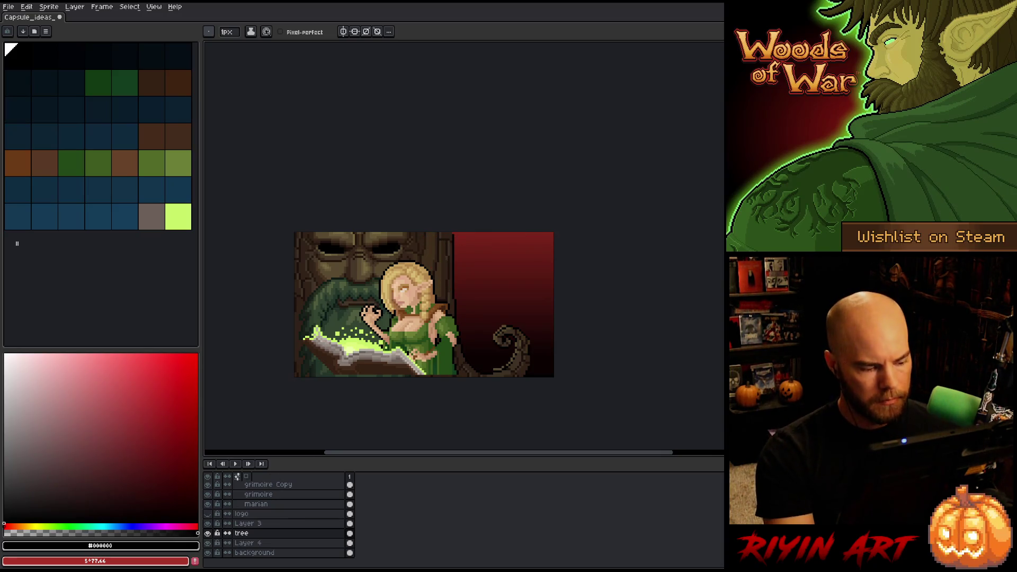
pyautogui.scroll(3, 444, 234)
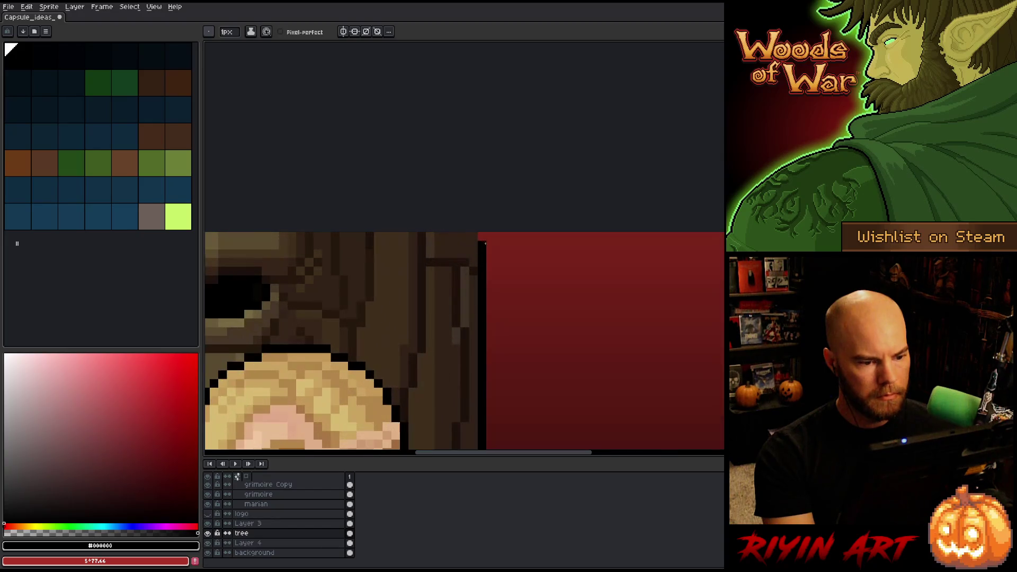
pyautogui.scroll(-3, 482, 235)
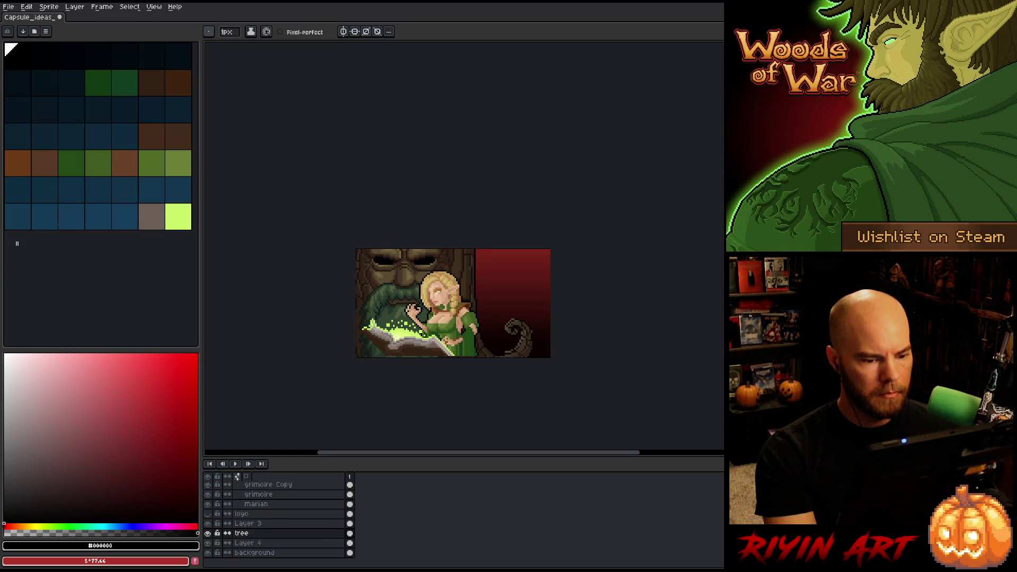
pyautogui.scroll(3, 413, 328)
pyautogui.moveTo(710, 249)
pyautogui.mouseDown()
pyautogui.moveTo(520, 245)
pyautogui.moveTo(486, 290)
pyautogui.moveTo(420, 262)
pyautogui.mouseUp()
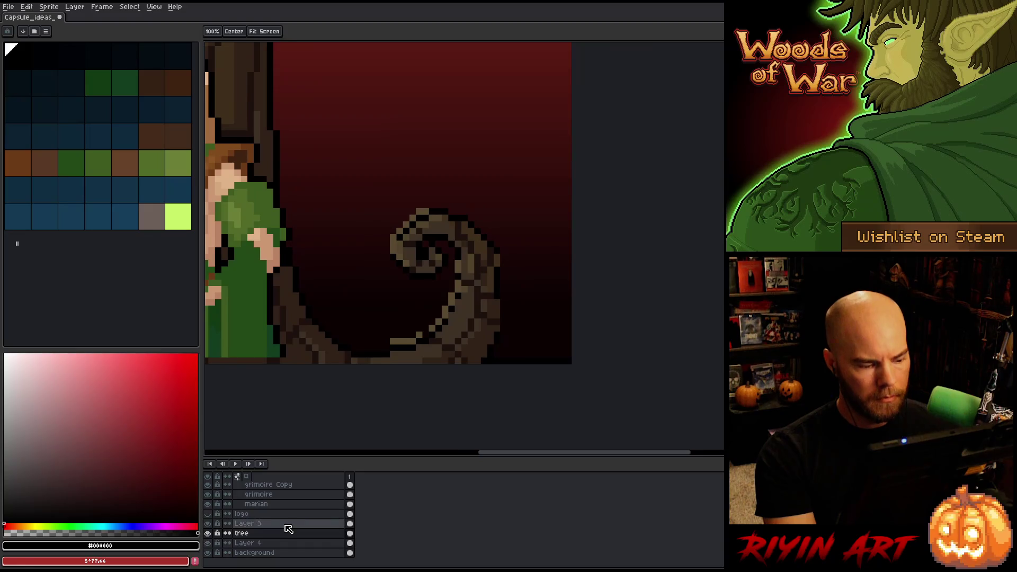
# On Layer 3, sample the curl's brown and ready the 1px pencil
pyautogui.click(286, 525)
pyautogui.press('i')
pyautogui.click(393, 242)
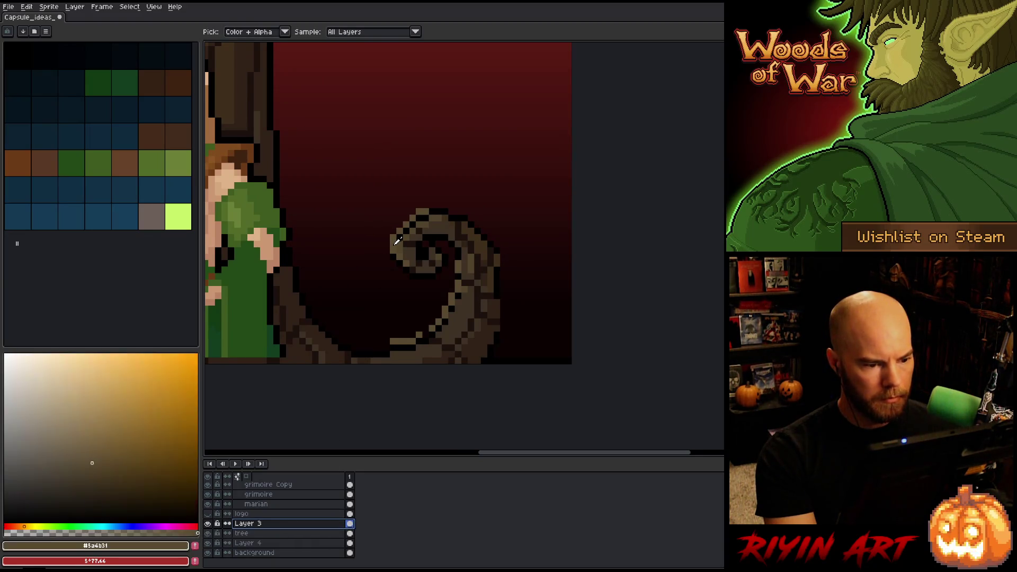
pyautogui.press('m')
pyautogui.moveTo(333, 164); pyautogui.dragTo(508, 400)
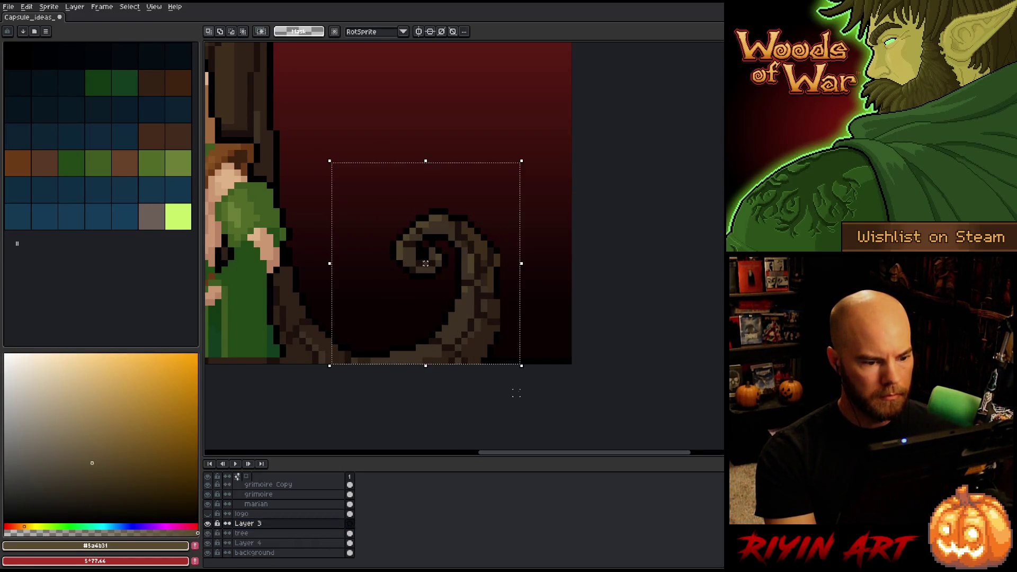
pyautogui.hotkey('ctrl', 'd')
pyautogui.press('b')
# Repaint pixels along the curl's bottom and lower-right edges, adding lighter highlights
pyautogui.scroll(1, 402, 365)
pyautogui.scroll(1, 402, 357)
pyautogui.moveTo(377, 354); pyautogui.dragTo(404, 355)
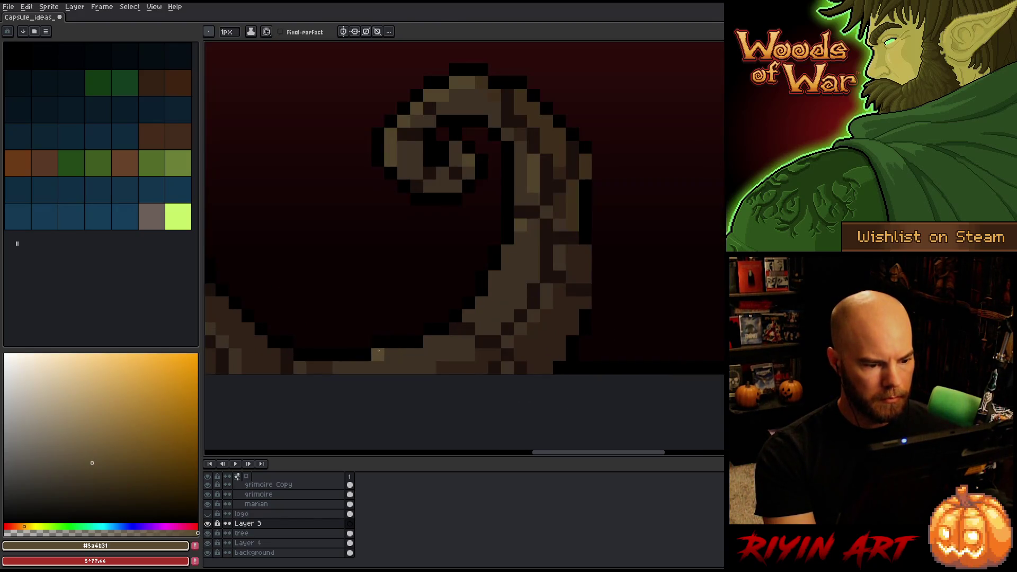
pyautogui.click(417, 342)
pyautogui.click(430, 342)
pyautogui.click(441, 342)
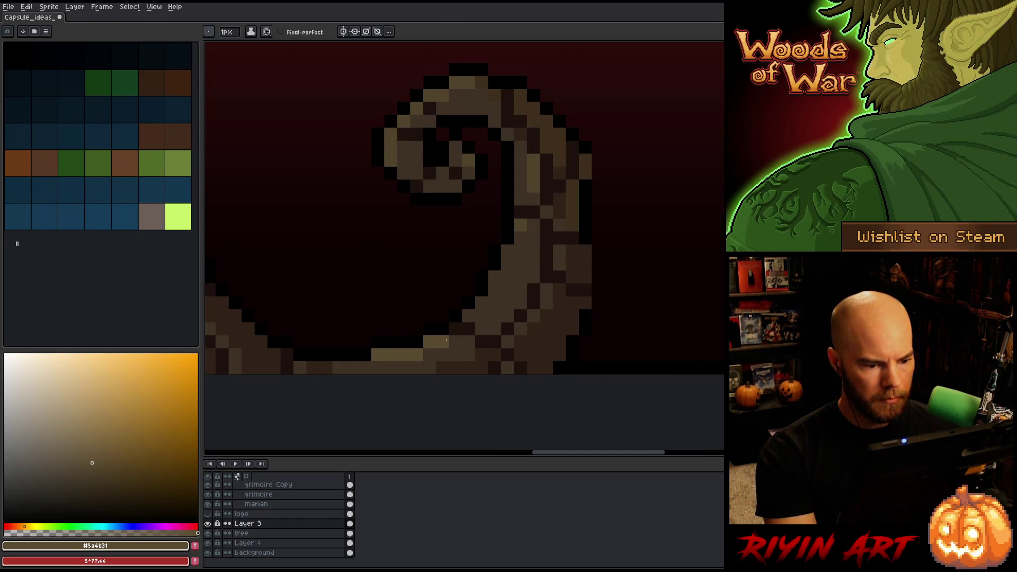
pyautogui.click(468, 329)
pyautogui.click(468, 315)
pyautogui.click(481, 303)
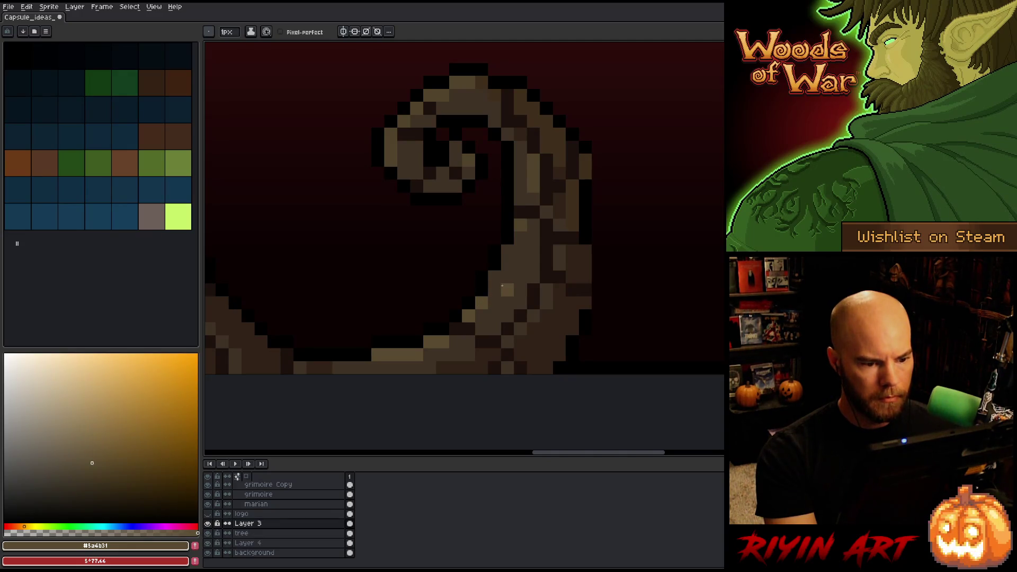
pyautogui.click(494, 290)
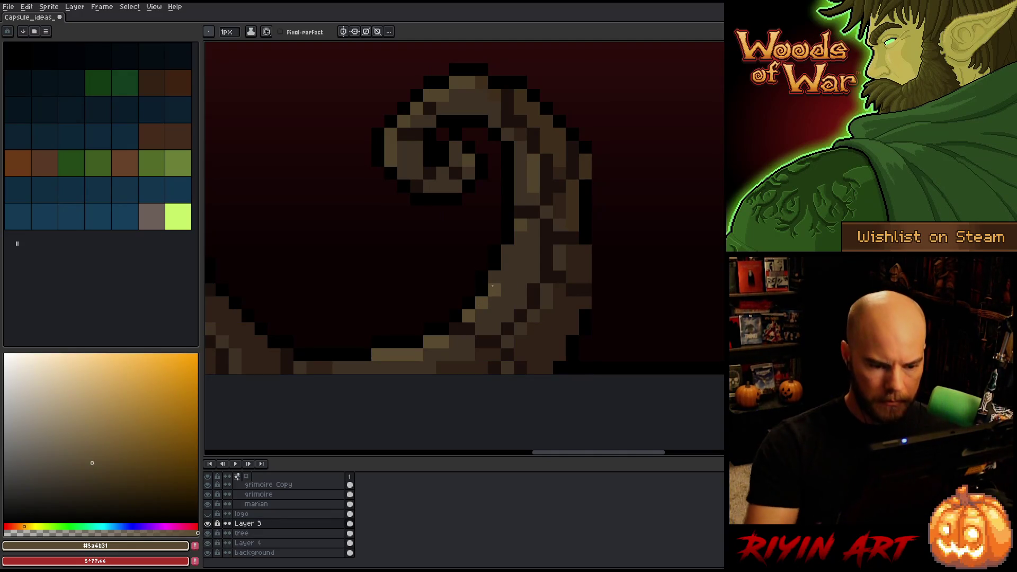
pyautogui.click(496, 278)
# Lighten pixels up the curl's inner edge to its top
pyautogui.click(508, 251)
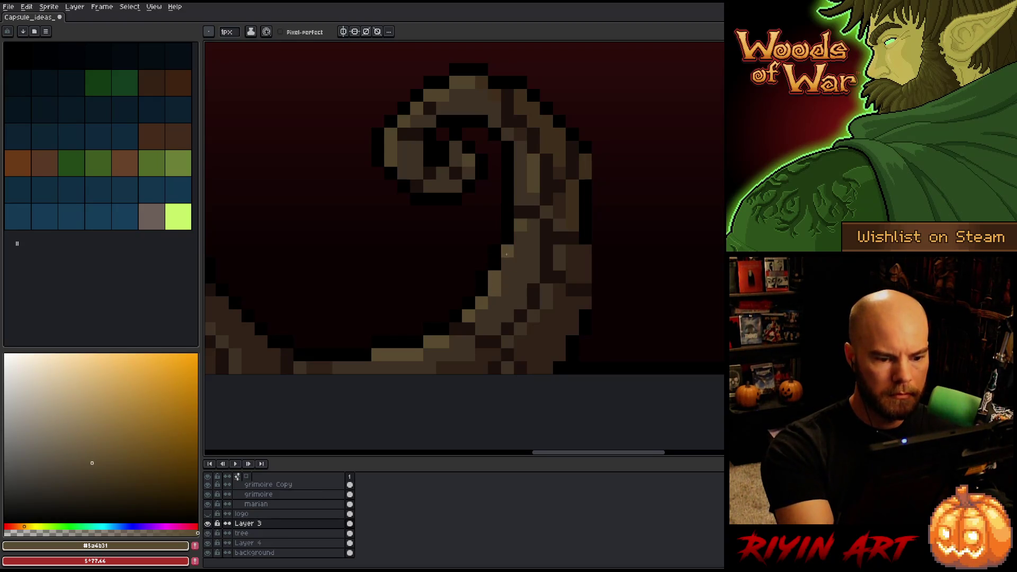
pyautogui.click(507, 264)
pyautogui.click(520, 238)
pyautogui.click(520, 200)
pyautogui.click(521, 175)
pyautogui.moveTo(523, 177); pyautogui.dragTo(521, 159)
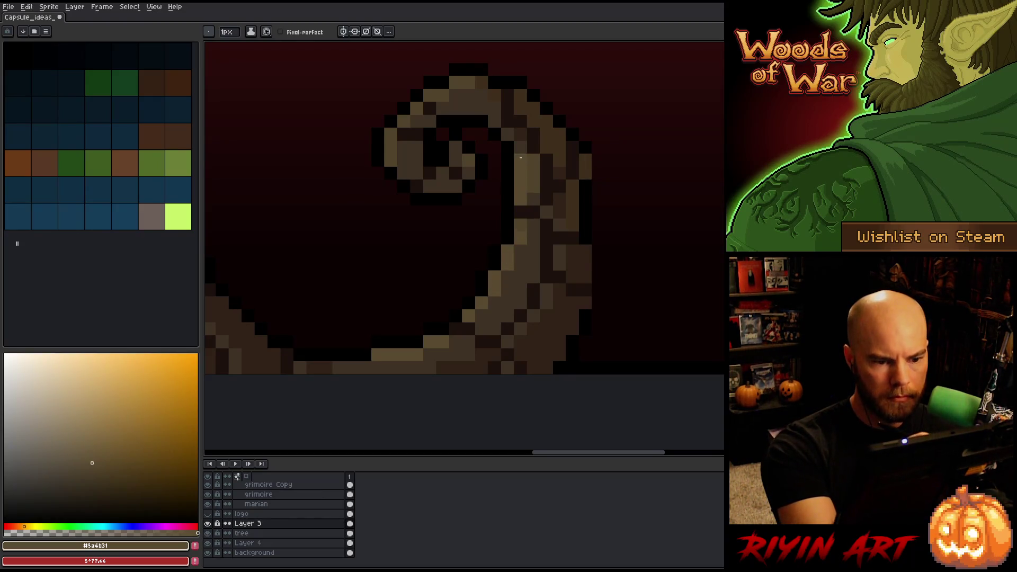
pyautogui.click(521, 146)
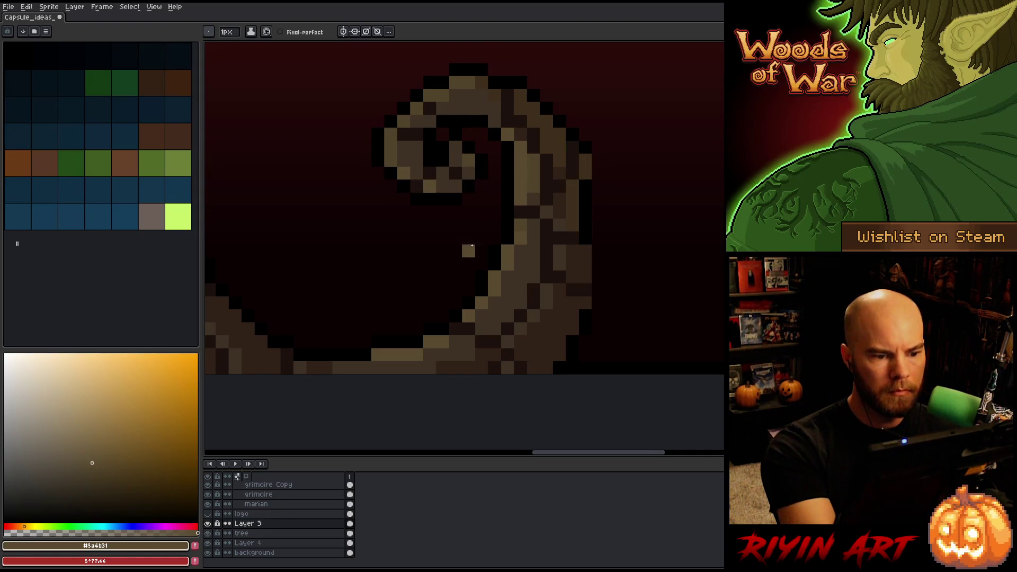
pyautogui.click(455, 186)
pyautogui.click(469, 173)
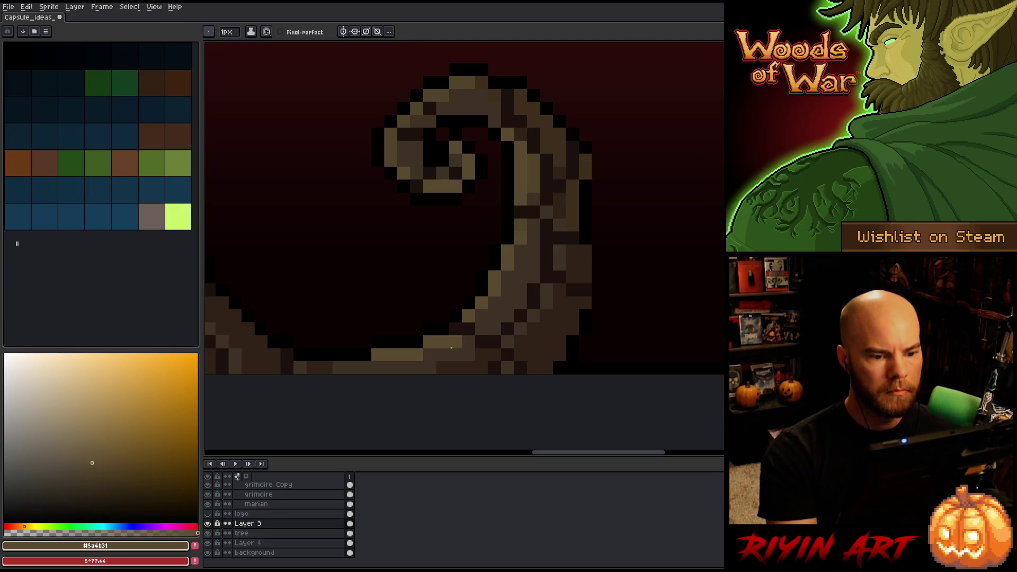
pyautogui.scroll(-5, 445, 366)
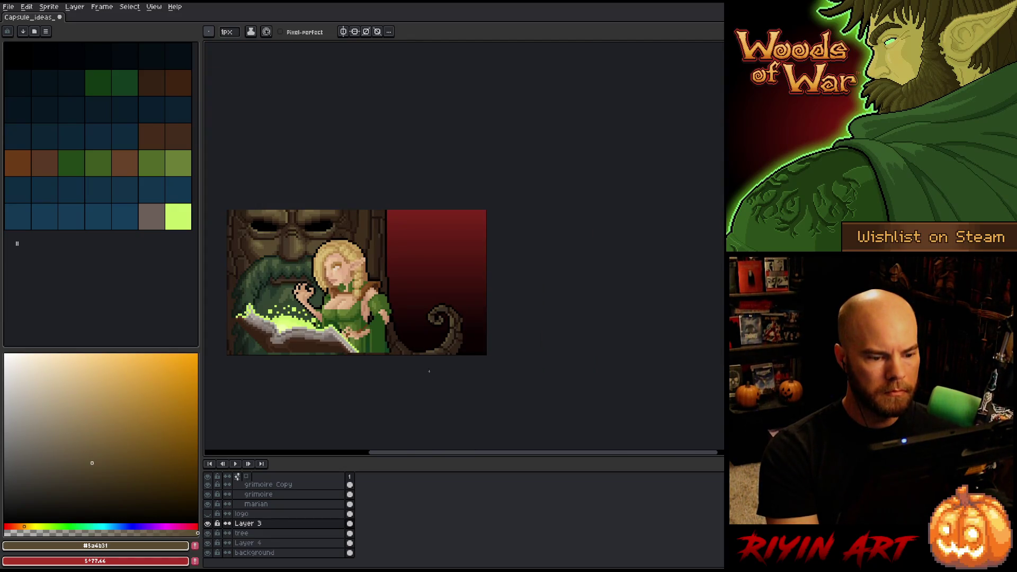
pyautogui.scroll(4, 442, 342)
pyautogui.keyDown('alt'); pyautogui.click(486, 295); pyautogui.keyUp('alt')
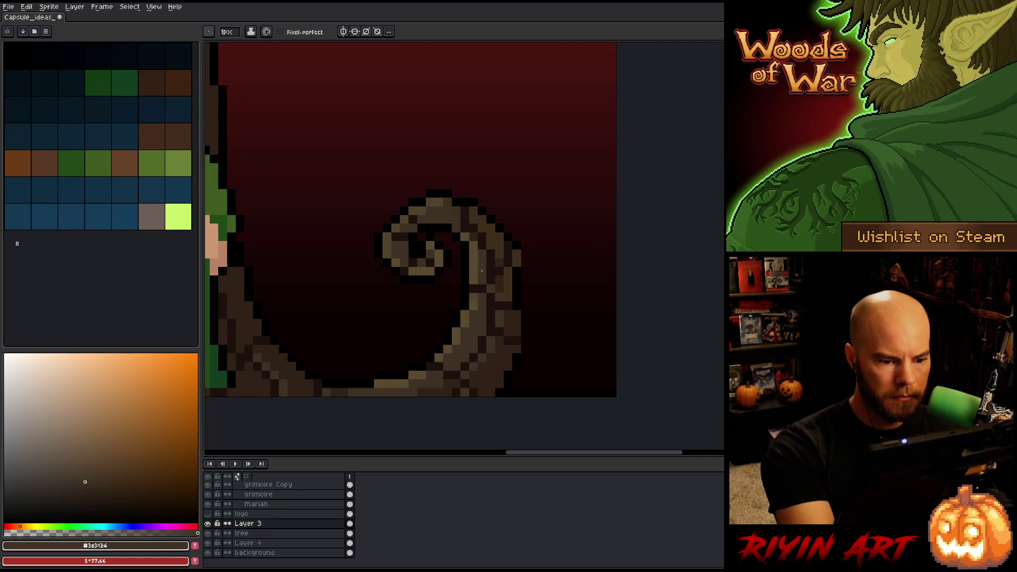
pyautogui.keyDown('alt'); pyautogui.click(480, 291); pyautogui.keyUp('alt')
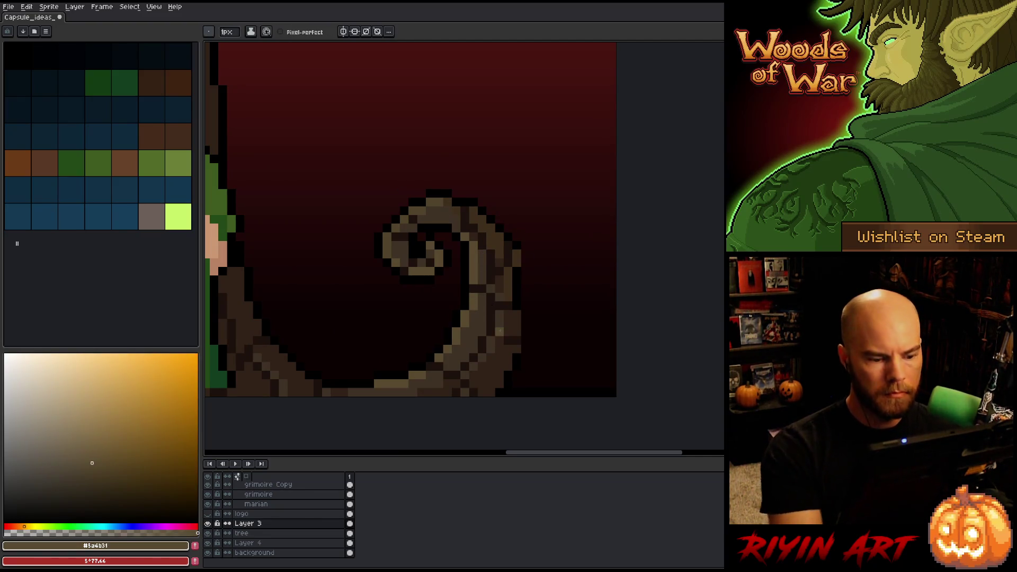
pyautogui.hscroll(1, 432, 350)
pyautogui.scroll(-4, 432, 349)
pyautogui.scroll(4, 411, 356)
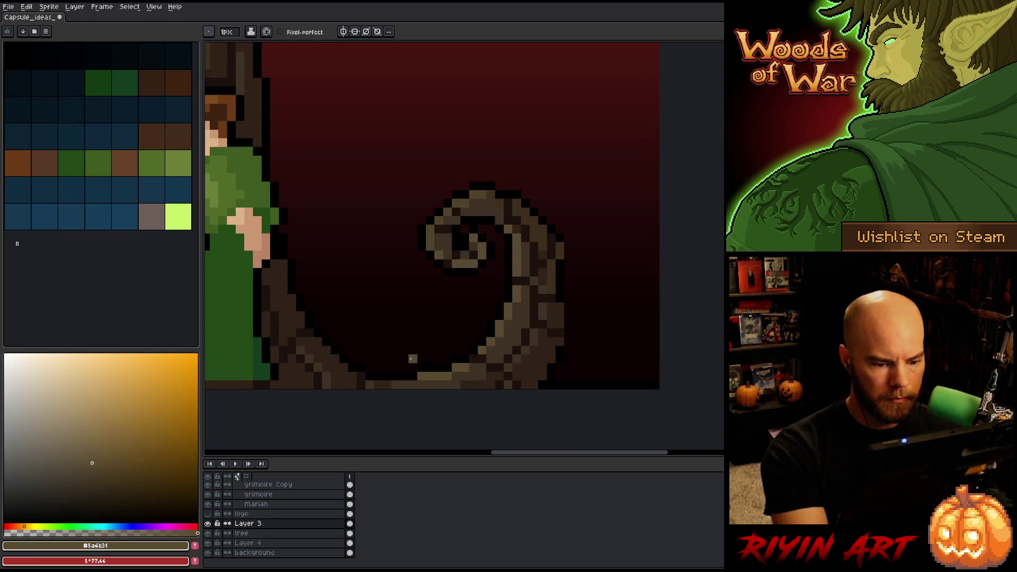
pyautogui.keyDown('alt'); pyautogui.click(489, 351); pyautogui.keyUp('alt')
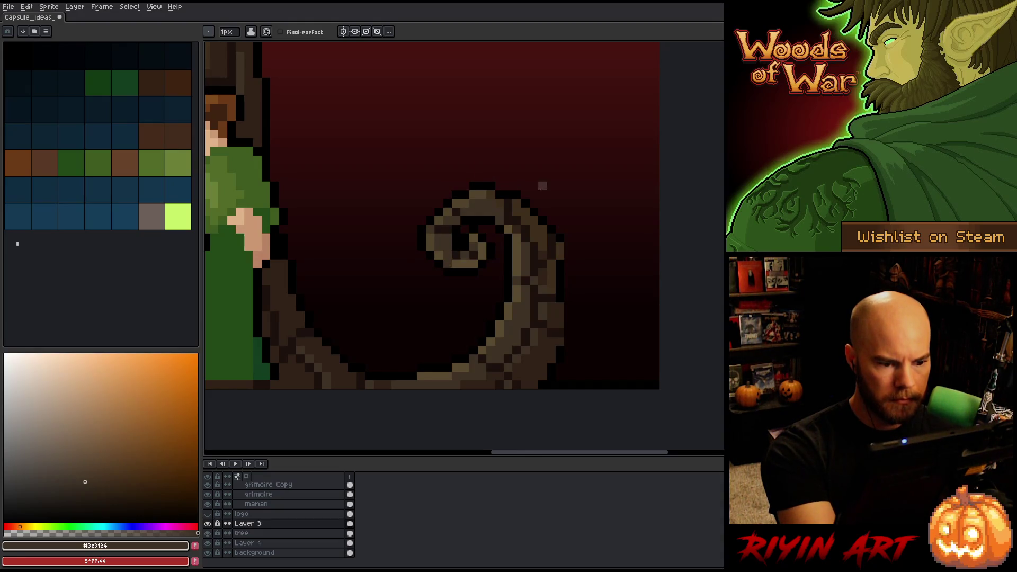
pyautogui.scroll(-3, 520, 298)
pyautogui.scroll(-1, 520, 298)
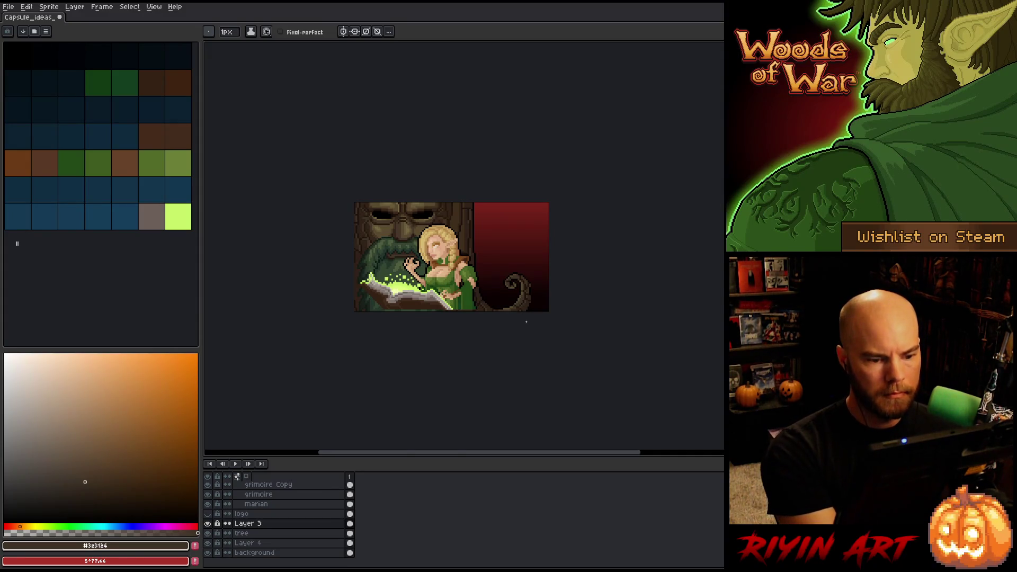
pyautogui.scroll(4, 526, 323)
pyautogui.press('v')
pyautogui.press('b')
pyautogui.scroll(-3, 491, 328)
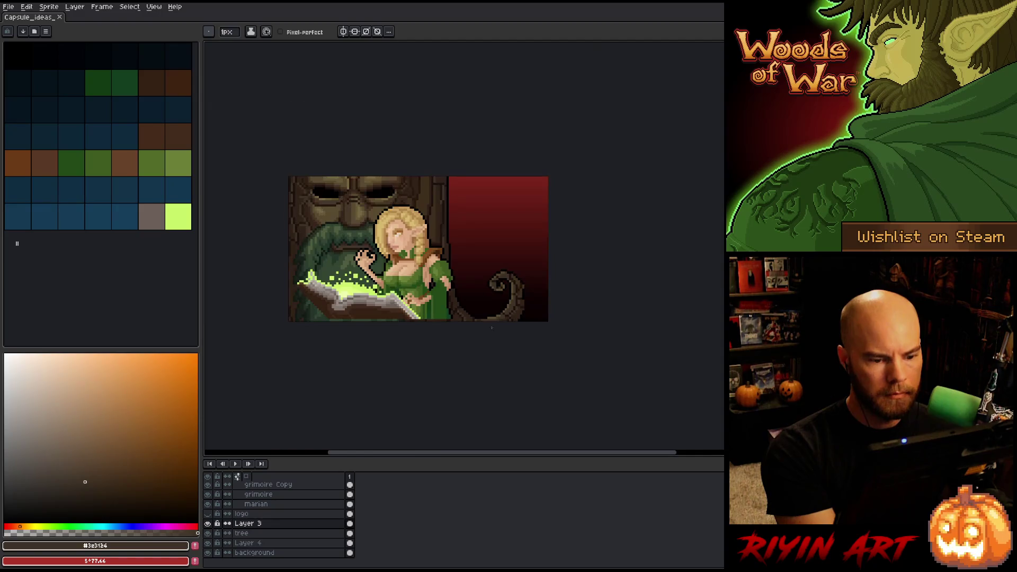
pyautogui.scroll(3, 482, 336)
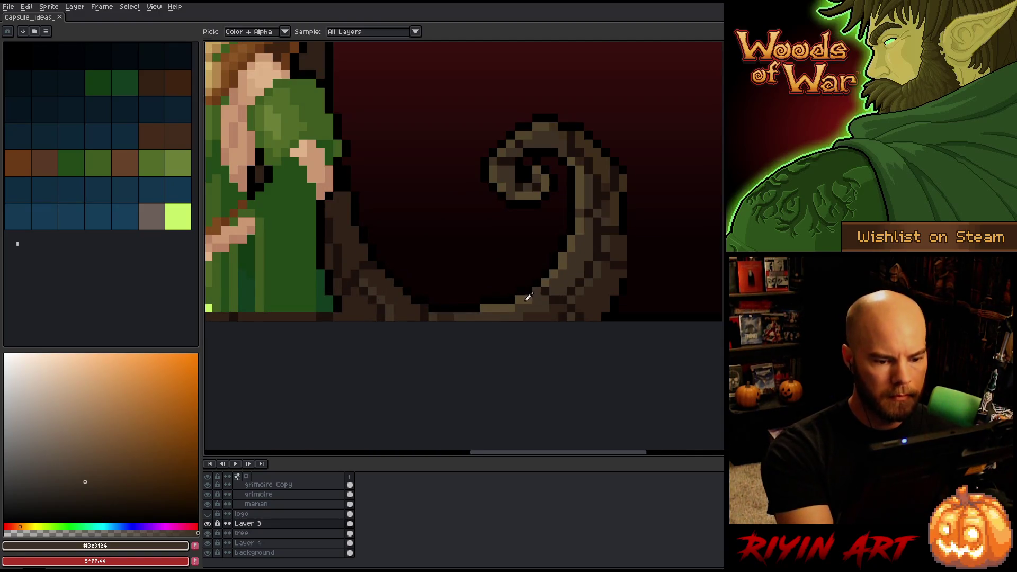
pyautogui.keyDown('alt'); pyautogui.click(548, 276); pyautogui.keyUp('alt')
pyautogui.scroll(-3, 547, 276)
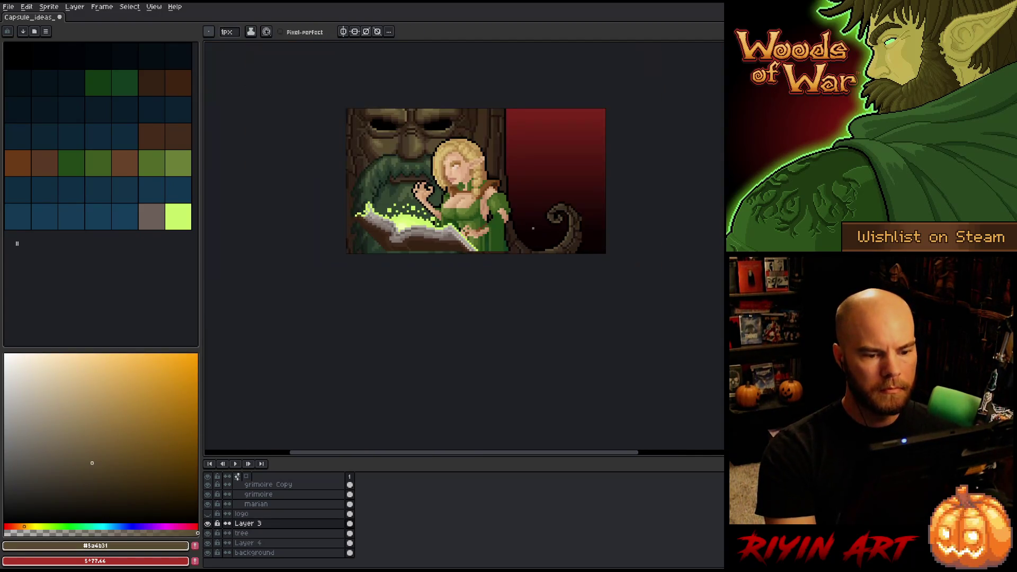
pyautogui.scroll(3, 520, 282)
pyautogui.keyDown('alt'); pyautogui.click(367, 318); pyautogui.keyUp('alt')
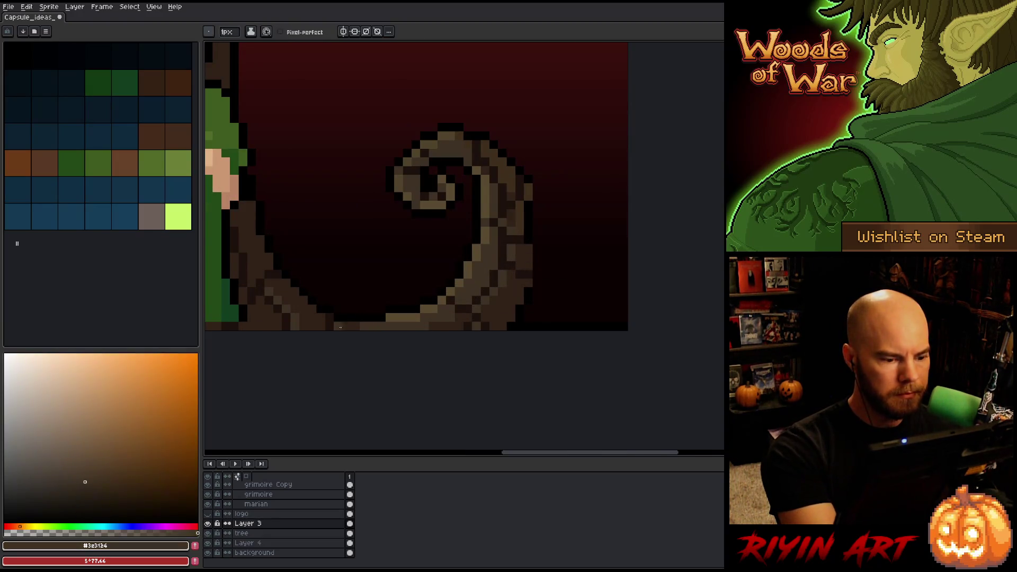
pyautogui.scroll(-5, 380, 309)
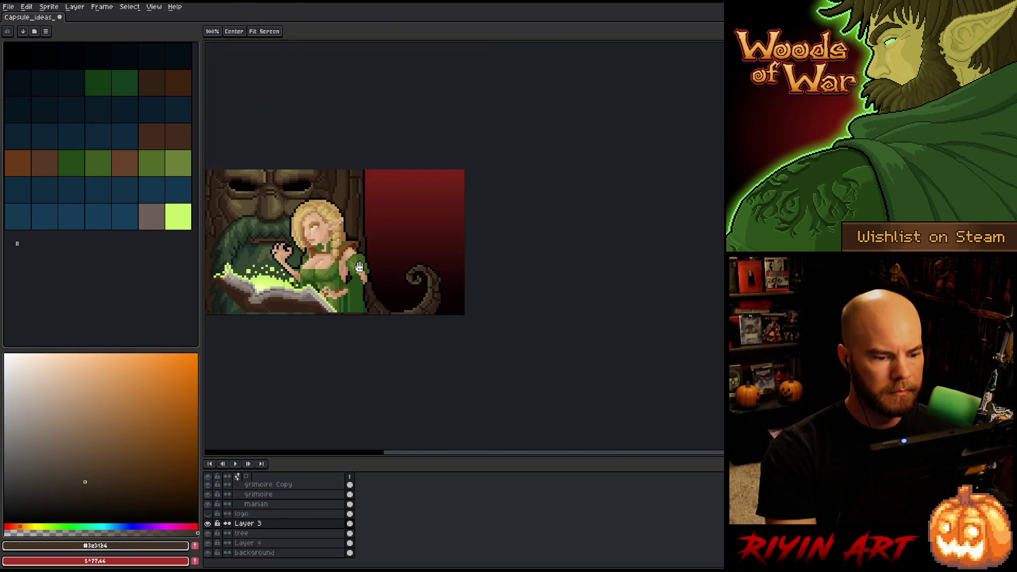
pyautogui.scroll(3, 509, 303)
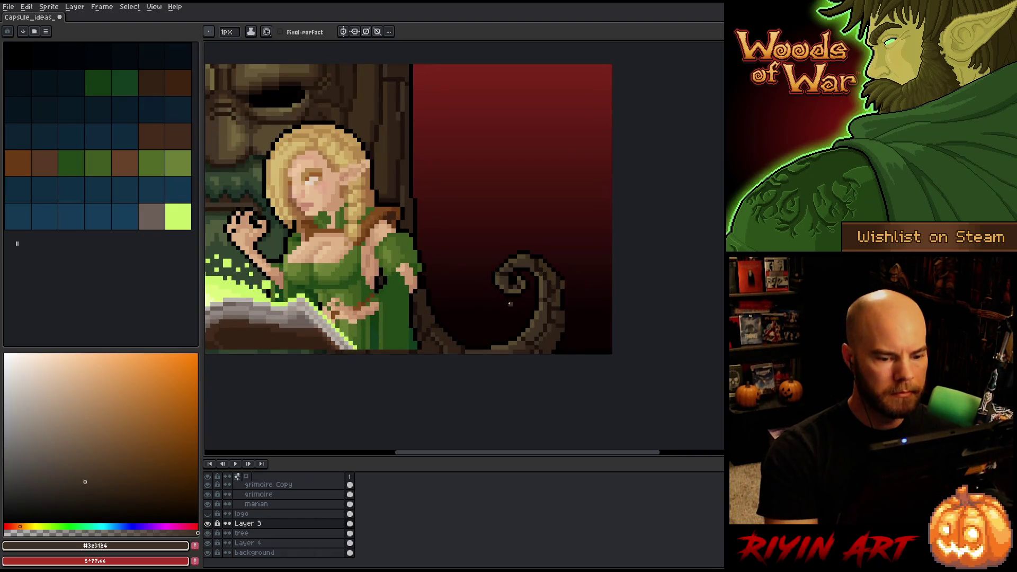
pyautogui.keyDown('alt'); pyautogui.click(524, 348); pyautogui.keyUp('alt')
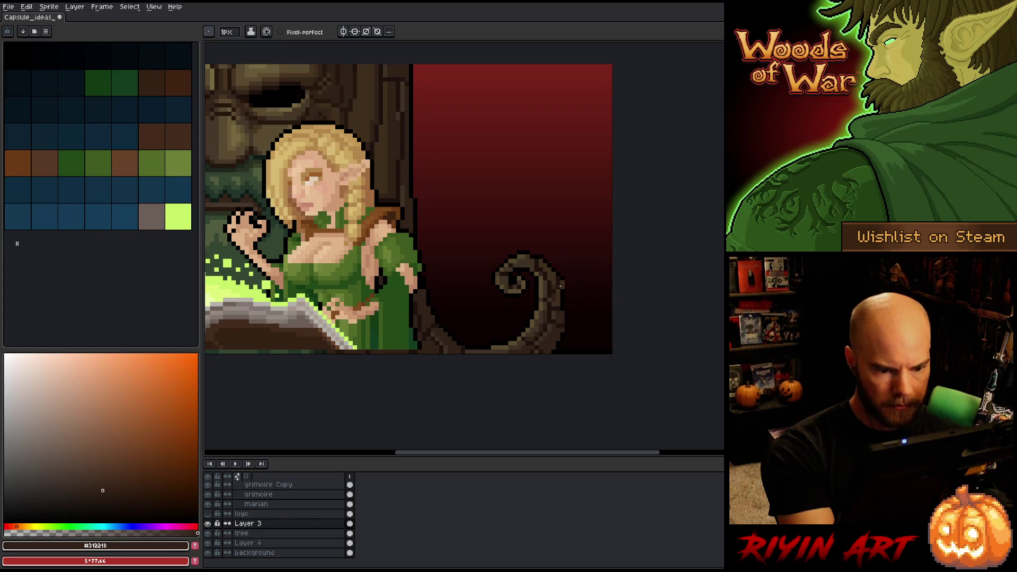
pyautogui.keyDown('alt'); pyautogui.click(556, 294); pyautogui.keyUp('alt')
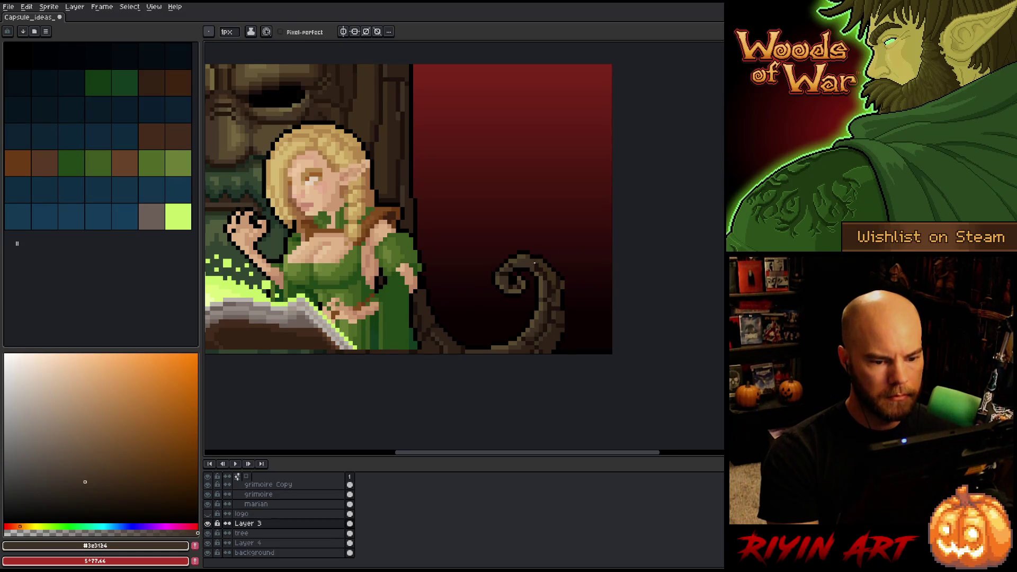
pyautogui.scroll(-2, 534, 262)
pyautogui.scroll(1, 523, 281)
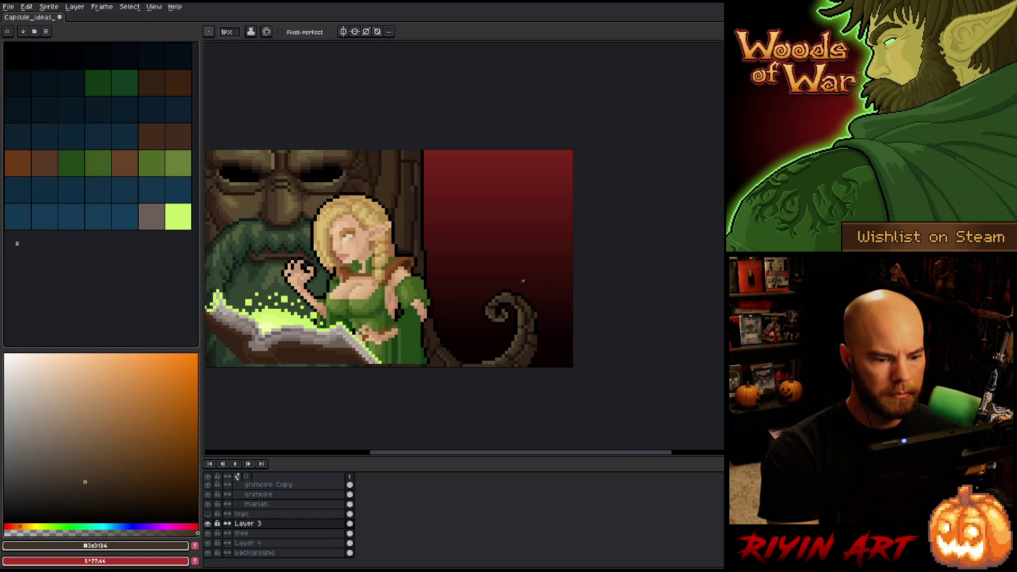
pyautogui.scroll(-1, 523, 321)
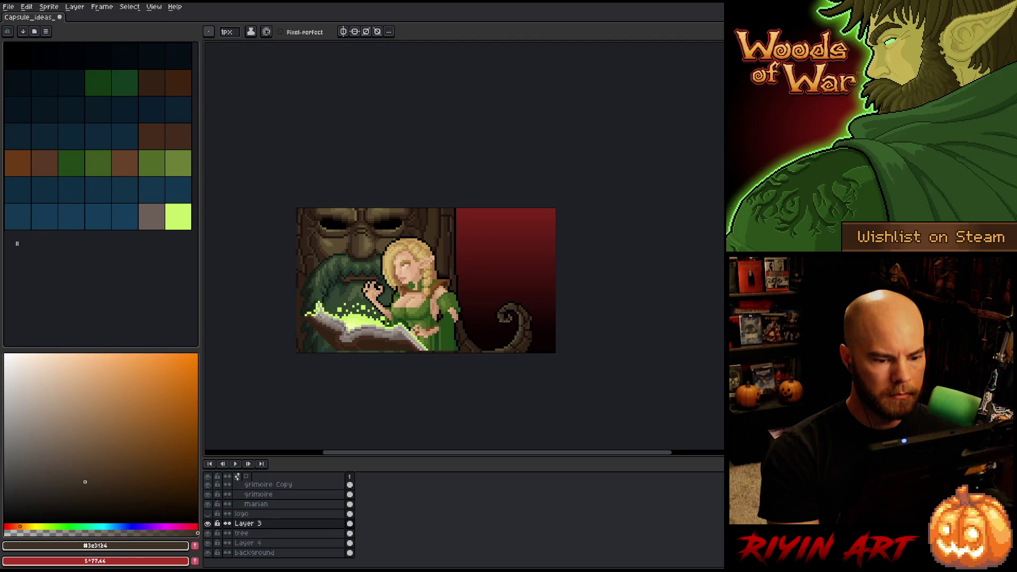
pyautogui.scroll(3, 495, 348)
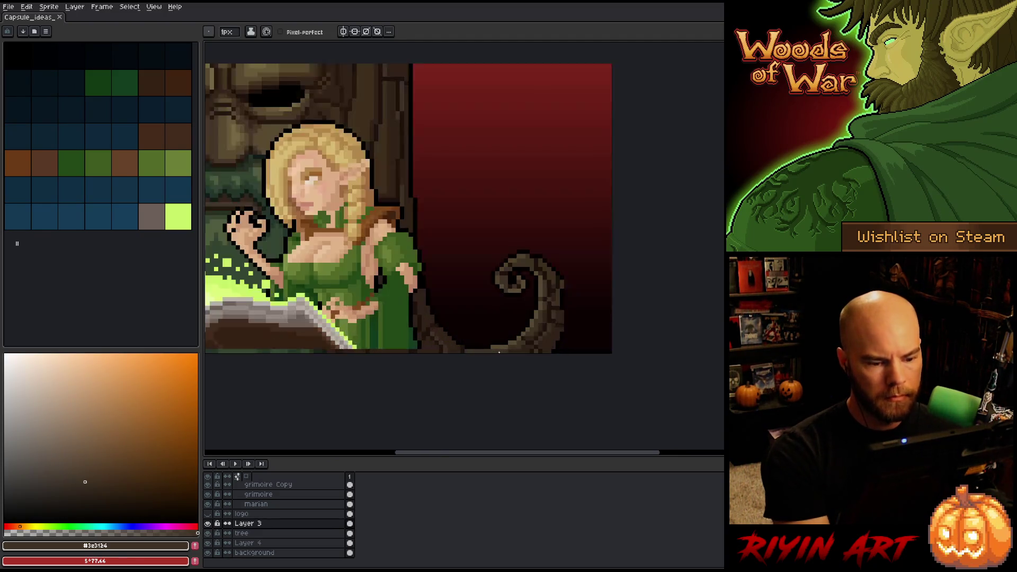
pyautogui.keyDown('alt'); pyautogui.click(559, 341); pyautogui.keyUp('alt')
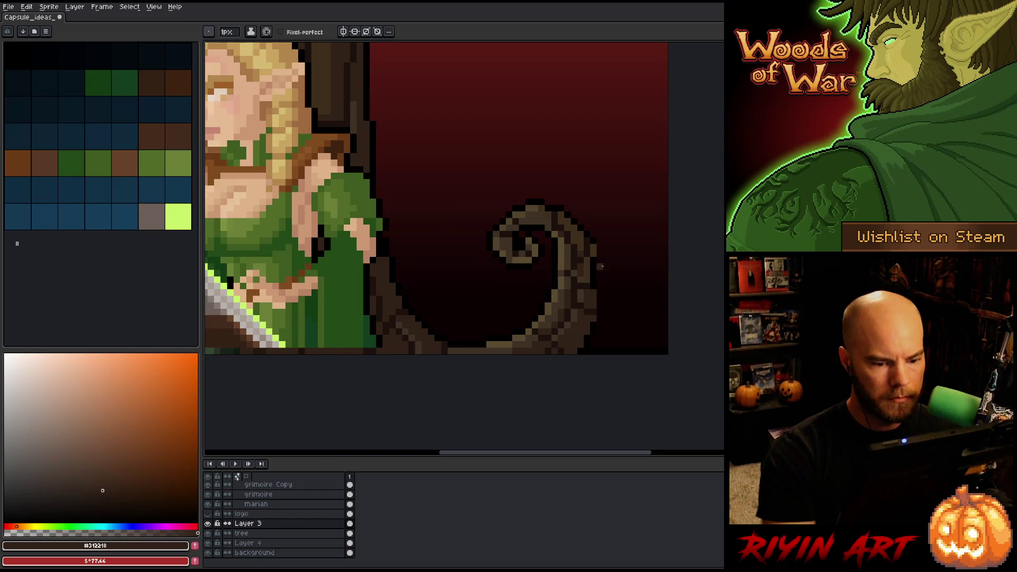
pyautogui.scroll(-3, 566, 325)
pyautogui.rightClick(489, 258)
pyautogui.press('Escape')
pyautogui.moveTo(580, 226); pyautogui.dragTo(527, 291)
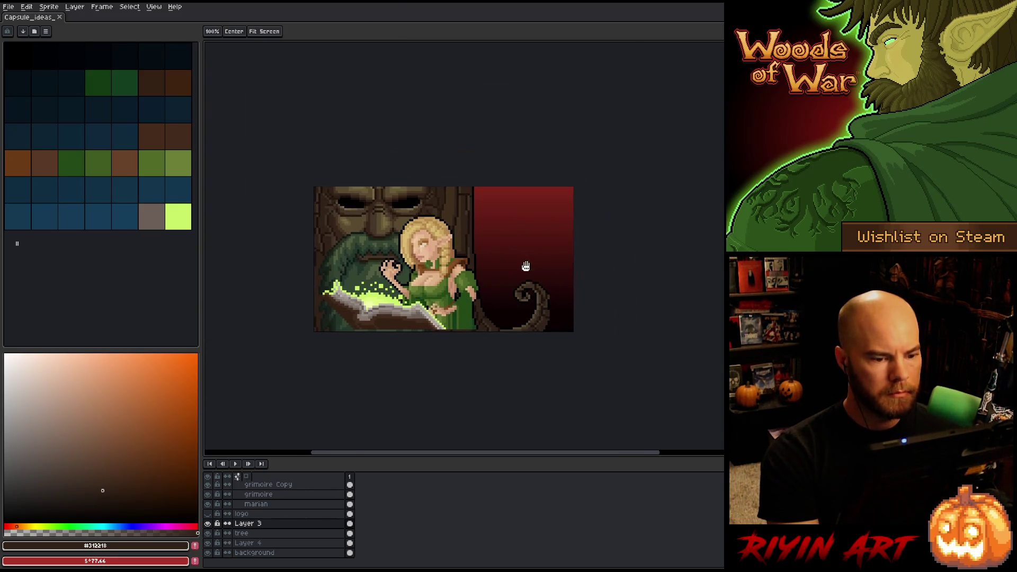
pyautogui.scroll(2, 527, 290)
pyautogui.moveTo(475, 261); pyautogui.dragTo(497, 280)
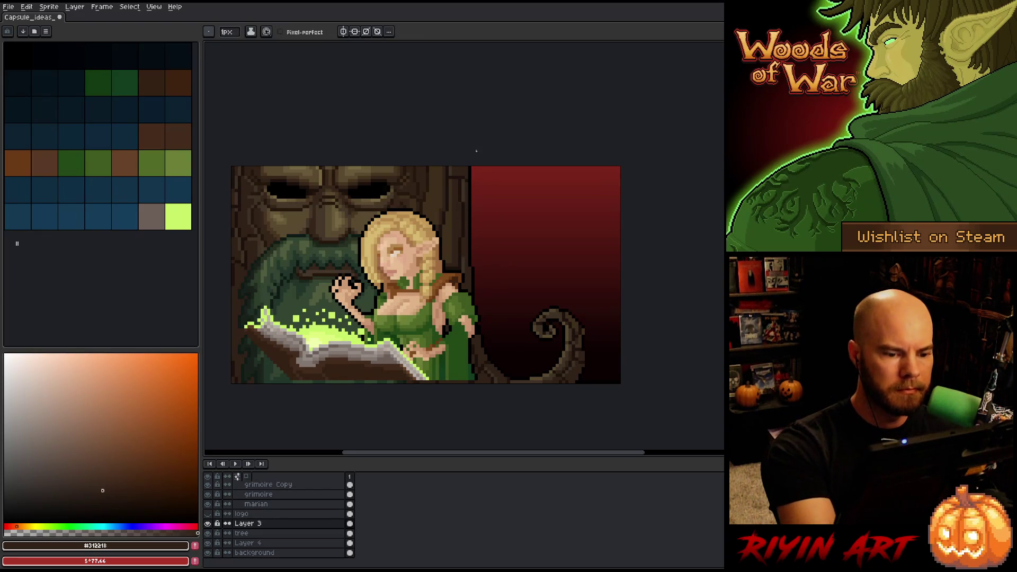
pyautogui.keyDown('alt'); pyautogui.click(464, 239); pyautogui.keyUp('alt')
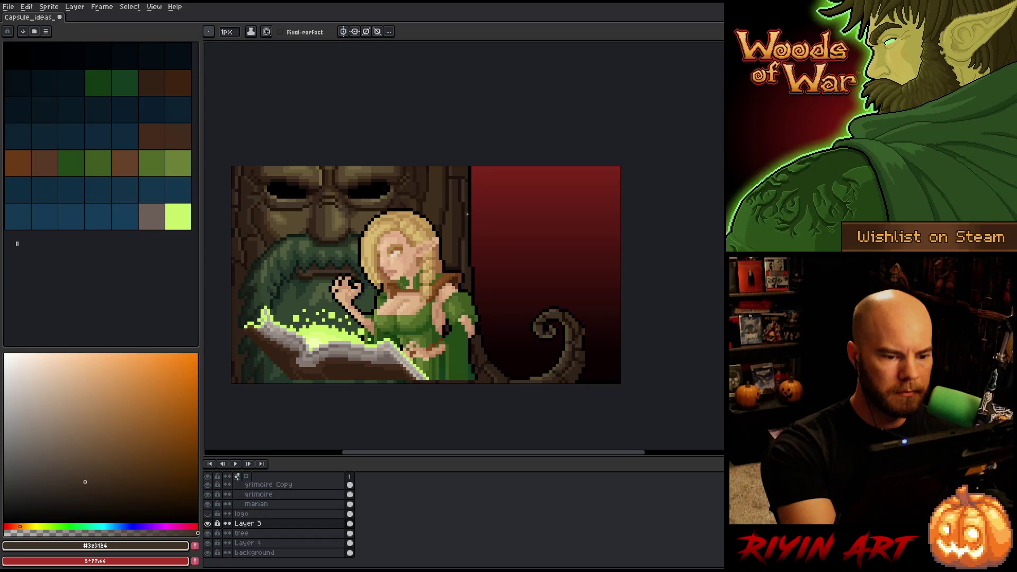
pyautogui.keyDown('alt'); pyautogui.click(464, 187); pyautogui.keyUp('alt')
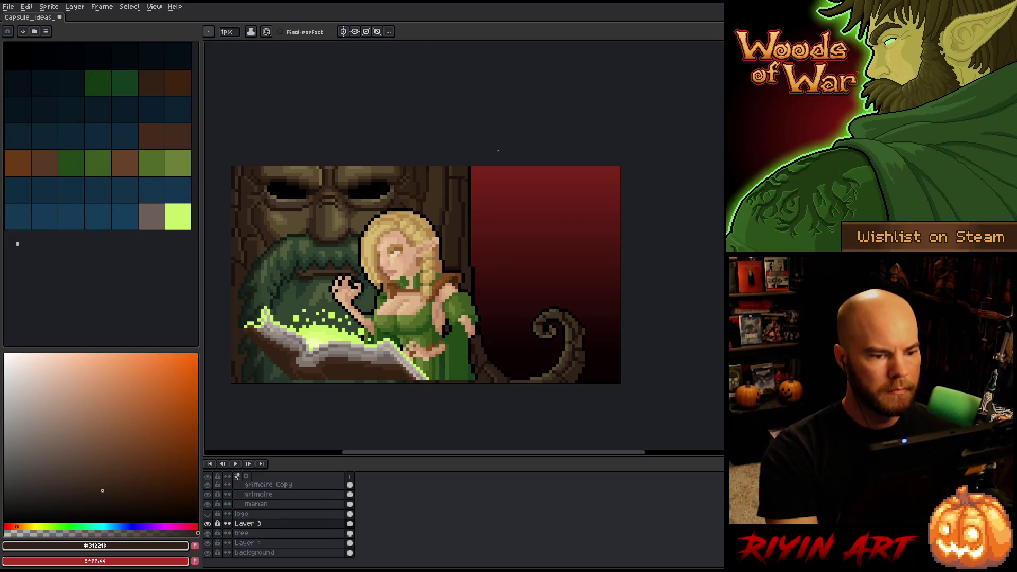
pyautogui.press('alt')
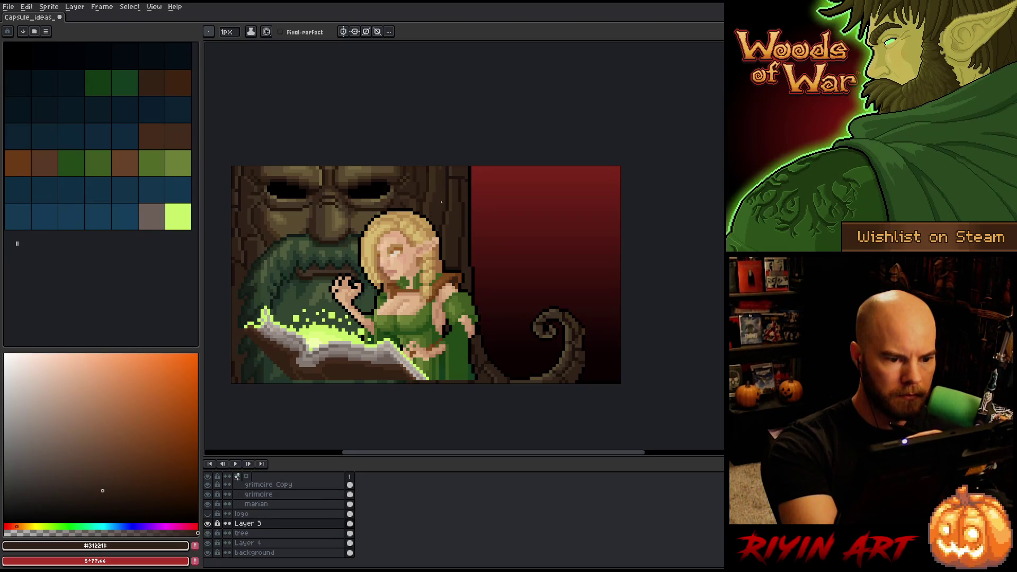
pyautogui.scroll(-1, 394, 184)
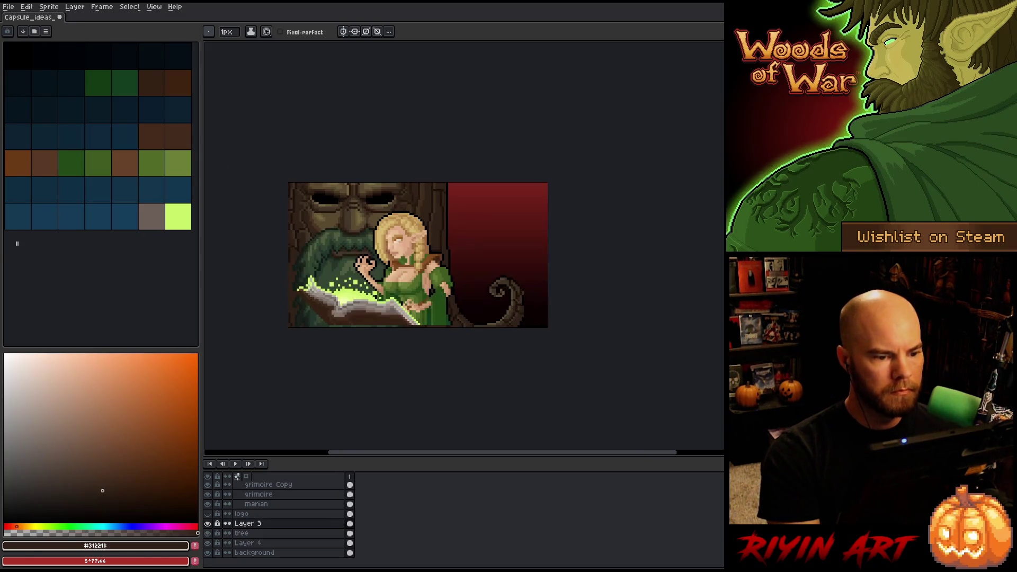
pyautogui.scroll(2, 394, 183)
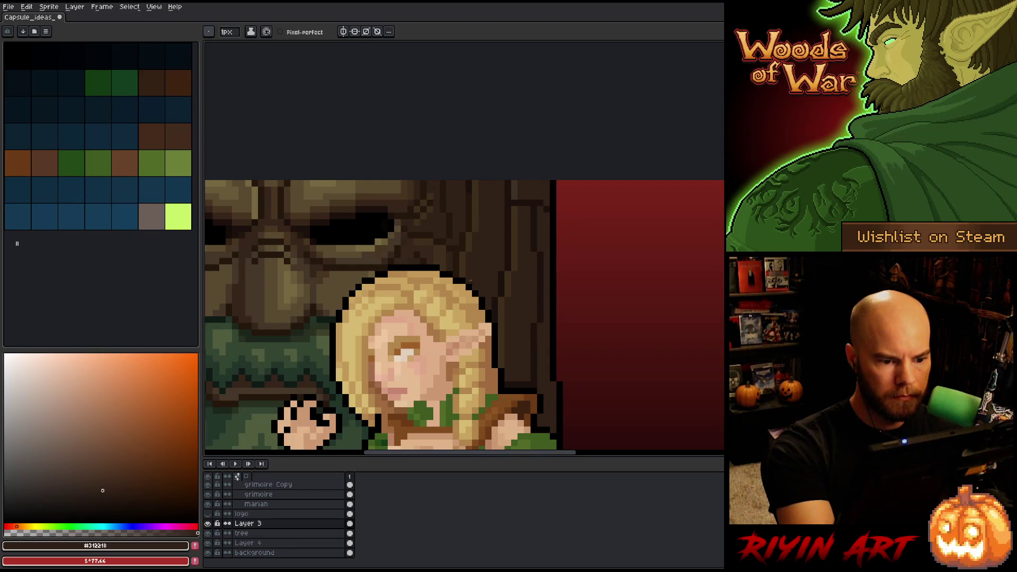
pyautogui.scroll(-3, 502, 234)
pyautogui.scroll(2, 503, 233)
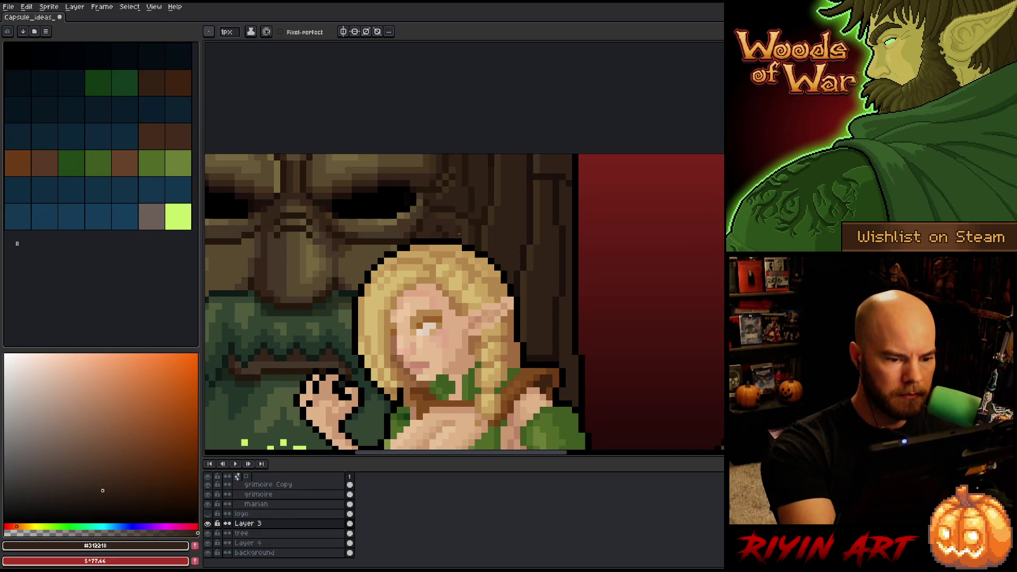
pyautogui.scroll(-3, 465, 237)
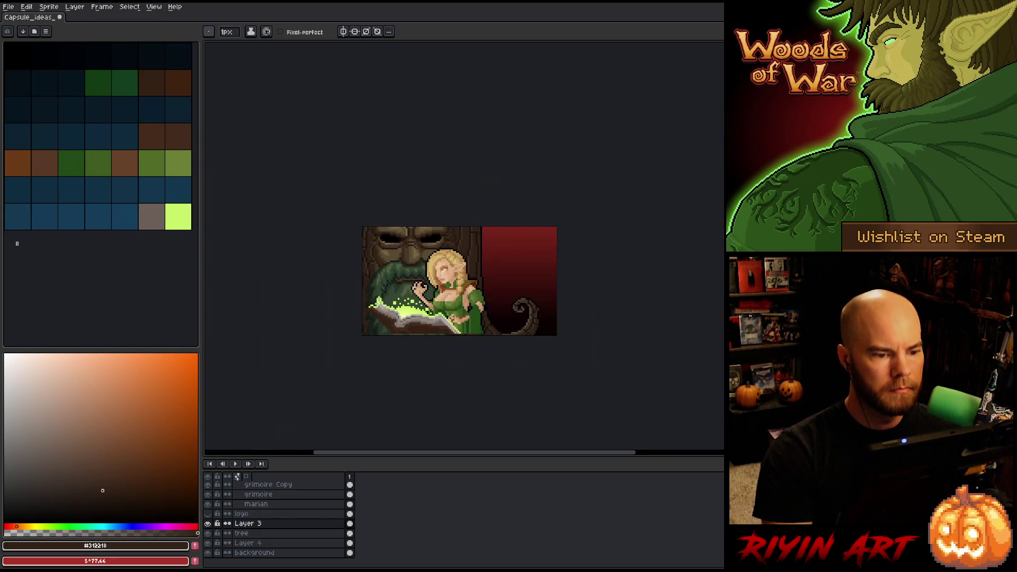
pyautogui.scroll(4, 426, 225)
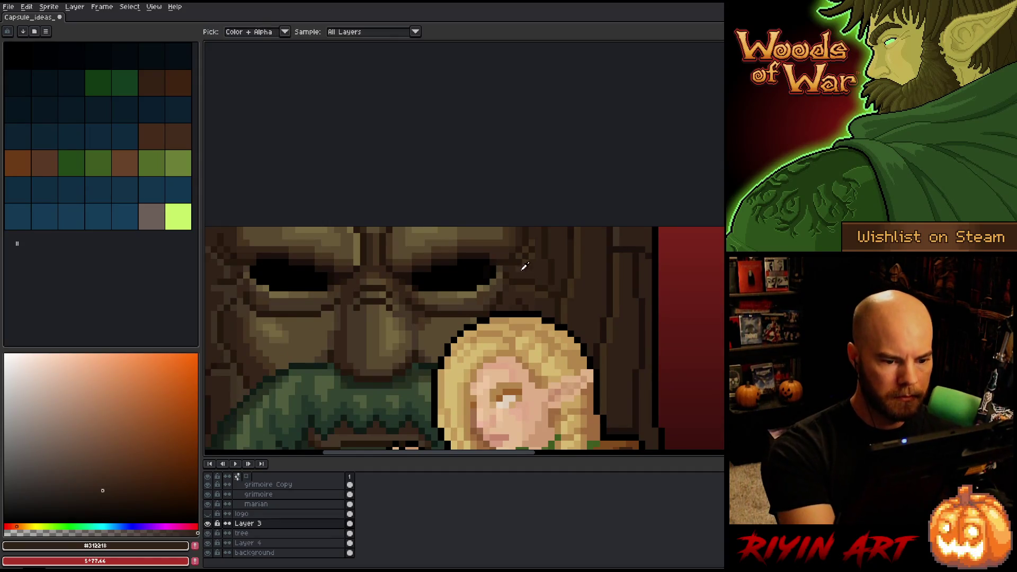
pyautogui.press('alt')
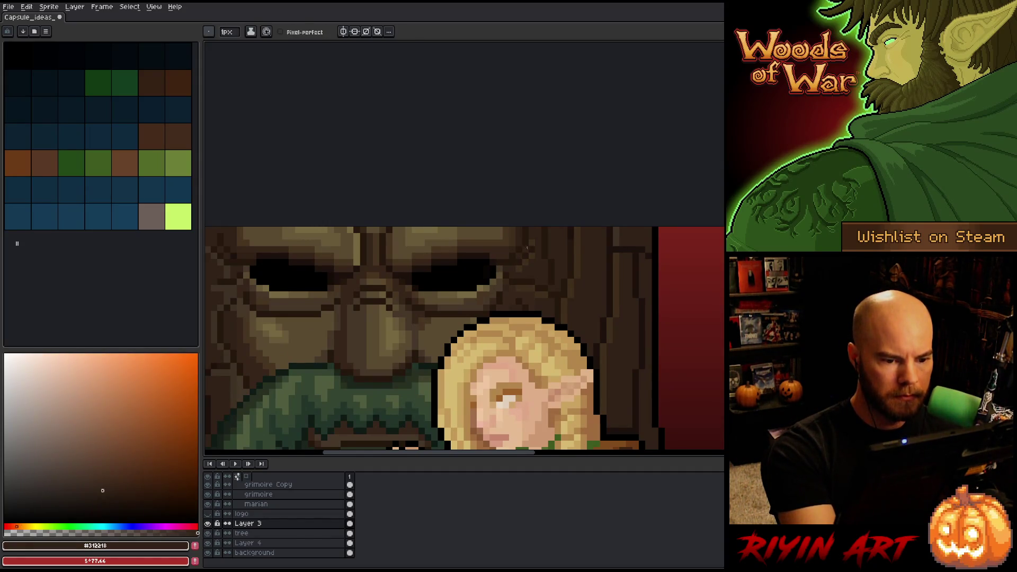
pyautogui.keyDown('alt'); pyautogui.click(521, 274); pyautogui.keyUp('alt')
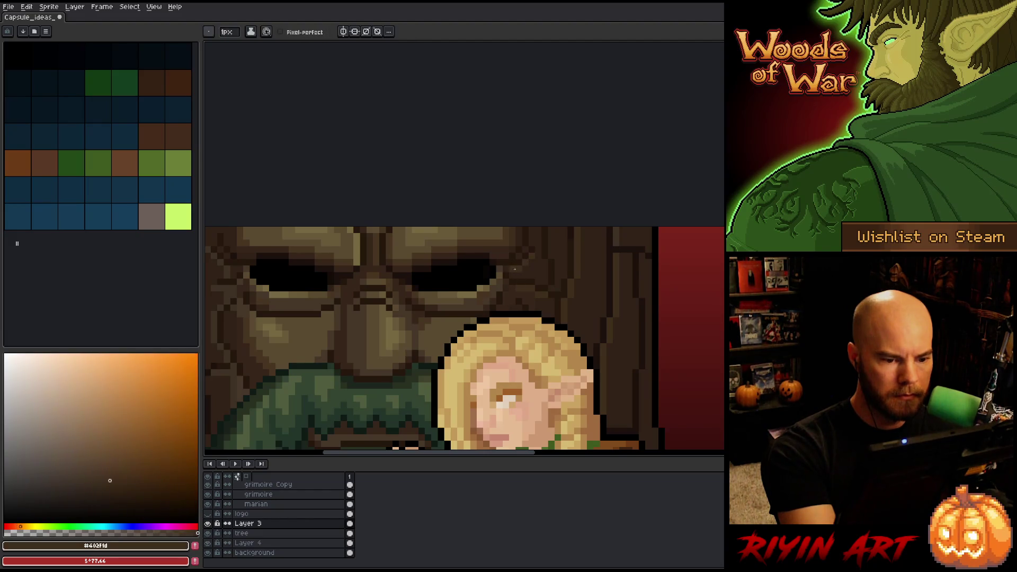
pyautogui.scroll(-3, 552, 190)
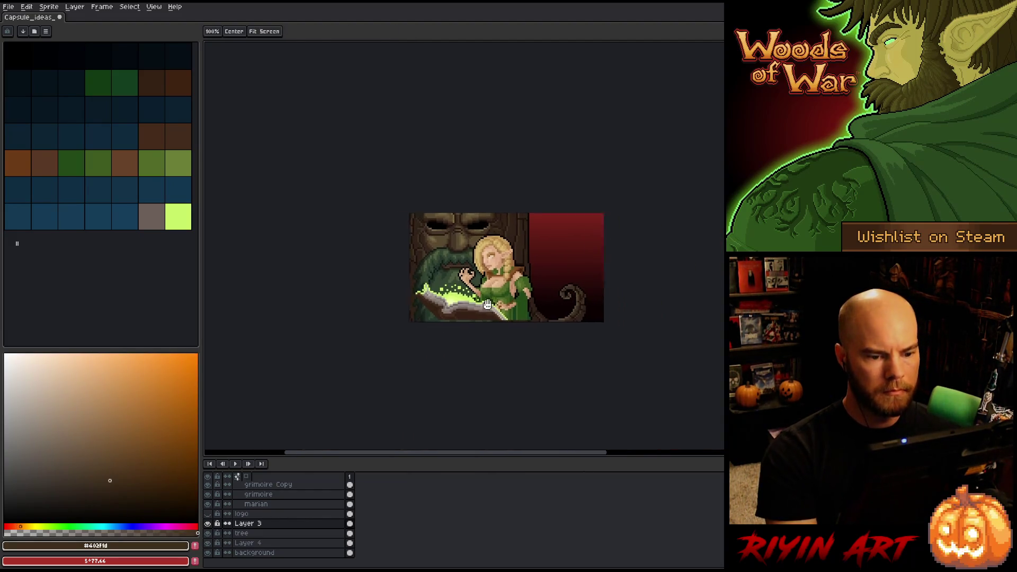
pyautogui.scroll(1, 447, 253)
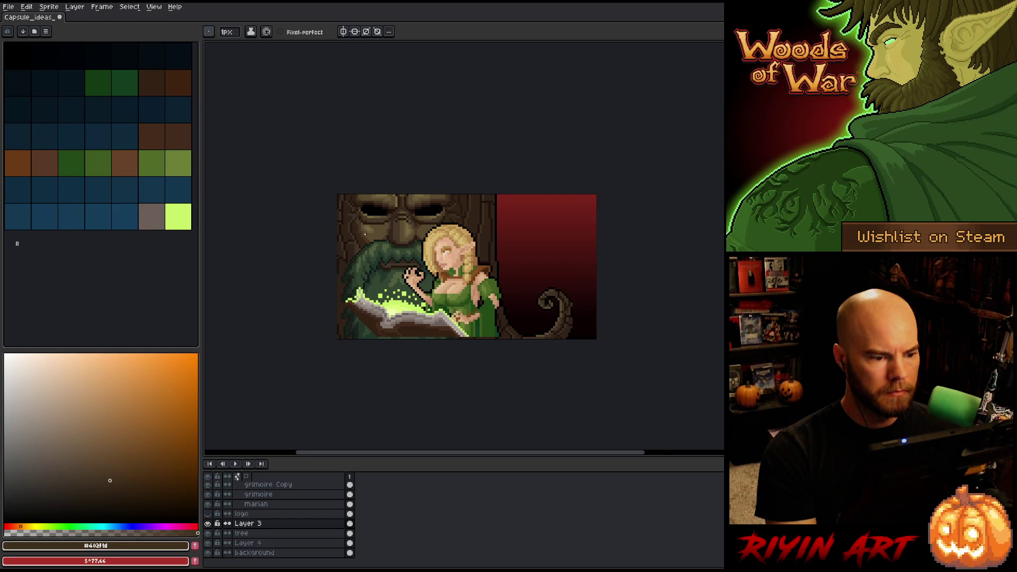
pyautogui.scroll(1, 364, 234)
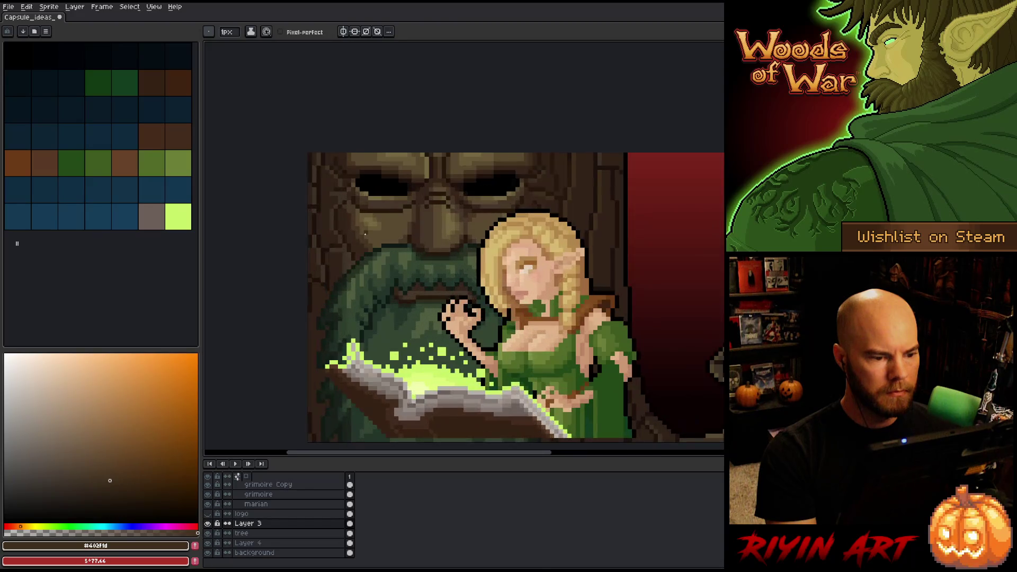
pyautogui.scroll(1, 364, 233)
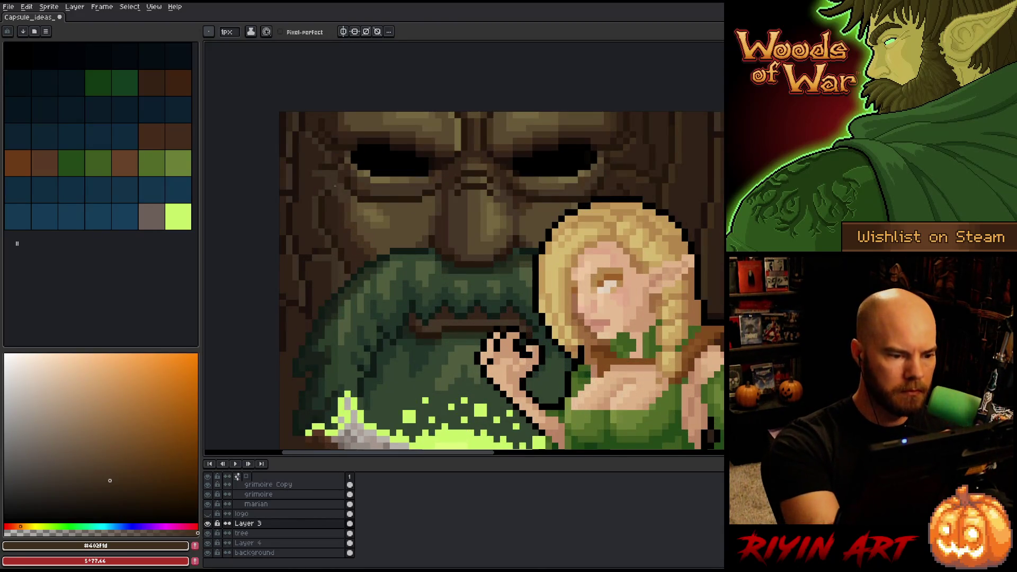
pyautogui.keyDown('alt'); pyautogui.click(332, 238); pyautogui.keyUp('alt')
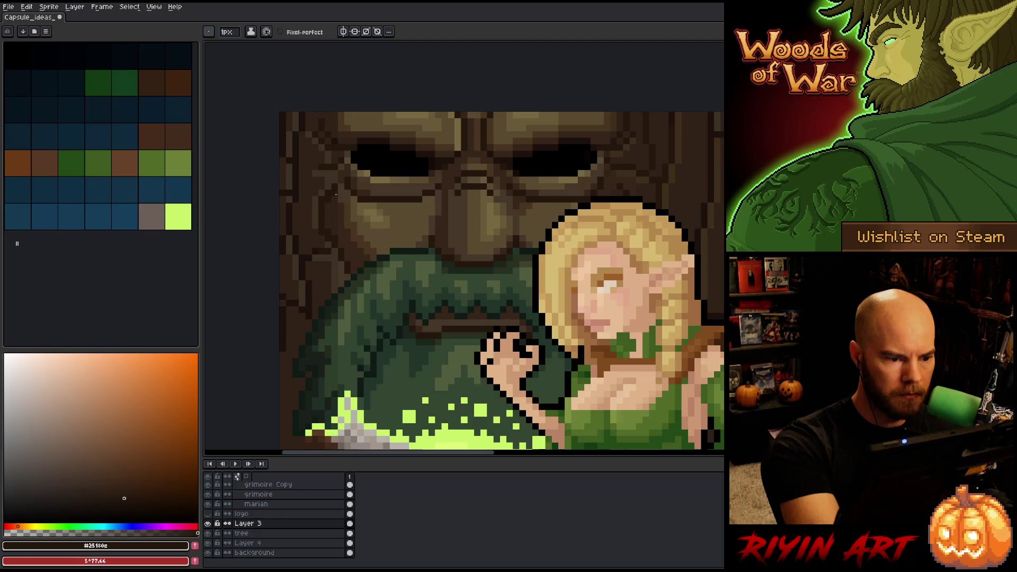
pyautogui.keyDown('alt'); pyautogui.click(334, 181); pyautogui.keyUp('alt')
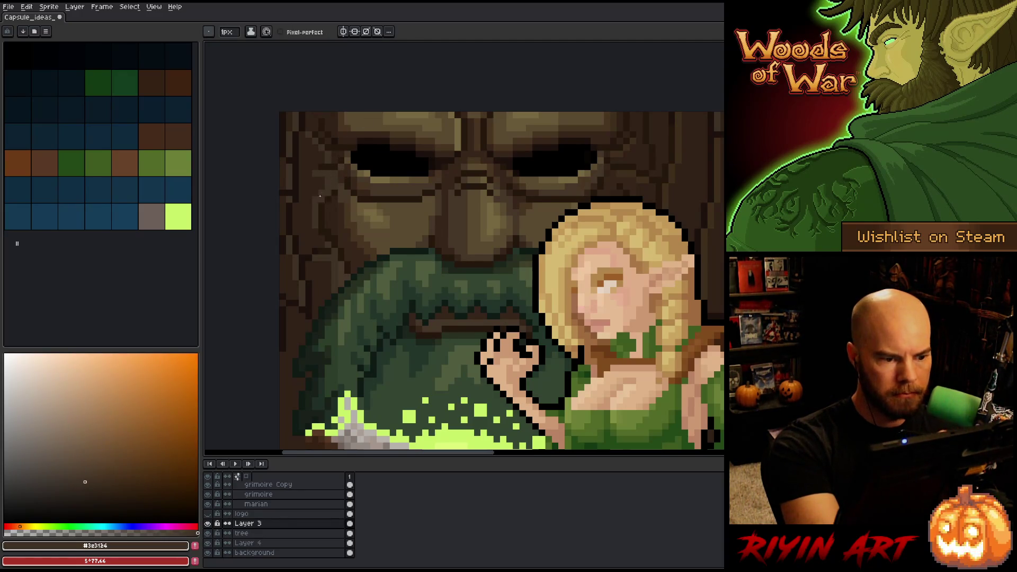
pyautogui.keyDown('alt'); pyautogui.click(329, 231); pyautogui.keyUp('alt')
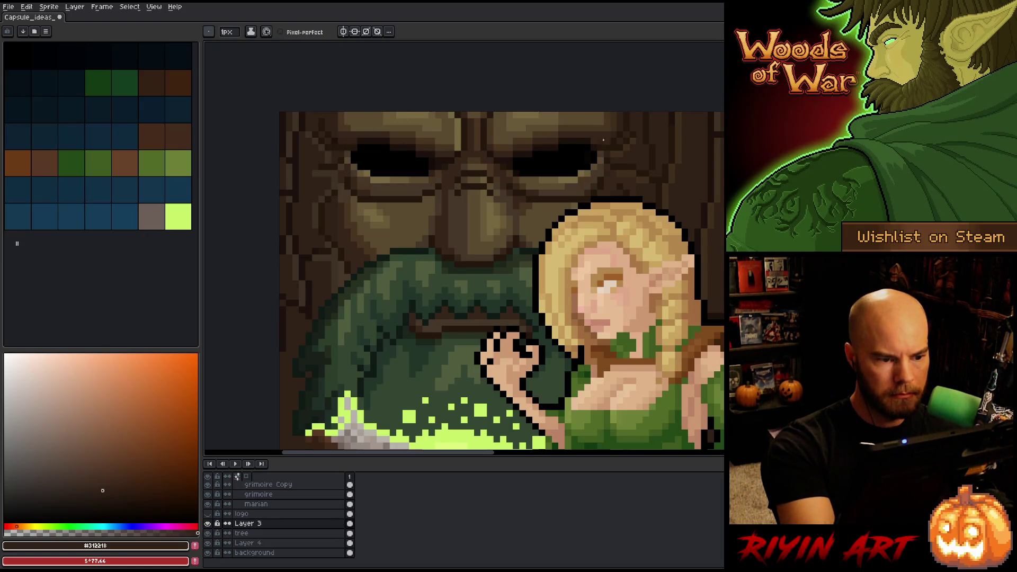
pyautogui.press('m')
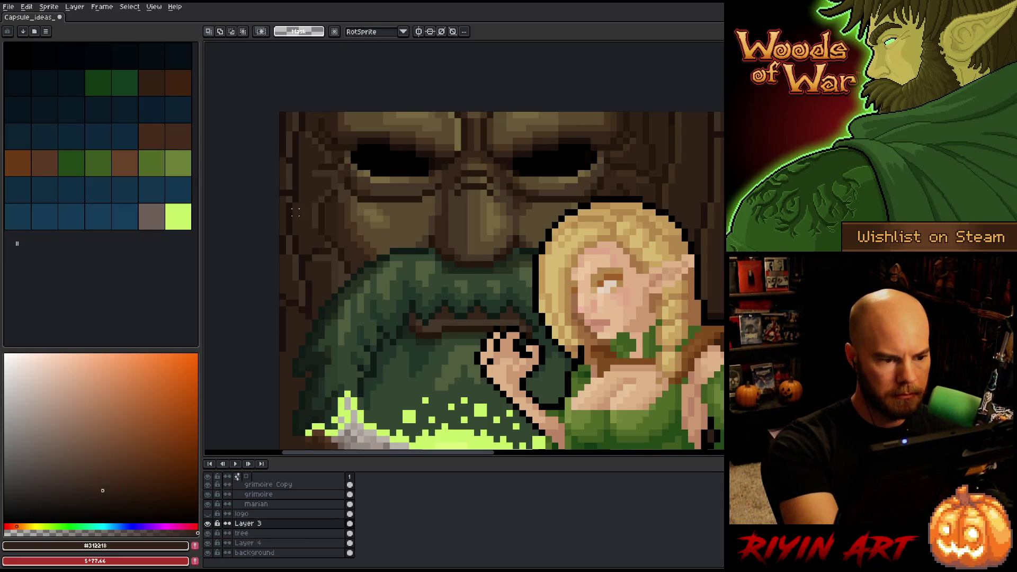
pyautogui.moveTo(322, 192)
pyautogui.mouseDown()
pyautogui.moveTo(444, 290)
pyautogui.moveTo(713, 332)
pyautogui.mouseUp()
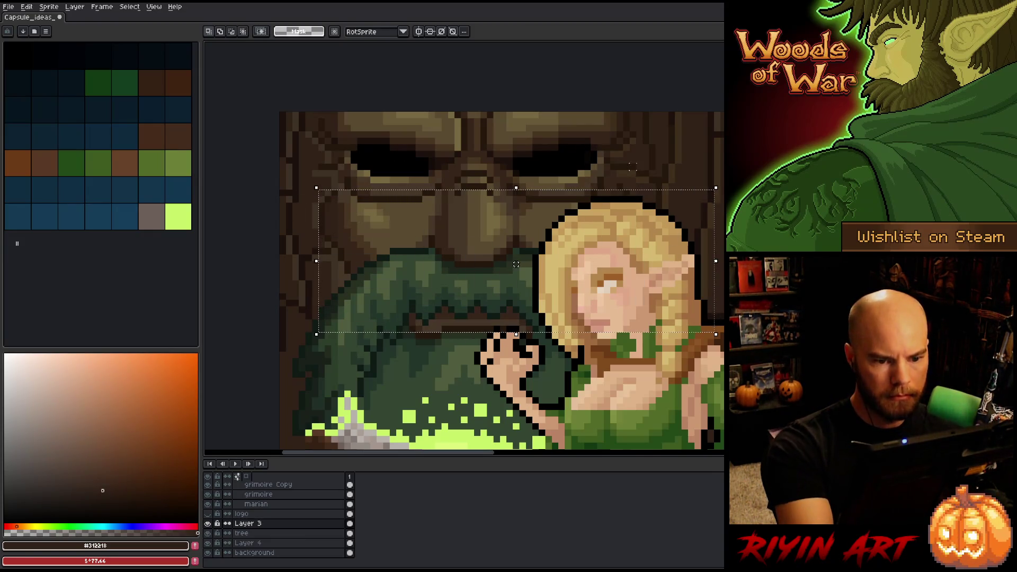
pyautogui.press('i')
pyautogui.keyDown('alt'); pyautogui.click(630, 187); pyautogui.keyUp('alt')
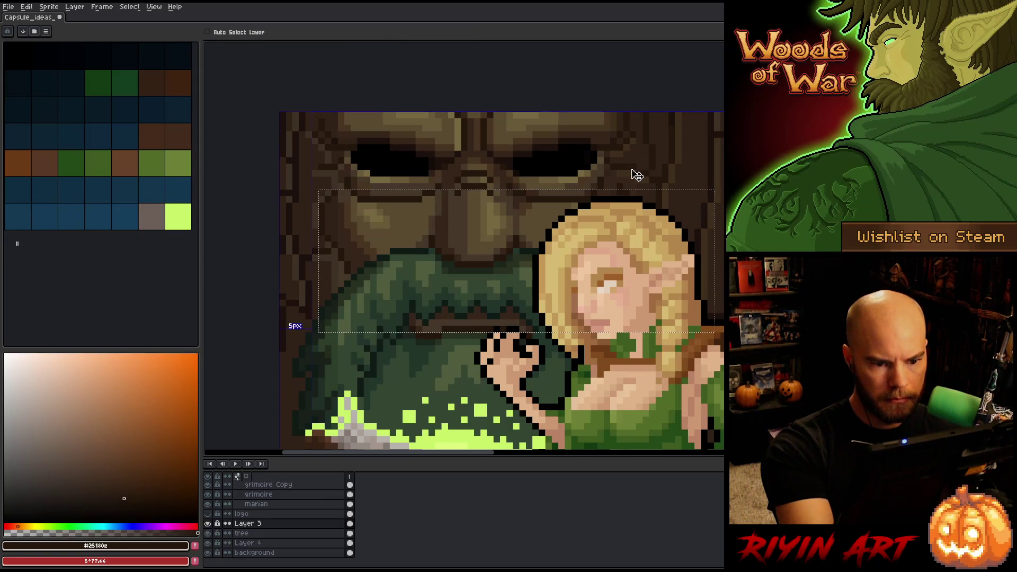
pyautogui.hotkey('ctrl', 'd')
pyautogui.keyDown('alt'); pyautogui.click(626, 182); pyautogui.keyUp('alt')
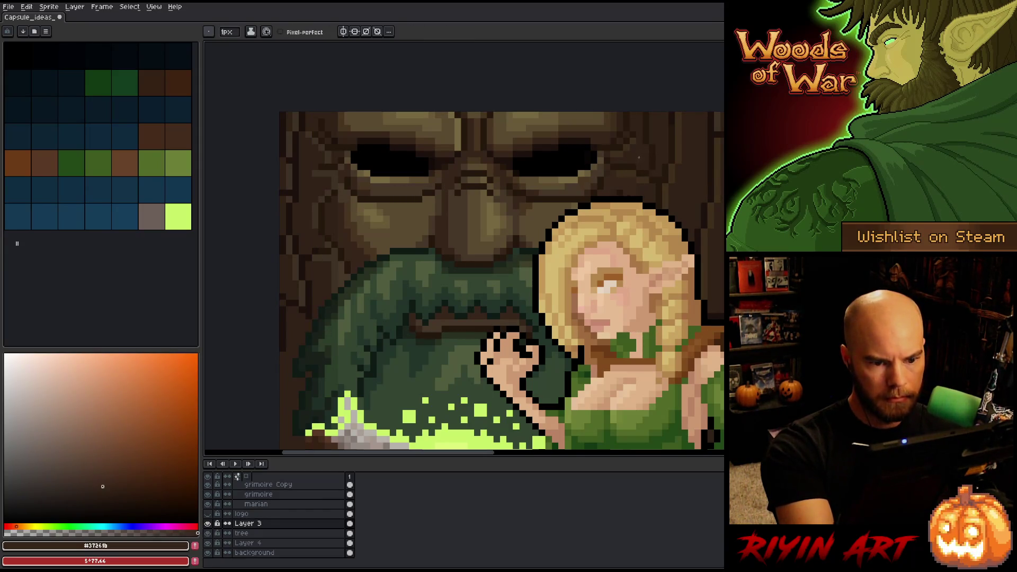
pyautogui.keyDown('alt'); pyautogui.click(629, 187); pyautogui.keyUp('alt')
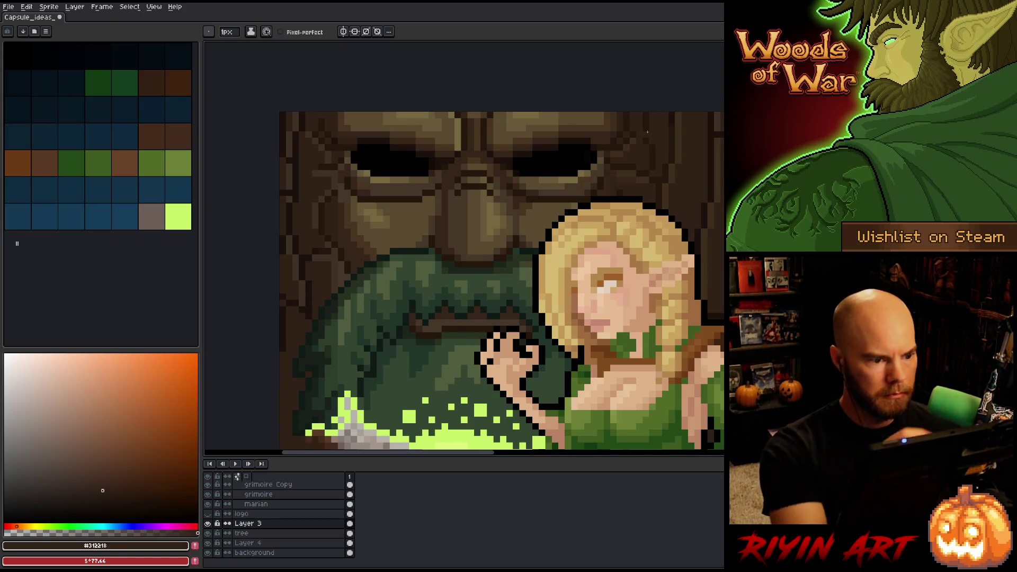
pyautogui.keyDown('alt'); pyautogui.click(348, 205); pyautogui.keyUp('alt')
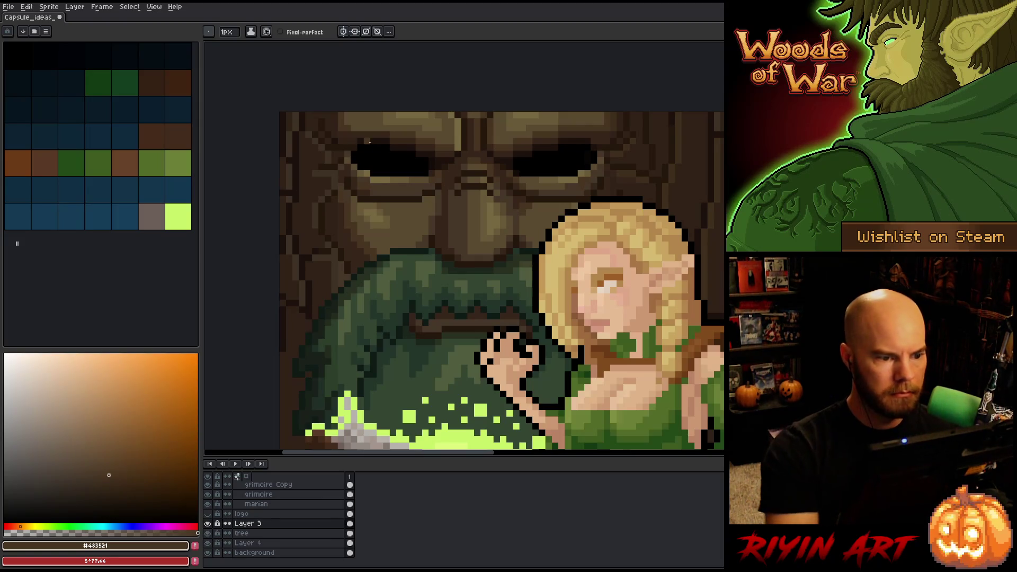
pyautogui.scroll(-1, 356, 212)
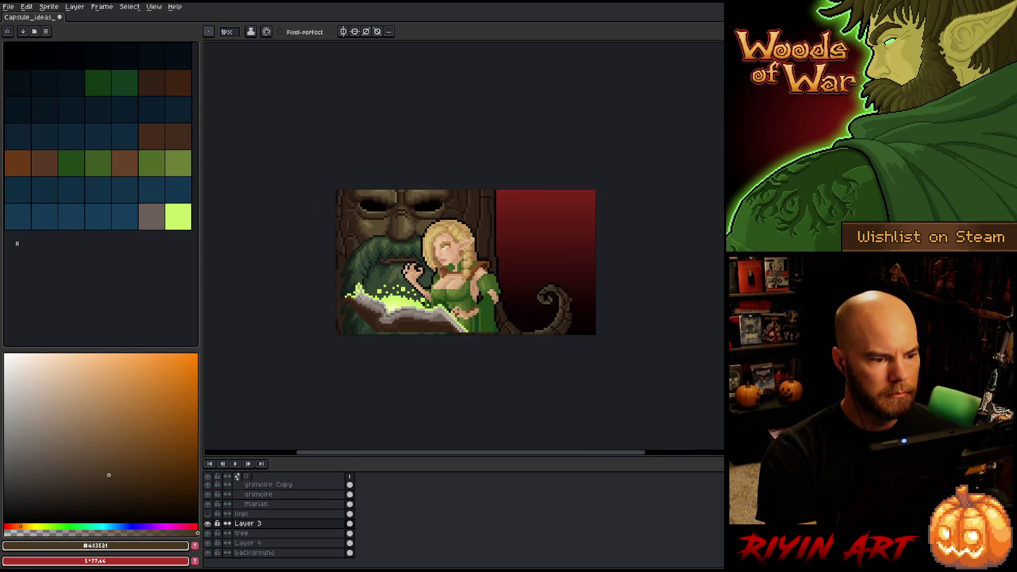
pyautogui.scroll(2, 400, 232)
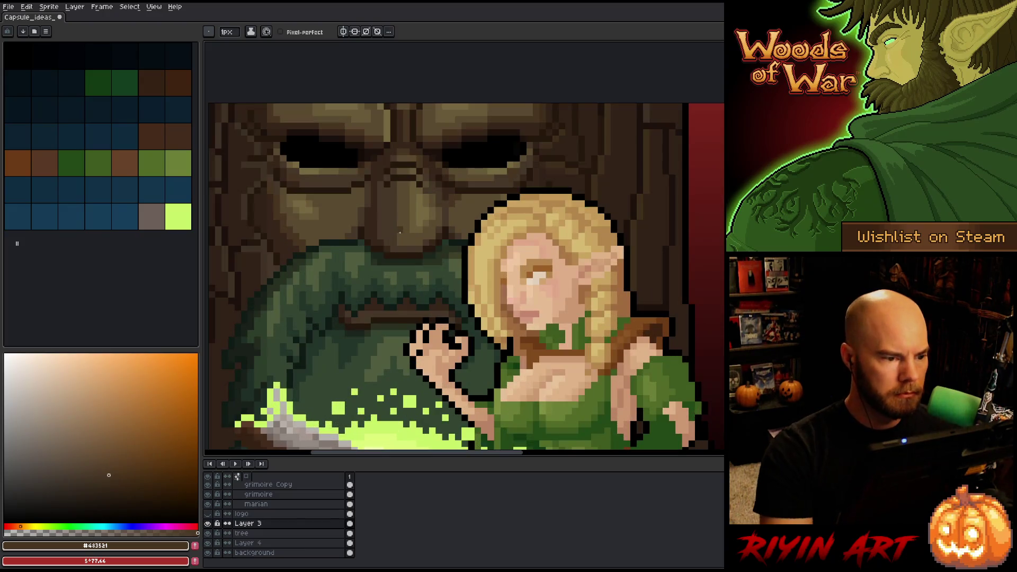
pyautogui.hotkey('ctrl', 's')
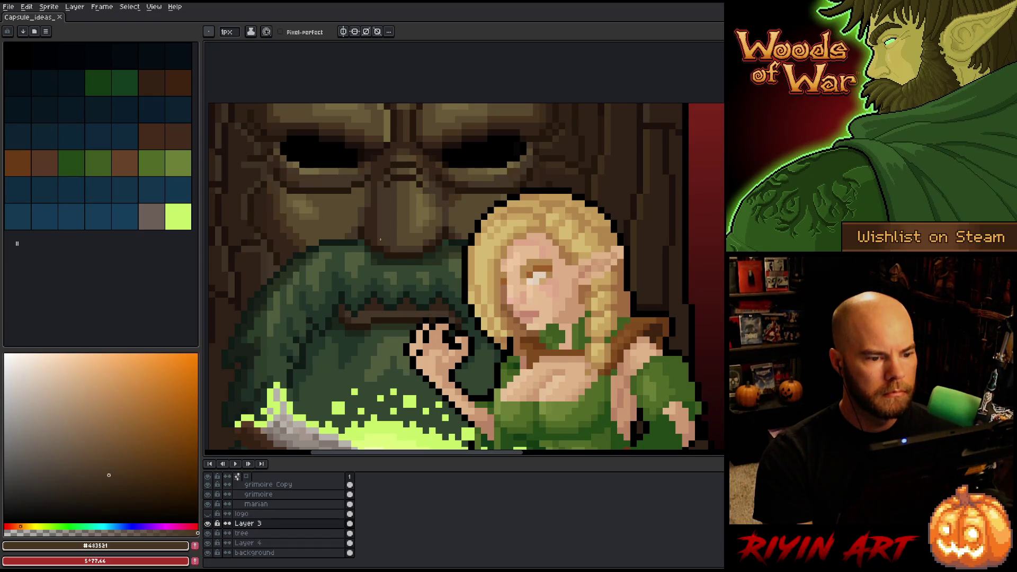
pyautogui.scroll(-3, 380, 239)
pyautogui.scroll(1, 384, 235)
pyautogui.scroll(1, 404, 279)
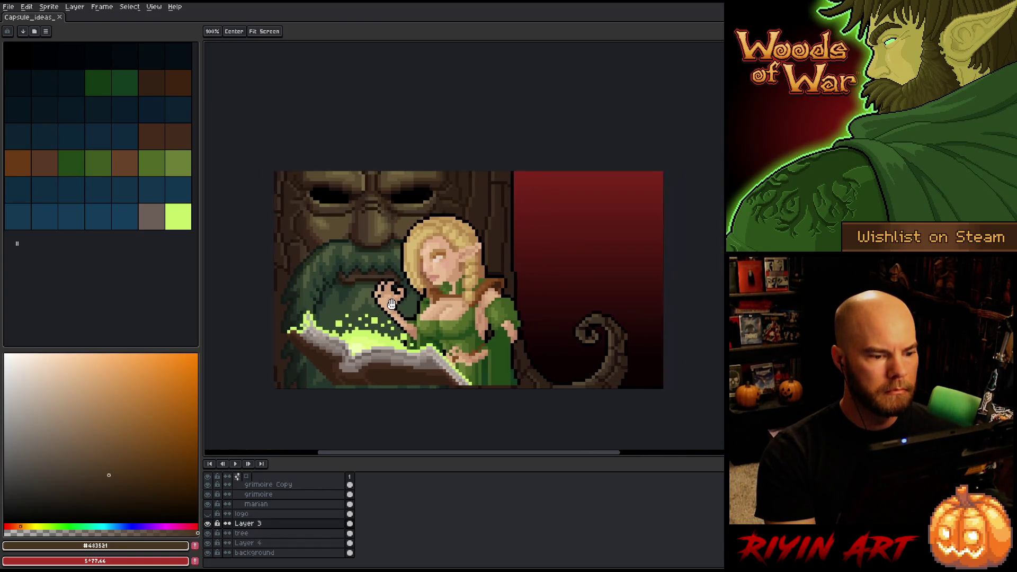
pyautogui.scroll(1, 371, 260)
pyautogui.scroll(1, 333, 242)
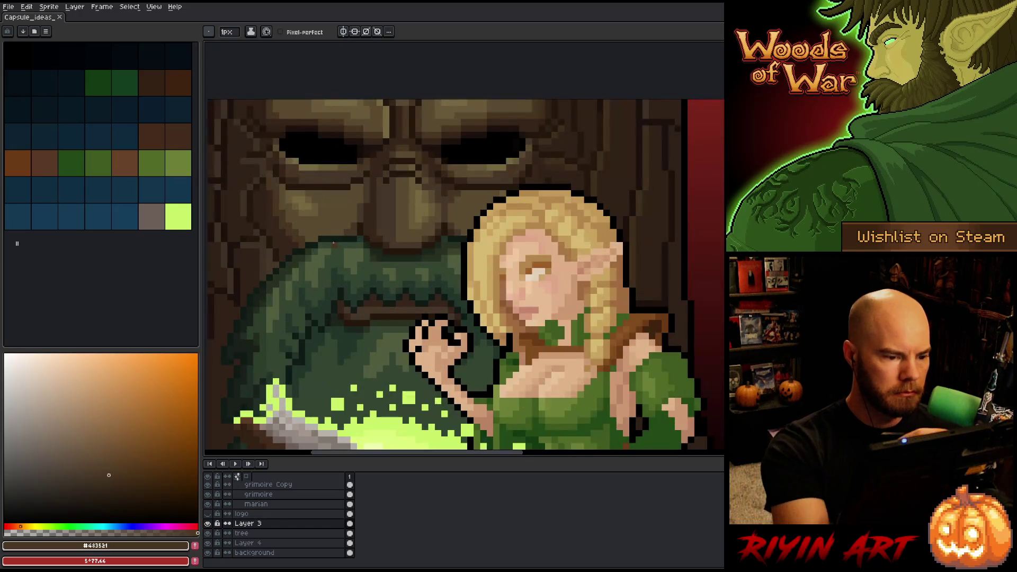
pyautogui.keyDown('alt'); pyautogui.click(291, 222); pyautogui.keyUp('alt')
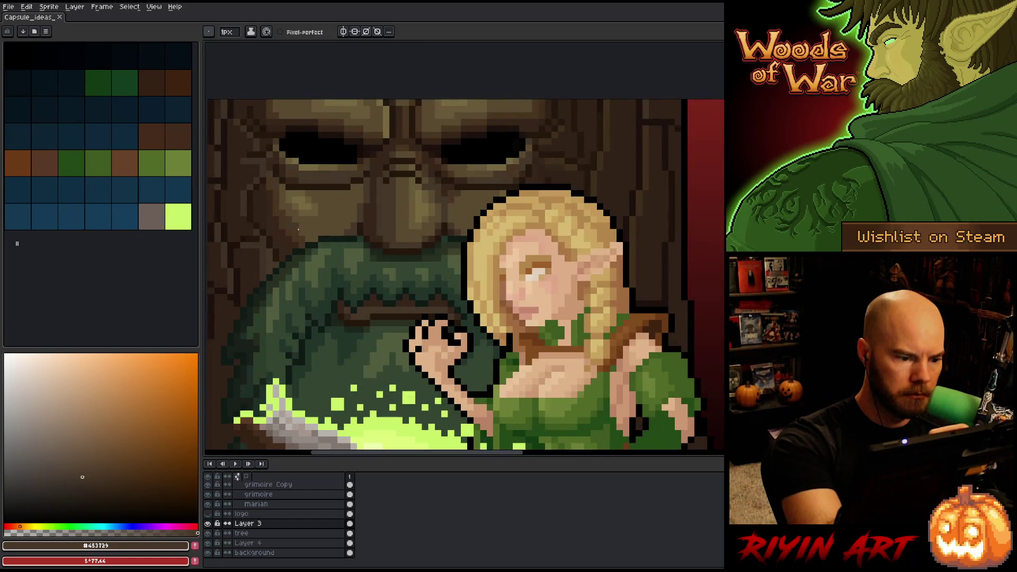
pyautogui.hotkey('ctrl', 's')
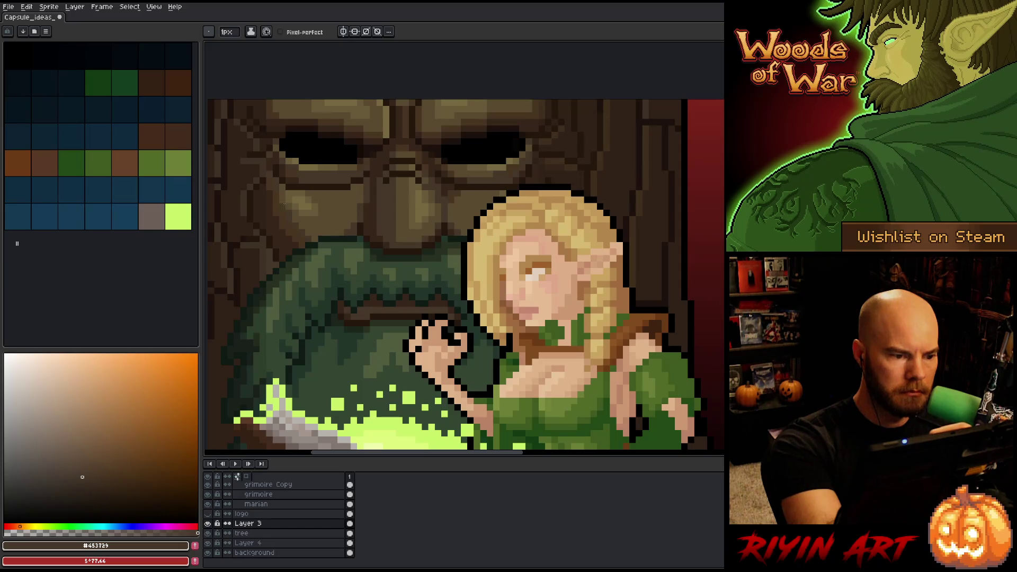
pyautogui.keyDown('alt'); pyautogui.click(286, 182); pyautogui.keyUp('alt')
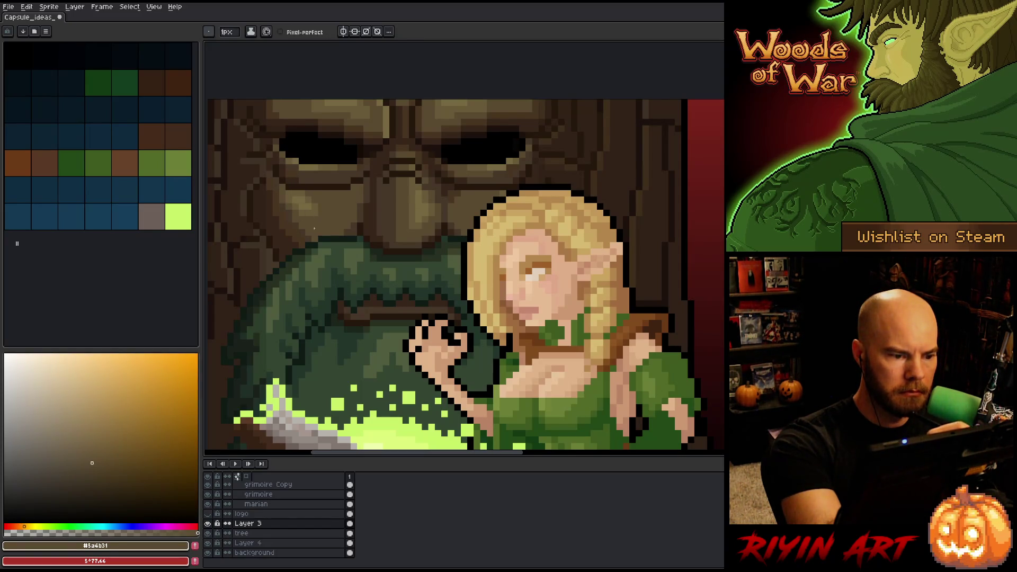
pyautogui.press('alt')
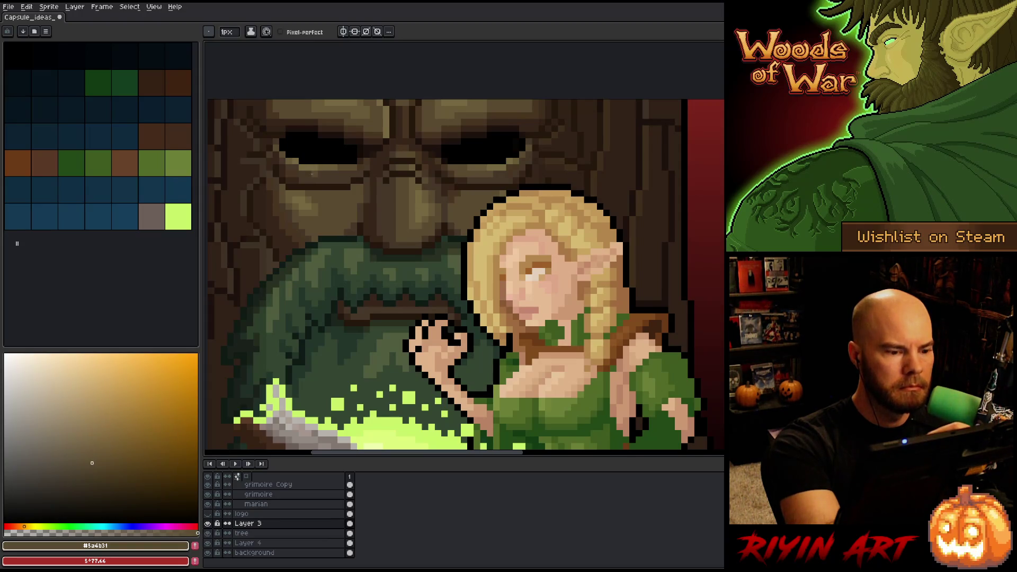
pyautogui.press('v')
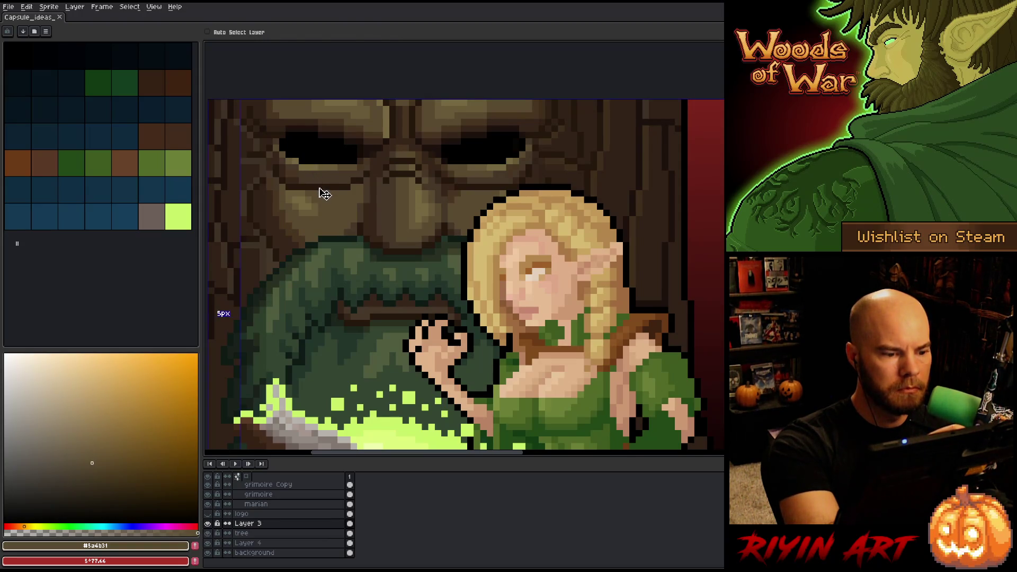
pyautogui.press('b')
pyautogui.keyDown('alt'); pyautogui.click(307, 236); pyautogui.keyUp('alt')
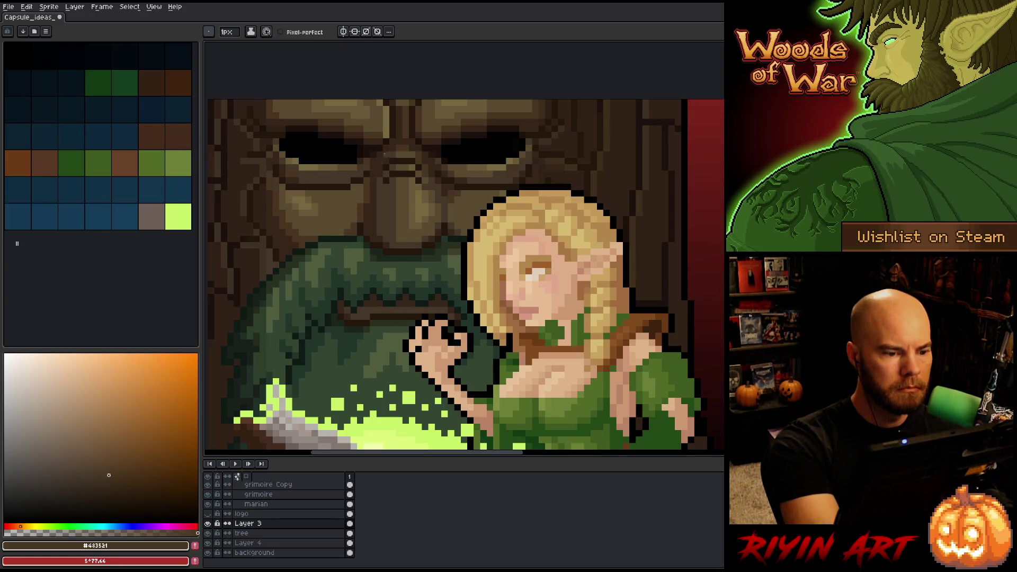
# Try sampling dark browns #483521 and #453729 for replacement, then close the dialog
pyautogui.hotkey('shift', 'r')
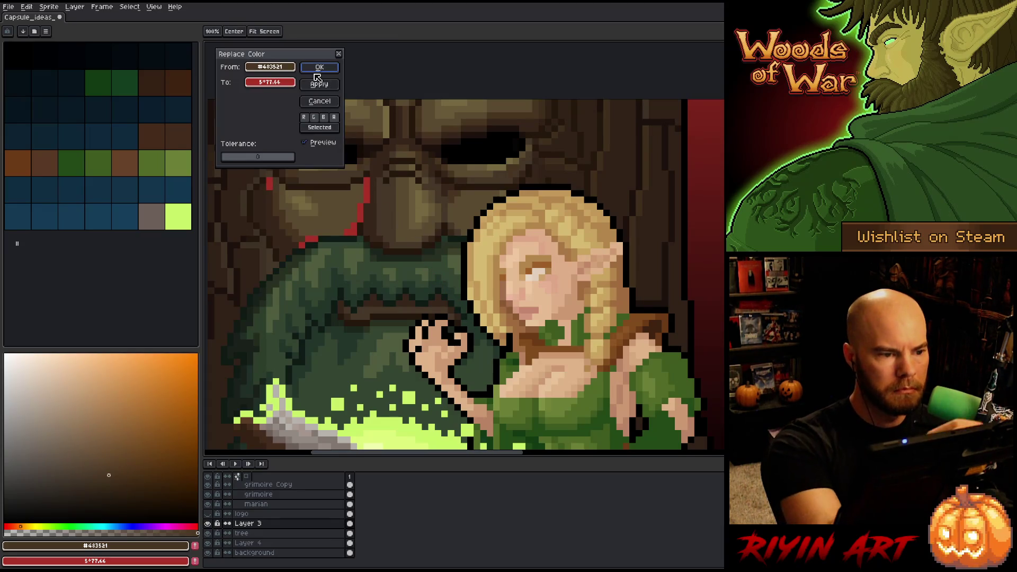
pyautogui.click(335, 182)
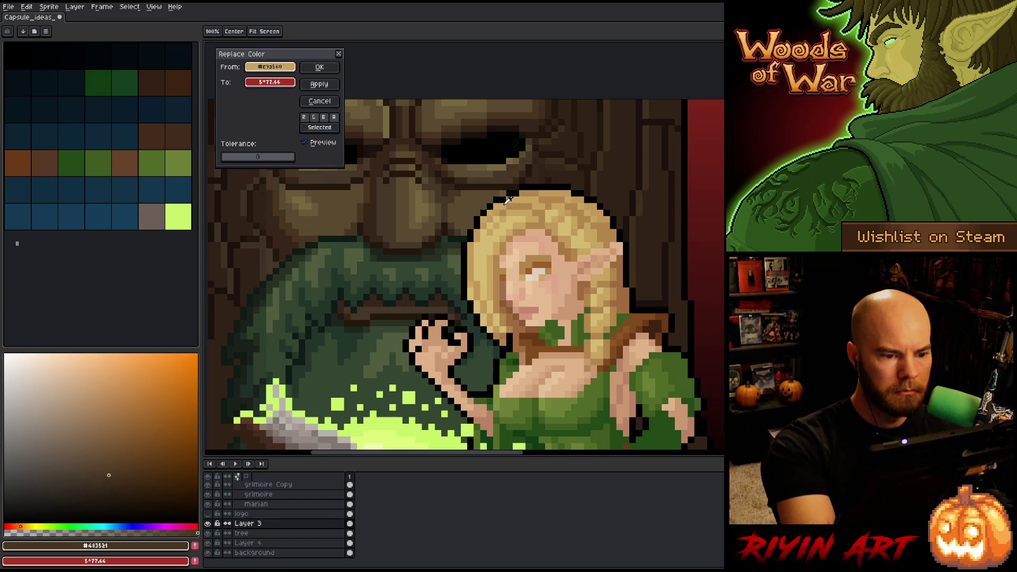
pyautogui.click(458, 189)
pyautogui.click(443, 194)
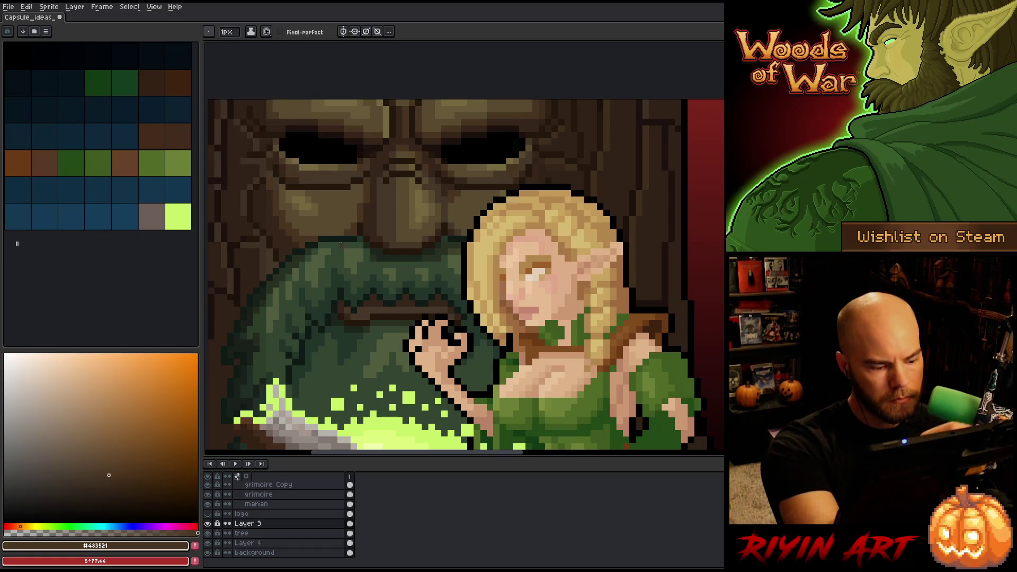
pyautogui.click(319, 101)
# On the tree layer, set trunk brown #453729 to become #483521 and check the preview
pyautogui.hotkey('ctrl', 'e')
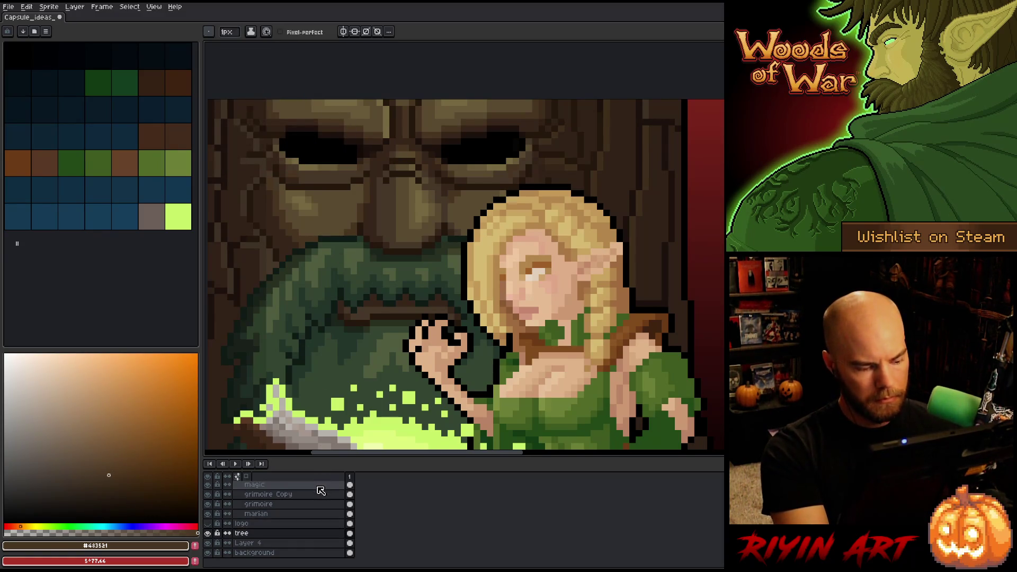
pyautogui.hotkey('shift', 'r')
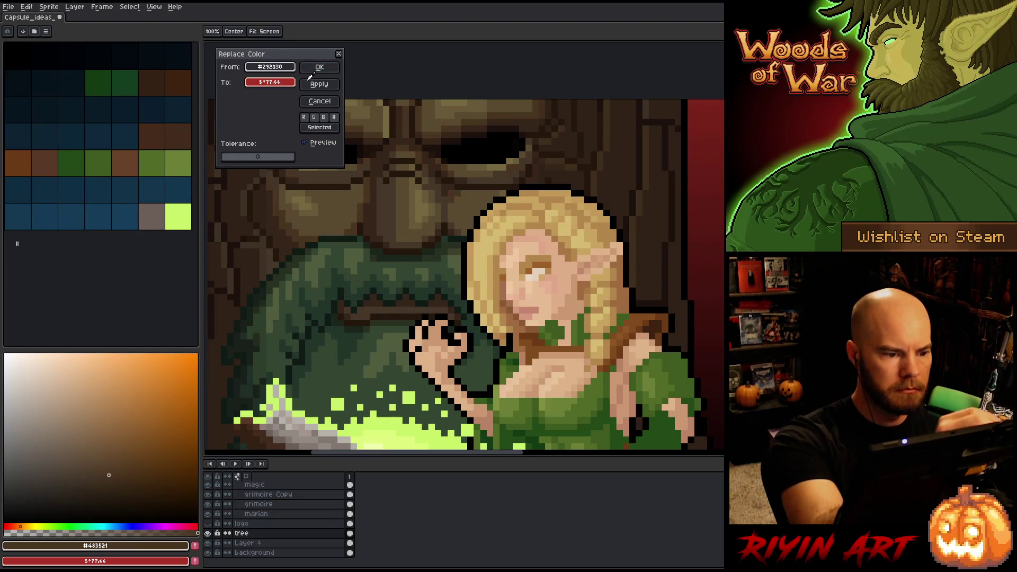
pyautogui.click(411, 184)
pyautogui.click(437, 296)
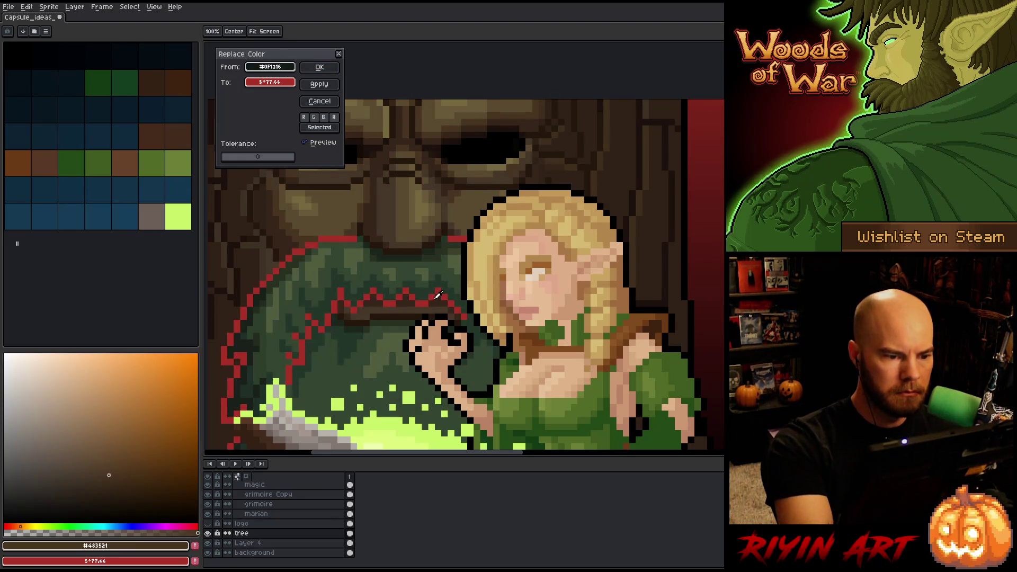
pyautogui.click(437, 223)
pyautogui.click(445, 214)
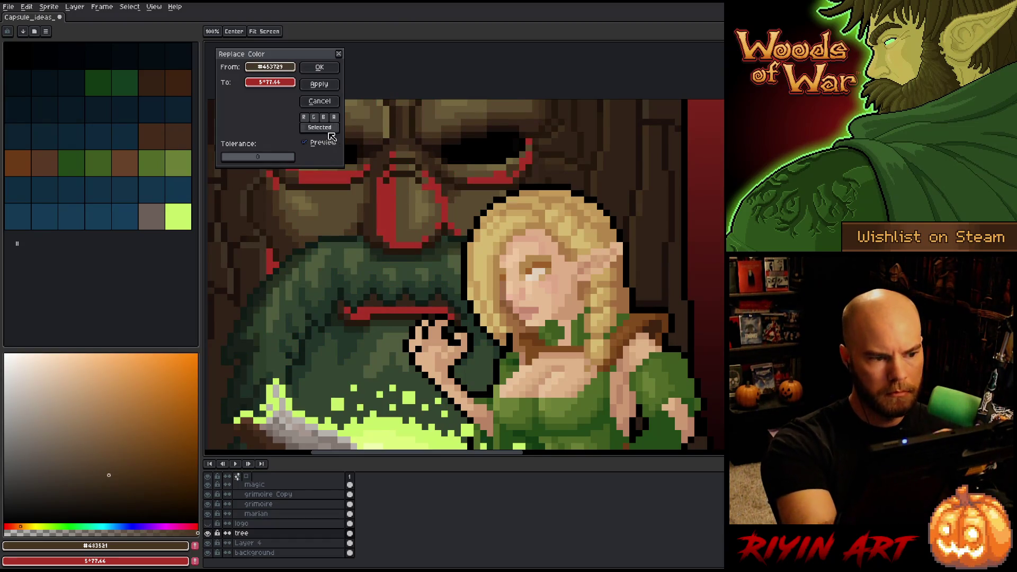
pyautogui.click(282, 79)
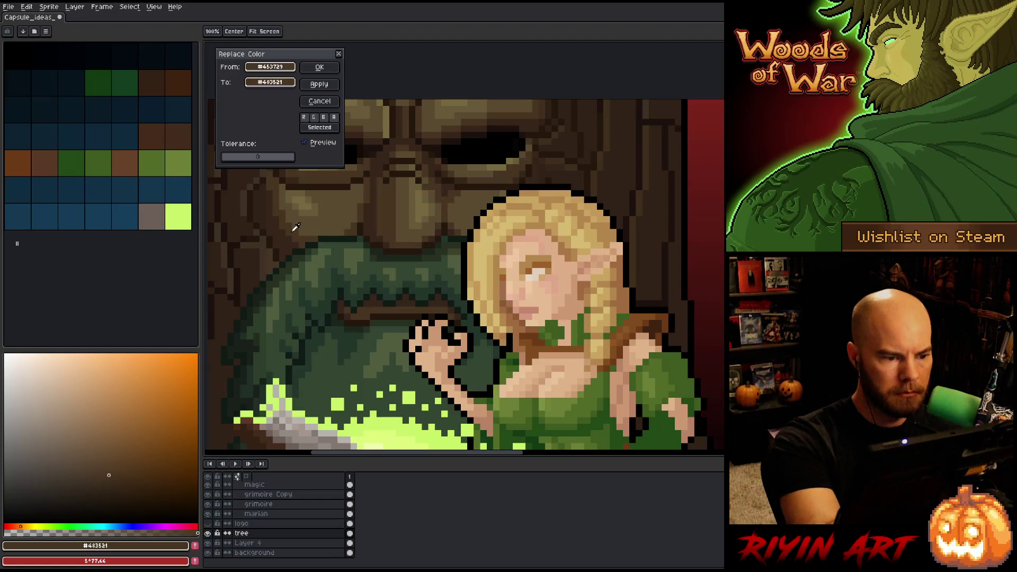
pyautogui.moveTo(312, 50)
pyautogui.mouseDown()
pyautogui.moveTo(312, 153)
pyautogui.moveTo(311, 48)
pyautogui.moveTo(480, 450)
pyautogui.mouseUp()
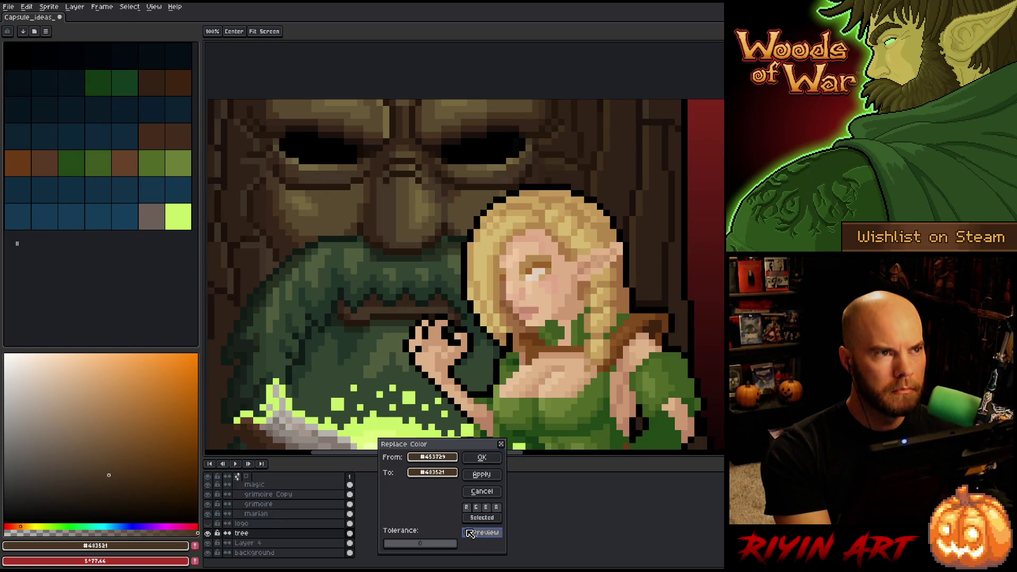
pyautogui.click(470, 533)
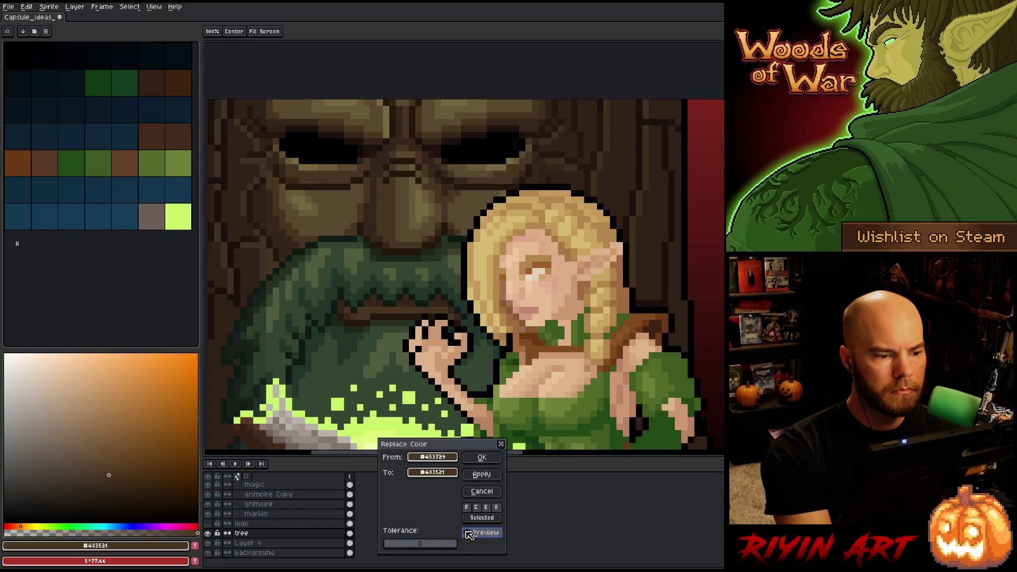
pyautogui.click(469, 535)
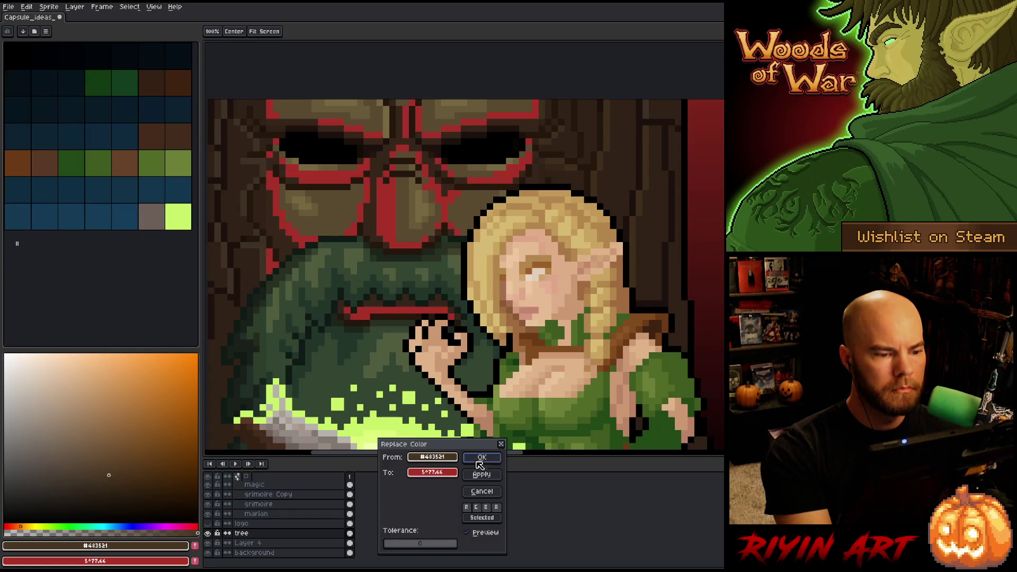
# Replace the bark-line colour #3e3124 with brown #402f1d
pyautogui.click(265, 163)
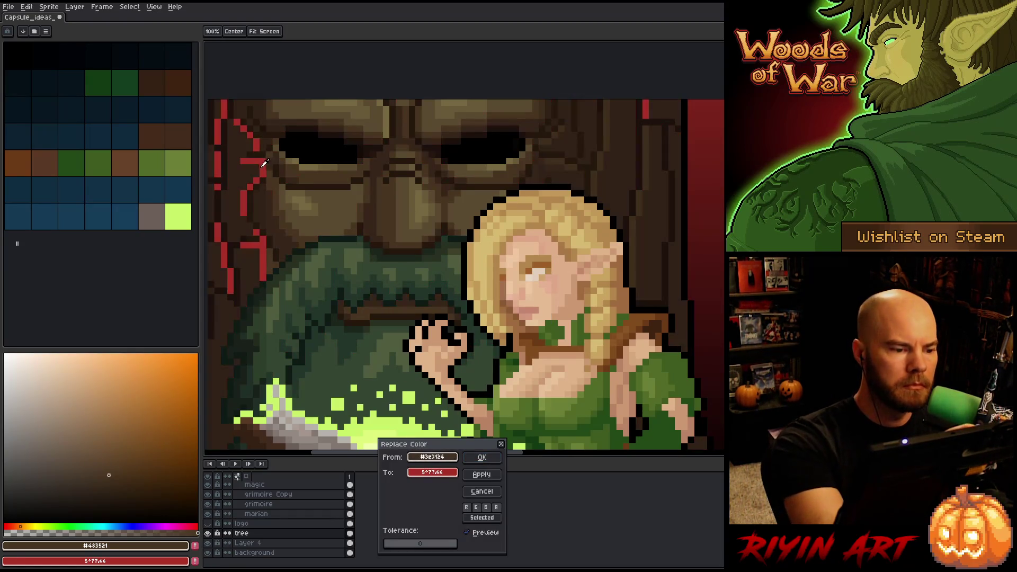
pyautogui.click(433, 471)
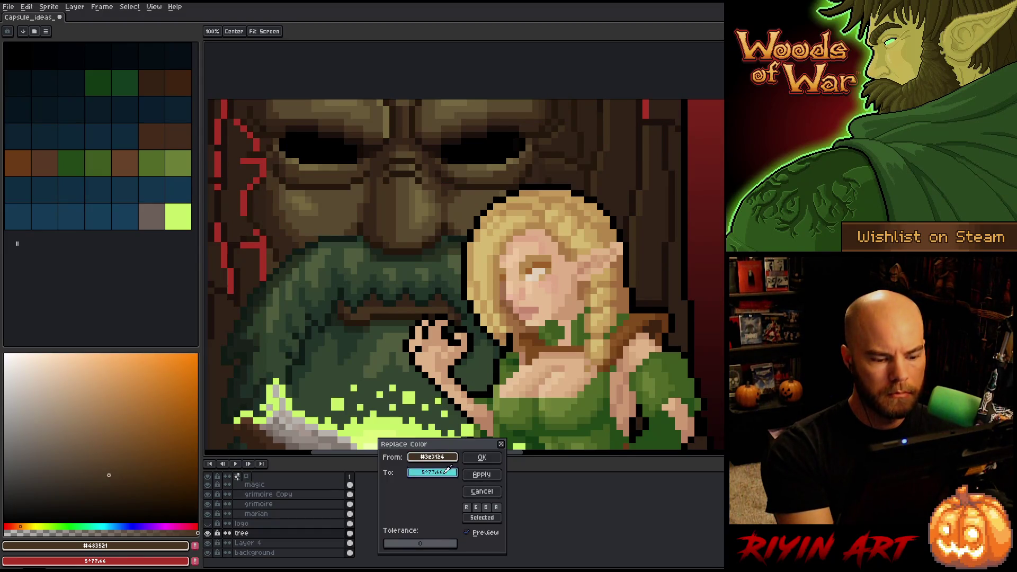
pyautogui.click(634, 230)
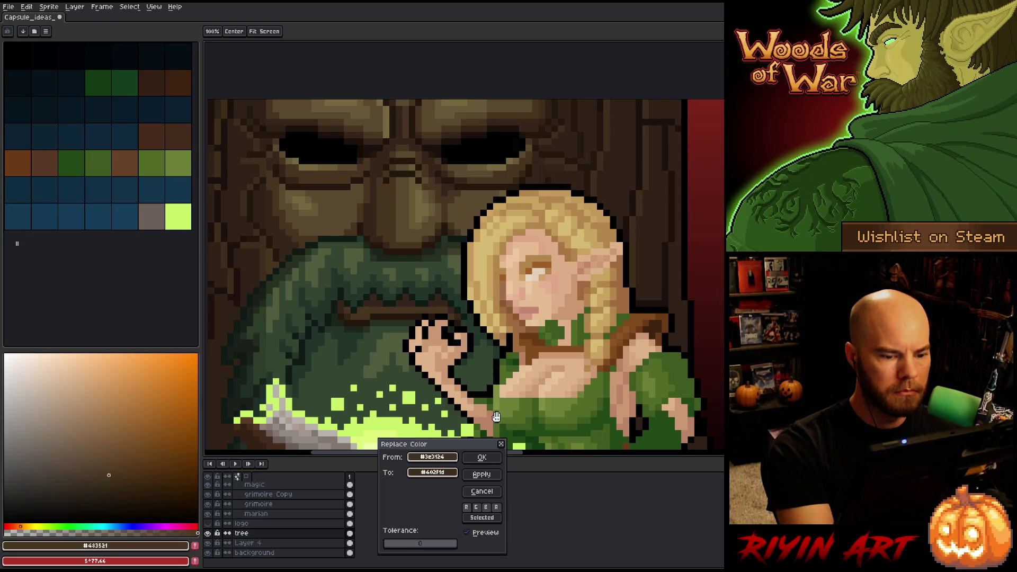
pyautogui.click(481, 457)
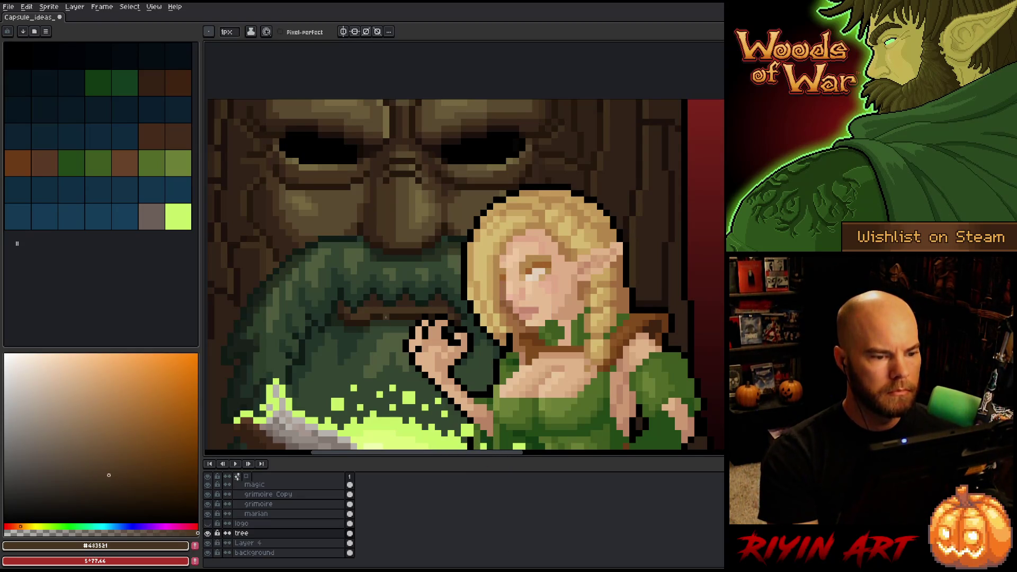
# Save the capsule artwork and switch to the marian layer
pyautogui.scroll(-3, 473, 446)
pyautogui.moveTo(450, 308); pyautogui.dragTo(427, 307)
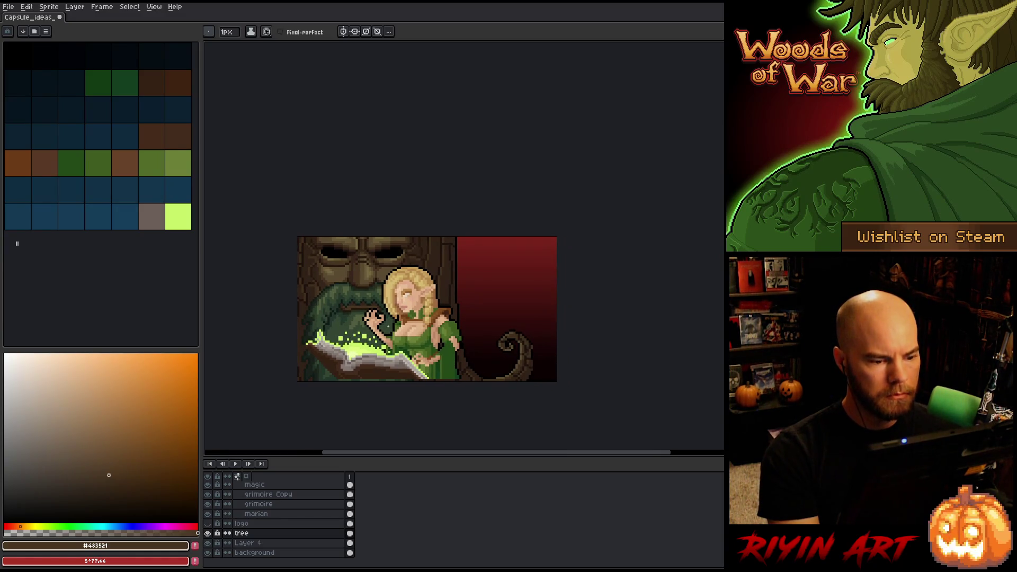
pyautogui.scroll(3, 316, 267)
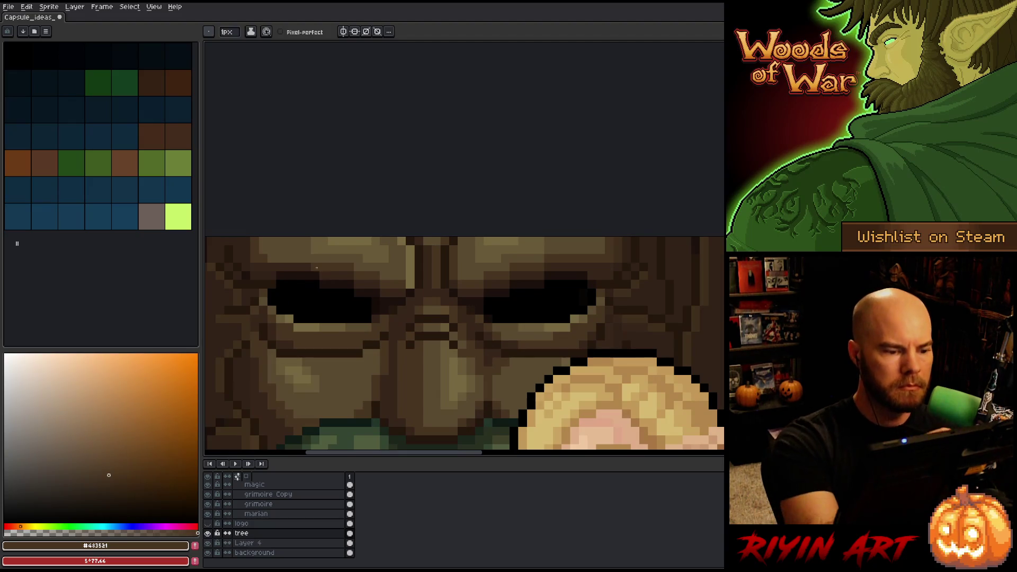
pyautogui.keyDown('alt'); pyautogui.click(318, 257); pyautogui.keyUp('alt')
pyautogui.keyDown('alt'); pyautogui.click(318, 253); pyautogui.keyUp('alt')
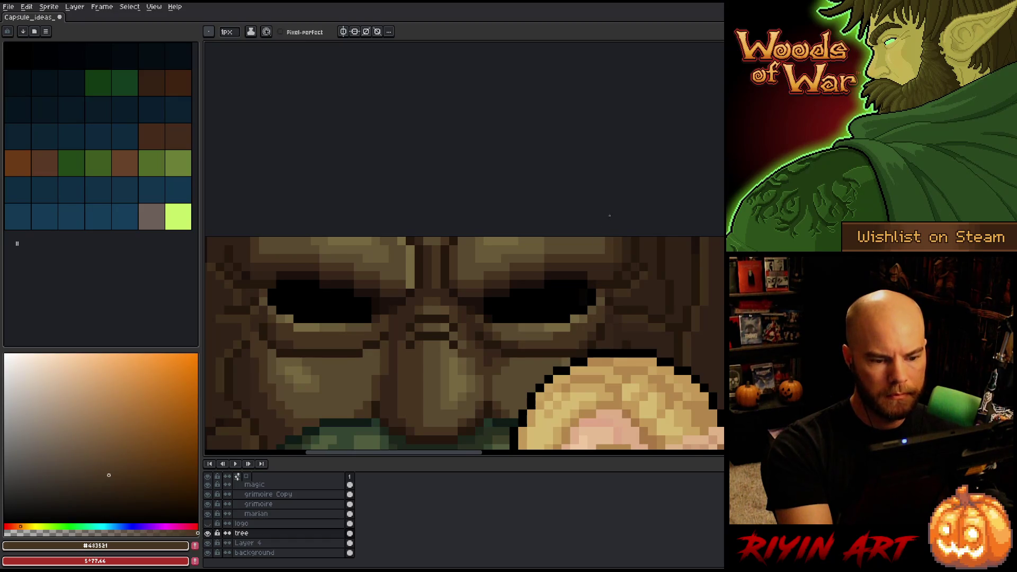
pyautogui.scroll(-3, 527, 346)
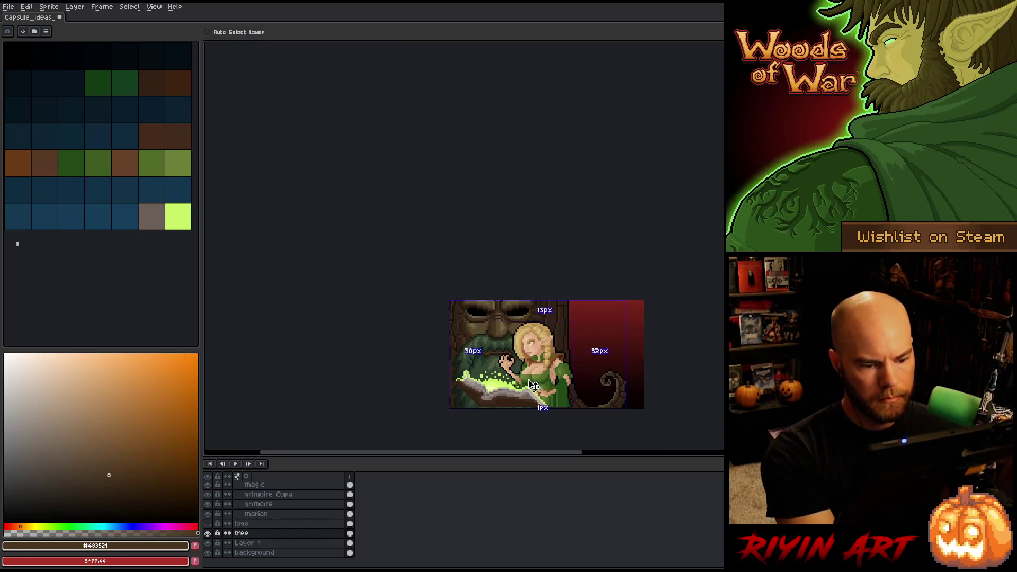
pyautogui.hotkey('ctrl', 's')
pyautogui.scroll(3, 639, 408)
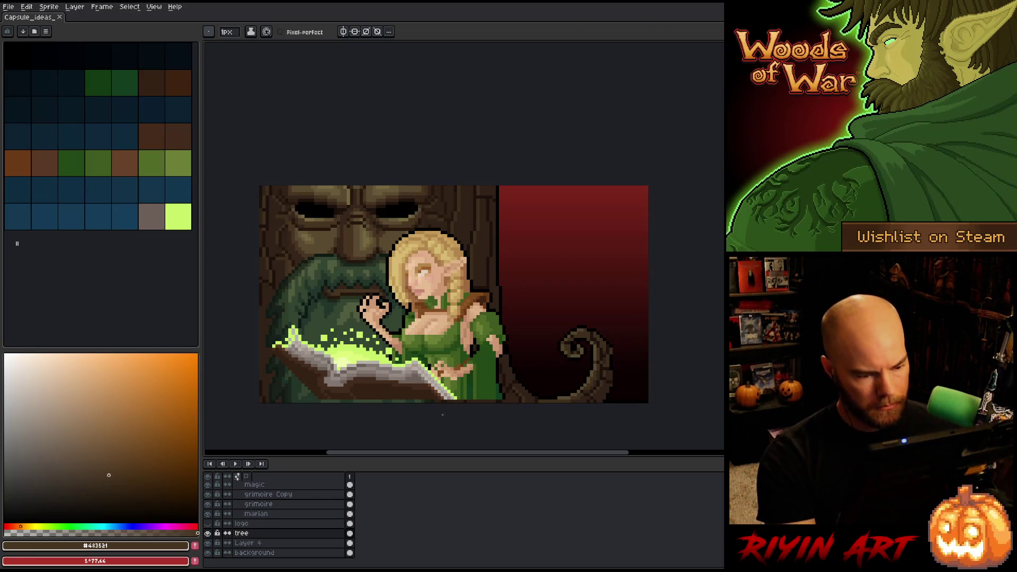
pyautogui.click(284, 515)
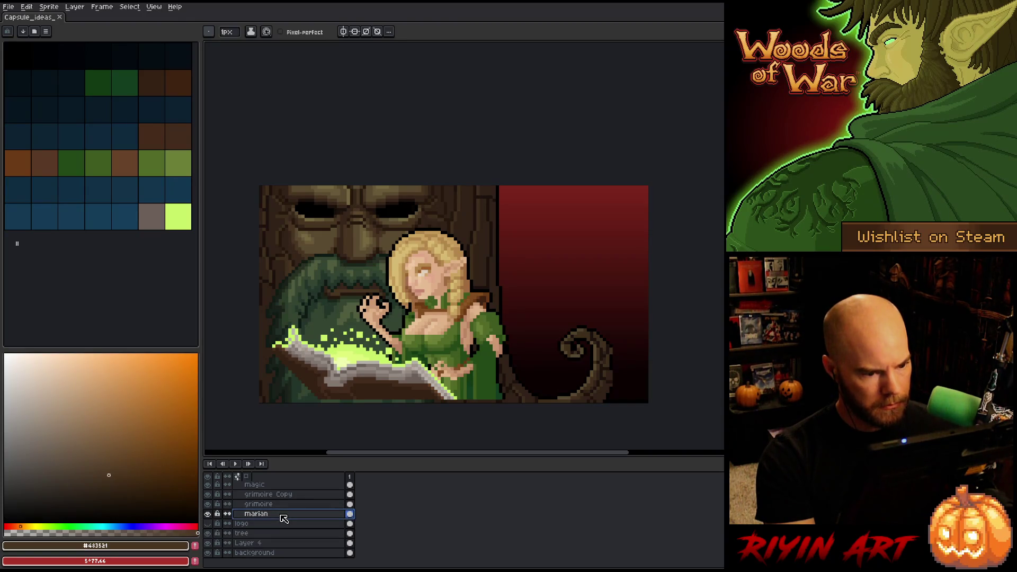
# Duplicate the marian layer and sample the magic glow's lime green
pyautogui.rightClick(283, 517)
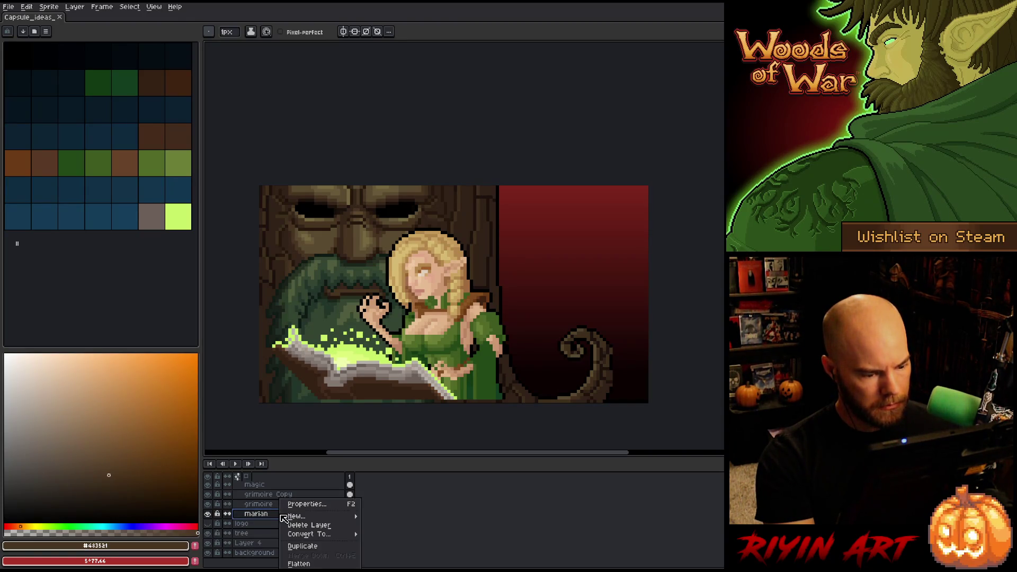
pyautogui.click(293, 550)
pyautogui.press('i')
pyautogui.click(379, 352)
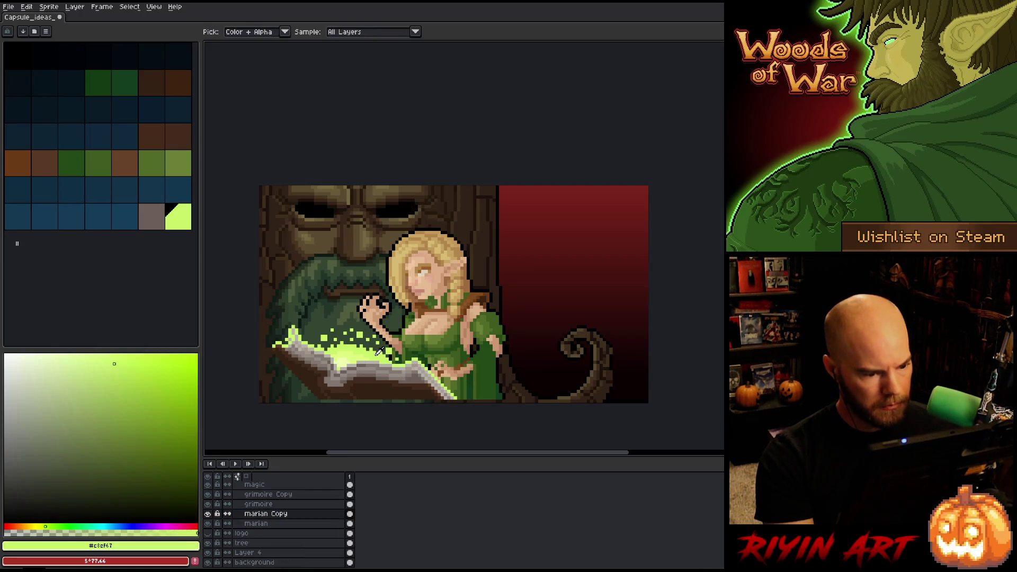
pyautogui.hotkey('shift', 'o')
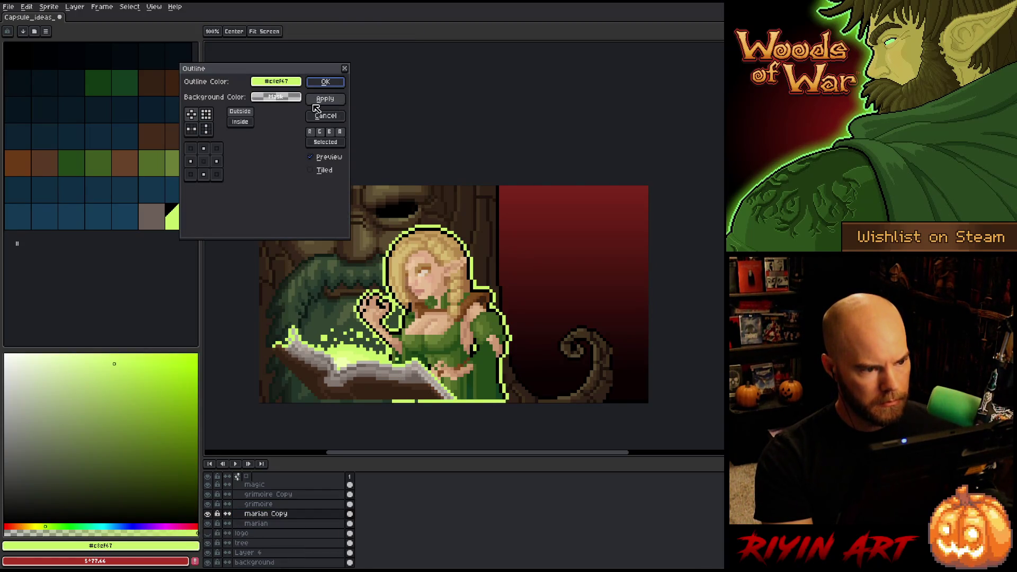
pyautogui.click(326, 121)
# Preview replacing black with lime green #c1cf47 on the elf's copy layer
pyautogui.hotkey('shift', 'r')
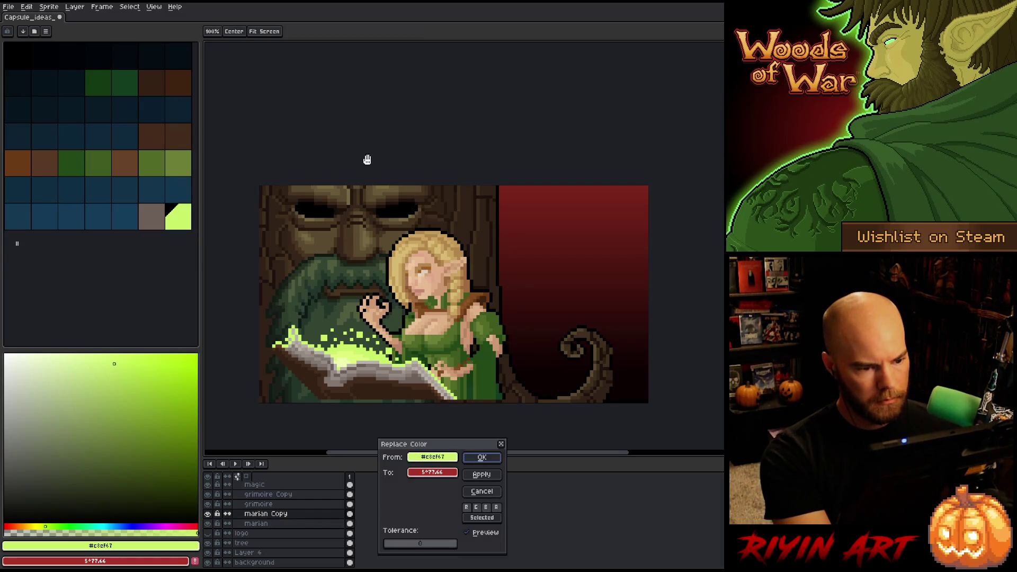
pyautogui.moveTo(428, 404); pyautogui.dragTo(390, 260)
pyautogui.rightClick(349, 345)
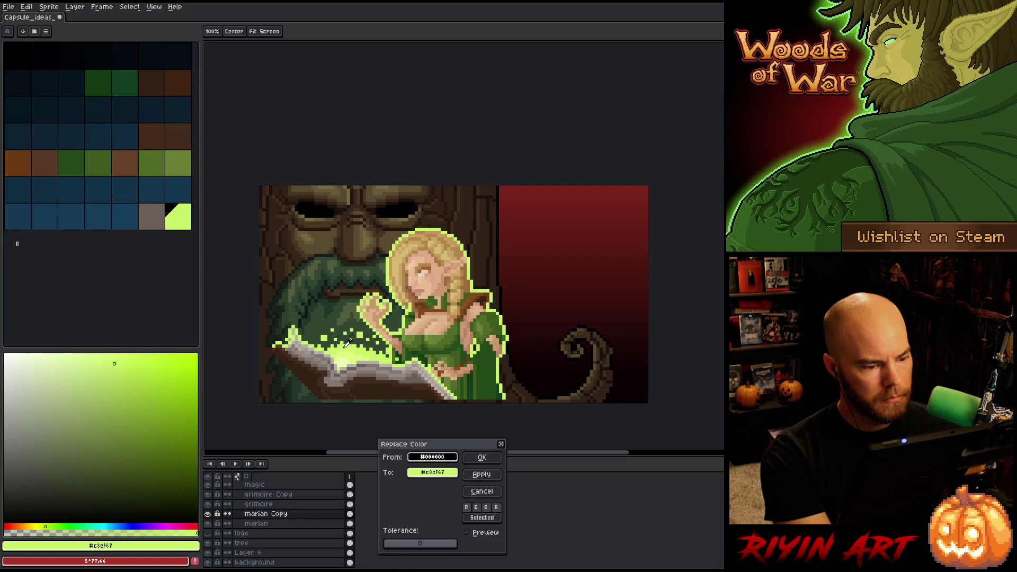
# Shift the replacement green toward a greener hue and lower its lightness in HSL mode
pyautogui.click(432, 472)
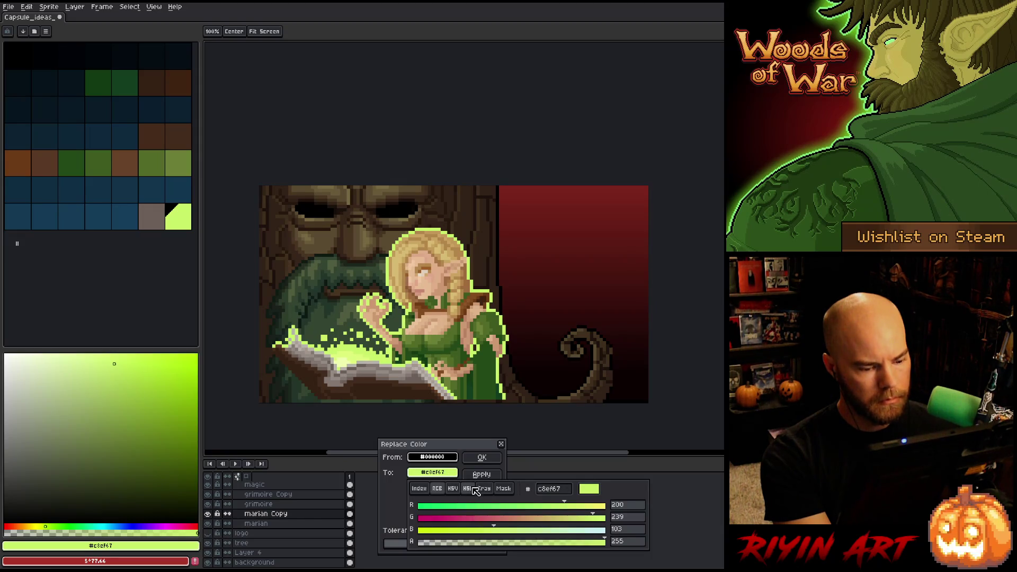
pyautogui.click(467, 488)
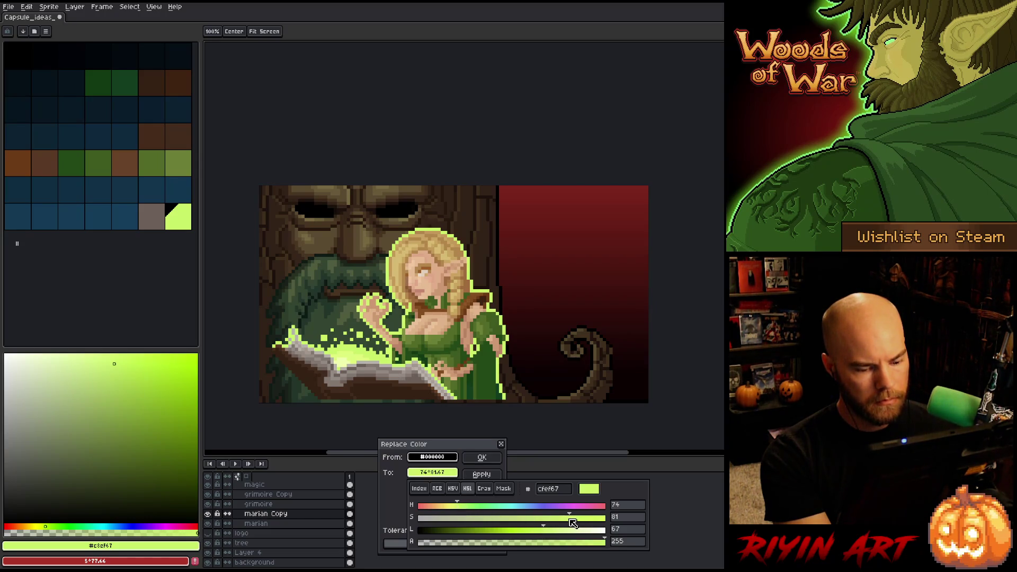
pyautogui.click(535, 531)
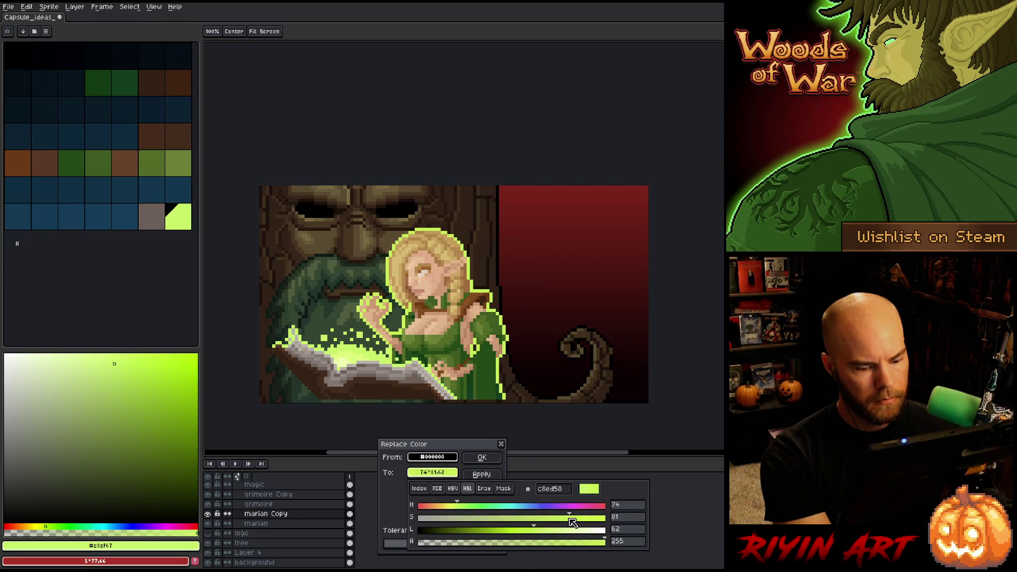
pyautogui.moveTo(530, 530)
pyautogui.mouseDown()
pyautogui.moveTo(493, 534)
pyautogui.moveTo(545, 537)
pyautogui.mouseUp()
pyautogui.moveTo(462, 507)
pyautogui.mouseDown()
pyautogui.moveTo(473, 510)
pyautogui.moveTo(458, 512)
pyautogui.mouseUp()
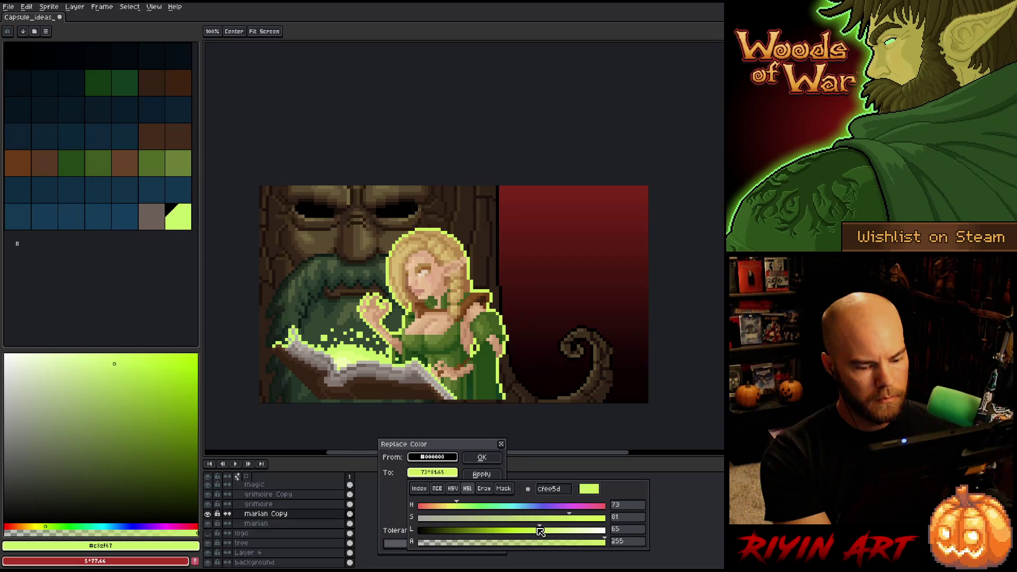
pyautogui.moveTo(539, 533)
pyautogui.mouseDown()
pyautogui.moveTo(516, 532)
pyautogui.moveTo(534, 531)
pyautogui.mouseUp()
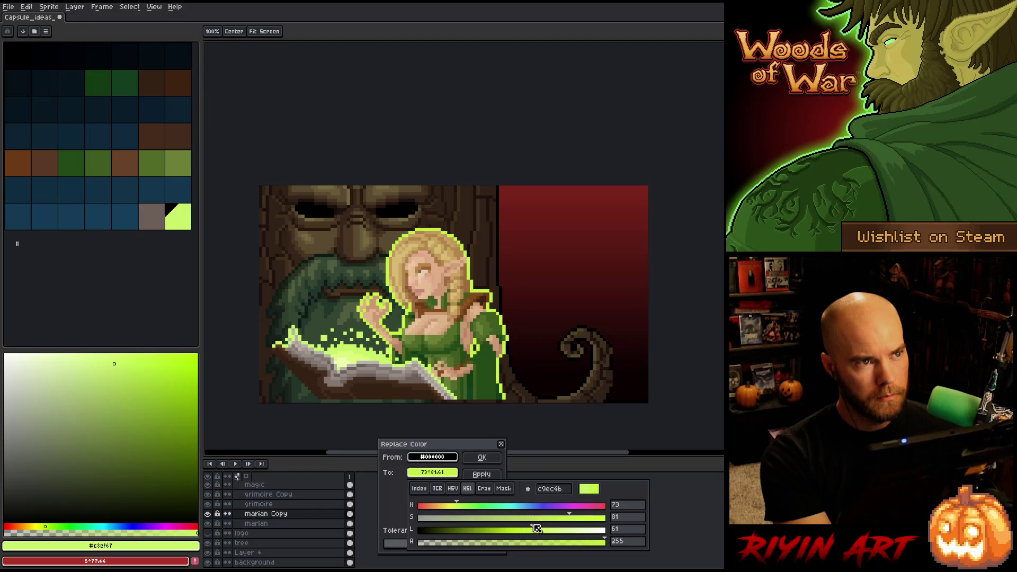
pyautogui.click(459, 473)
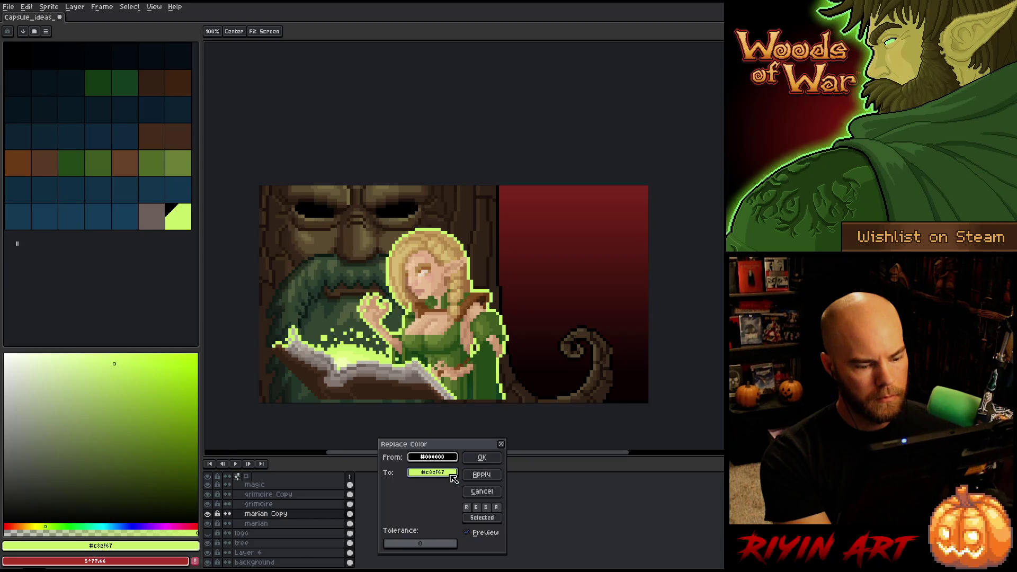
# Compare the replacement colour in grayscale and HSL views, then restore lime green from the glow
pyautogui.click(432, 473)
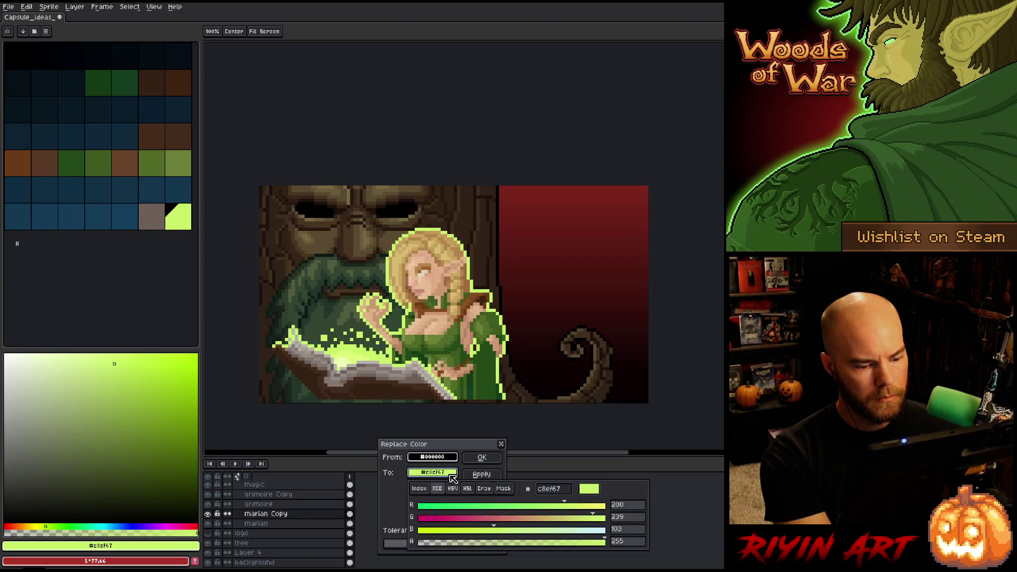
pyautogui.click(481, 490)
pyautogui.press('Escape')
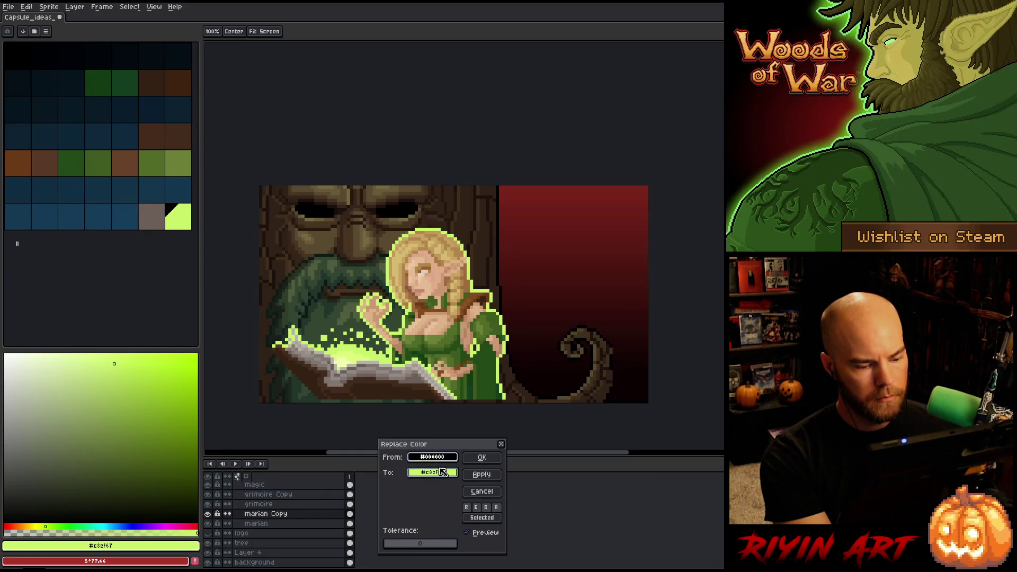
pyautogui.click(432, 473)
pyautogui.click(468, 489)
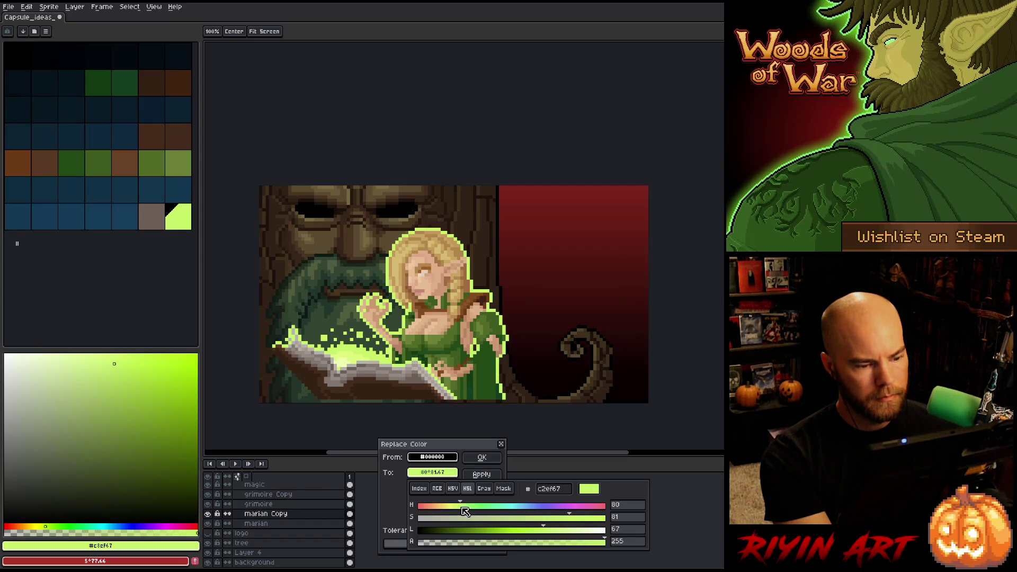
pyautogui.press('Escape')
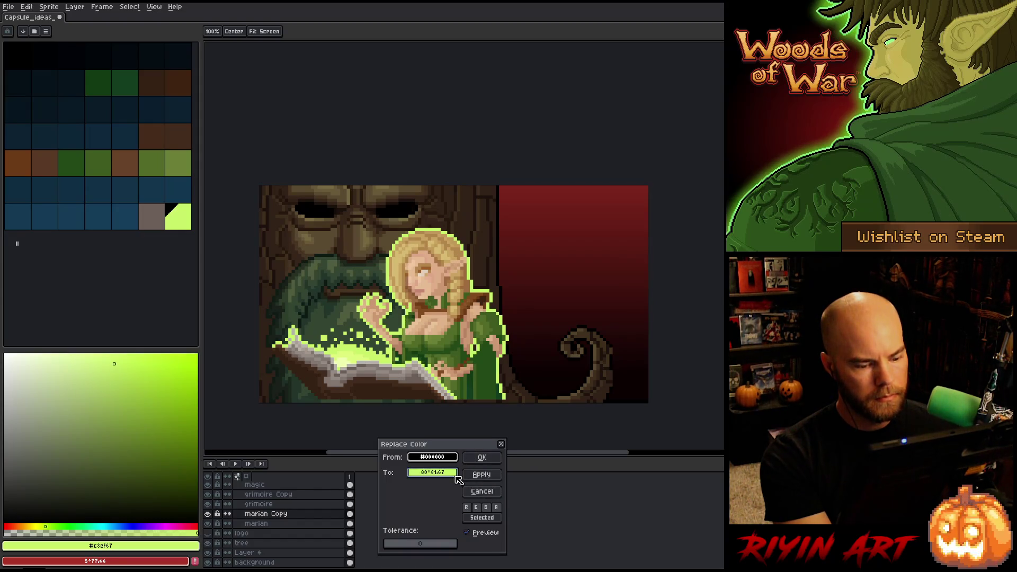
pyautogui.click(432, 472)
pyautogui.click(483, 488)
pyautogui.click(468, 489)
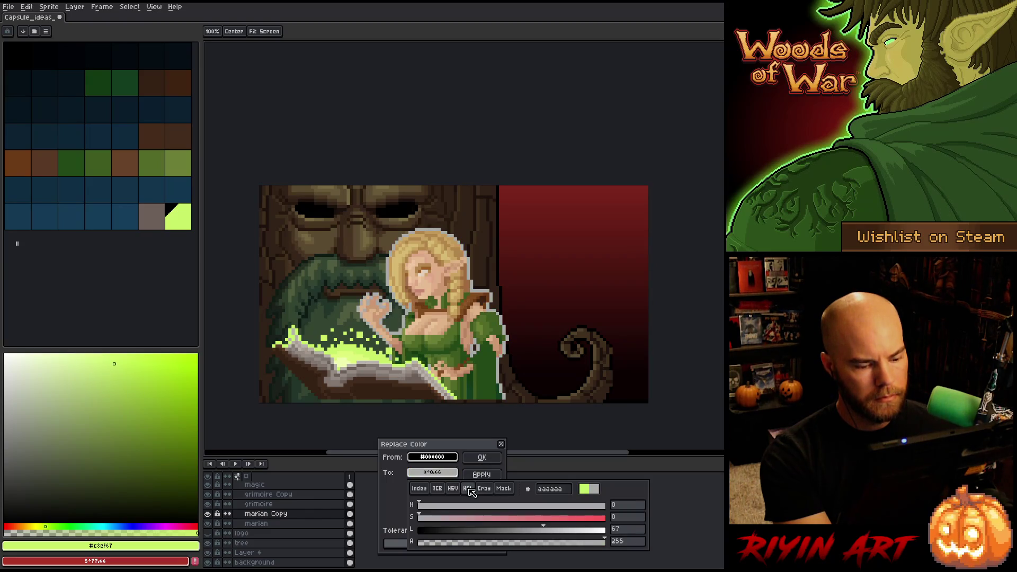
pyautogui.click(362, 345)
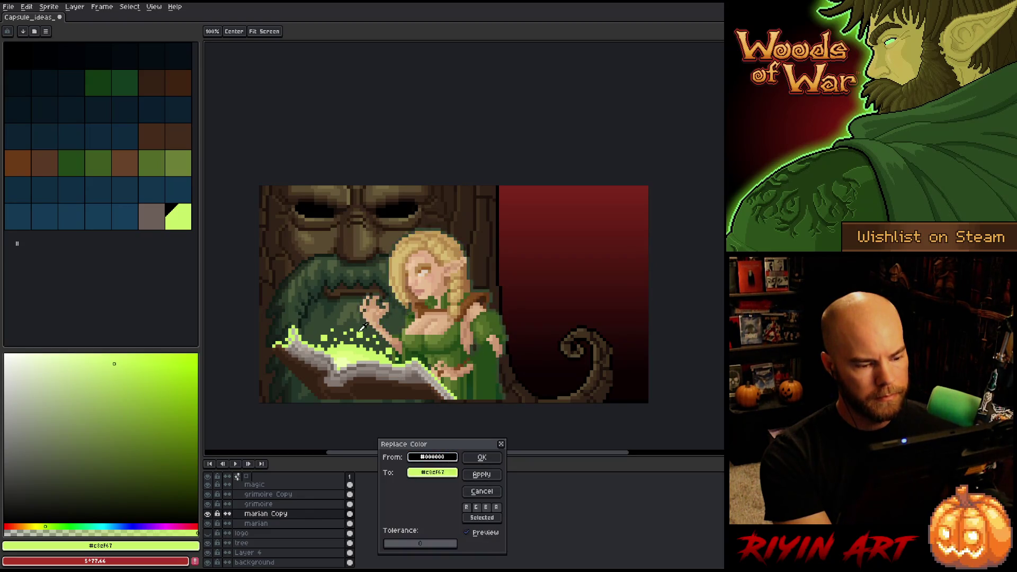
# Fine-tune the replacement to soft lime #c3e372 and apply the black-to-lime recolour
pyautogui.click(432, 473)
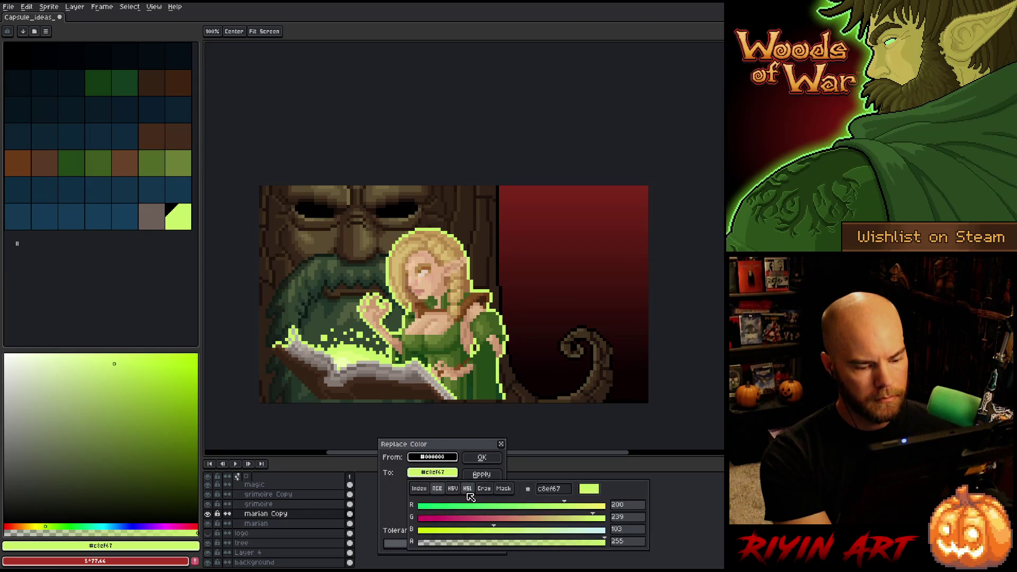
pyautogui.click(531, 530)
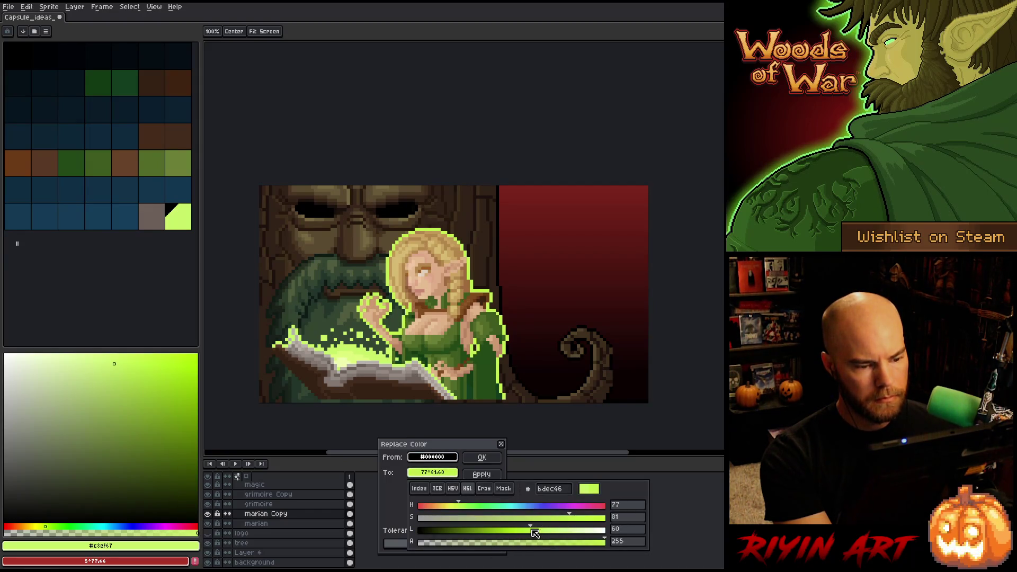
pyautogui.moveTo(535, 532); pyautogui.dragTo(546, 532)
pyautogui.click(547, 519)
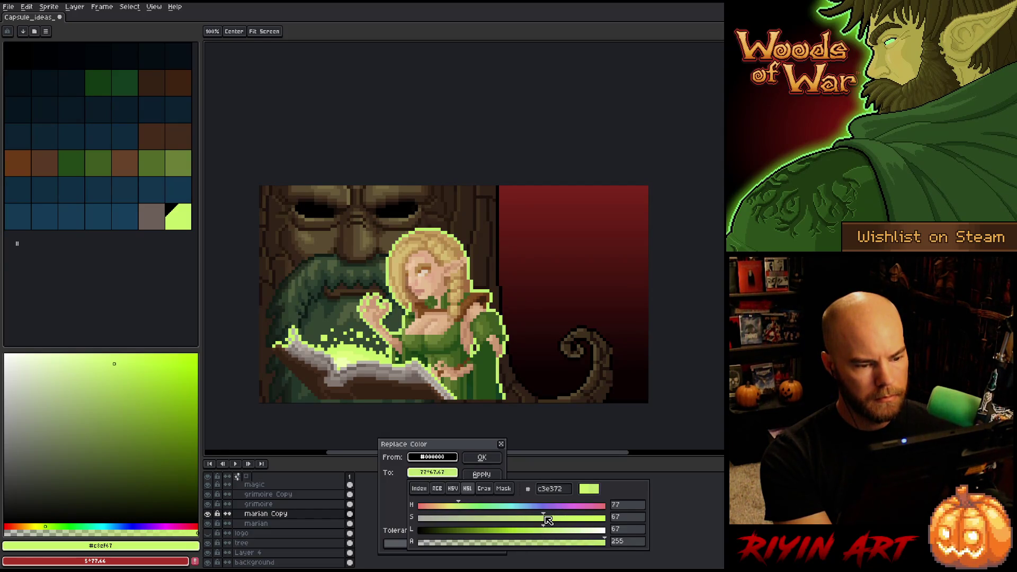
pyautogui.click(496, 473)
pyautogui.click(481, 457)
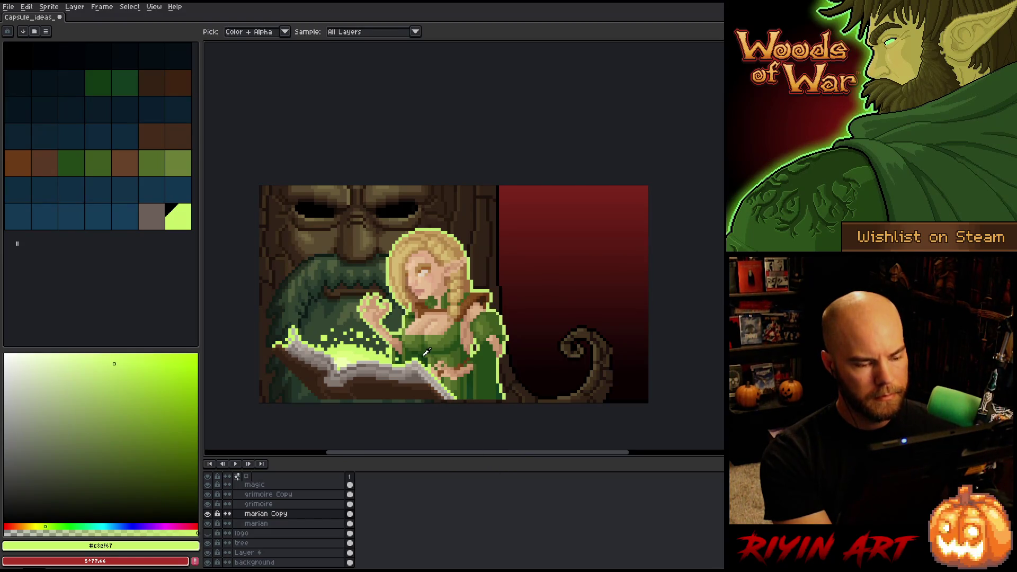
# Undo, then redo the Replace Color swapping the elf's black outline for lime green
pyautogui.hotkey('ctrl', 'z')
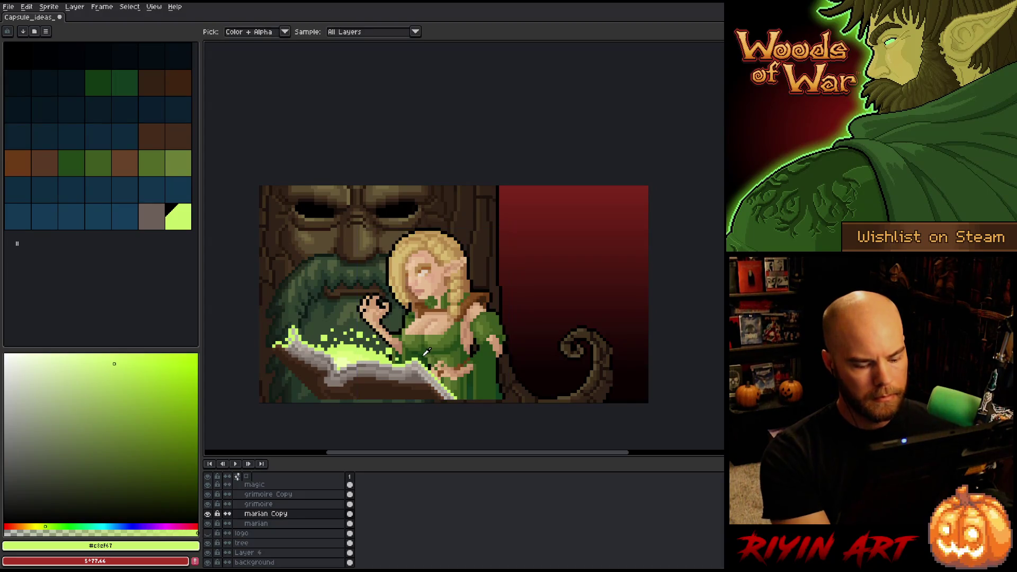
pyautogui.hotkey('shift', 'r')
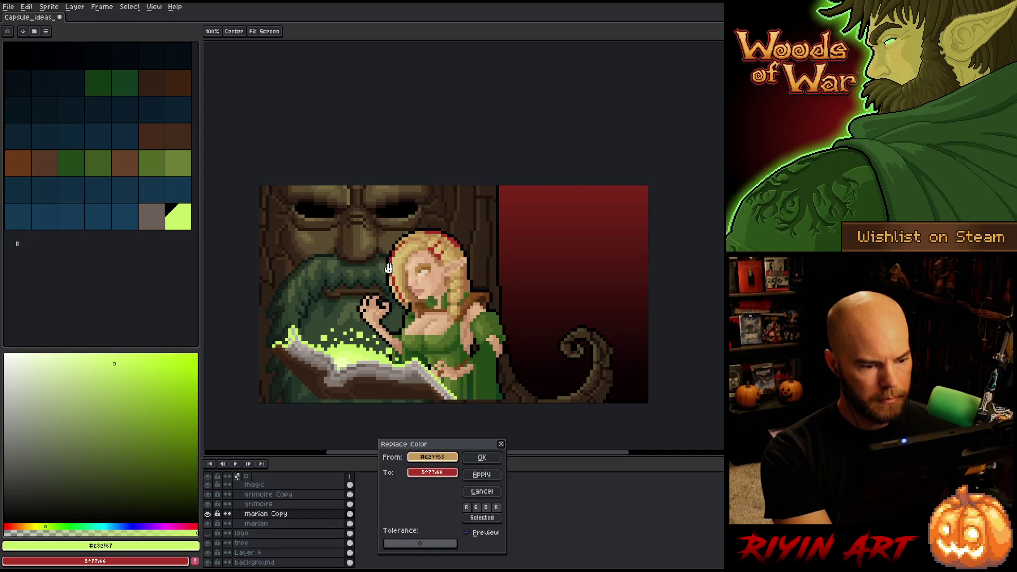
pyautogui.click(409, 339)
pyautogui.click(394, 272)
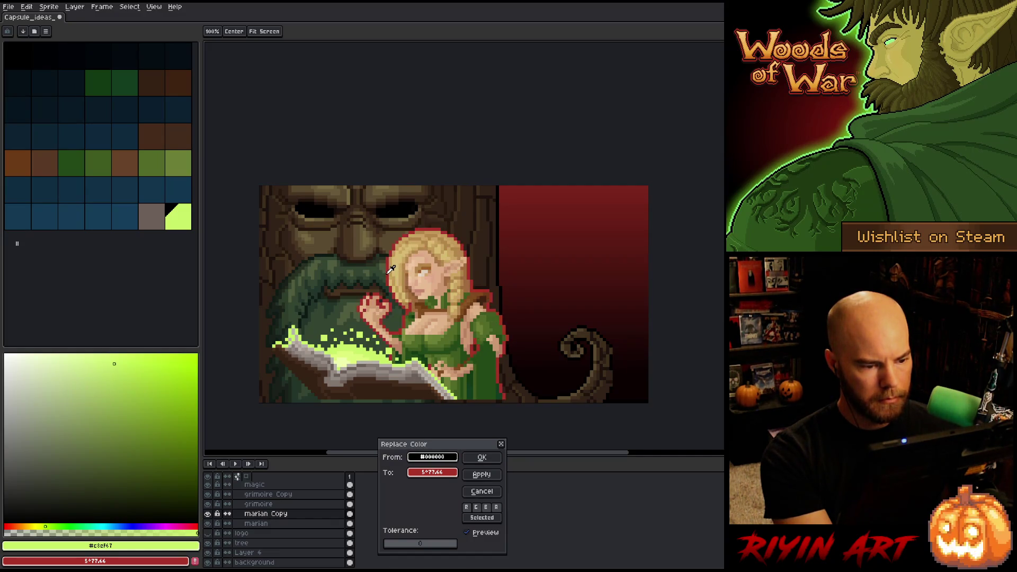
pyautogui.rightClick(354, 338)
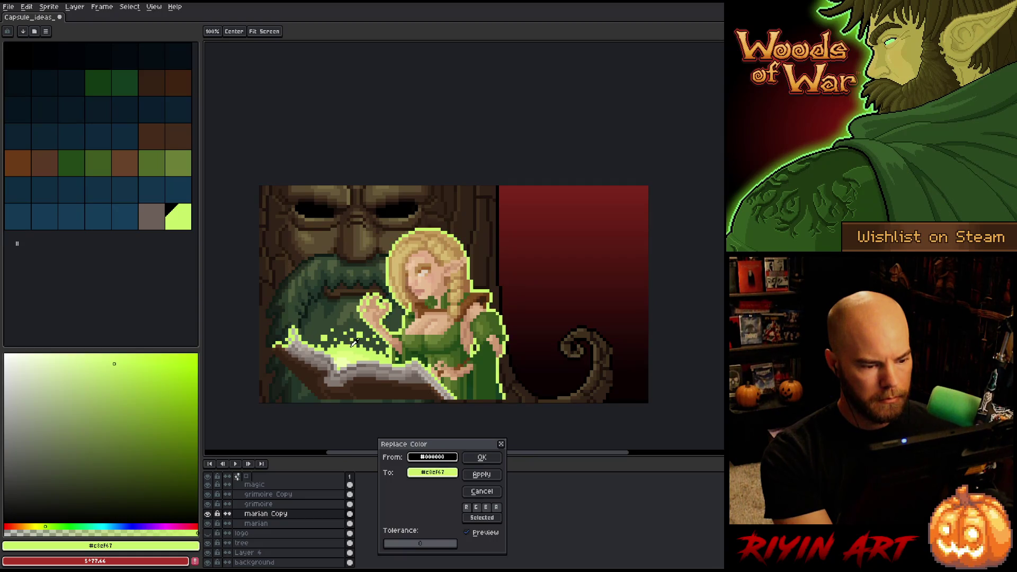
pyautogui.click(482, 457)
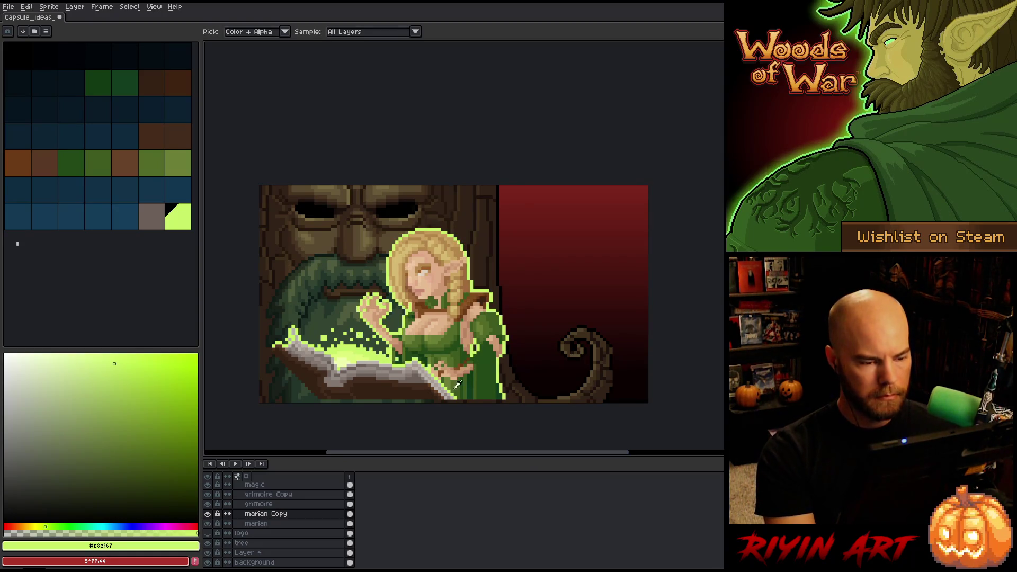
# Add a lime-green outline around the elf, setting its colour in the HSV picker
pyautogui.hotkey('shift', 'o')
pyautogui.click(256, 83)
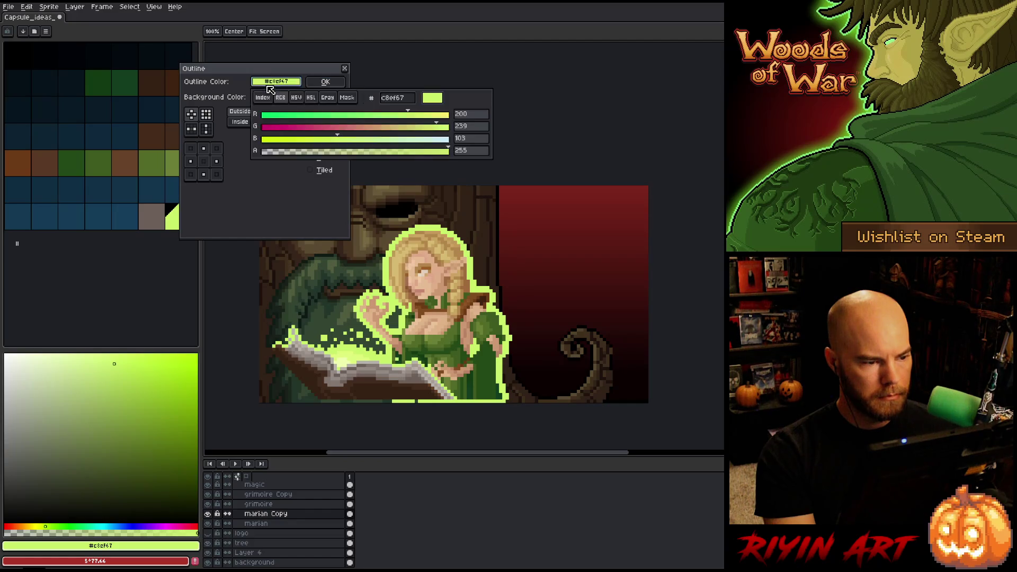
pyautogui.moveTo(273, 81)
pyautogui.mouseDown()
pyautogui.moveTo(245, 256)
pyautogui.moveTo(182, 511)
pyautogui.moveTo(200, 516)
pyautogui.mouseUp()
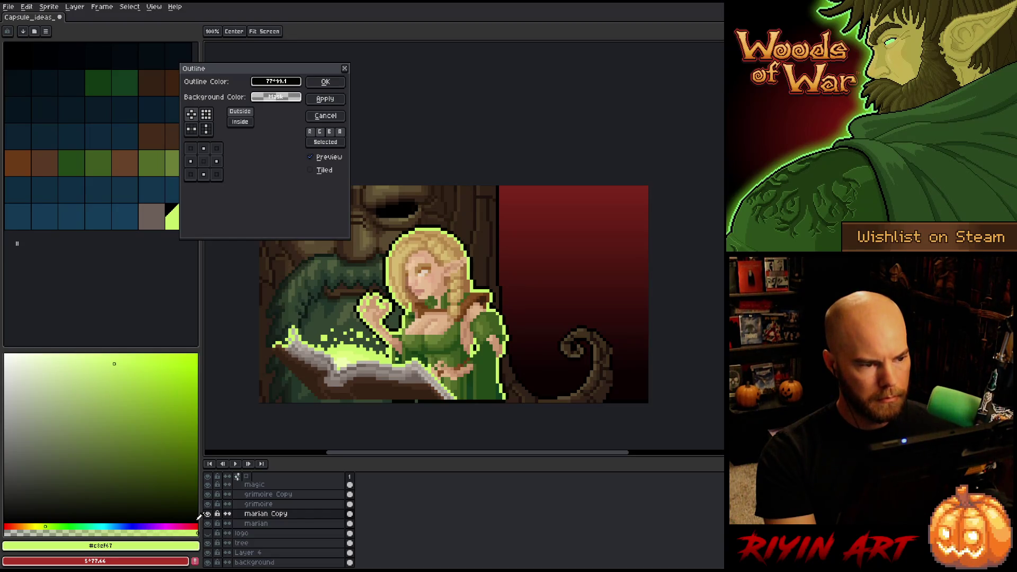
pyautogui.click(275, 81)
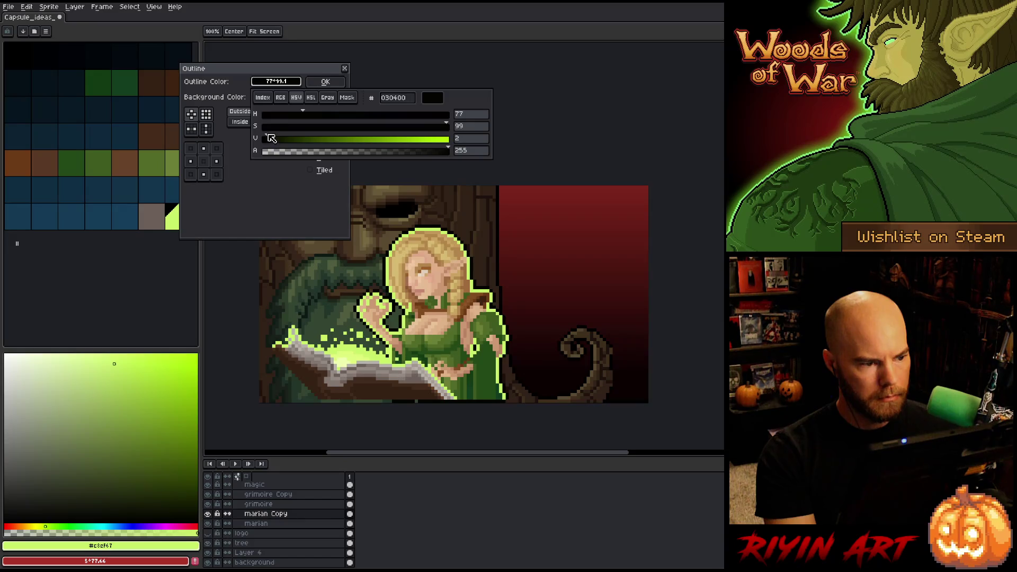
pyautogui.click(326, 81)
# Toggle the marian Copy layer on and off to compare, leaving it hidden
pyautogui.scroll(-2, 343, 287)
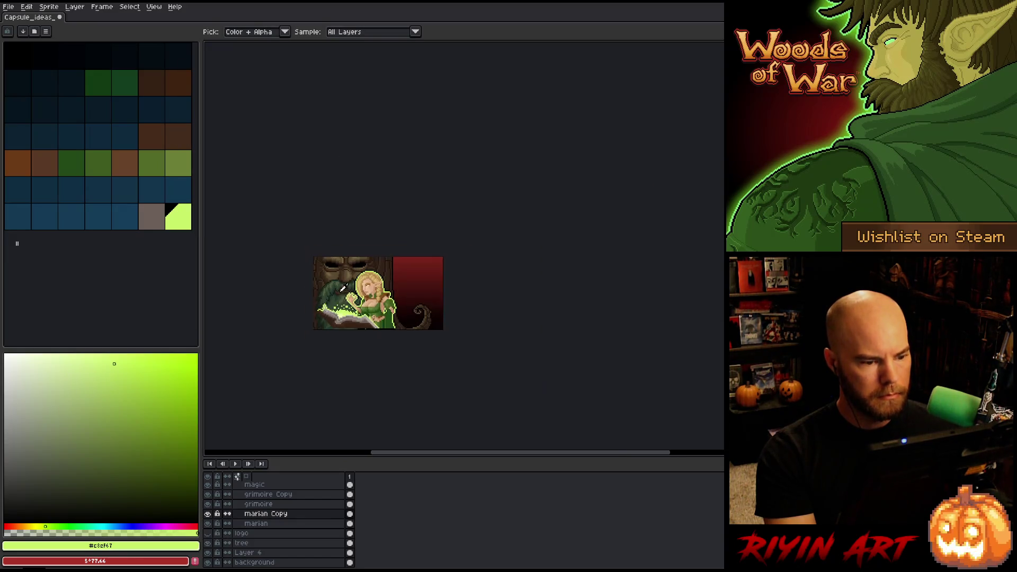
pyautogui.scroll(2, 343, 288)
pyautogui.scroll(2, 423, 266)
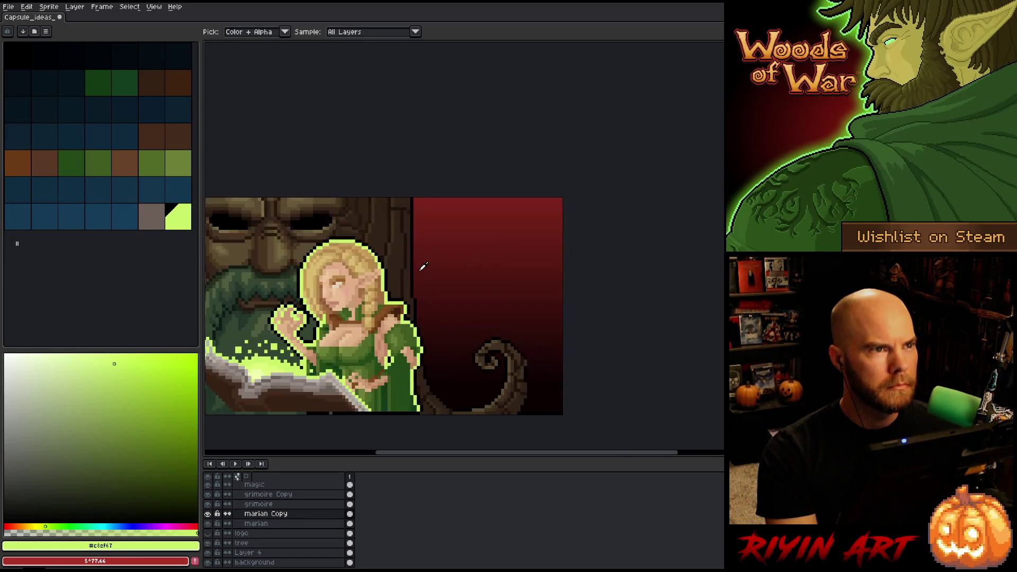
pyautogui.moveTo(418, 268); pyautogui.dragTo(473, 269)
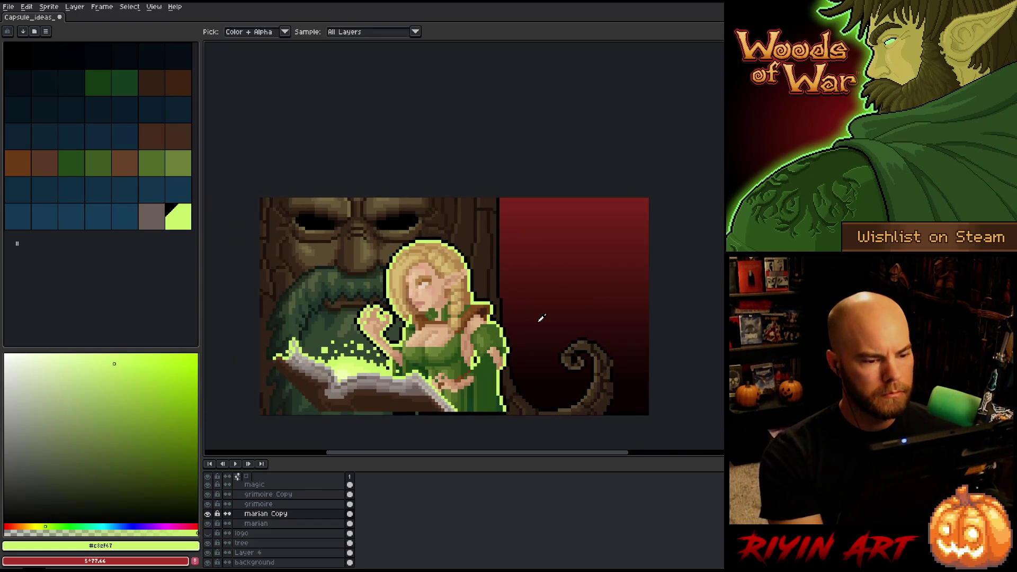
pyautogui.click(208, 513)
pyautogui.click(208, 514)
pyautogui.click(207, 514)
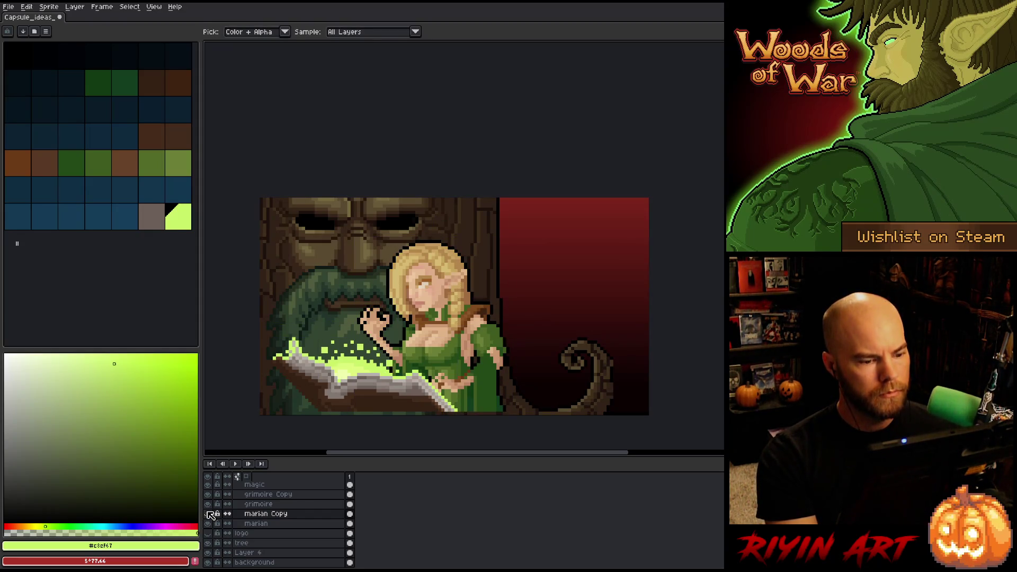
pyautogui.click(208, 513)
pyautogui.click(208, 514)
pyautogui.scroll(-1, 488, 282)
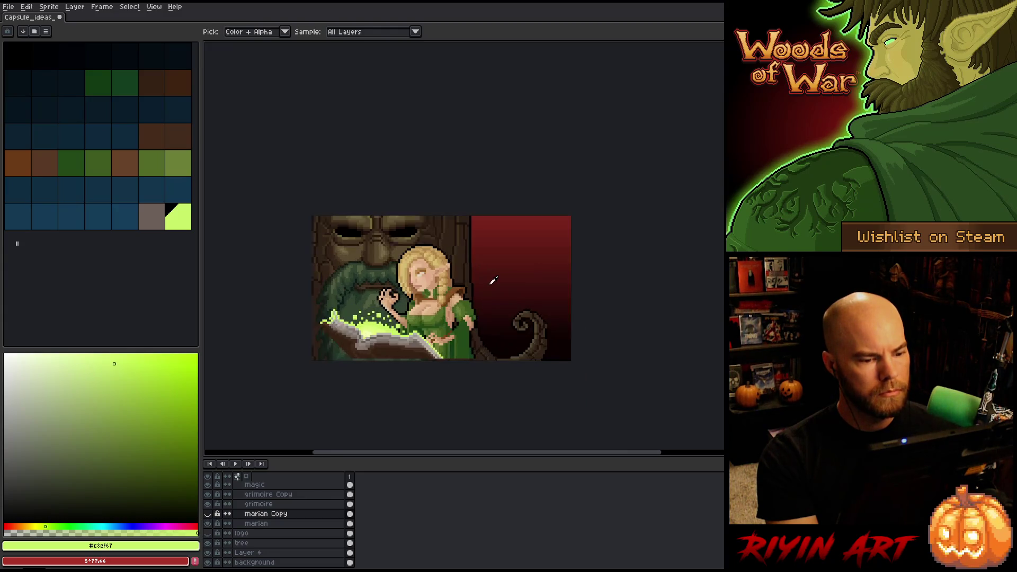
pyautogui.scroll(1, 483, 282)
# Select the marian layer and sample hair tones #a06b3f, #b4874c and #c9a560
pyautogui.click(284, 528)
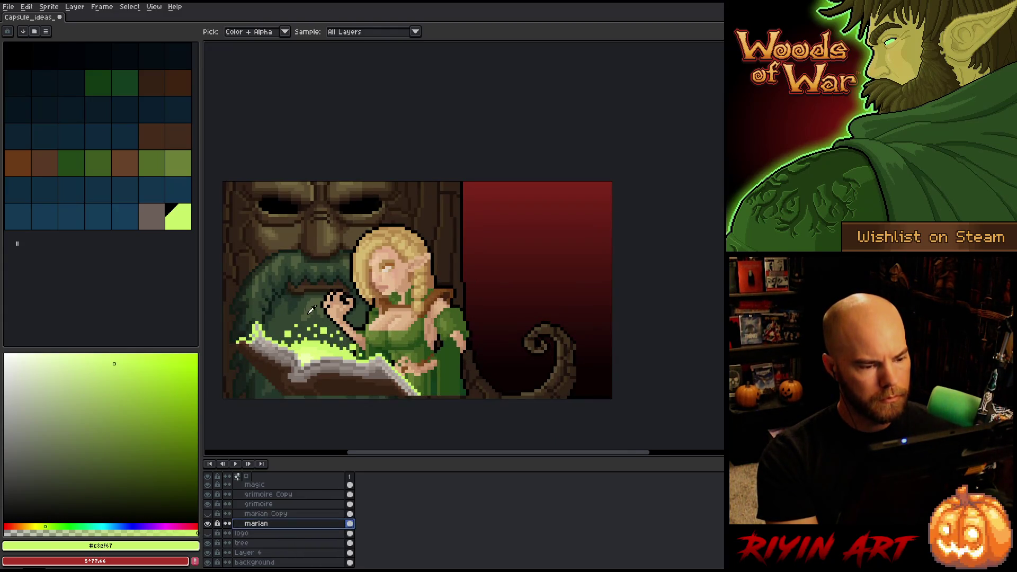
pyautogui.scroll(1, 275, 326)
pyautogui.keyDown('alt'); pyautogui.click(448, 259); pyautogui.keyUp('alt')
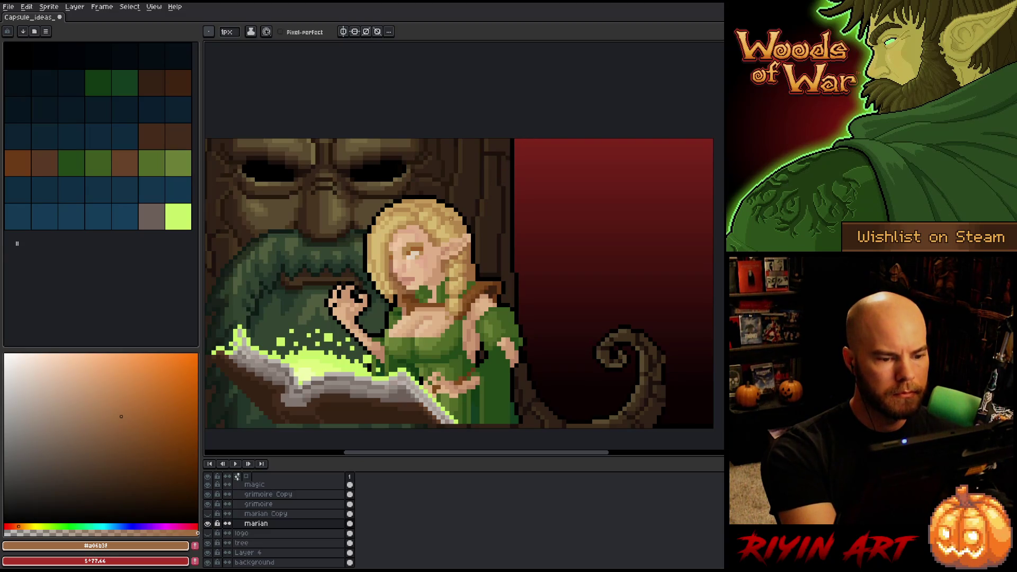
pyautogui.keyDown('alt'); pyautogui.click(444, 234); pyautogui.keyUp('alt')
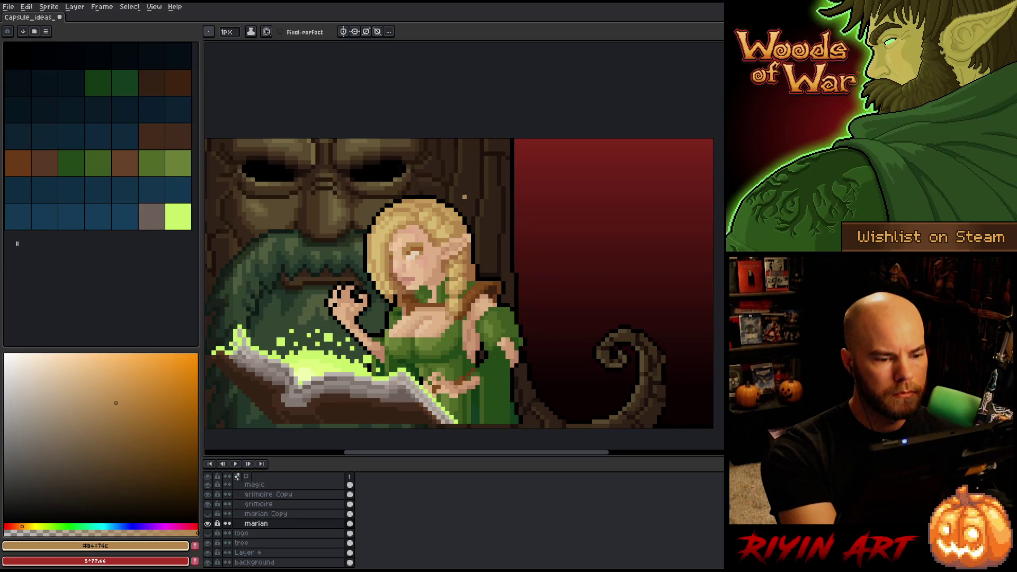
pyautogui.keyDown('alt'); pyautogui.click(439, 236); pyautogui.keyUp('alt')
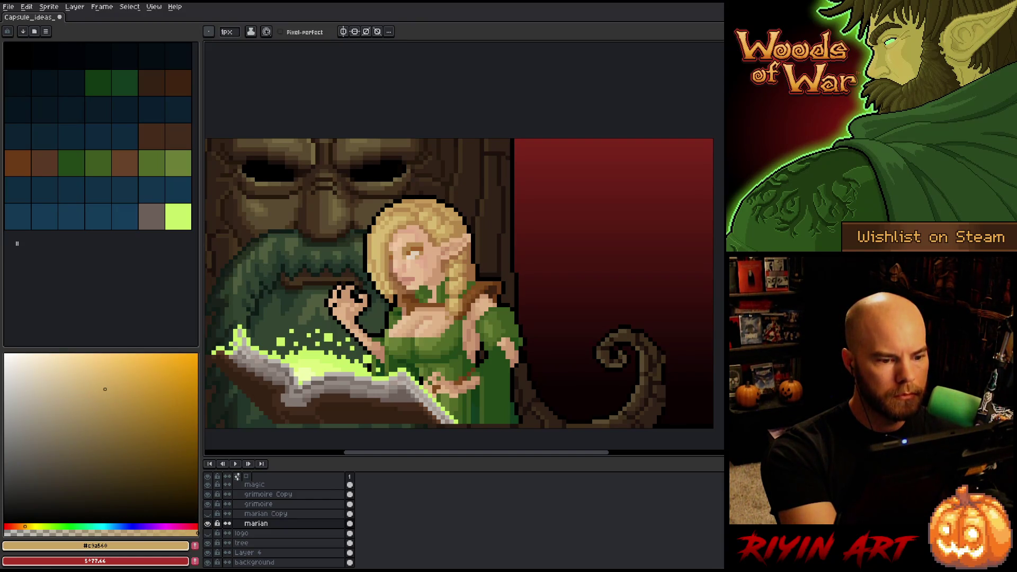
# Touch up the hair with mid, gold and #d6bb72 highlight tones, then save the file
pyautogui.keyDown('alt'); pyautogui.click(442, 234); pyautogui.keyUp('alt')
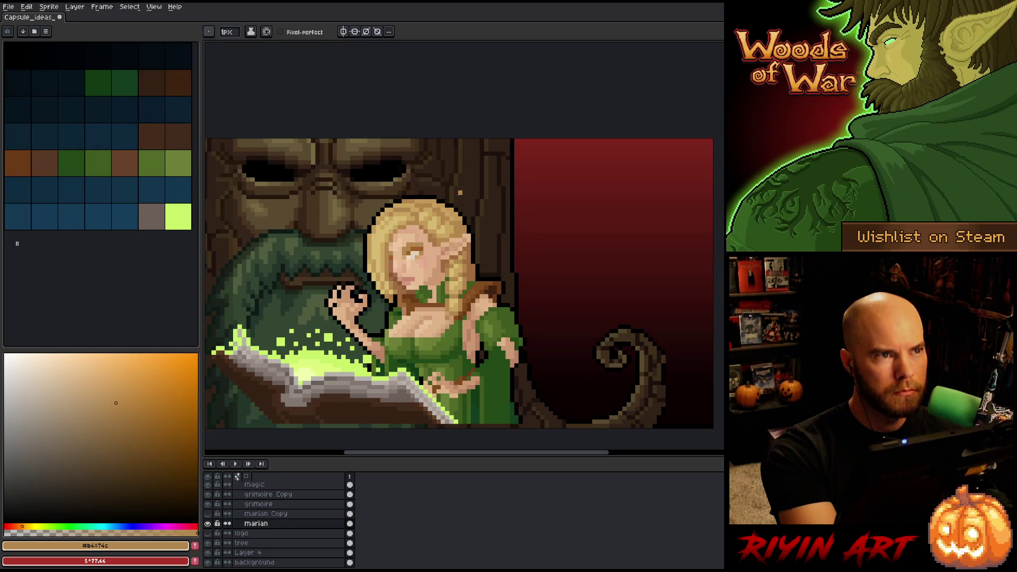
pyautogui.keyDown('alt'); pyautogui.click(454, 223); pyautogui.keyUp('alt')
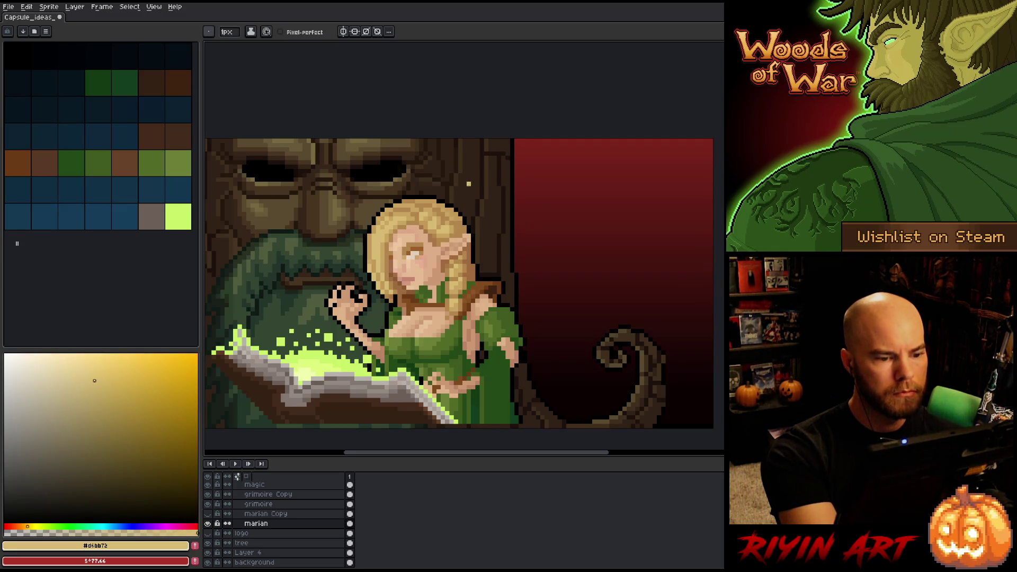
pyautogui.keyDown('alt'); pyautogui.click(455, 202); pyautogui.keyUp('alt')
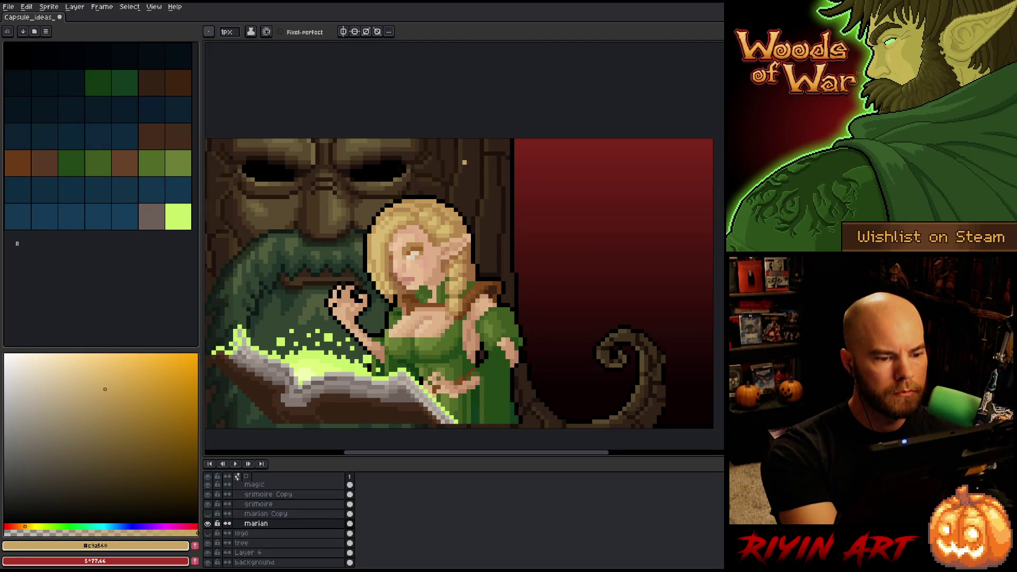
pyautogui.keyDown('alt'); pyautogui.click(460, 184); pyautogui.keyUp('alt')
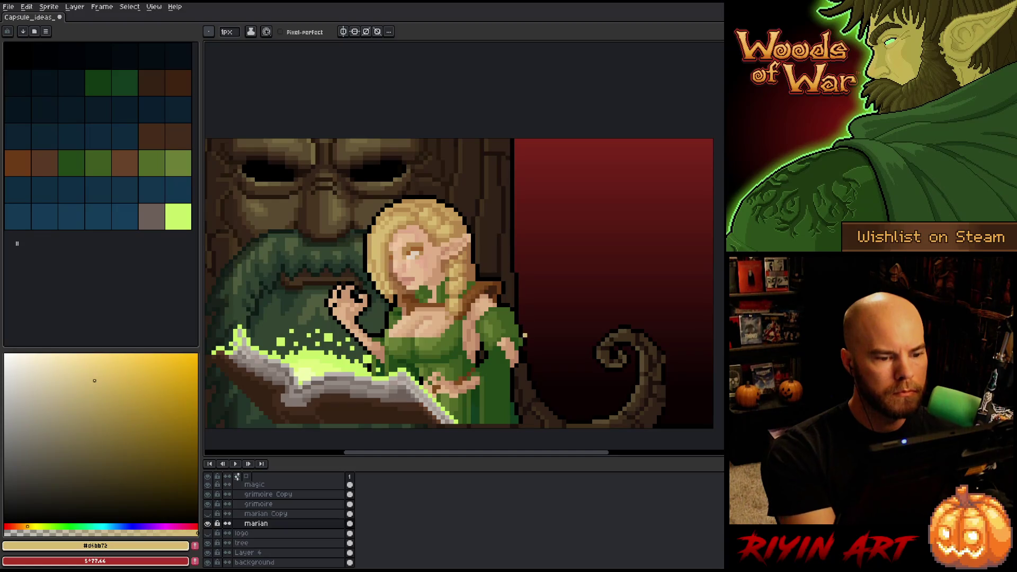
pyautogui.hotkey('ctrl', 's')
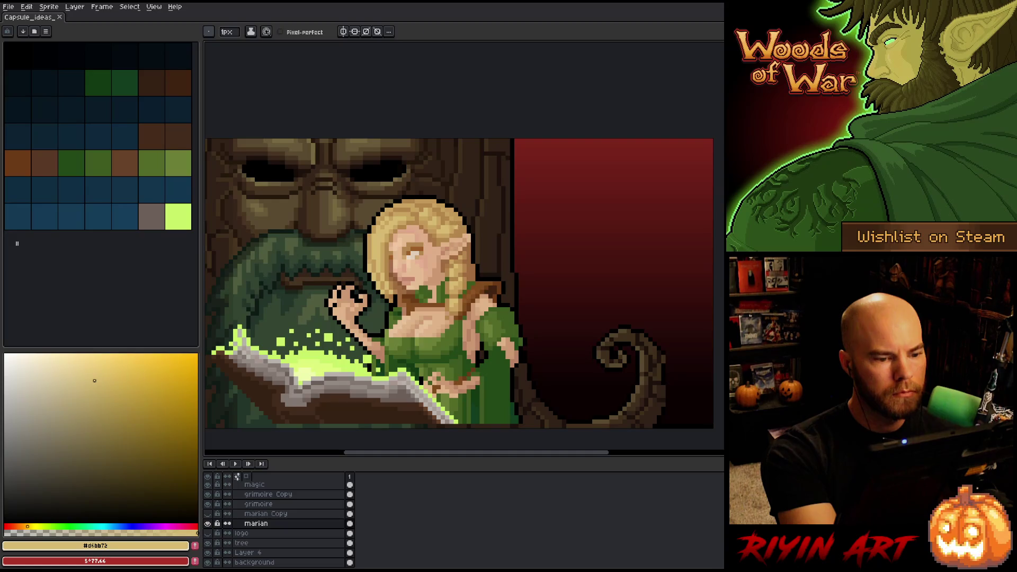
# Keep repainting the hair with gold, blonde, brown shadow, #b4874c and #c9a560 tones
pyautogui.keyDown('alt'); pyautogui.click(394, 233); pyautogui.keyUp('alt')
pyautogui.keyDown('alt'); pyautogui.click(461, 200); pyautogui.keyUp('alt')
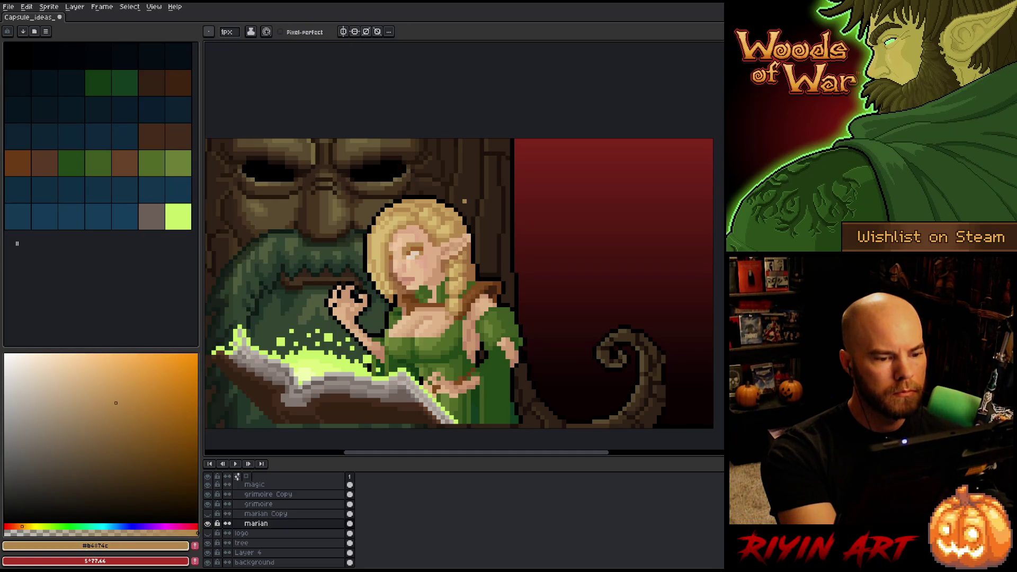
pyautogui.keyDown('alt'); pyautogui.click(456, 206); pyautogui.keyUp('alt')
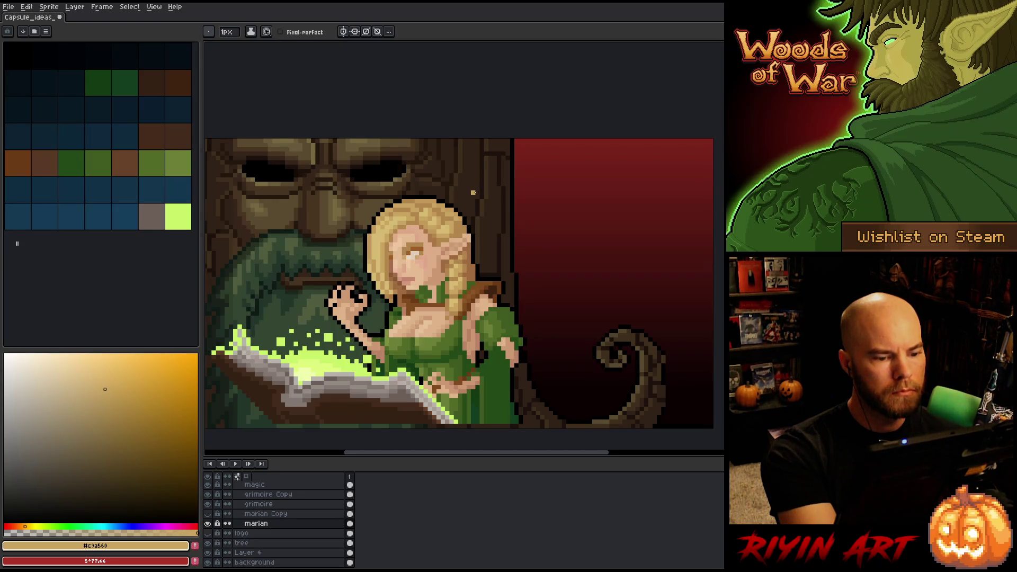
pyautogui.keyDown('alt'); pyautogui.click(394, 233); pyautogui.keyUp('alt')
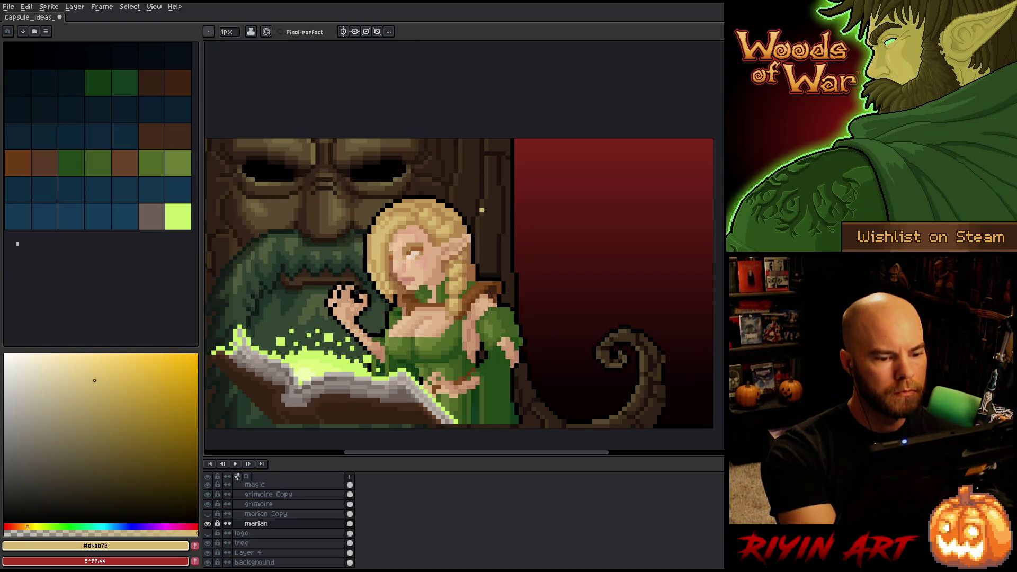
pyautogui.keyDown('alt'); pyautogui.click(397, 236); pyautogui.keyUp('alt')
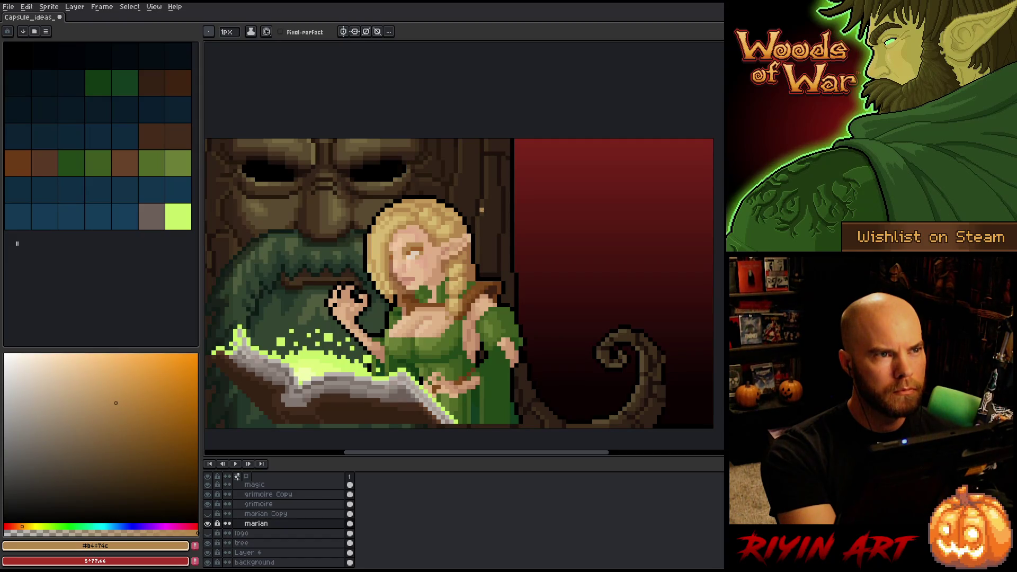
pyautogui.keyDown('alt'); pyautogui.click(456, 265); pyautogui.keyUp('alt')
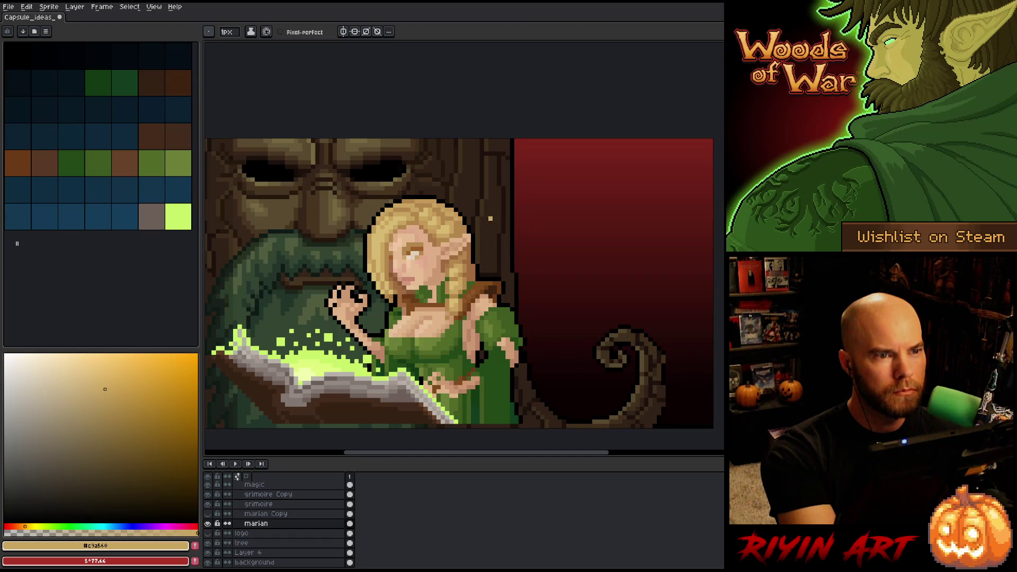
pyautogui.keyDown('alt'); pyautogui.click(490, 289); pyautogui.keyUp('alt')
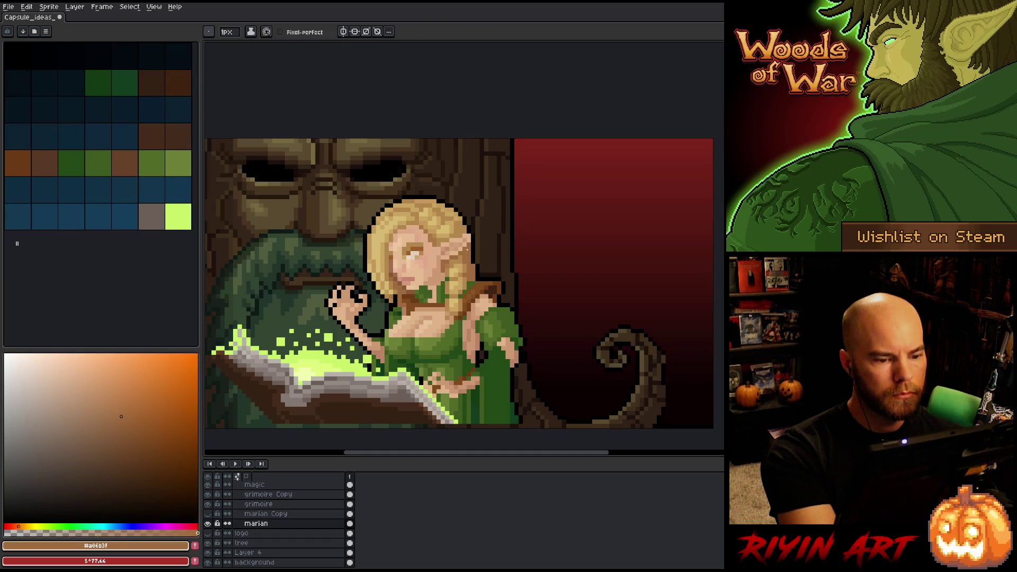
pyautogui.keyDown('alt'); pyautogui.click(473, 241); pyautogui.keyUp('alt')
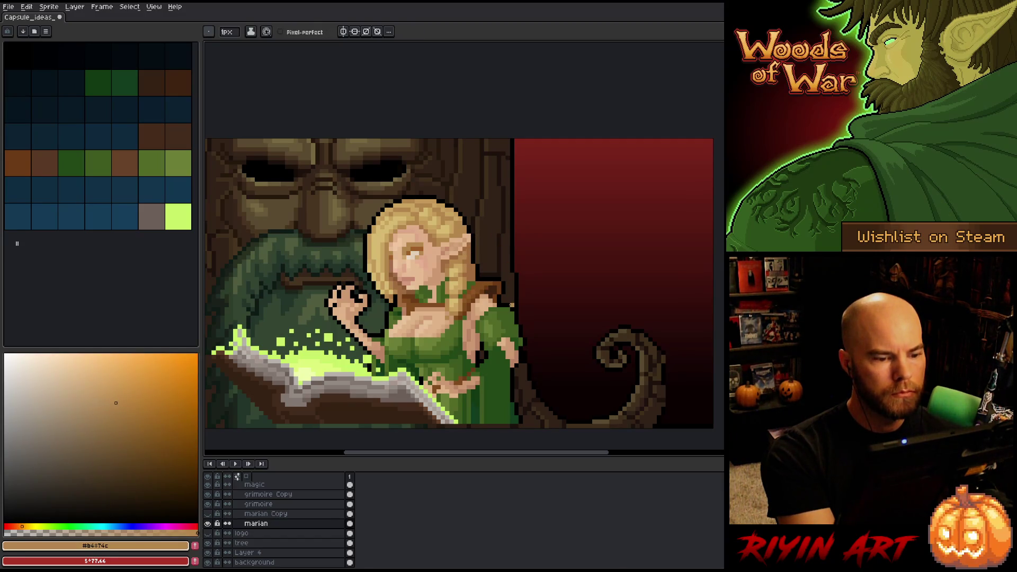
pyautogui.keyDown('alt'); pyautogui.click(418, 228); pyautogui.keyUp('alt')
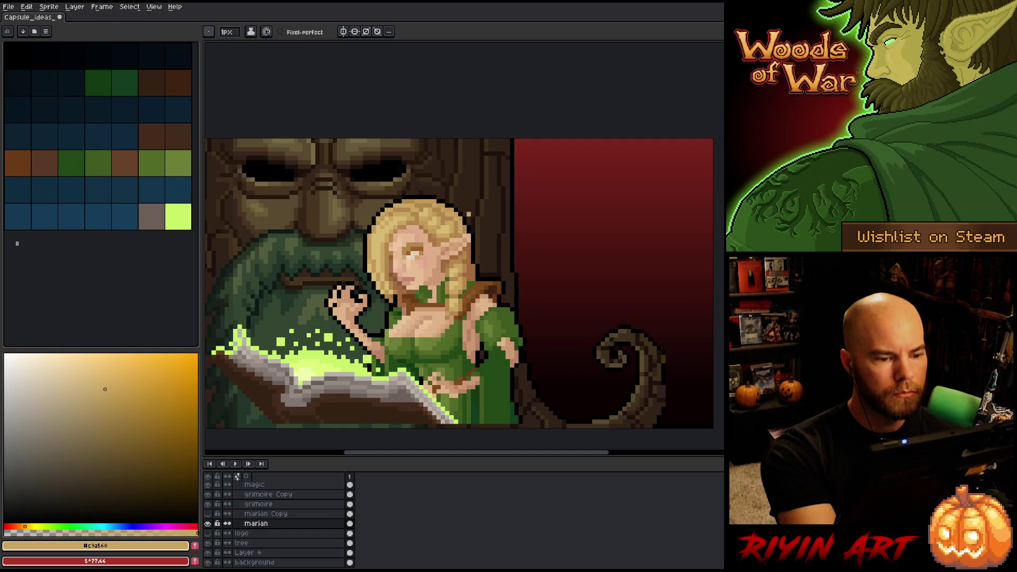
# Refine the hair with #c29958, #b4874c and #d6bb72 tones, then save the capsule with Ctrl+S
pyautogui.press('i')
pyautogui.keyDown('alt'); pyautogui.click(465, 215); pyautogui.keyUp('alt')
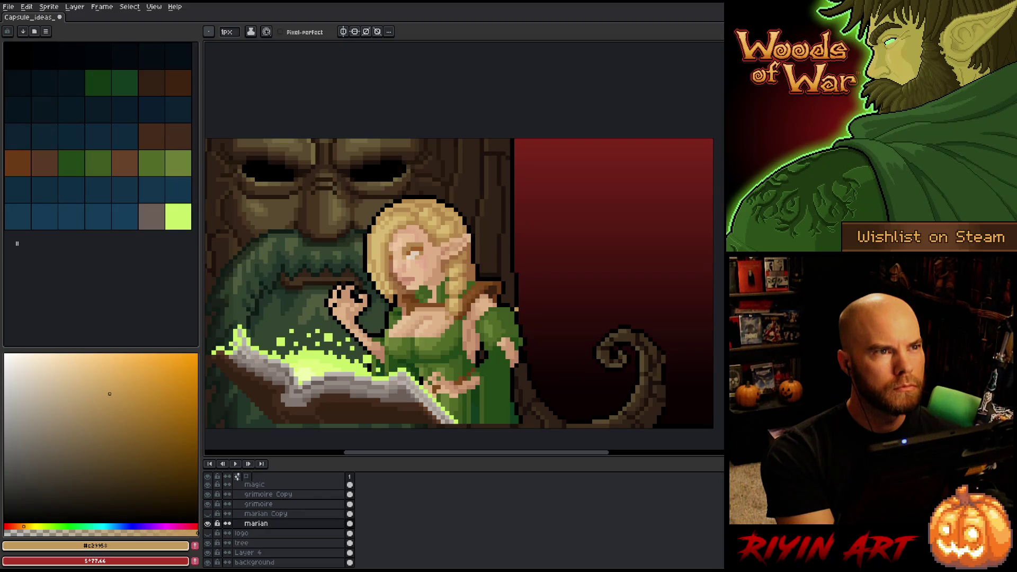
pyautogui.keyDown('alt'); pyautogui.click(447, 249); pyautogui.keyUp('alt')
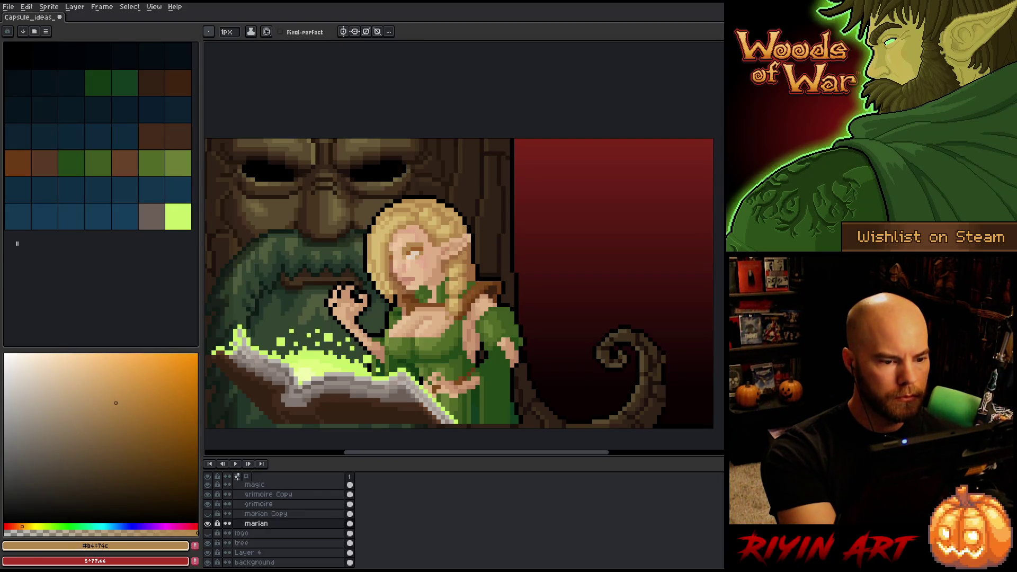
pyautogui.keyDown('alt'); pyautogui.click(450, 223); pyautogui.keyUp('alt')
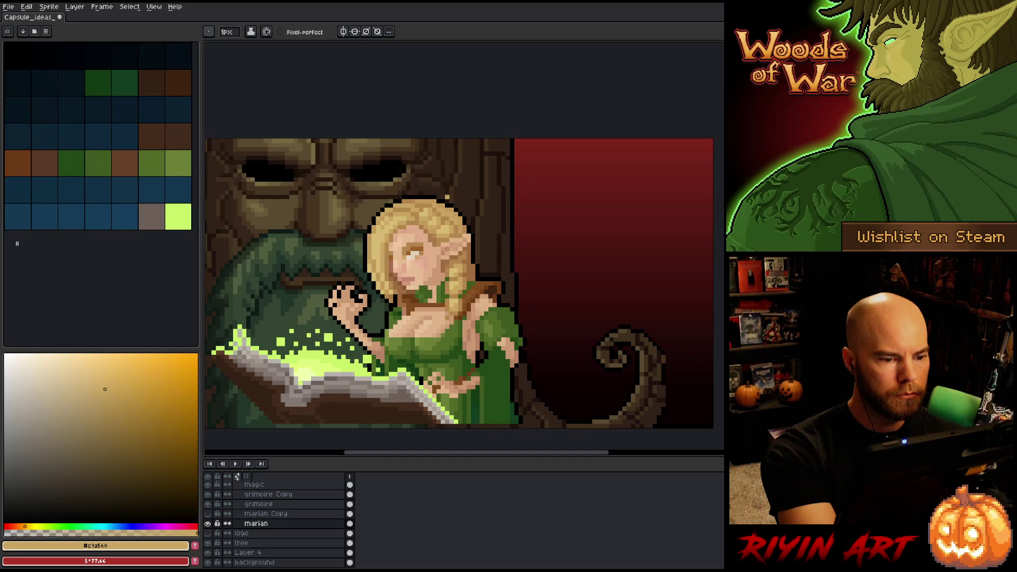
pyautogui.keyDown('alt'); pyautogui.click(430, 198); pyautogui.keyUp('alt')
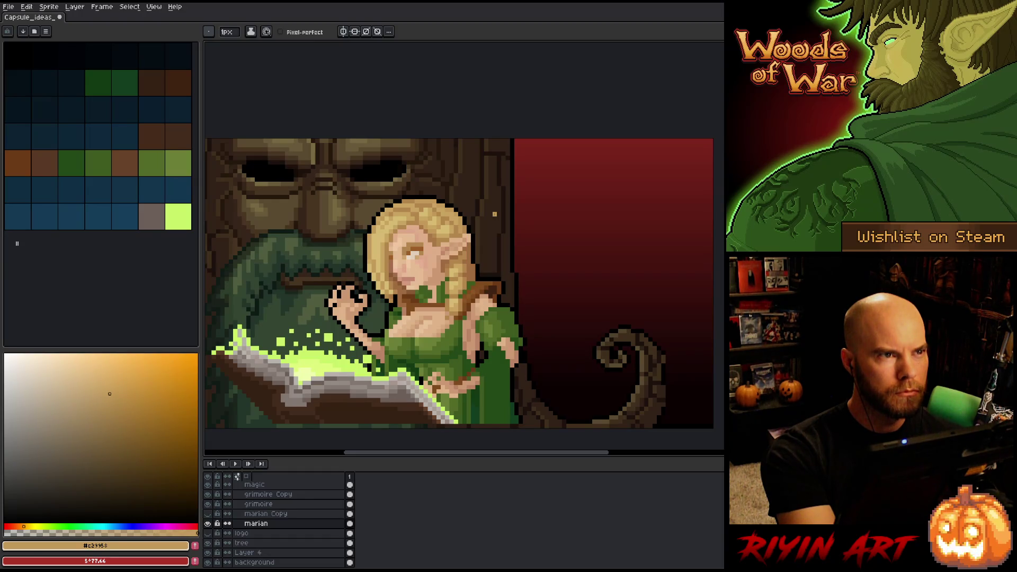
pyautogui.keyDown('alt'); pyautogui.click(439, 203); pyautogui.keyUp('alt')
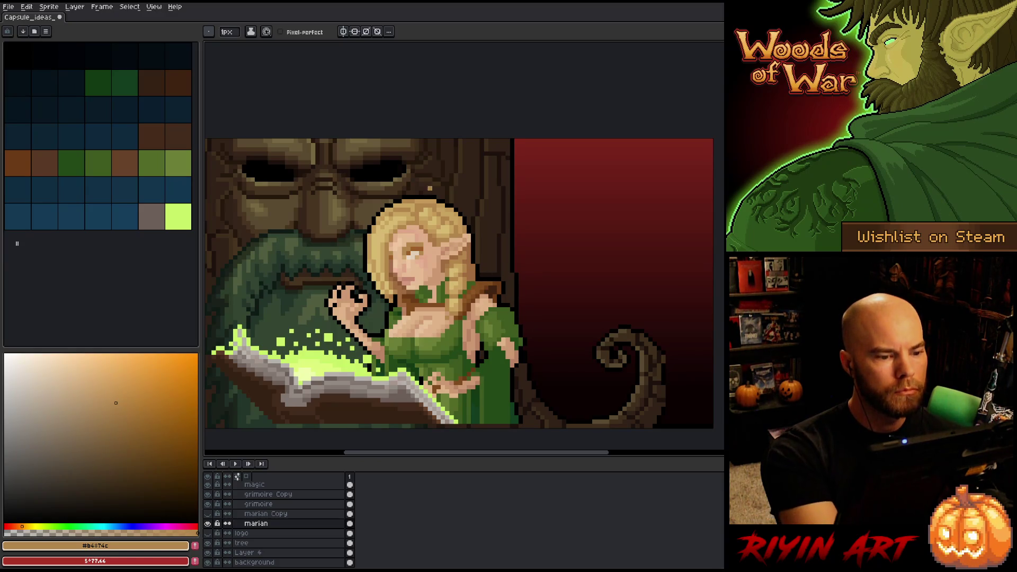
pyautogui.keyDown('alt'); pyautogui.click(521, 258); pyautogui.keyUp('alt')
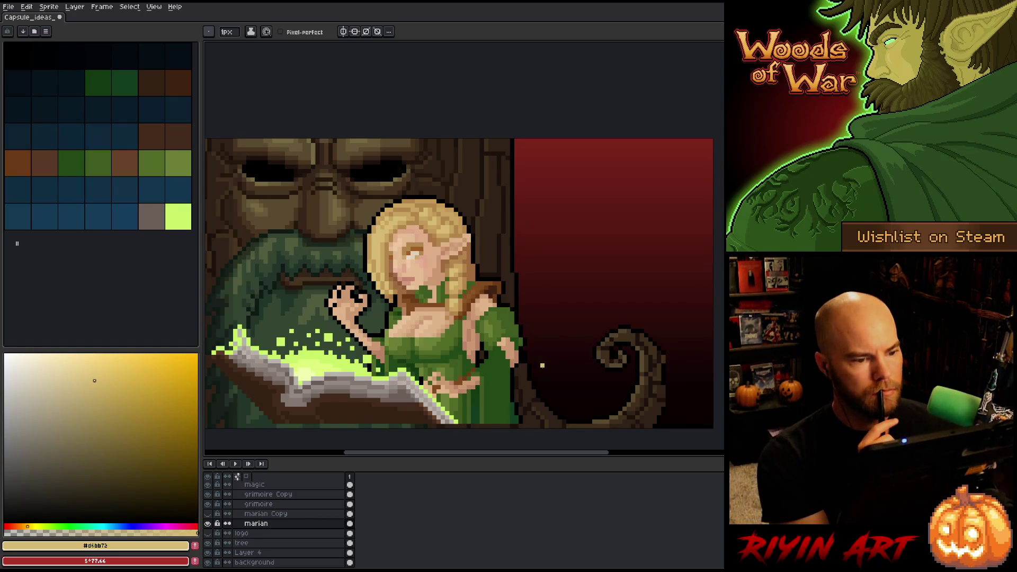
pyautogui.press('v')
pyautogui.hotkey('ctrl', 's')
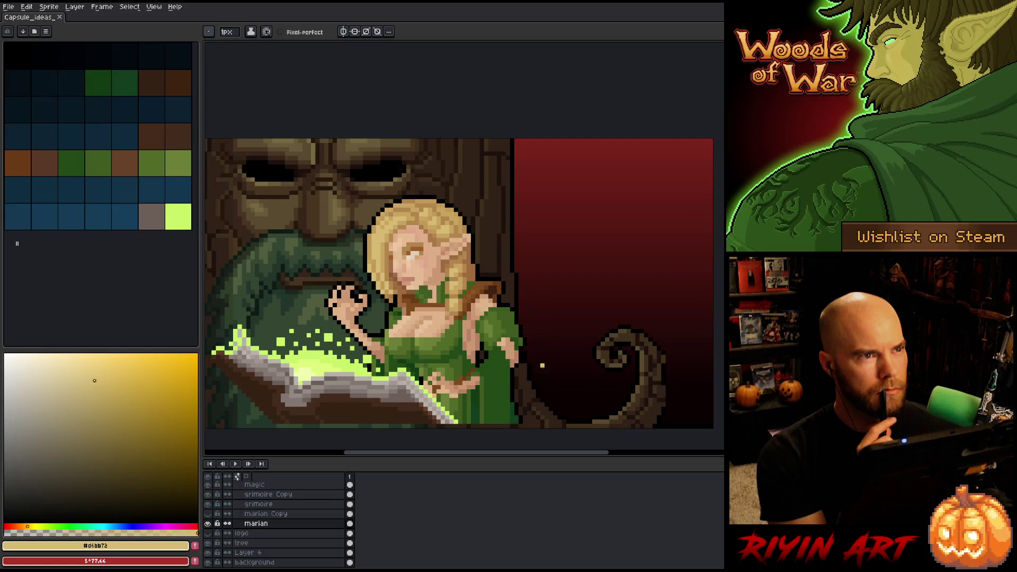
# Paint darker brown onto the curled branch, then sample its mid brown #5a4b31
pyautogui.scroll(-2, 453, 317)
pyautogui.scroll(1, 460, 323)
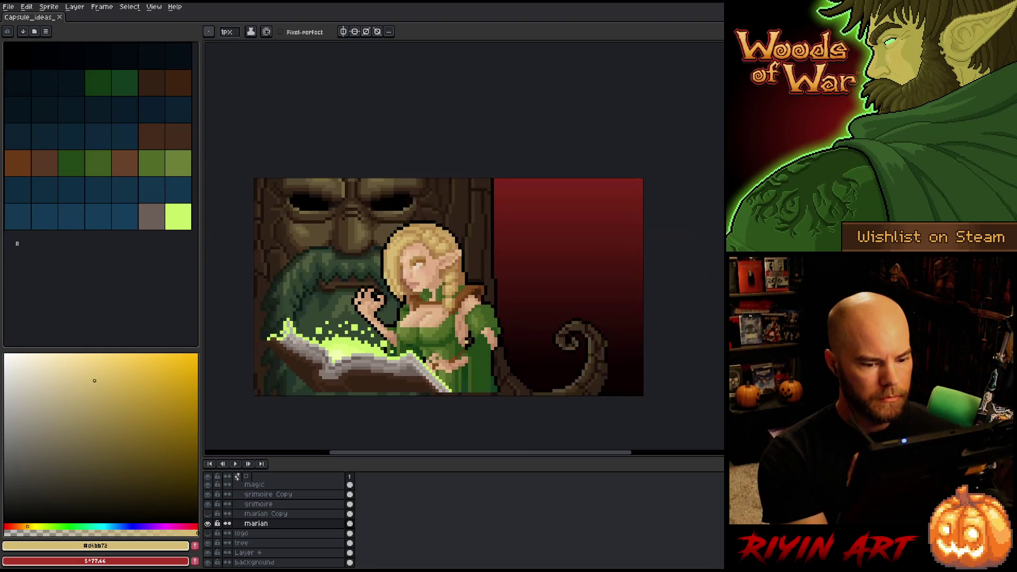
pyautogui.keyDown('alt'); pyautogui.click(559, 389); pyautogui.keyUp('alt')
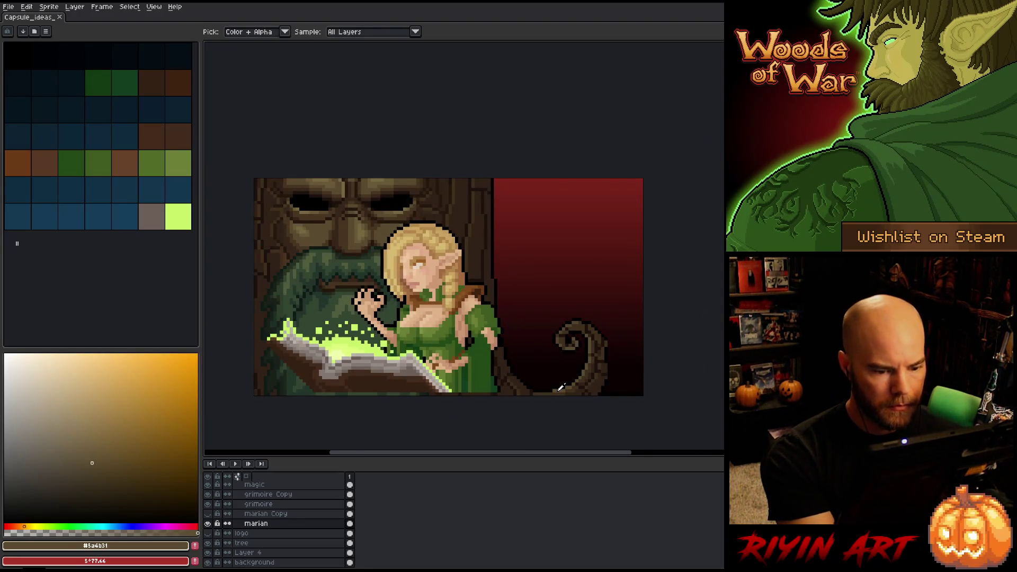
pyautogui.click(105, 464)
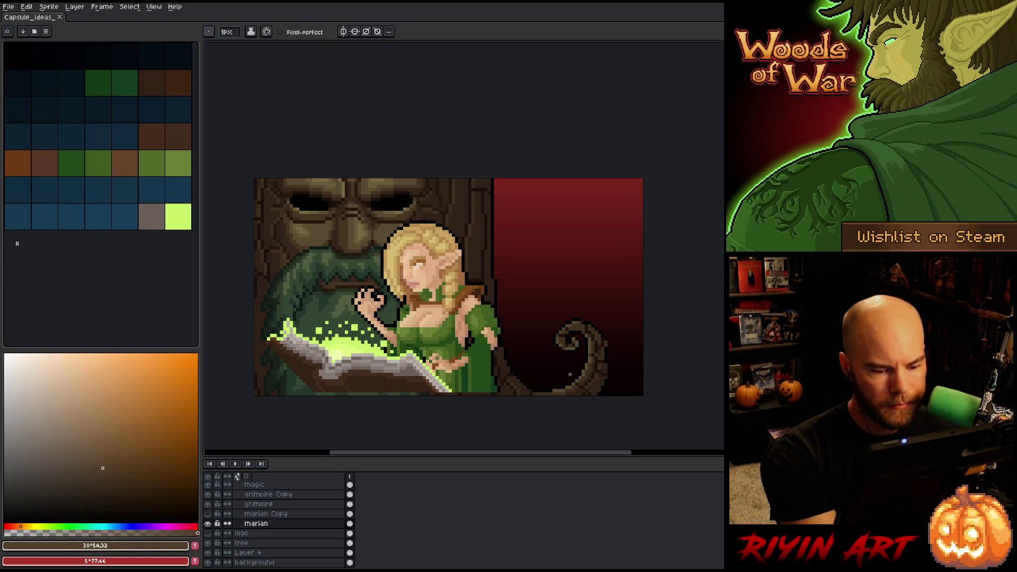
pyautogui.click(556, 388)
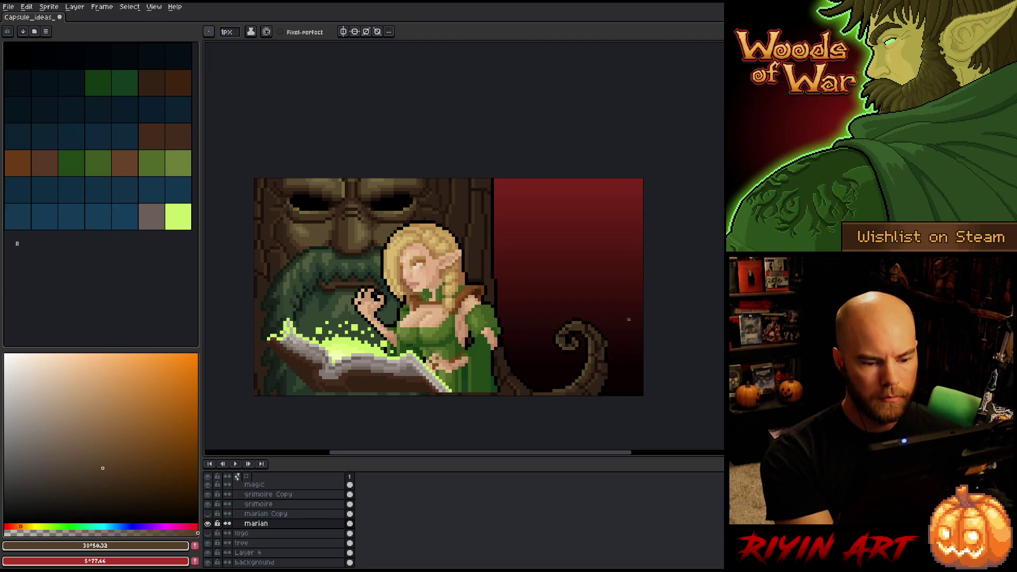
pyautogui.press('i')
pyautogui.keyDown('alt'); pyautogui.click(563, 341); pyautogui.keyUp('alt')
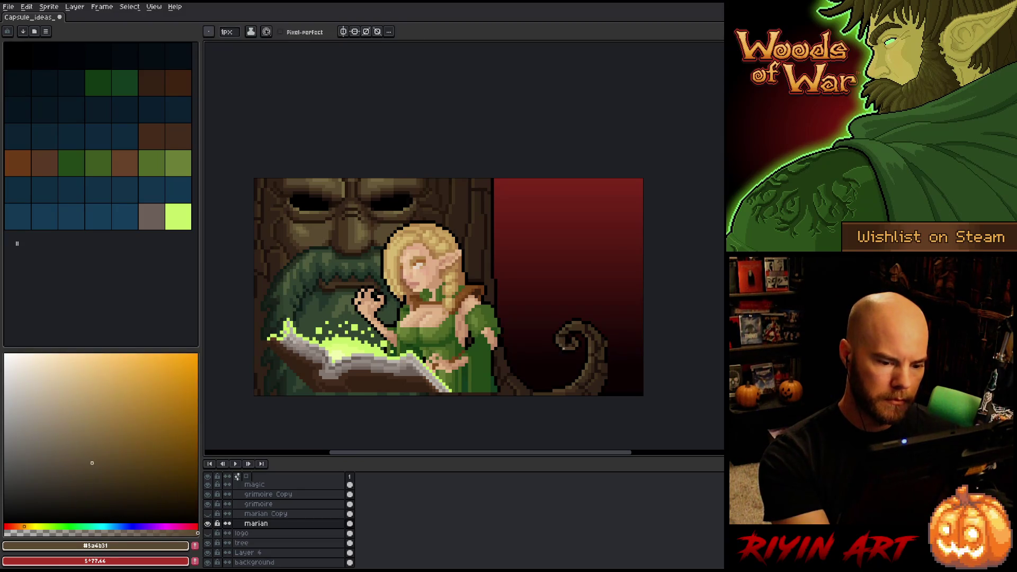
# Zoom into the tree face and reshade the bark with darkest, mid-dark and lighter browns
pyautogui.scroll(-2, 641, 370)
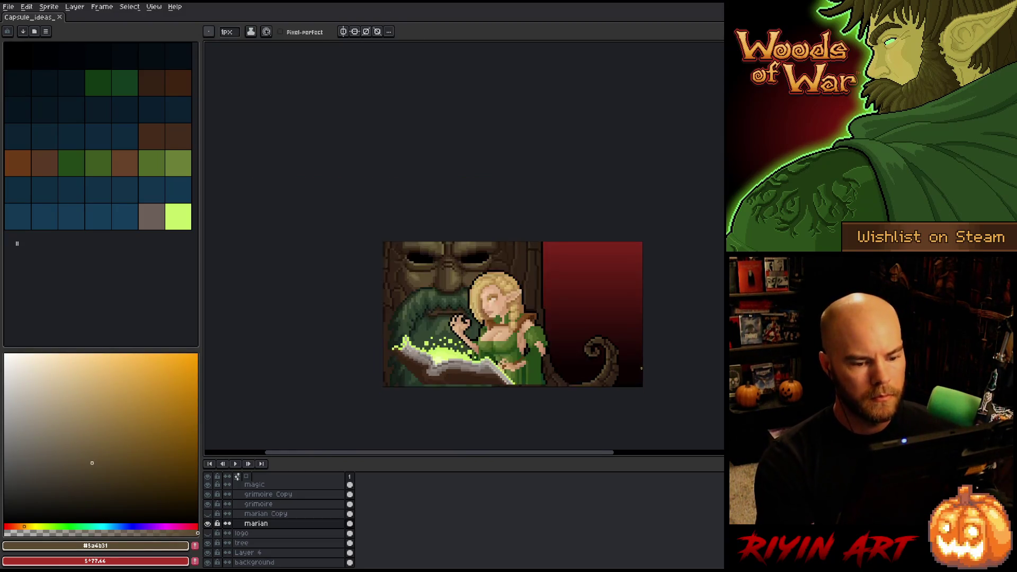
pyautogui.moveTo(636, 369); pyautogui.dragTo(479, 328)
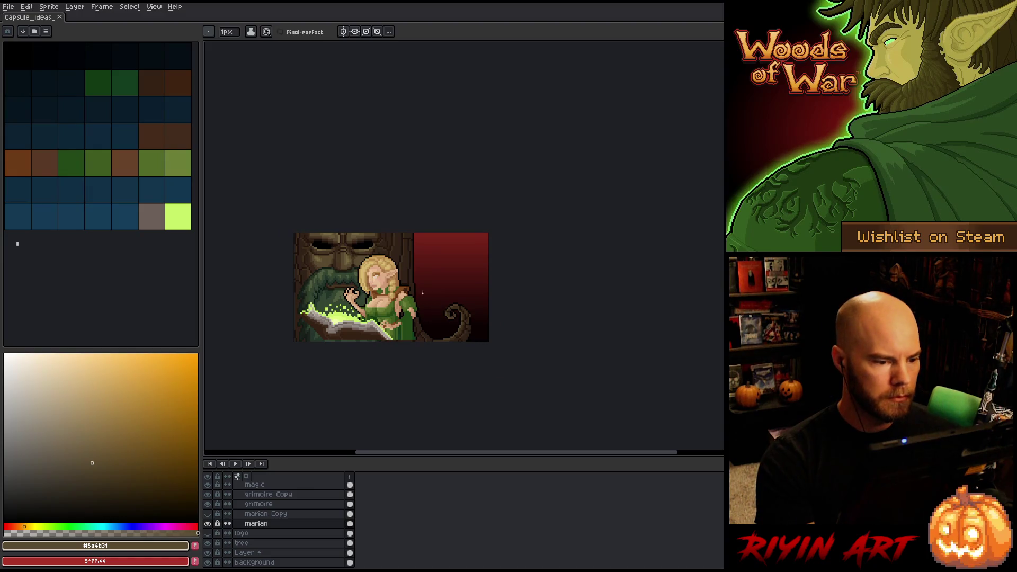
pyautogui.scroll(1, 295, 289)
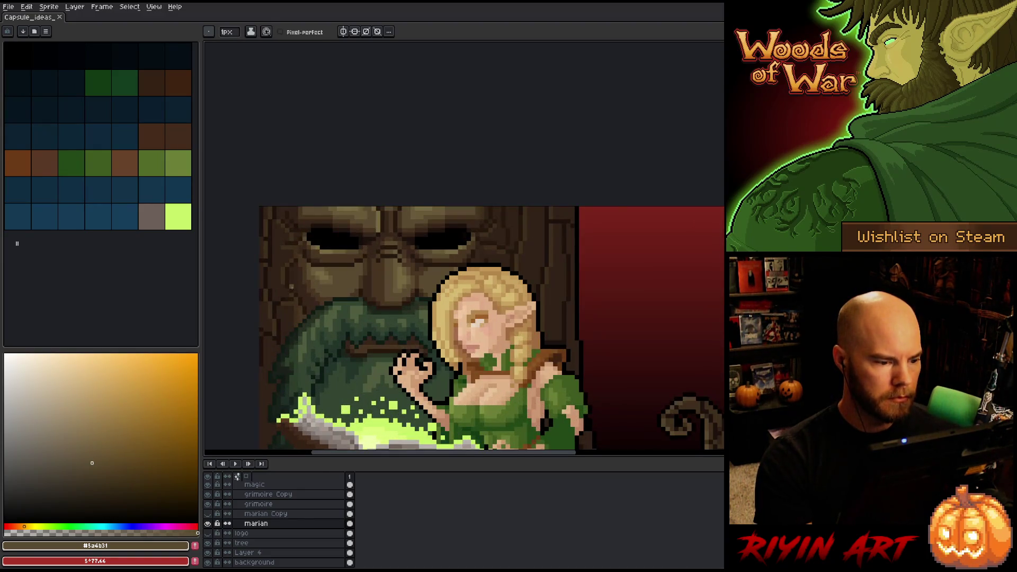
pyautogui.scroll(1, 295, 298)
pyautogui.keyDown('alt'); pyautogui.click(295, 297); pyautogui.keyUp('alt')
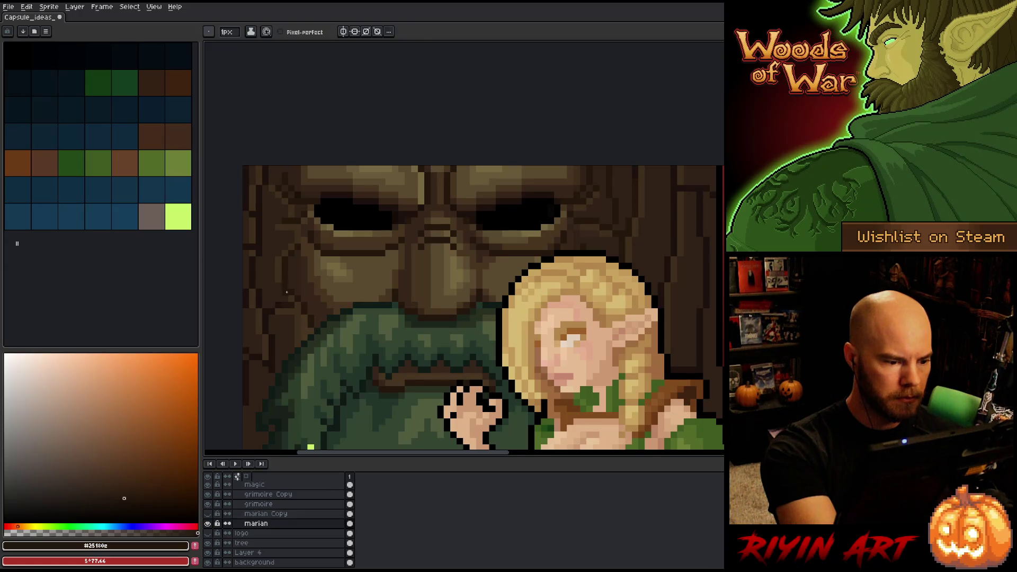
pyautogui.keyDown('alt'); pyautogui.click(296, 290); pyautogui.keyUp('alt')
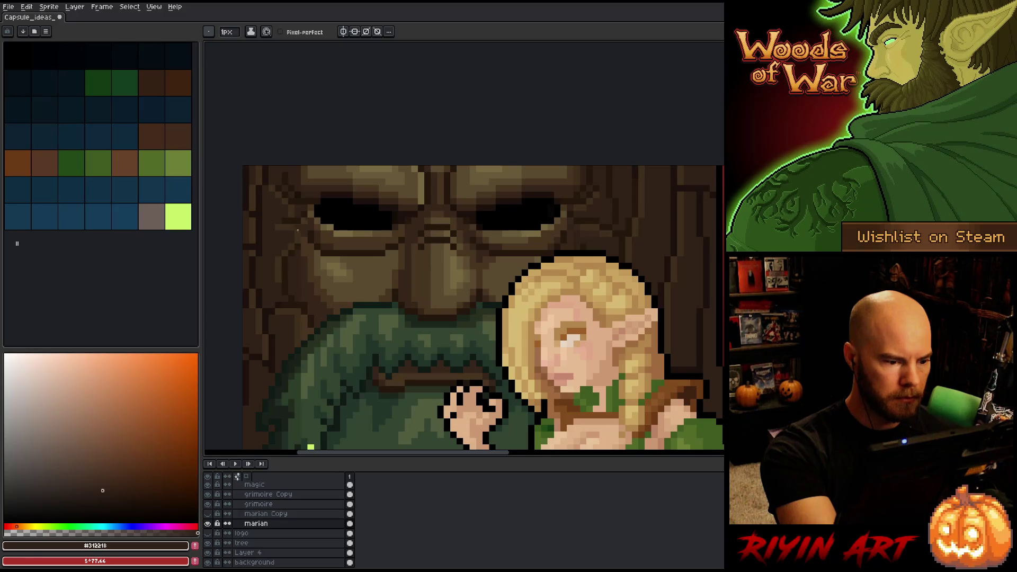
pyautogui.keyDown('alt'); pyautogui.click(281, 292); pyautogui.keyUp('alt')
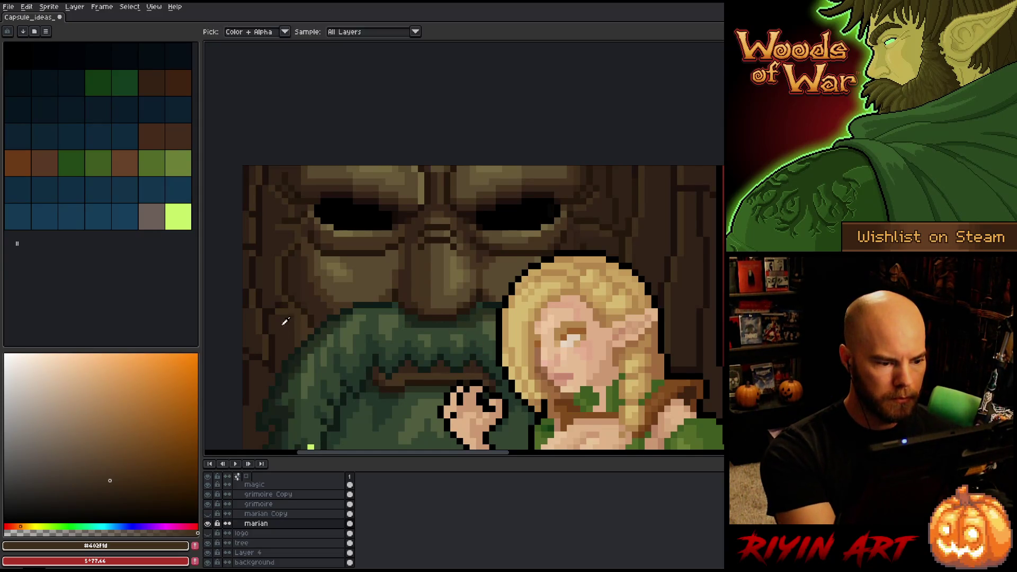
pyautogui.keyDown('alt'); pyautogui.click(401, 315); pyautogui.keyUp('alt')
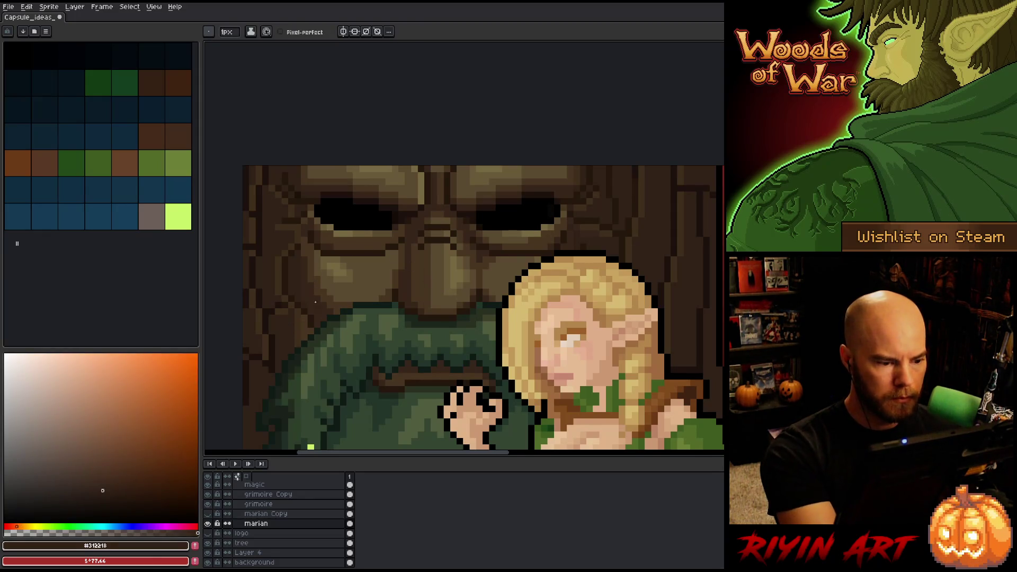
pyautogui.keyDown('alt'); pyautogui.click(306, 327); pyautogui.keyUp('alt')
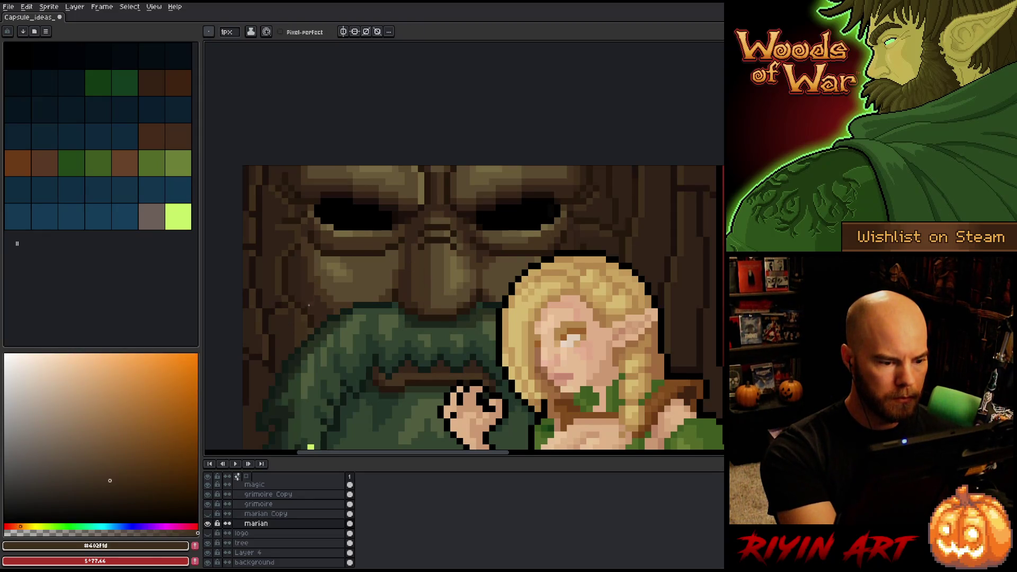
pyautogui.keyDown('alt'); pyautogui.click(306, 322); pyautogui.keyUp('alt')
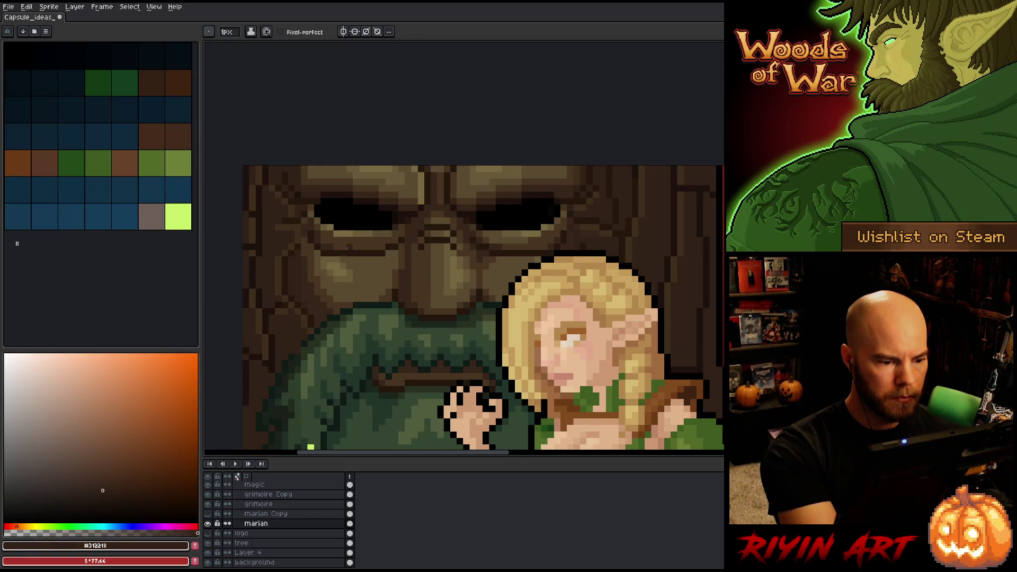
# Finish the bark shading left of the moustache, then zoom out and pick bark brown #402f1d
pyautogui.keyDown('alt'); pyautogui.click(340, 275); pyautogui.keyUp('alt')
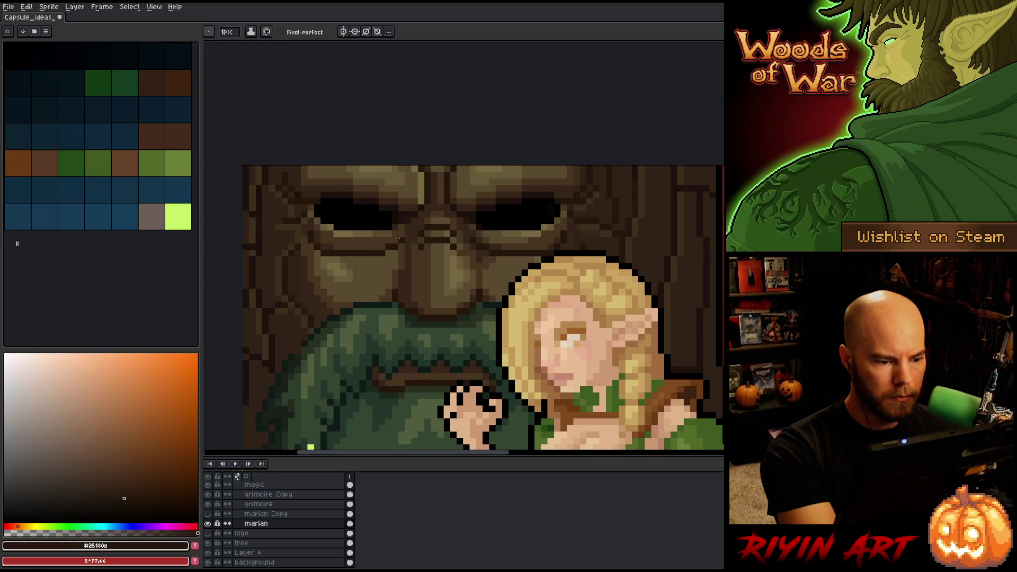
pyautogui.keyDown('alt'); pyautogui.click(305, 324); pyautogui.keyUp('alt')
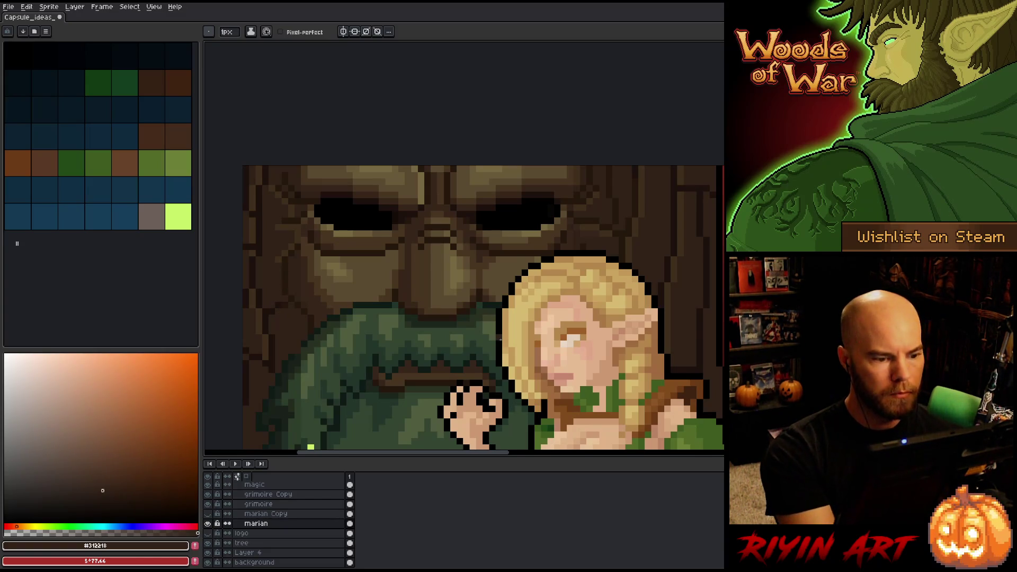
pyautogui.keyDown('alt'); pyautogui.click(299, 304); pyautogui.keyUp('alt')
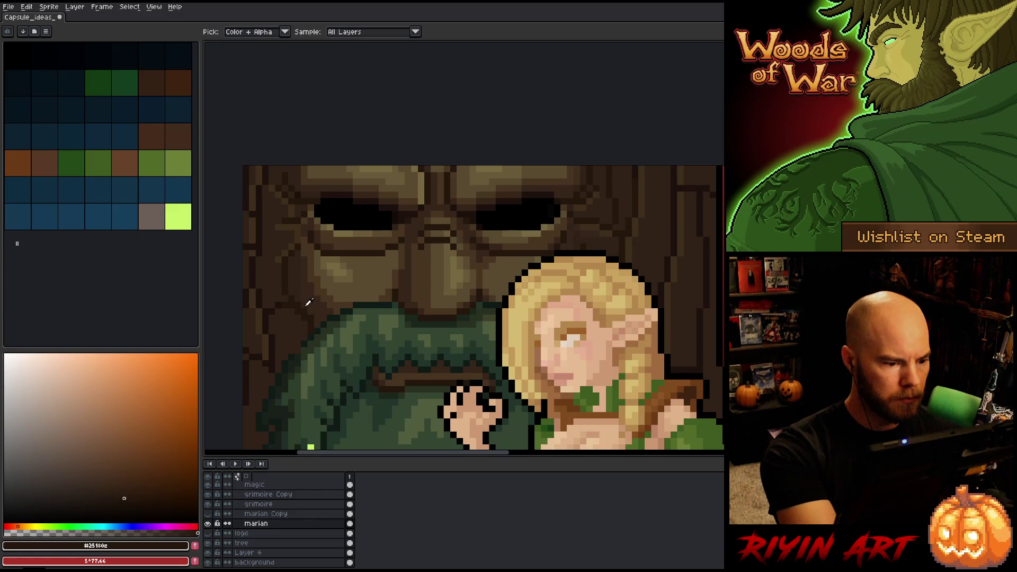
pyautogui.keyDown('alt'); pyautogui.click(303, 311); pyautogui.keyUp('alt')
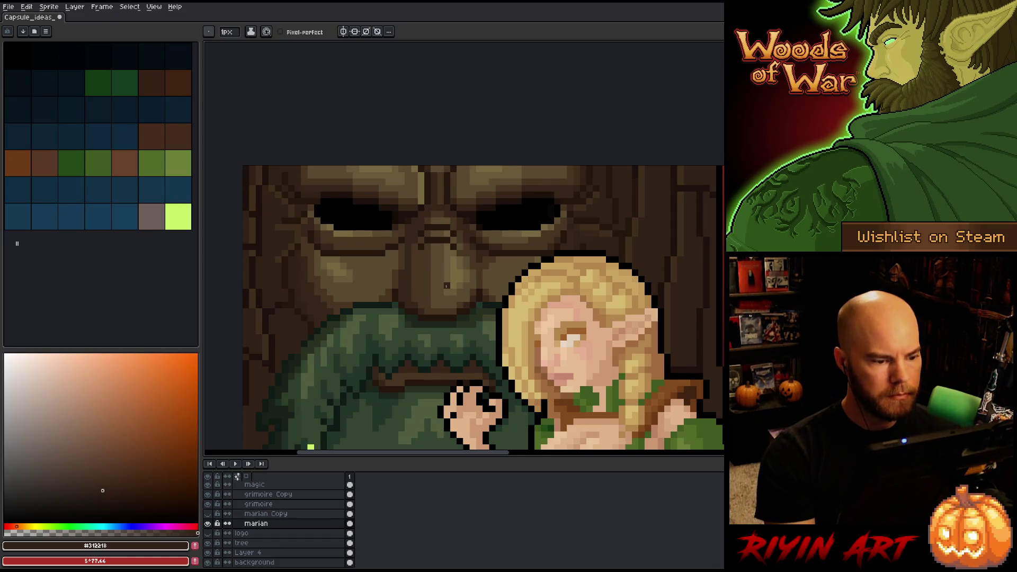
pyautogui.keyDown('alt'); pyautogui.click(295, 302); pyautogui.keyUp('alt')
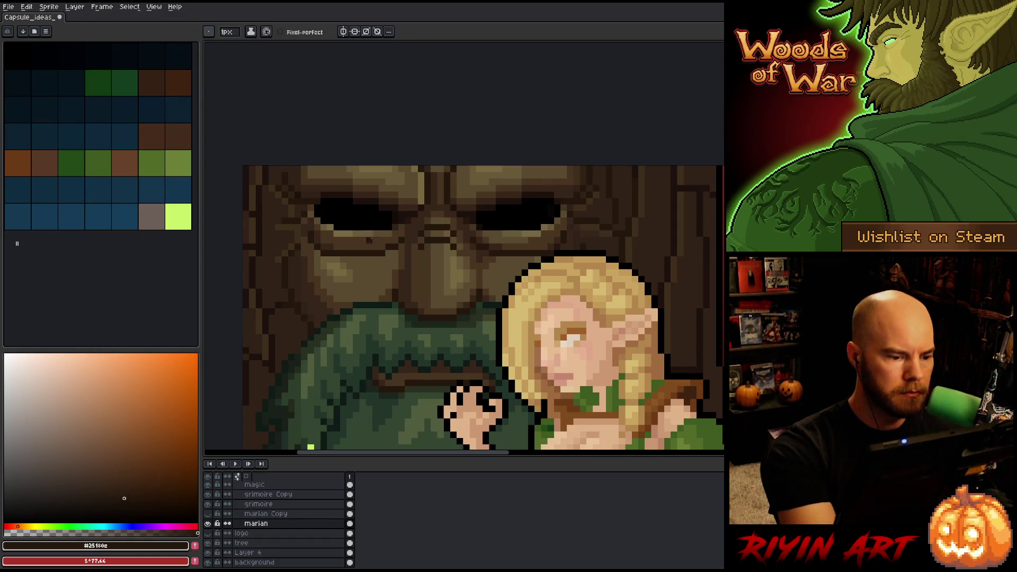
pyautogui.scroll(-5, 503, 318)
pyautogui.moveTo(616, 358)
pyautogui.mouseDown()
pyautogui.moveTo(541, 328)
pyautogui.moveTo(491, 324)
pyautogui.mouseUp()
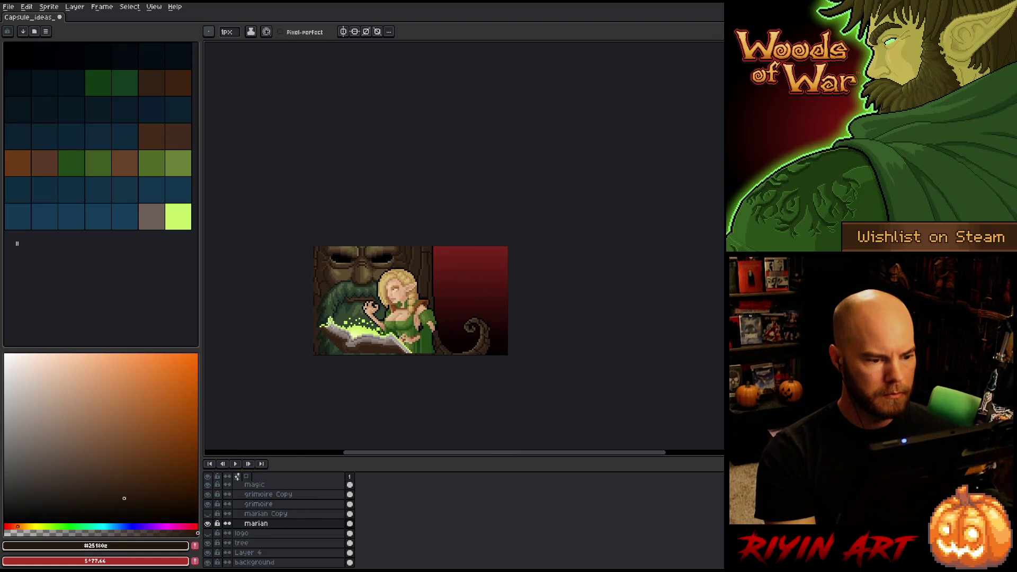
pyautogui.scroll(2, 324, 315)
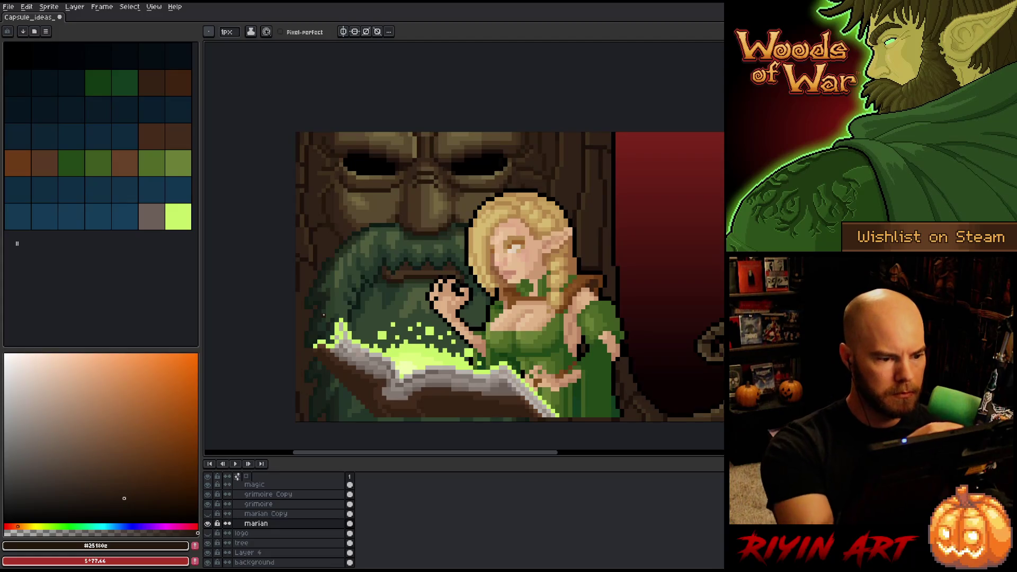
pyautogui.keyDown('alt'); pyautogui.click(313, 232); pyautogui.keyUp('alt')
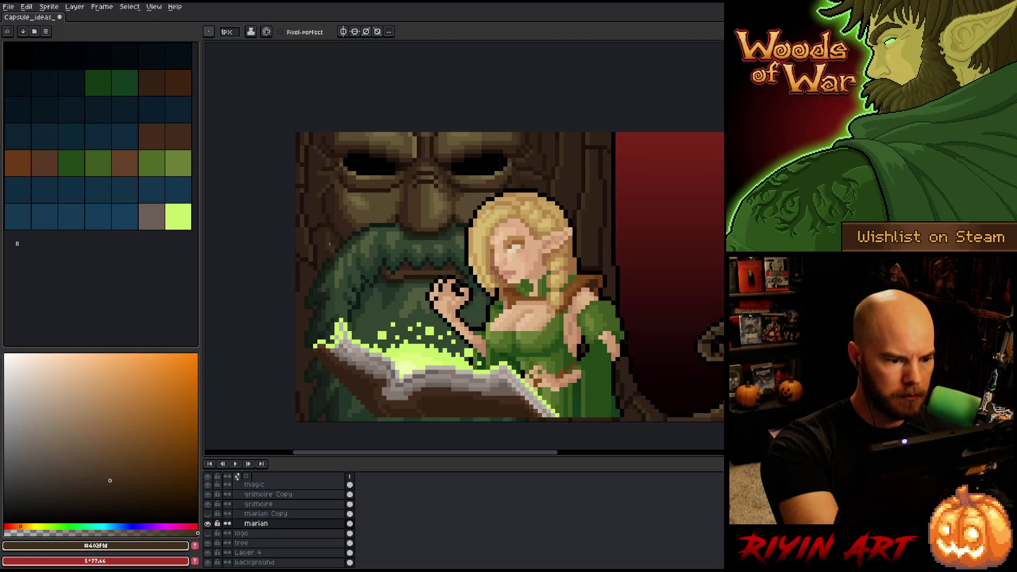
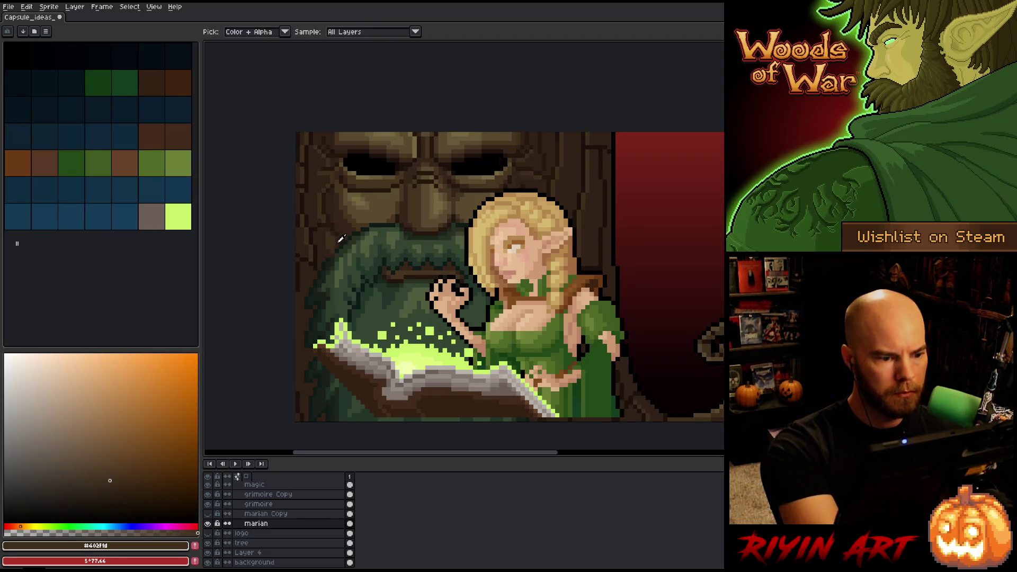
# Sample the darker and lighter trunk browns from the tree
pyautogui.keyDown('alt'); pyautogui.click(333, 231); pyautogui.keyUp('alt')
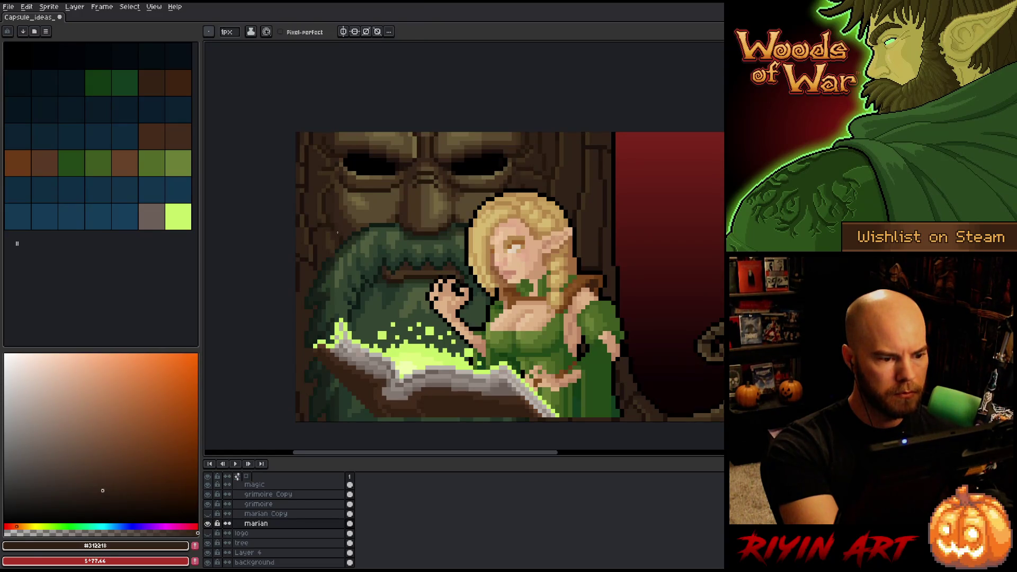
pyautogui.keyDown('alt'); pyautogui.click(330, 245); pyautogui.keyUp('alt')
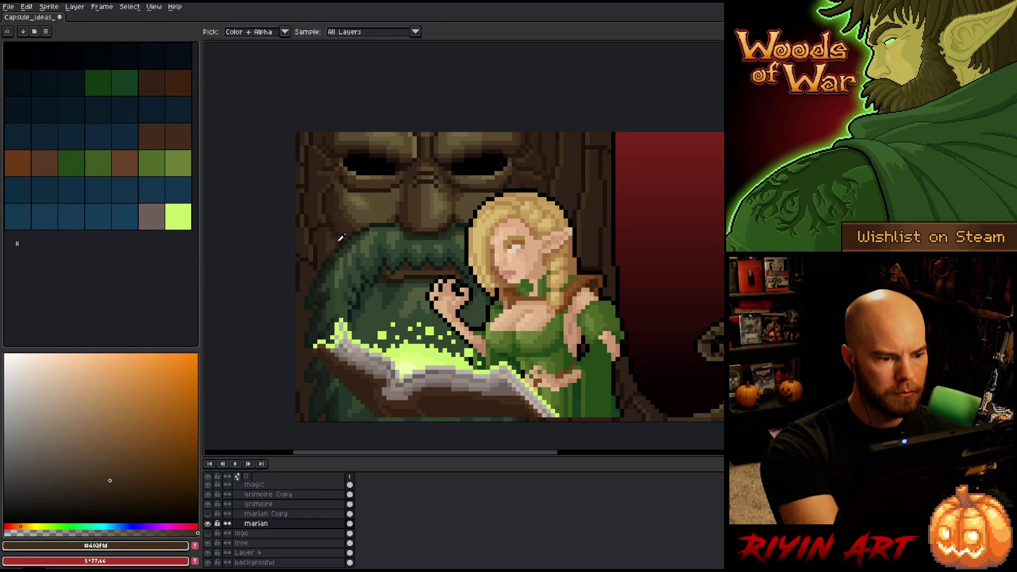
pyautogui.keyDown('alt'); pyautogui.click(332, 250); pyautogui.keyUp('alt')
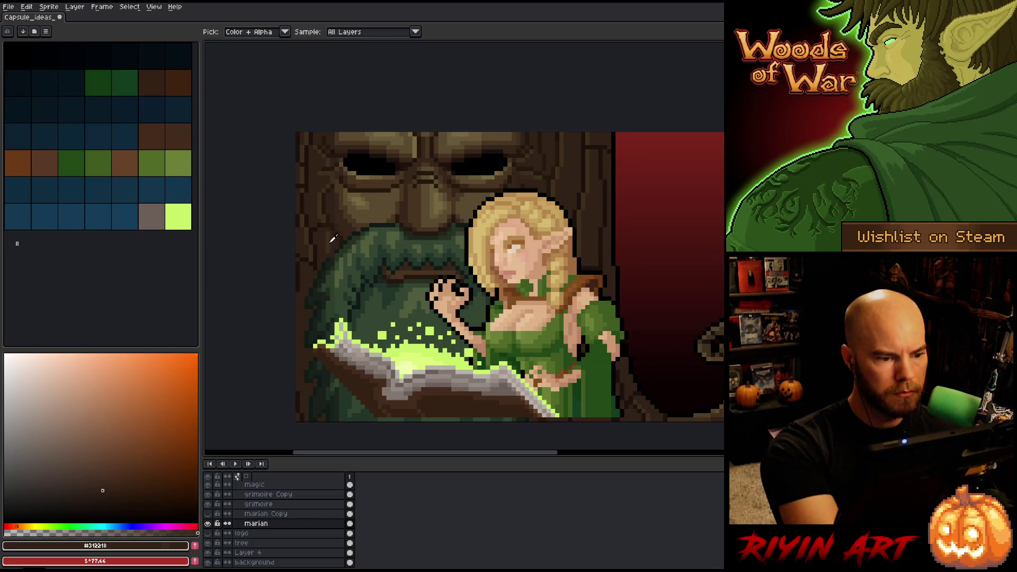
pyautogui.keyDown('alt'); pyautogui.click(332, 238); pyautogui.keyUp('alt')
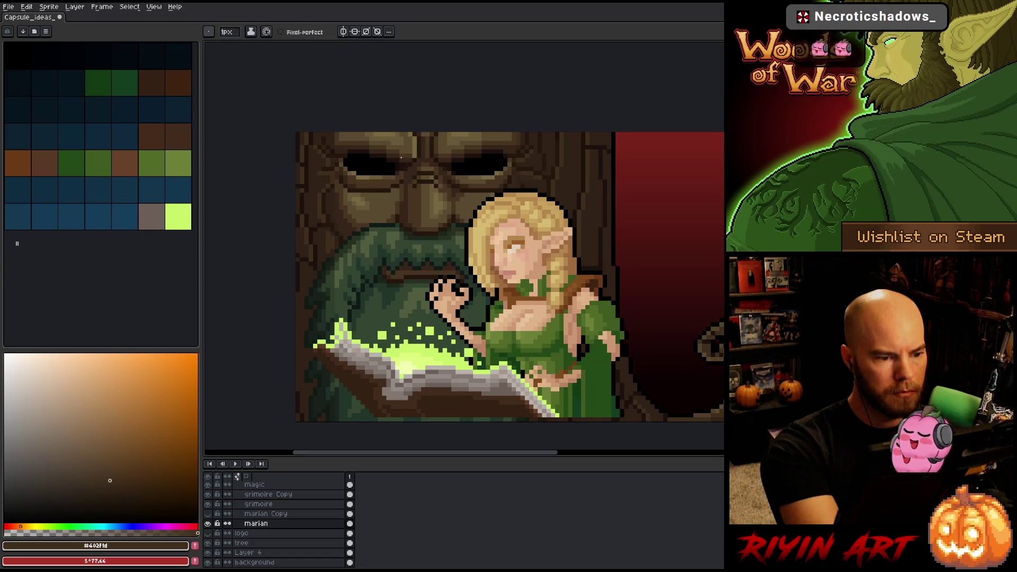
# Save the capsule artwork with Ctrl+S
pyautogui.hotkey('ctrl', 's')
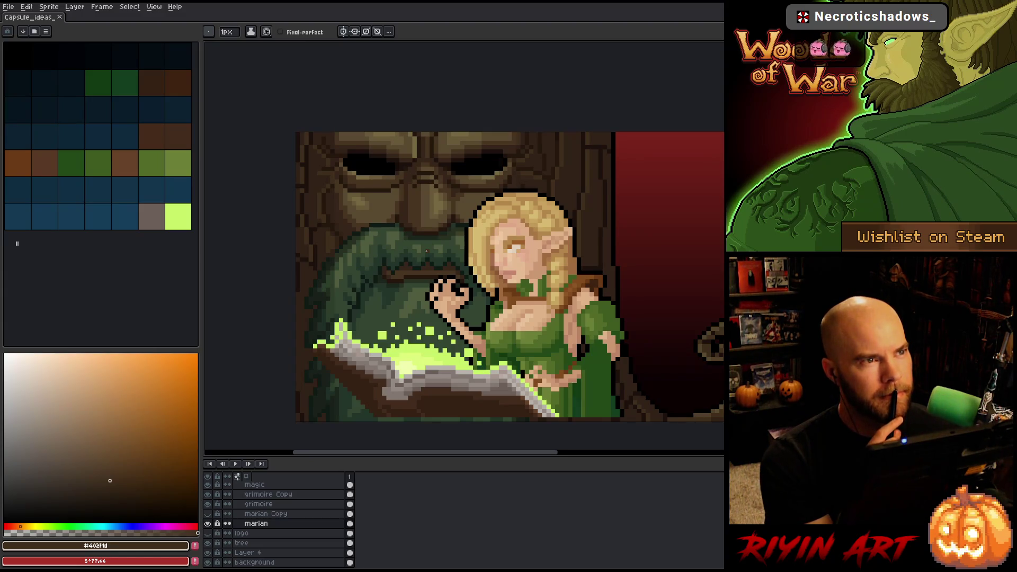
pyautogui.scroll(-1, 427, 251)
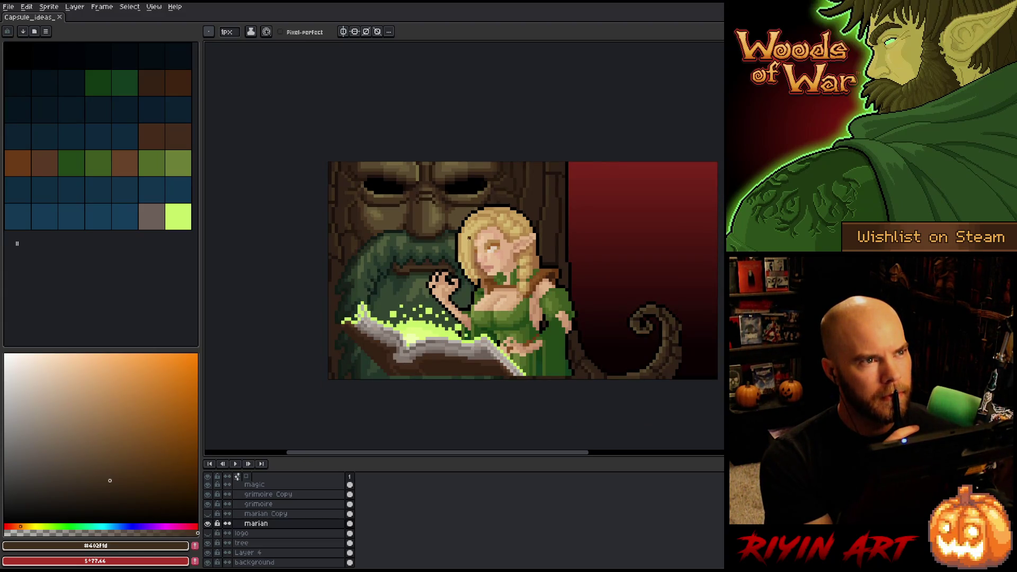
pyautogui.scroll(1, 468, 189)
pyautogui.scroll(1, 469, 188)
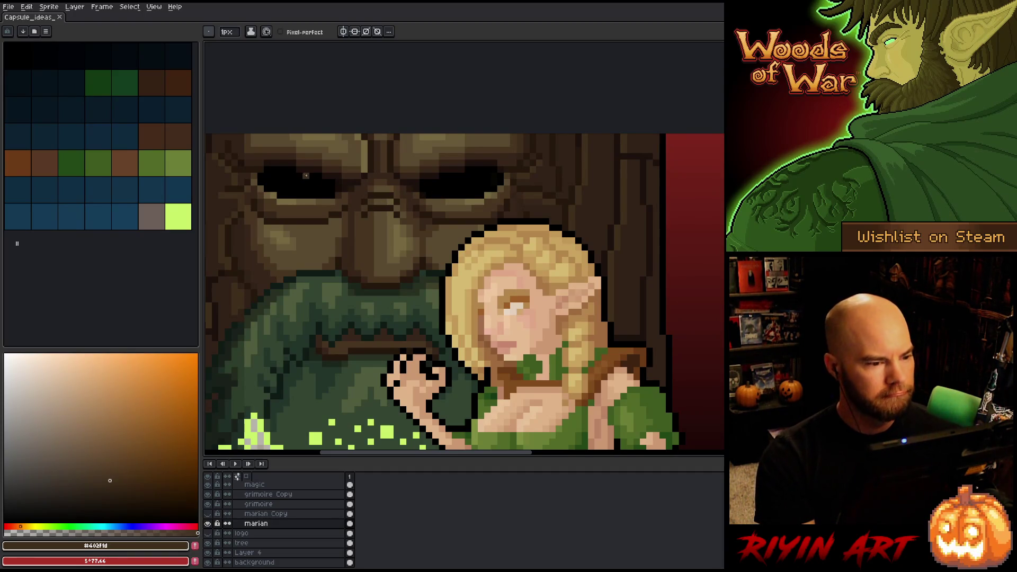
# Clear any existing selection with the rectangular marquee
pyautogui.press('m')
pyautogui.moveTo(344, 183); pyautogui.dragTo(360, 161)
pyautogui.click(352, 165)
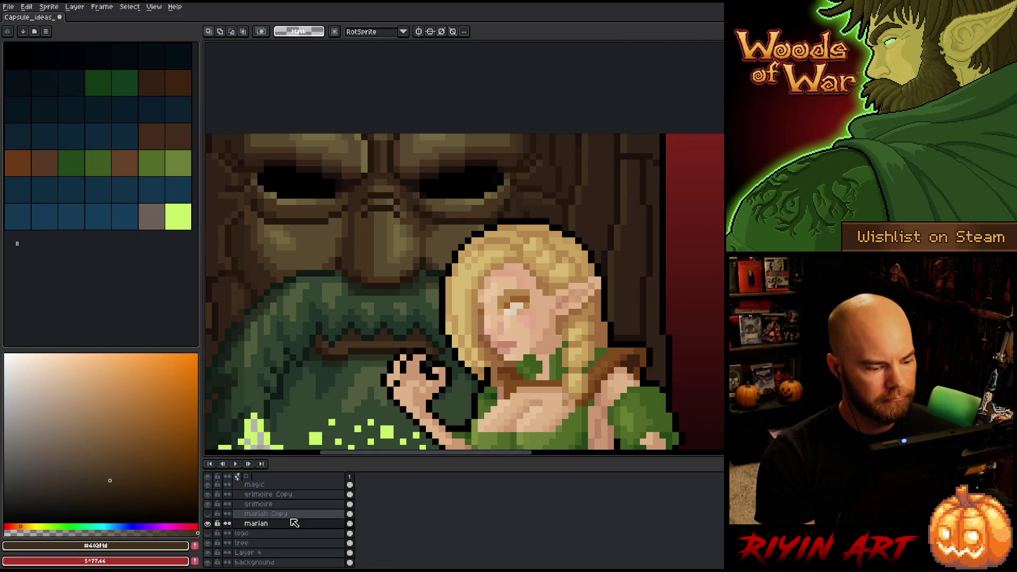
pyautogui.scroll(-1, 292, 530)
pyautogui.scroll(-2, 338, 331)
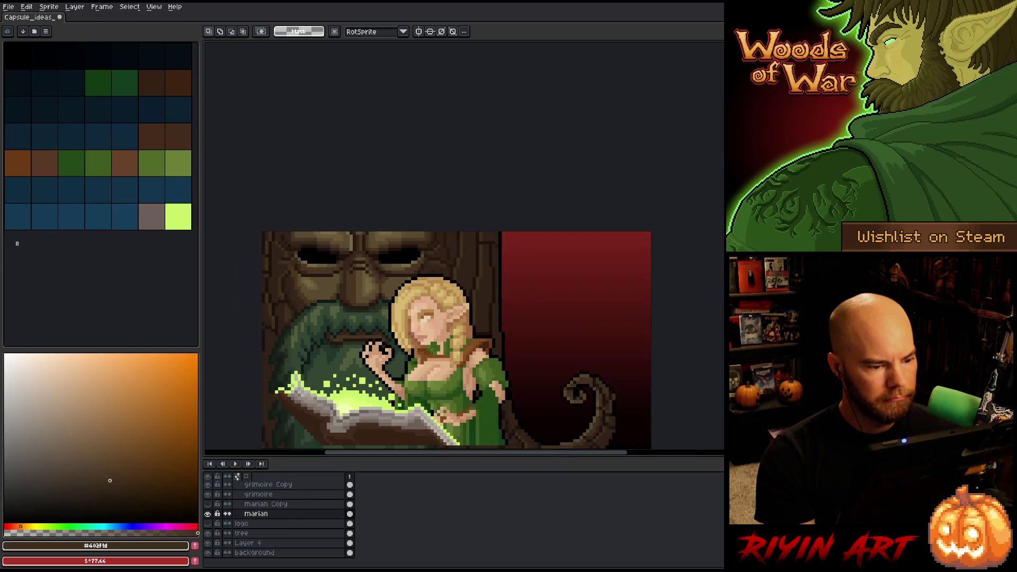
# Solo the marian layer and cut its stray dark marks using a lasso selection
pyautogui.keyDown('alt'); pyautogui.click(207, 514); pyautogui.keyUp('alt')
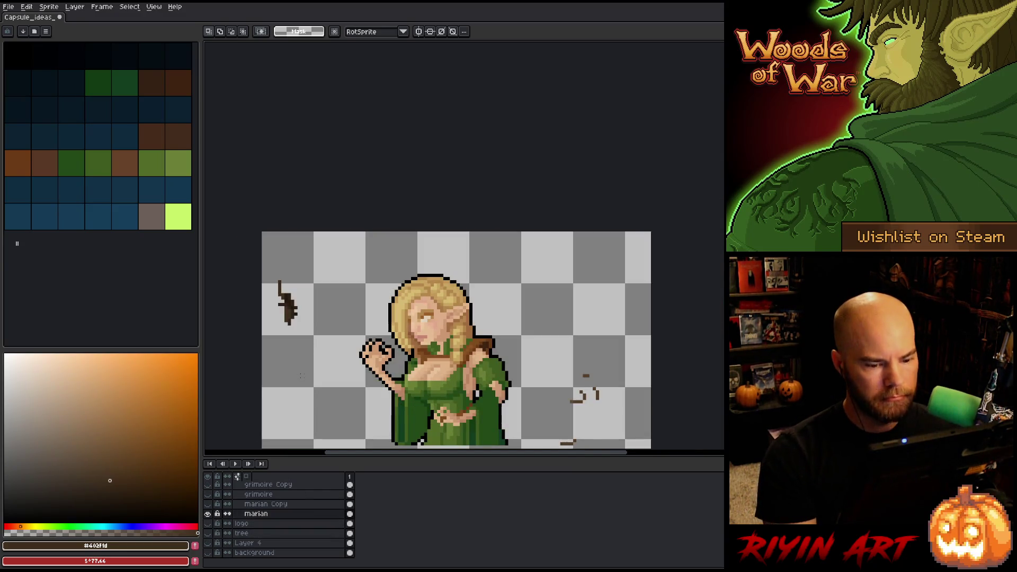
pyautogui.moveTo(300, 375); pyautogui.dragTo(323, 301)
pyautogui.press('q')
pyautogui.moveTo(645, 269)
pyautogui.mouseDown()
pyautogui.moveTo(577, 299)
pyautogui.moveTo(610, 271)
pyautogui.mouseUp()
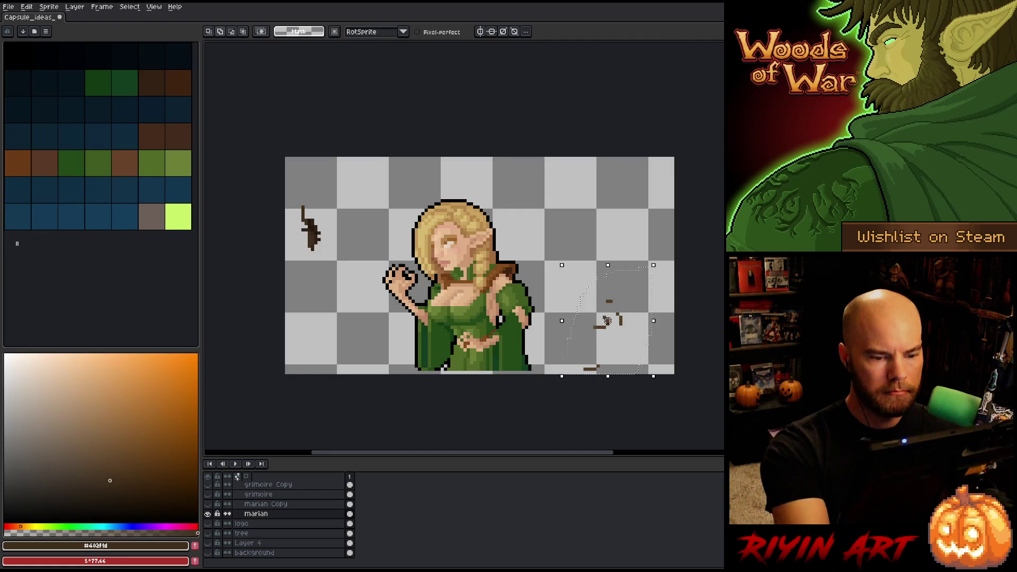
pyautogui.moveTo(318, 158)
pyautogui.mouseDown()
pyautogui.moveTo(289, 249)
pyautogui.moveTo(354, 201)
pyautogui.mouseUp()
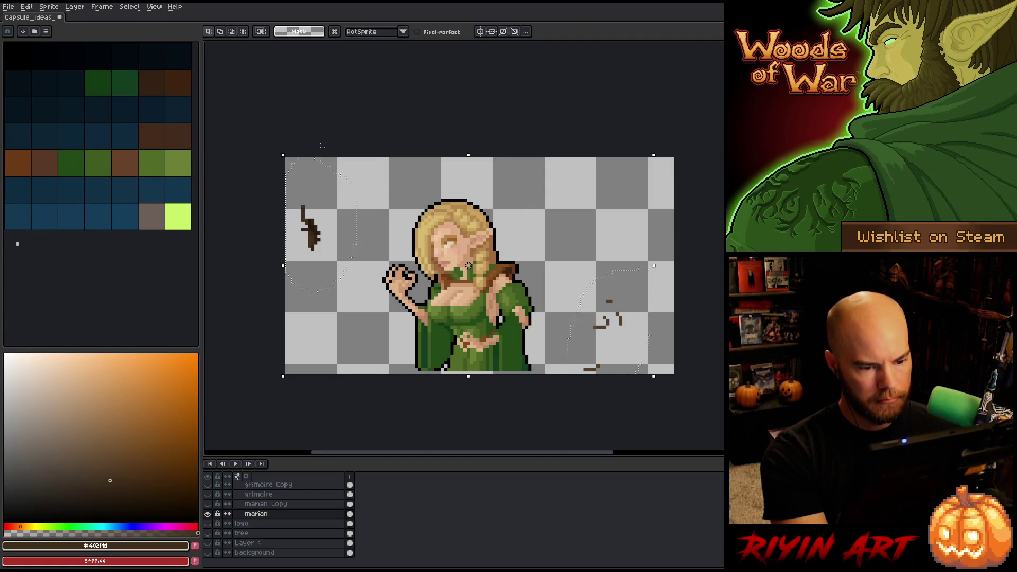
pyautogui.press('Delete')
# Show all layers, paste the cut marks onto the tree layer, and return to marian
pyautogui.keyDown('alt'); pyautogui.click(208, 514); pyautogui.keyUp('alt')
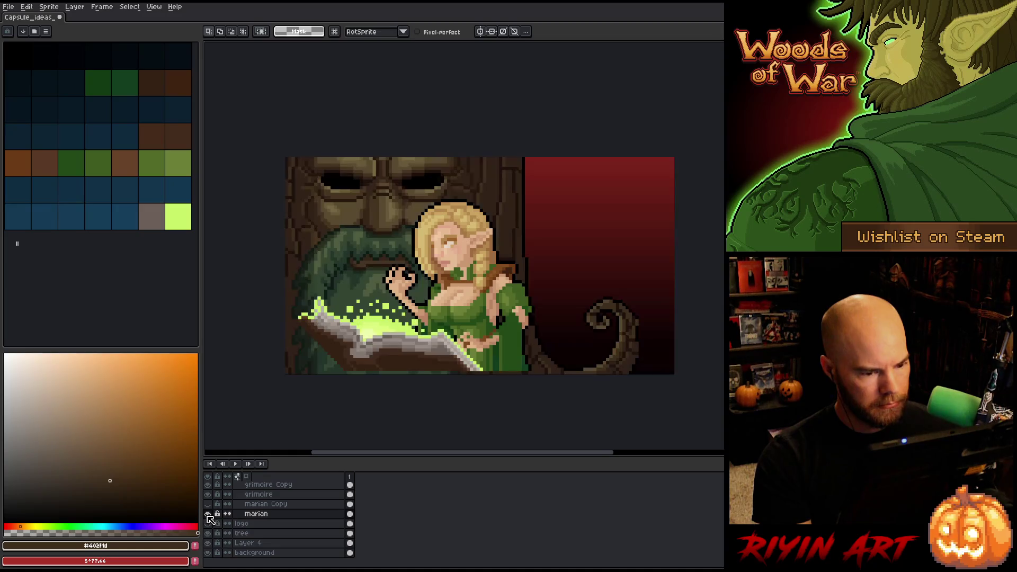
pyautogui.click(251, 534)
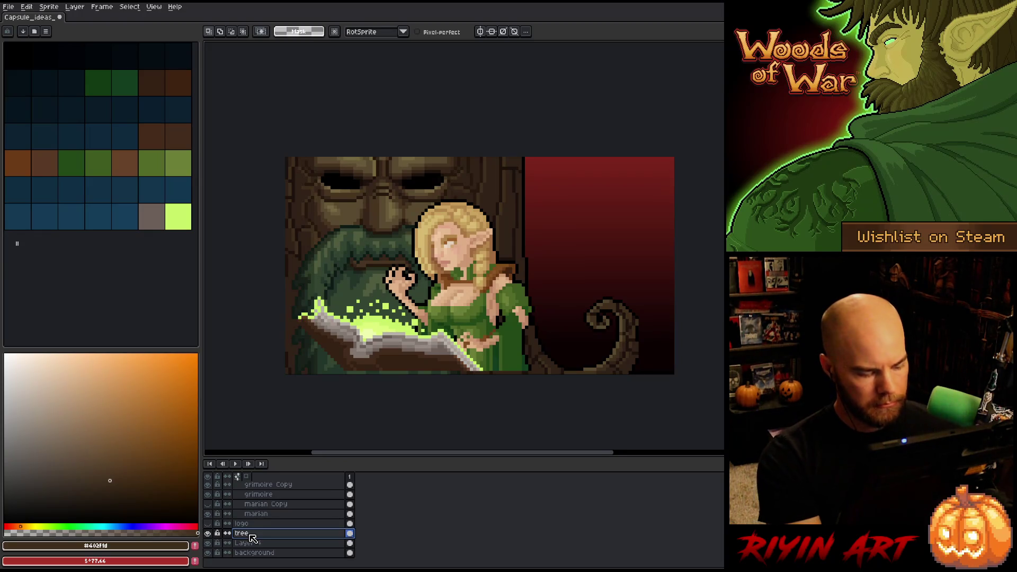
pyautogui.hotkey('ctrl', 'v')
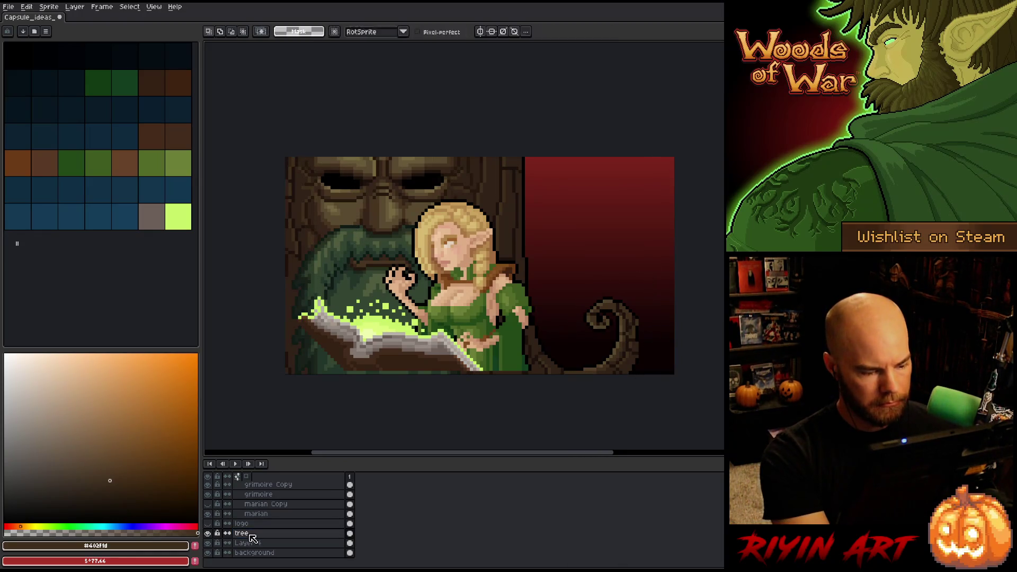
pyautogui.press('Return')
pyautogui.click(256, 513)
# Pencil the dress hem with black and dark greens #123d1f and #234918
pyautogui.scroll(2, 530, 395)
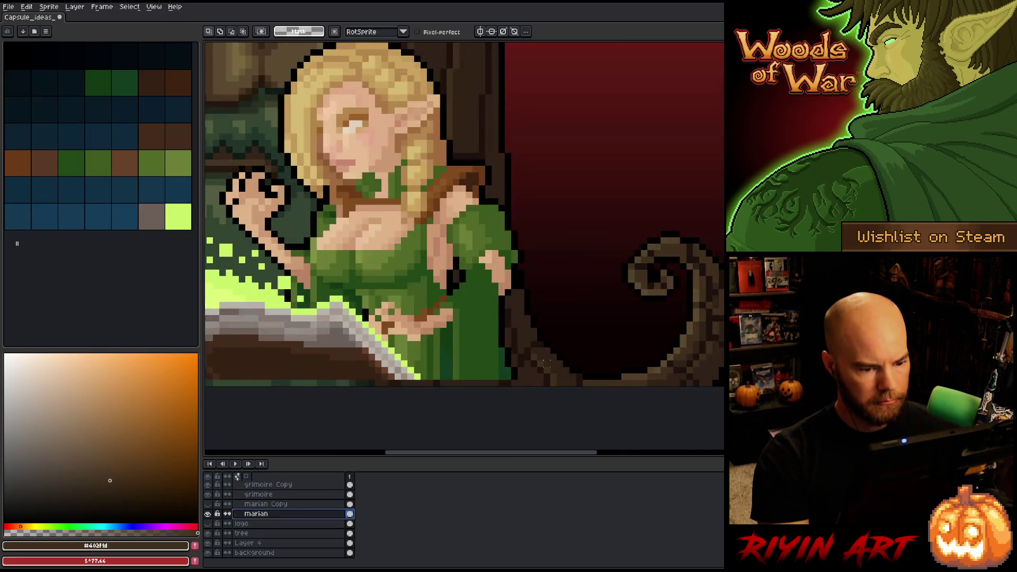
pyautogui.press('b')
pyautogui.keyDown('alt'); pyautogui.click(516, 384); pyautogui.keyUp('alt')
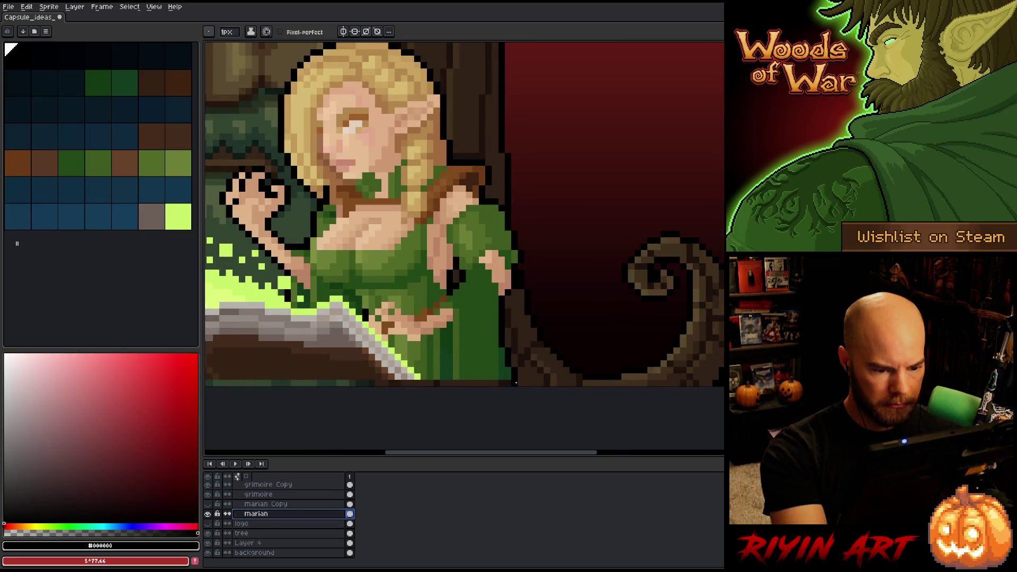
pyautogui.click(513, 345)
pyautogui.keyDown('alt'); pyautogui.click(510, 379); pyautogui.keyUp('alt')
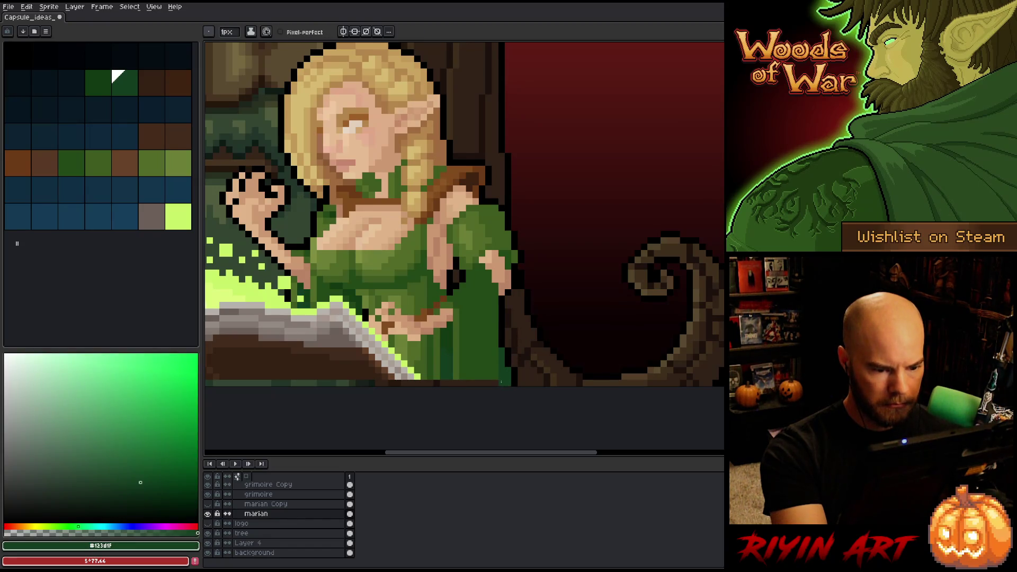
pyautogui.keyDown('alt'); pyautogui.click(513, 366); pyautogui.keyUp('alt')
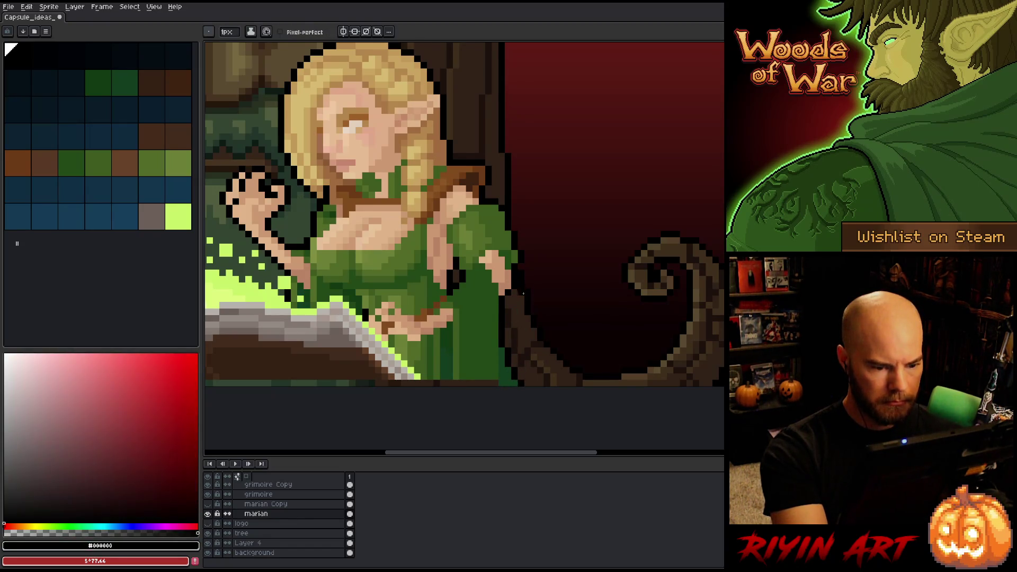
pyautogui.keyDown('alt'); pyautogui.click(491, 374); pyautogui.keyUp('alt')
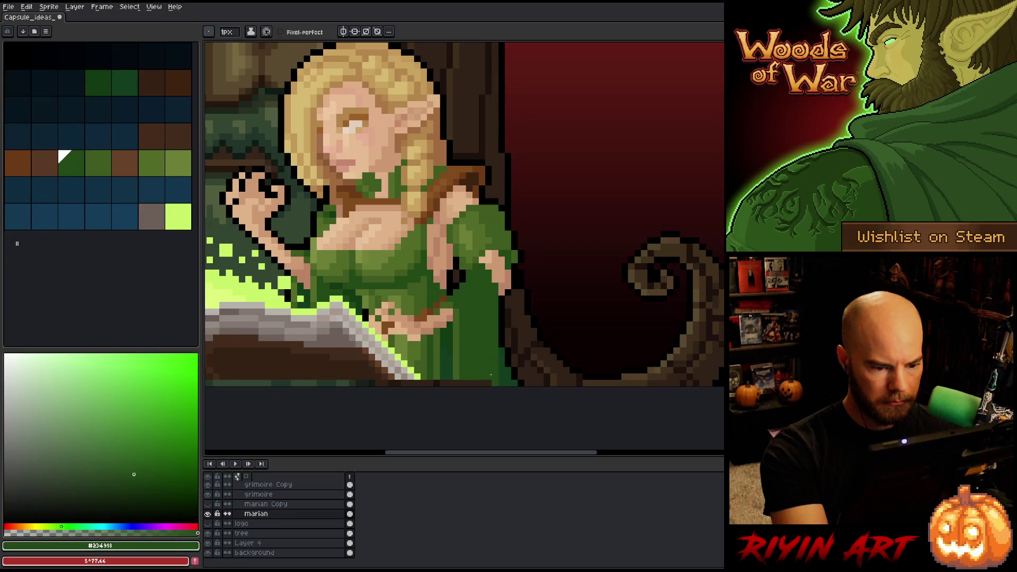
pyautogui.keyDown('alt'); pyautogui.click(463, 383); pyautogui.keyUp('alt')
pyautogui.keyDown('alt'); pyautogui.click(456, 383); pyautogui.keyUp('alt')
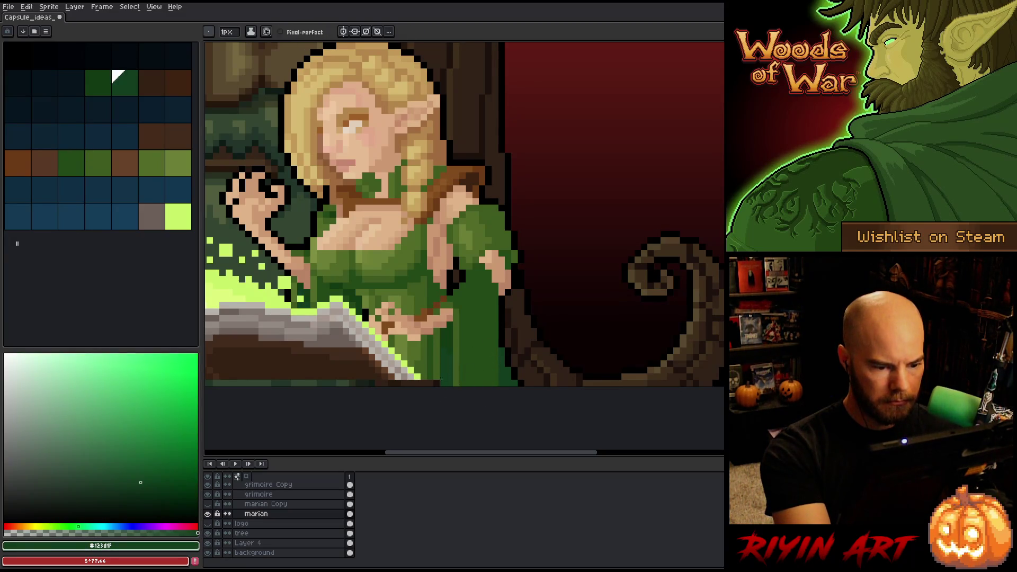
pyautogui.keyDown('alt'); pyautogui.click(428, 370); pyautogui.keyUp('alt')
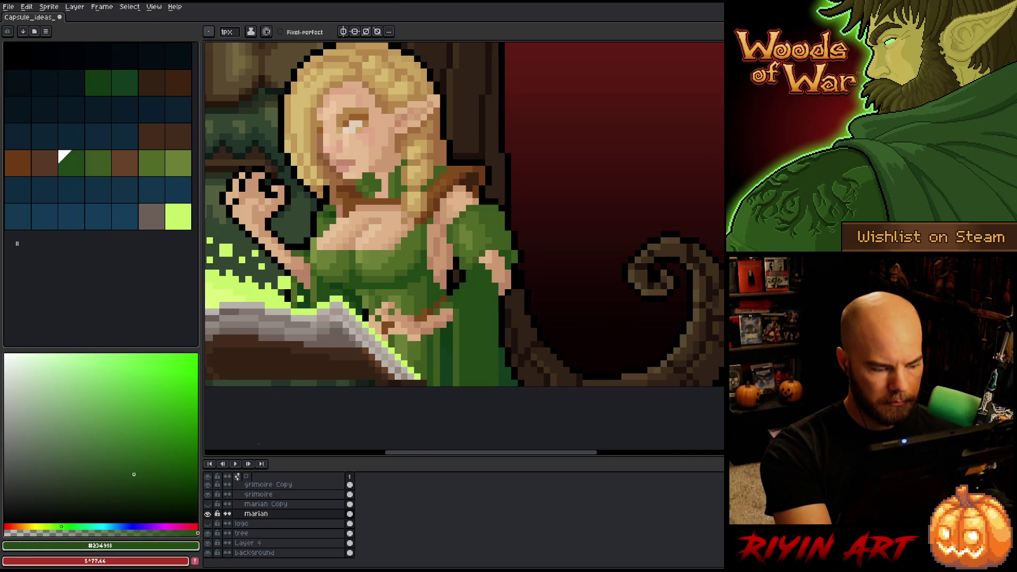
# With marian soloed, fill the hem gap using greens #3f5a1f, #536b28 and black, then show all layers
pyautogui.keyDown('alt'); pyautogui.click(208, 514); pyautogui.keyUp('alt')
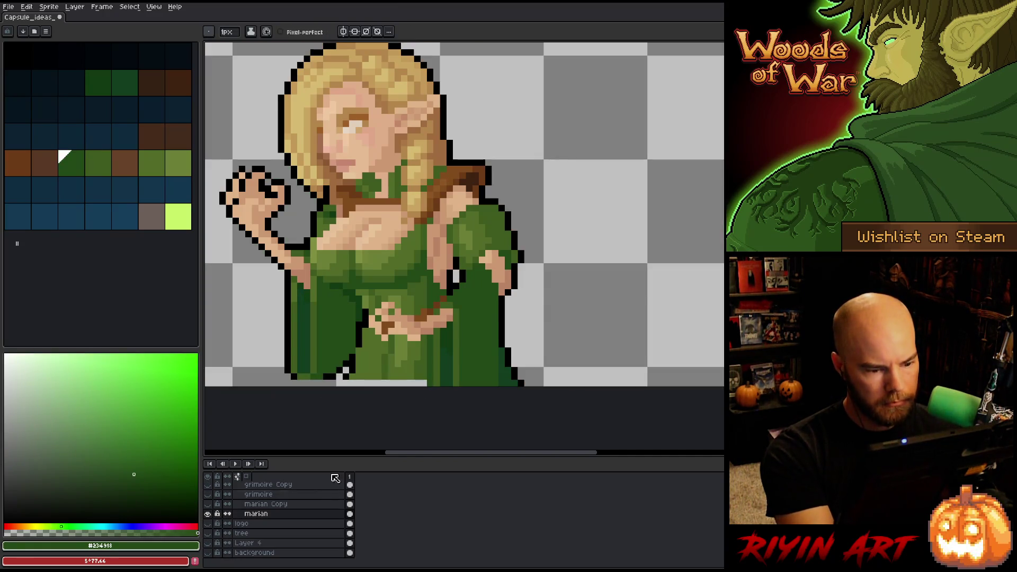
pyautogui.keyDown('alt'); pyautogui.click(424, 375); pyautogui.keyUp('alt')
pyautogui.keyDown('alt'); pyautogui.click(410, 381); pyautogui.keyUp('alt')
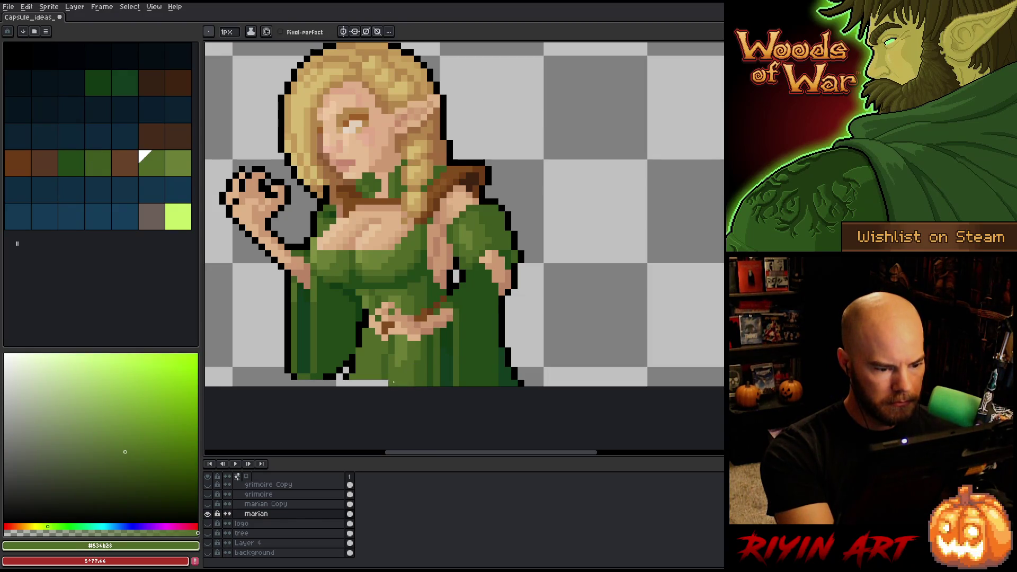
pyautogui.keyDown('alt'); pyautogui.click(360, 329); pyautogui.keyUp('alt')
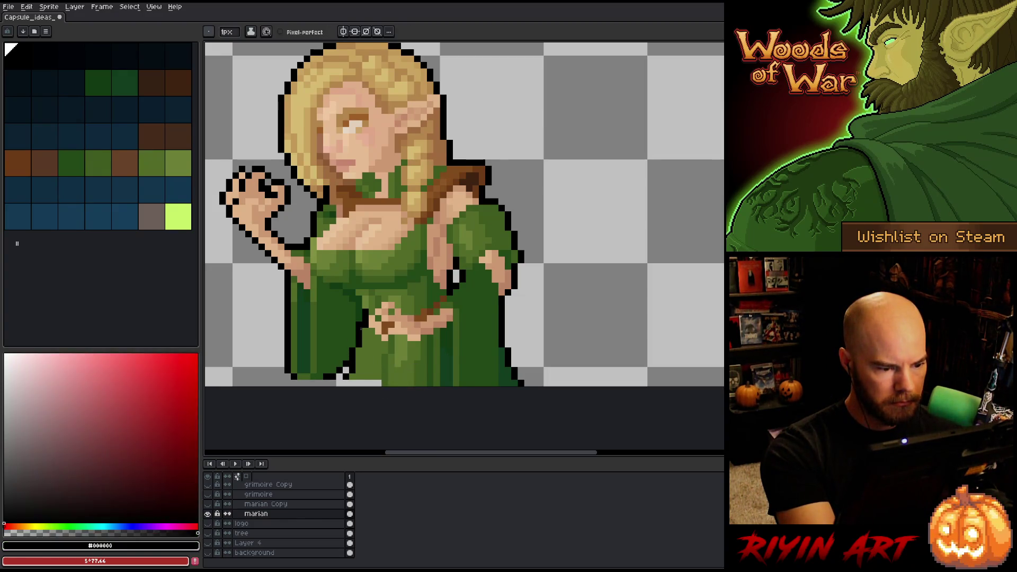
pyautogui.keyDown('alt'); pyautogui.click(378, 383); pyautogui.keyUp('alt')
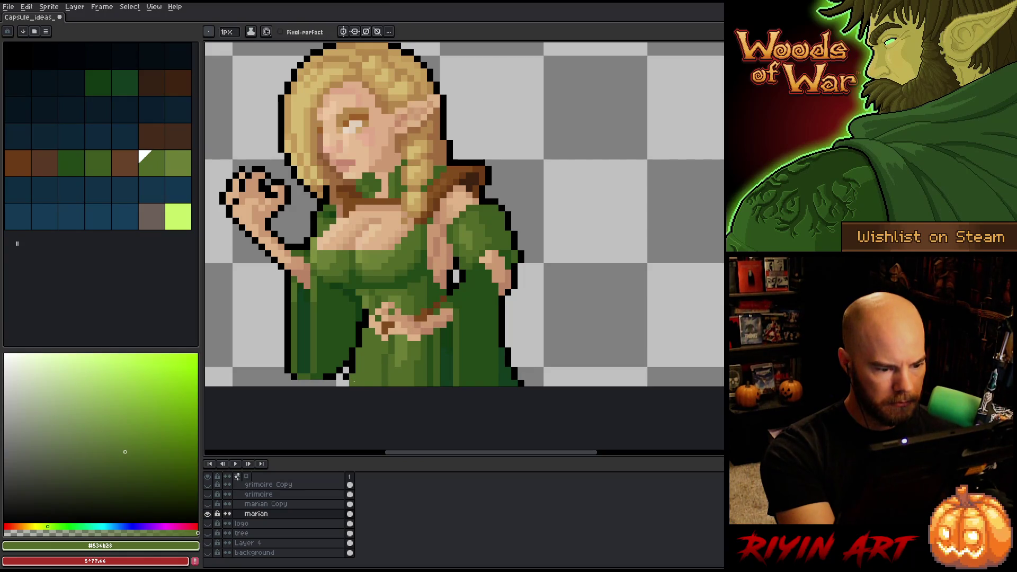
pyautogui.keyDown('alt'); pyautogui.click(353, 381); pyautogui.keyUp('alt')
pyautogui.moveTo(488, 390)
pyautogui.mouseDown()
pyautogui.moveTo(574, 374)
pyautogui.moveTo(573, 363)
pyautogui.mouseUp()
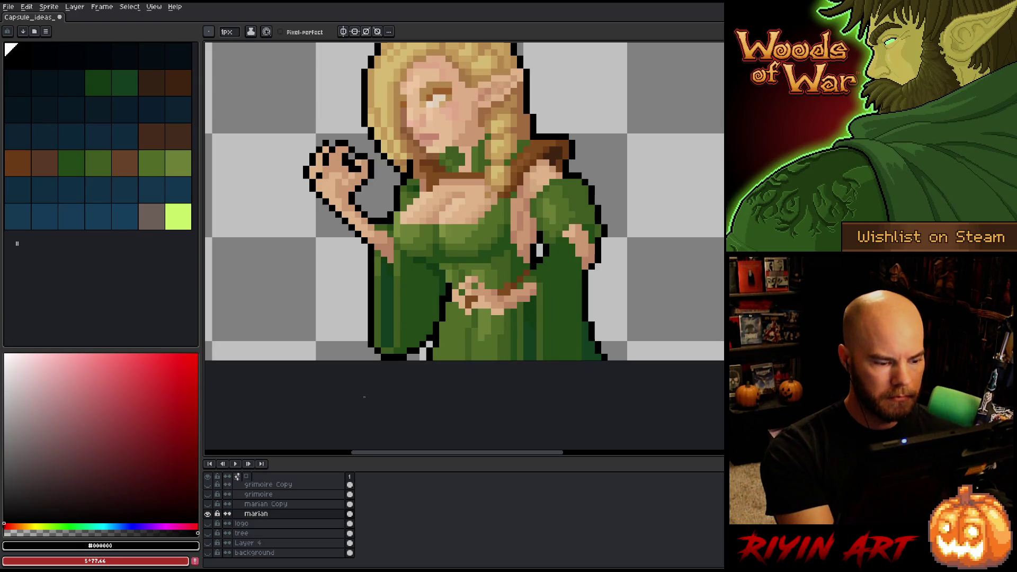
pyautogui.keyDown('alt'); pyautogui.click(209, 522); pyautogui.keyUp('alt')
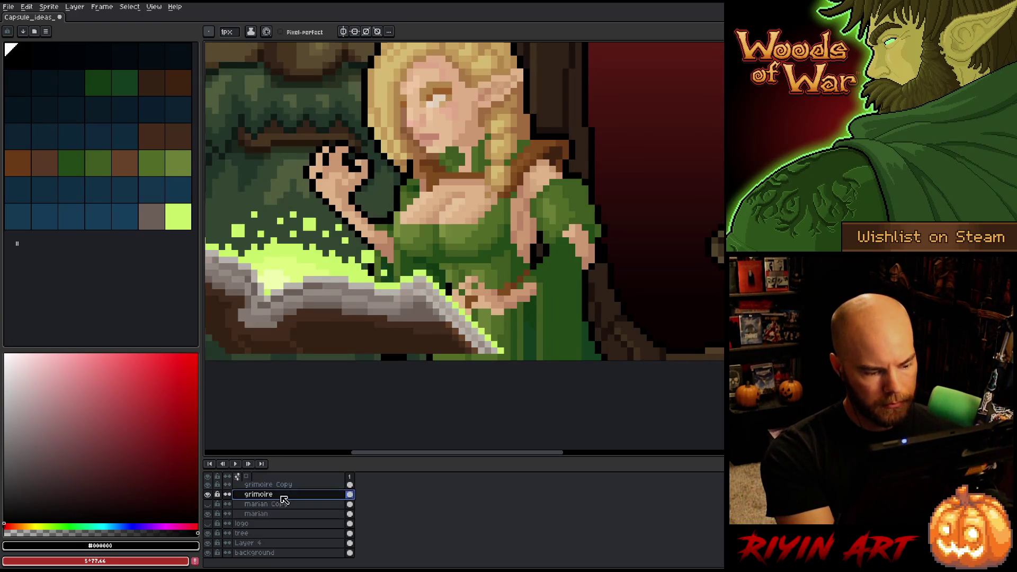
# Toggle the grimoire layer's visibility to compare, then select the marian Copy layer
pyautogui.click(249, 507)
pyautogui.scroll(1, 250, 510)
pyautogui.click(208, 513)
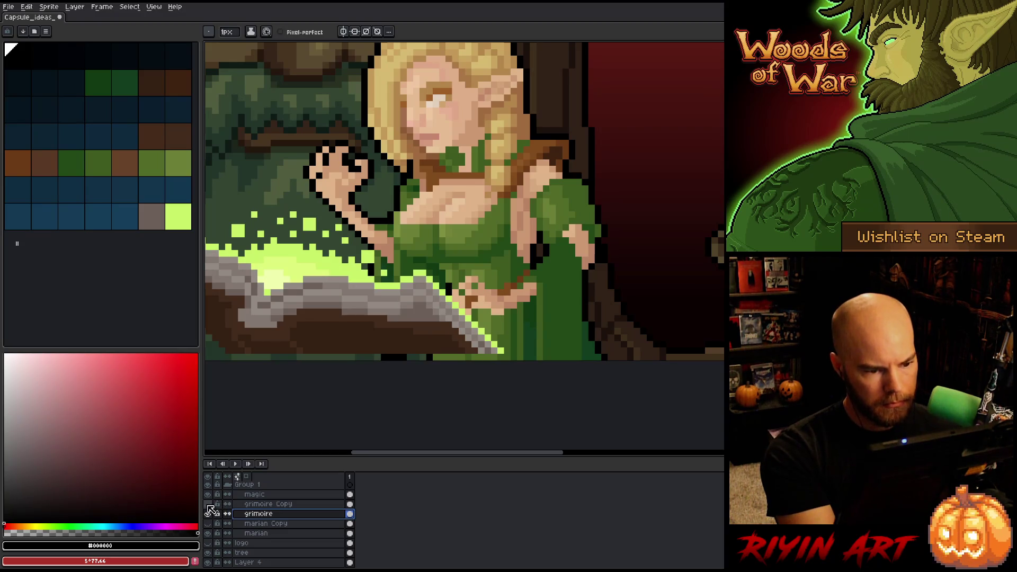
pyautogui.click(208, 513)
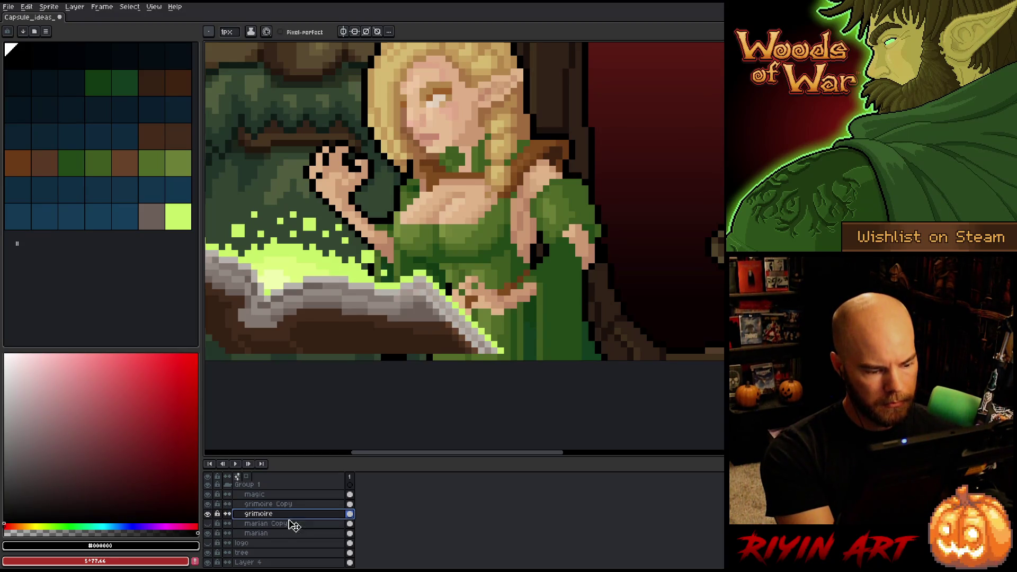
pyautogui.click(313, 523)
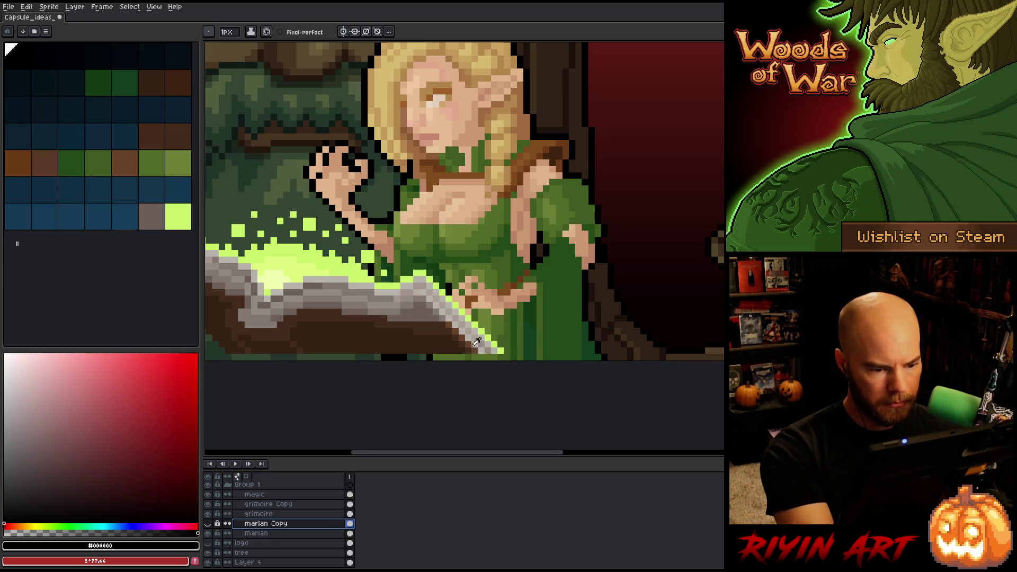
# Sample the book's browns and greys and paint its bottom edge dark brown on the grimoire layer
pyautogui.click(474, 345)
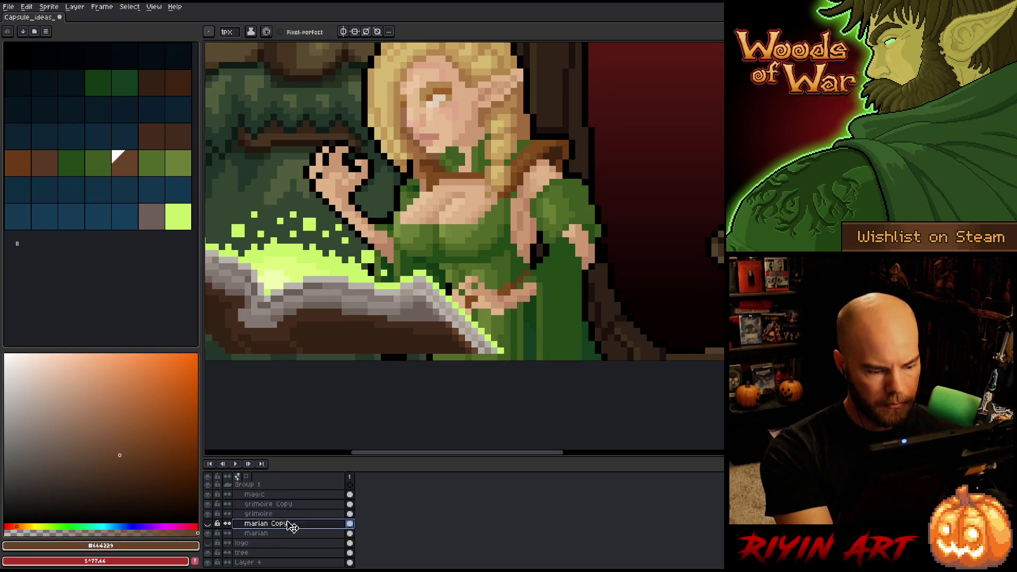
pyautogui.click(286, 514)
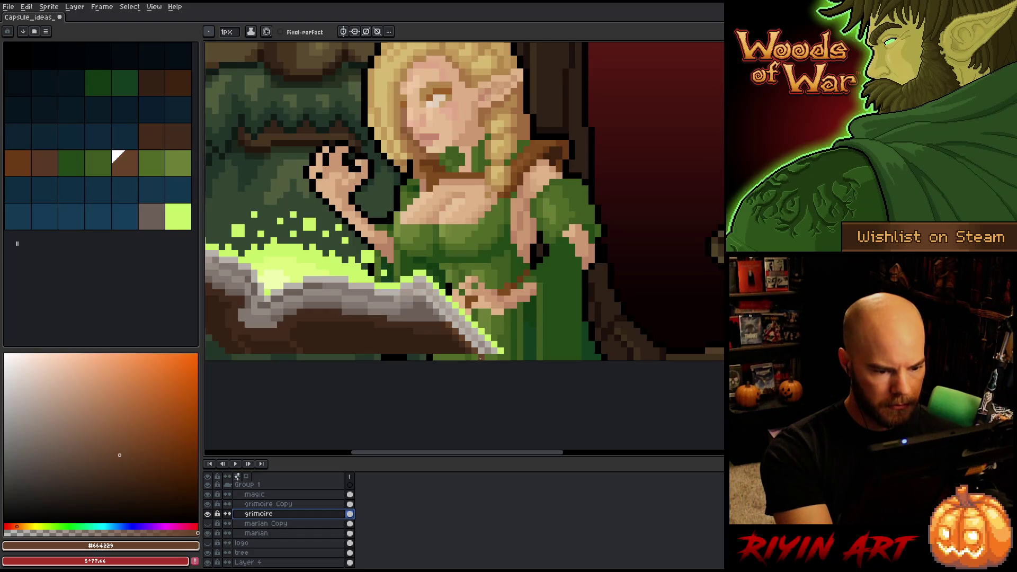
pyautogui.keyDown('alt'); pyautogui.click(490, 349); pyautogui.keyUp('alt')
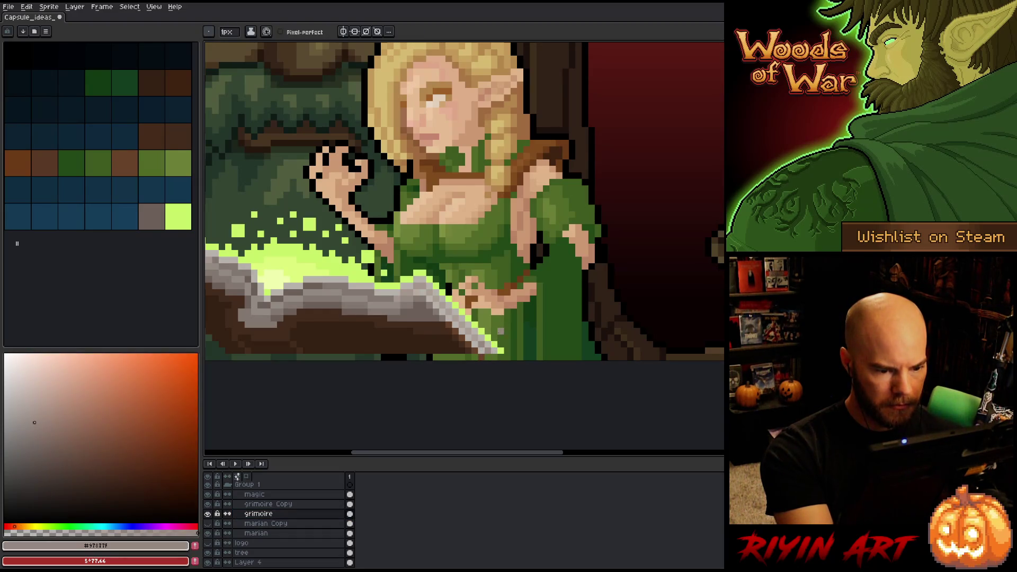
pyautogui.keyDown('alt'); pyautogui.click(484, 351); pyautogui.keyUp('alt')
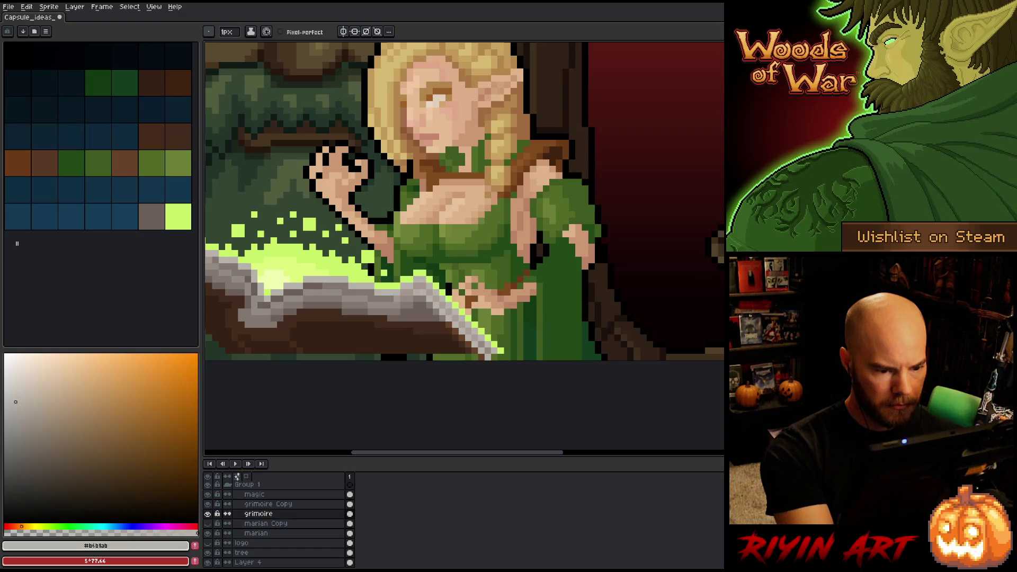
pyautogui.keyDown('alt'); pyautogui.click(494, 357); pyautogui.keyUp('alt')
pyautogui.keyDown('alt'); pyautogui.click(504, 345); pyautogui.keyUp('alt')
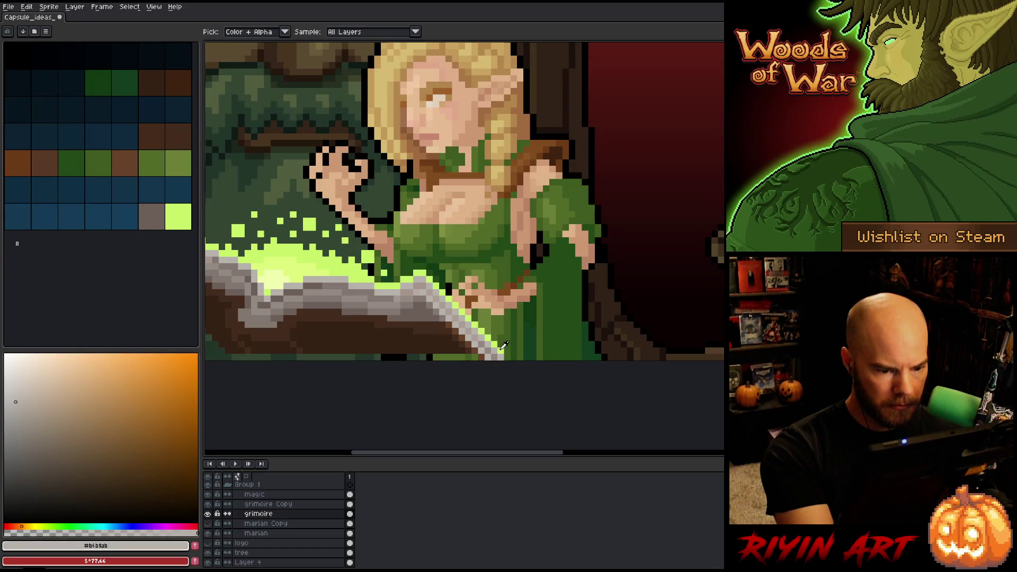
pyautogui.moveTo(503, 345); pyautogui.dragTo(583, 344)
pyautogui.keyDown('alt'); pyautogui.click(584, 343); pyautogui.keyUp('alt')
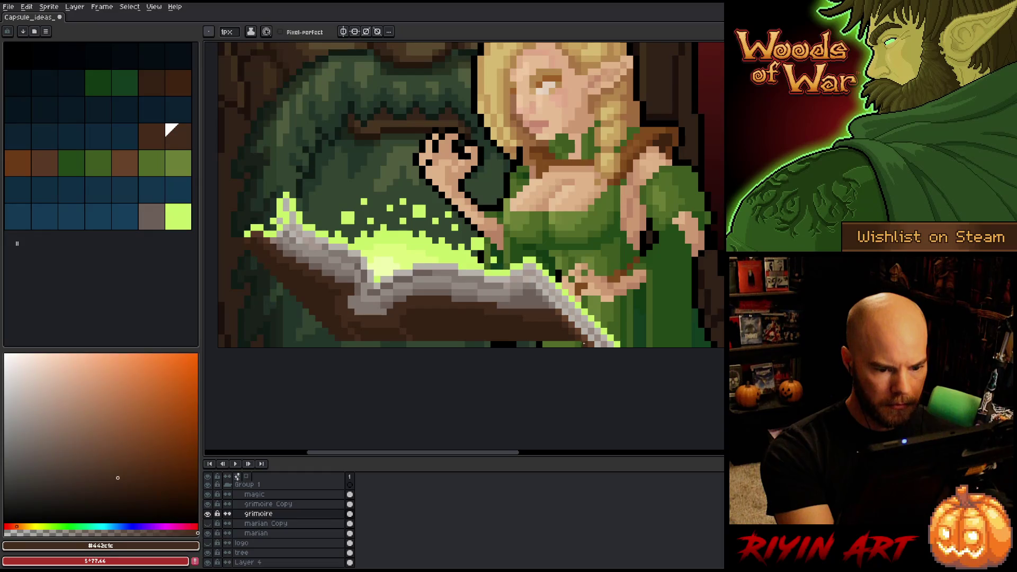
pyautogui.keyDown('alt'); pyautogui.click(531, 336); pyautogui.keyUp('alt')
pyautogui.keyDown('shift'); pyautogui.click(421, 343); pyautogui.keyUp('shift')
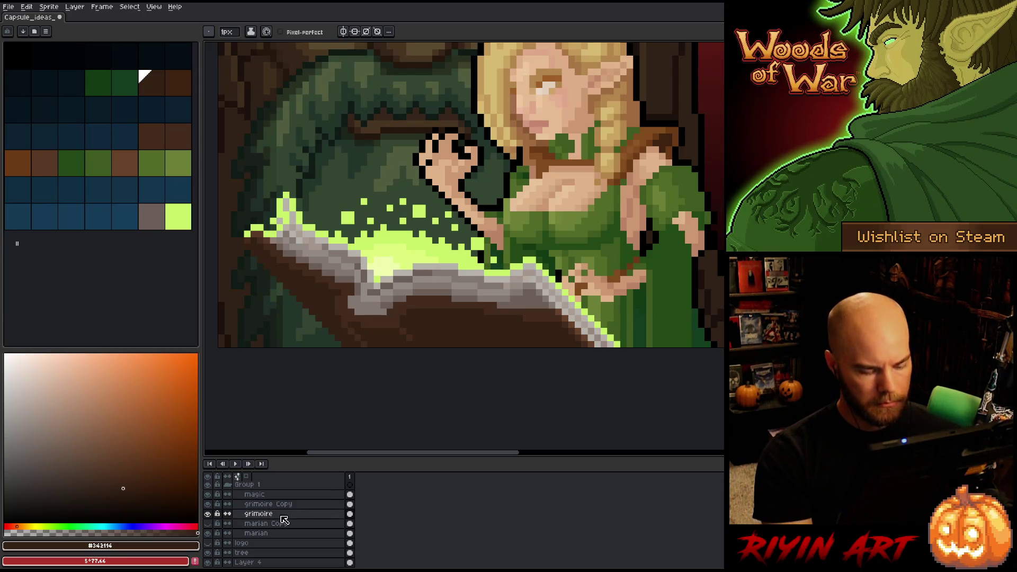
# Solo-check the grimoire and grimoire Copy layers, showing all layers afterward
pyautogui.keyDown('alt'); pyautogui.click(208, 514); pyautogui.keyUp('alt')
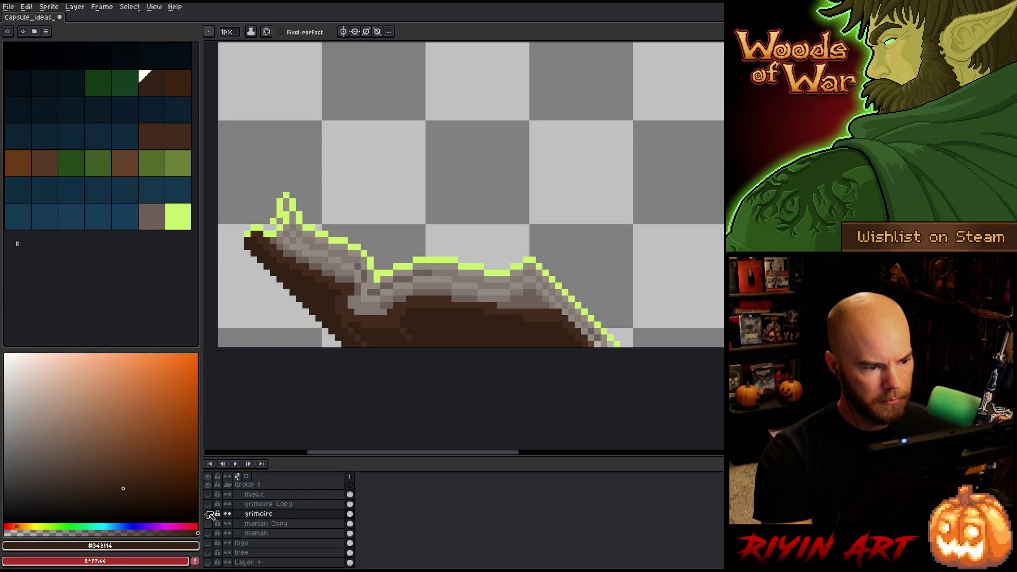
pyautogui.keyDown('alt'); pyautogui.click(208, 514); pyautogui.keyUp('alt')
pyautogui.keyDown('alt'); pyautogui.click(208, 514); pyautogui.keyUp('alt')
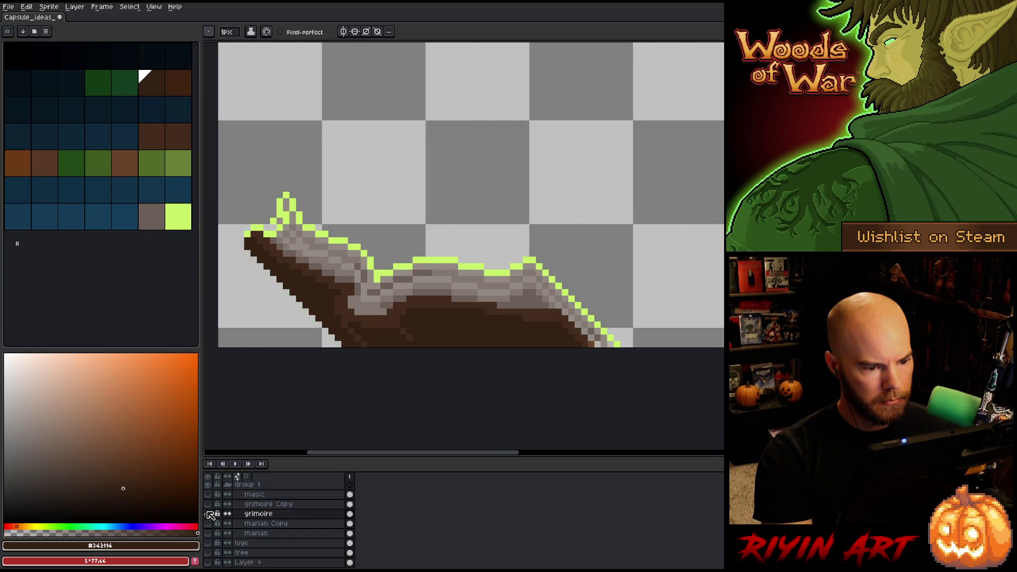
pyautogui.keyDown('alt'); pyautogui.click(207, 514); pyautogui.keyUp('alt')
pyautogui.click(232, 506)
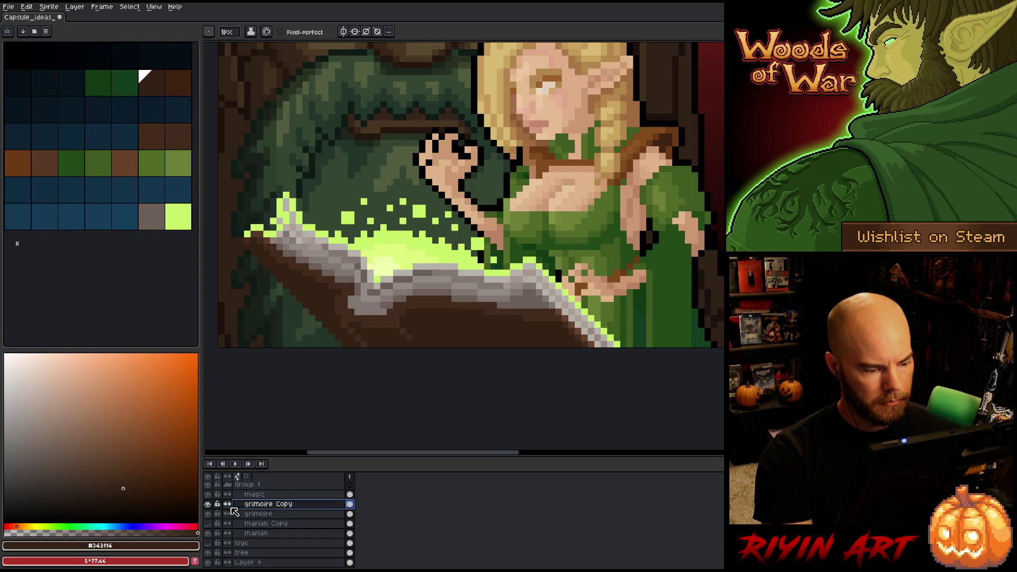
pyautogui.keyDown('alt'); pyautogui.click(209, 504); pyautogui.keyUp('alt')
pyautogui.keyDown('alt'); pyautogui.click(208, 504); pyautogui.keyUp('alt')
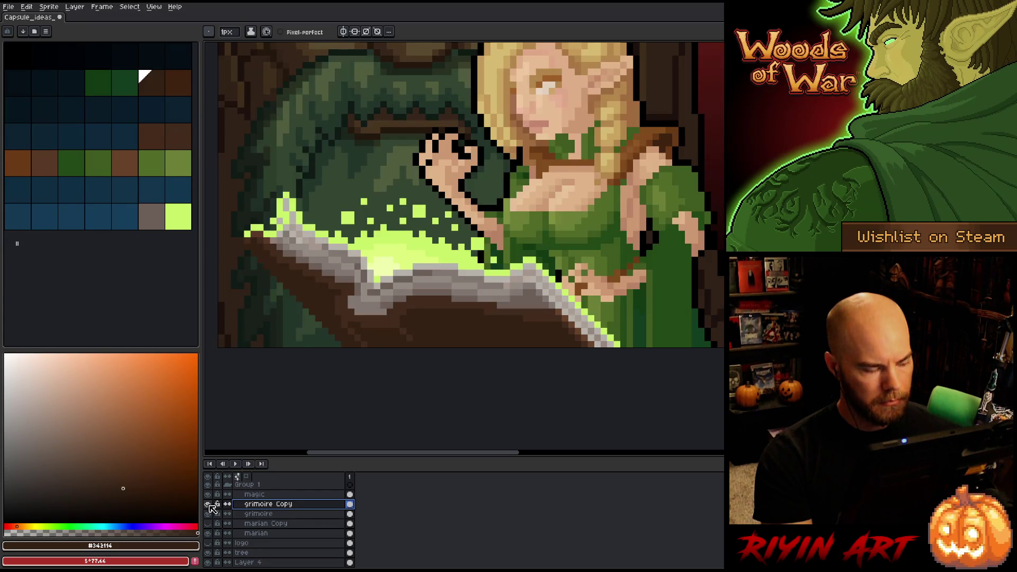
# Merge grimoire Copy, then the magic layer, down into the grimoire layer
pyautogui.hotkey('ctrl', 'e')
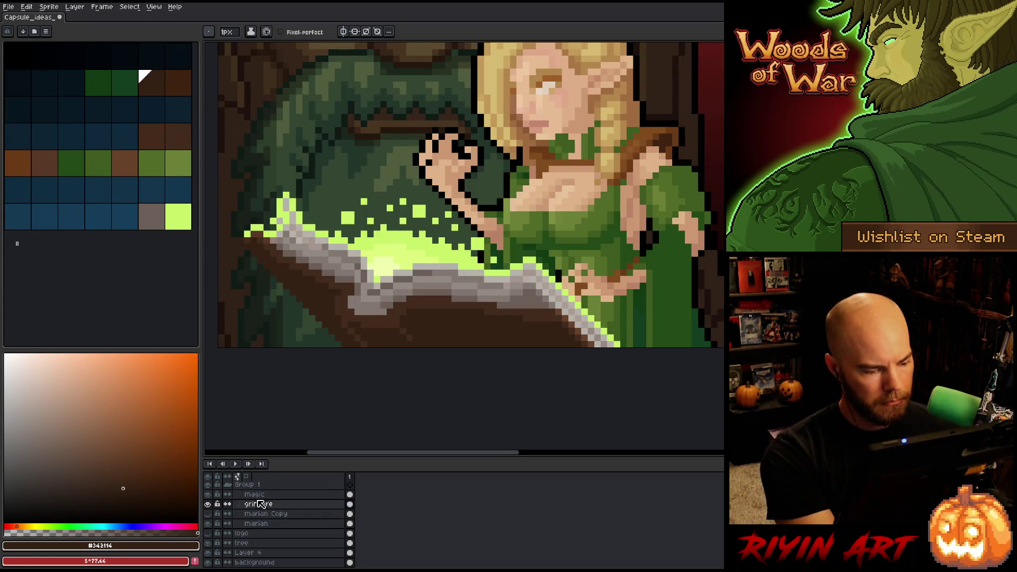
pyautogui.click(261, 494)
pyautogui.hotkey('ctrl', 'e')
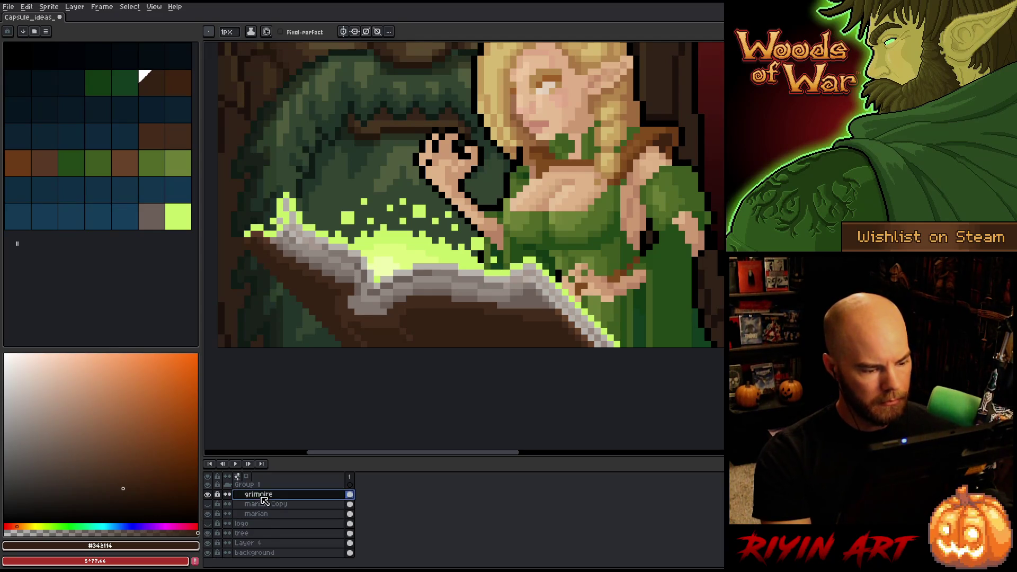
# Apply a black outside outline to the grimoire with the Outline effect
pyautogui.hotkey('shift', 'o')
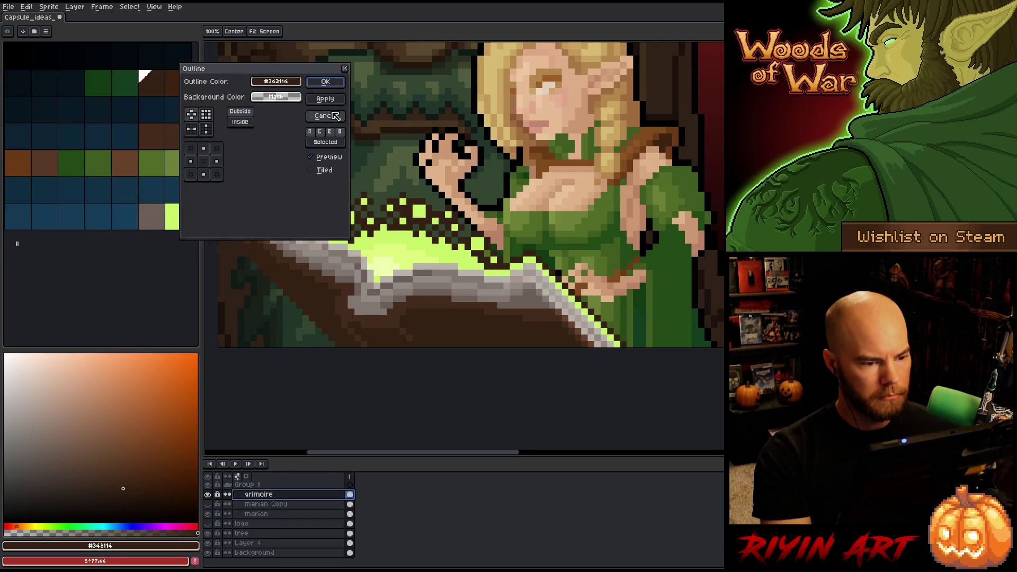
pyautogui.moveTo(280, 70)
pyautogui.mouseDown()
pyautogui.moveTo(441, 388)
pyautogui.moveTo(502, 200)
pyautogui.mouseUp()
pyautogui.scroll(-3, 494, 236)
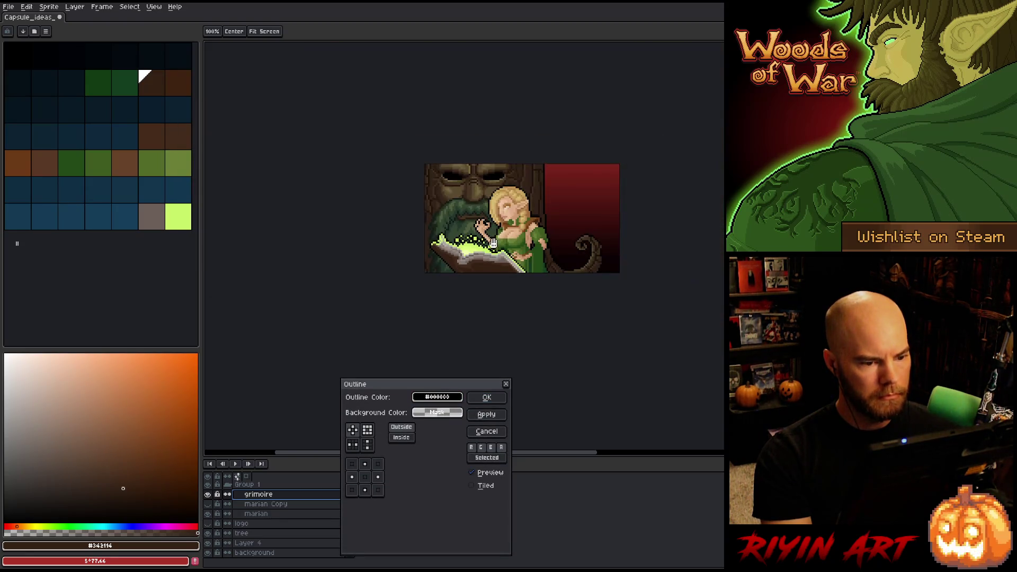
pyautogui.scroll(2, 538, 226)
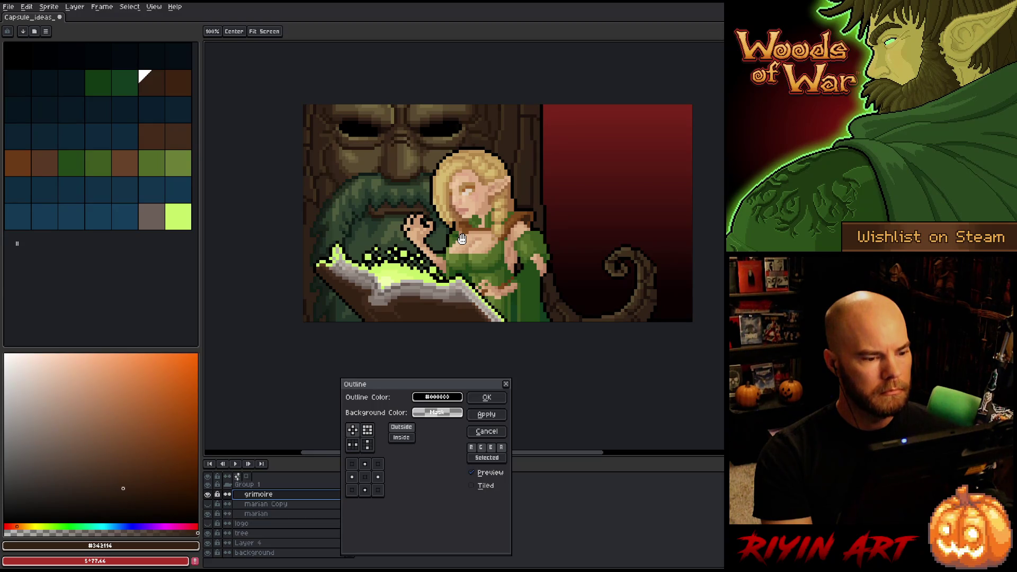
pyautogui.click(486, 398)
pyautogui.scroll(-1, 490, 337)
pyautogui.scroll(1, 534, 266)
pyautogui.press('space')
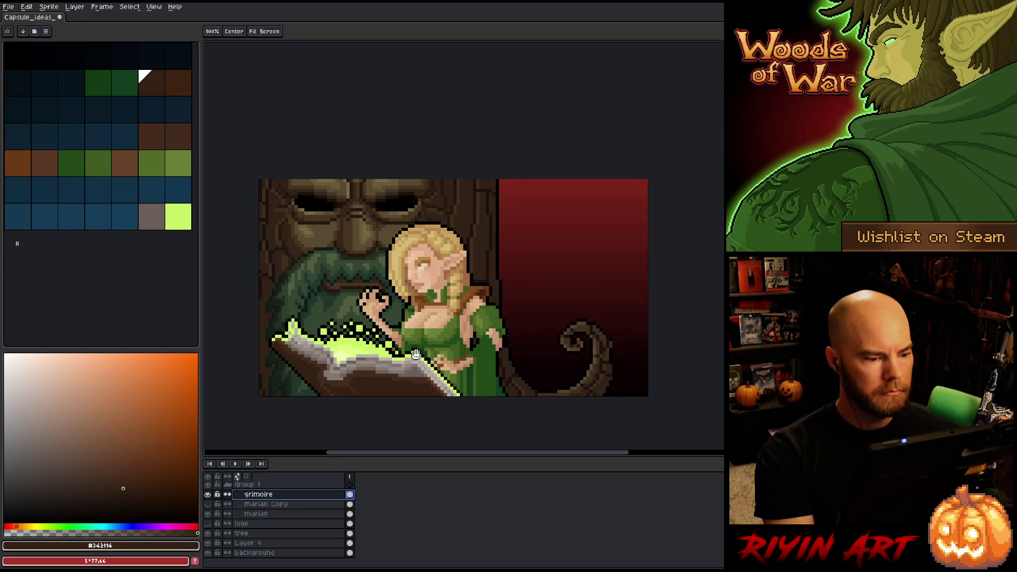
pyautogui.moveTo(419, 352); pyautogui.dragTo(464, 330)
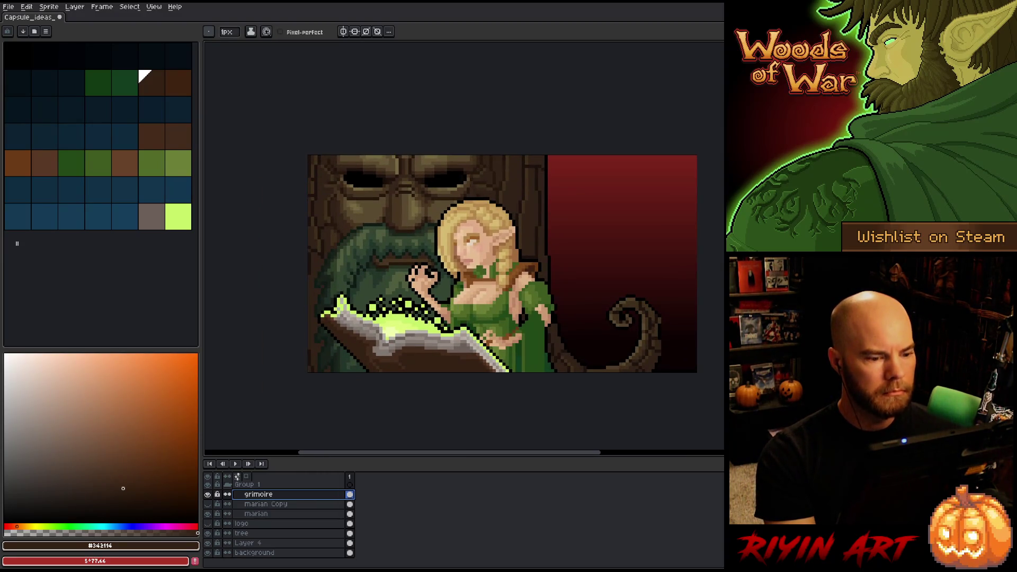
# Inspect the grimoire layer alone and select, then deselect, its black outline pixels
pyautogui.scroll(1, 411, 312)
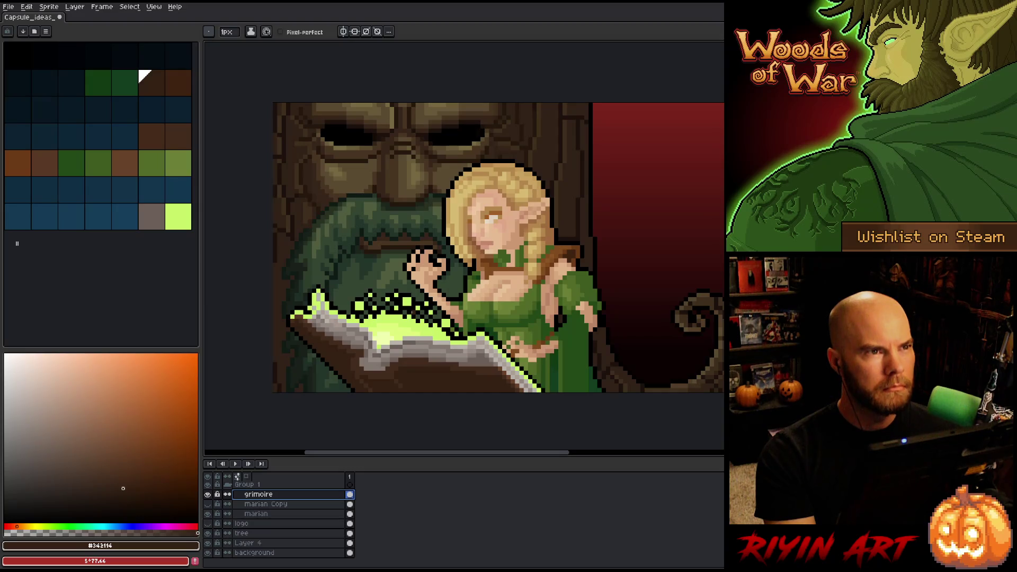
pyautogui.press('space')
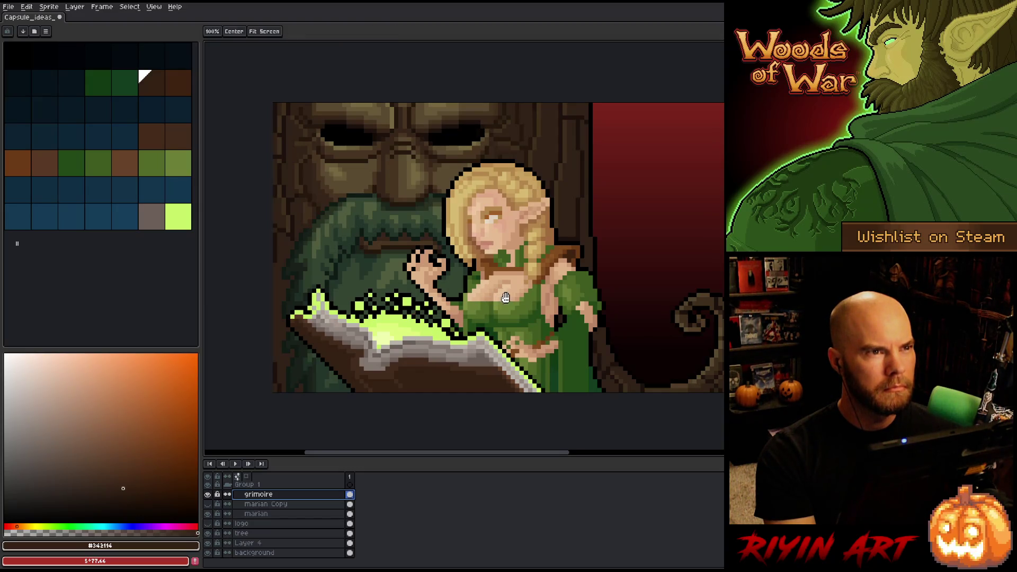
pyautogui.moveTo(491, 300); pyautogui.dragTo(446, 313)
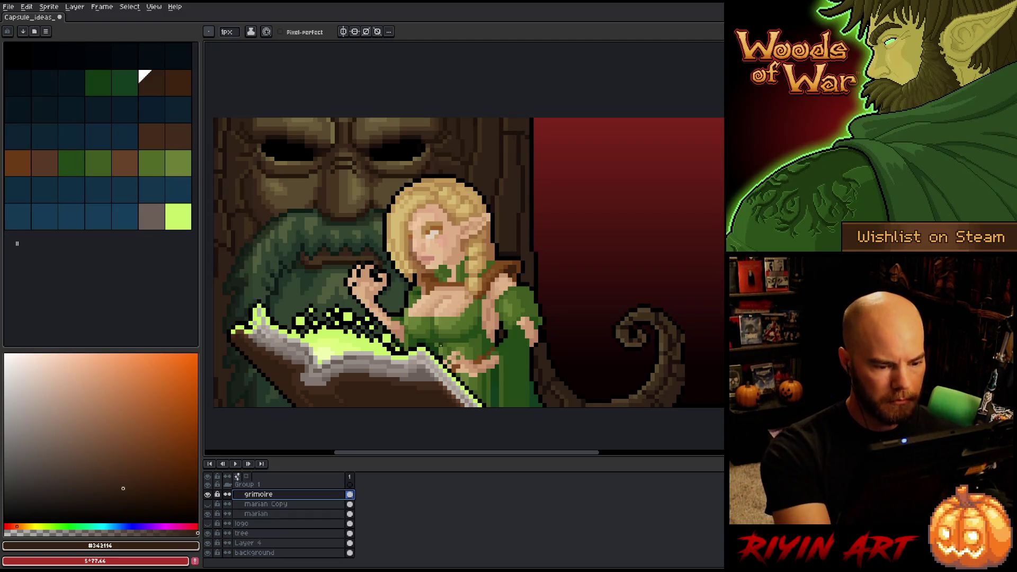
pyautogui.press('e')
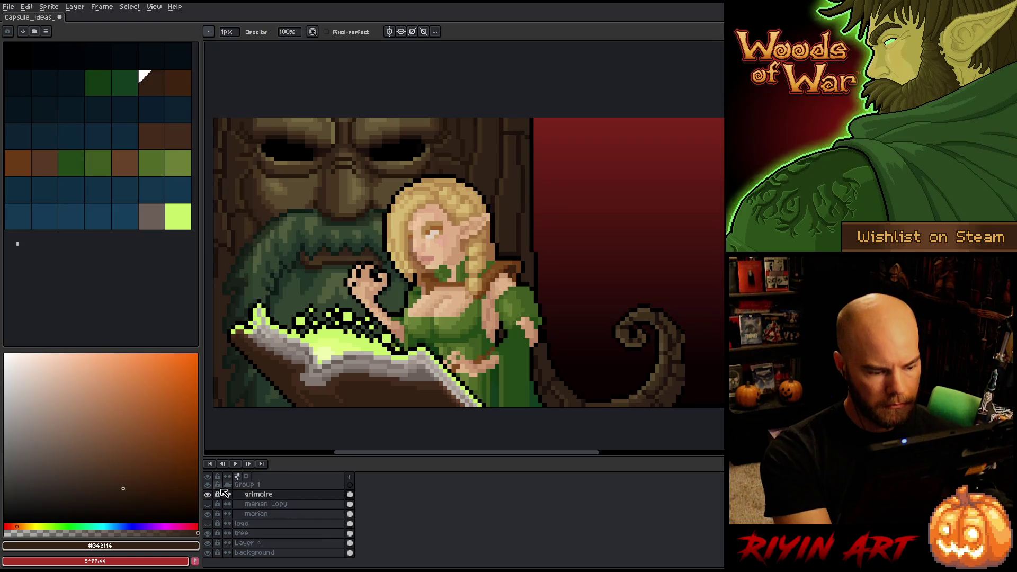
pyautogui.keyDown('alt'); pyautogui.click(208, 495); pyautogui.keyUp('alt')
pyautogui.keyDown('alt'); pyautogui.click(208, 495); pyautogui.keyUp('alt')
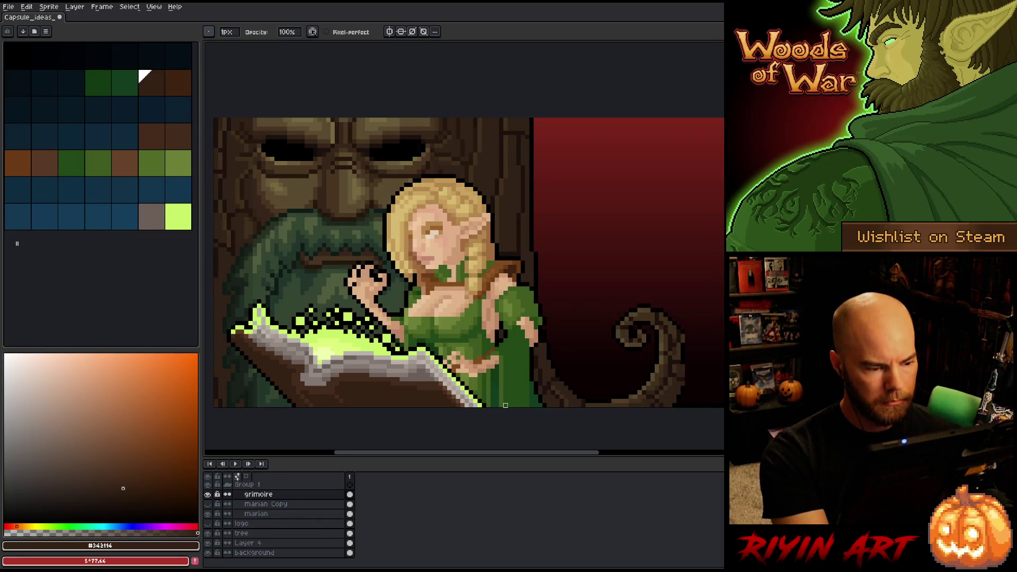
pyautogui.hotkey('ctrl', 'shift', 'c')
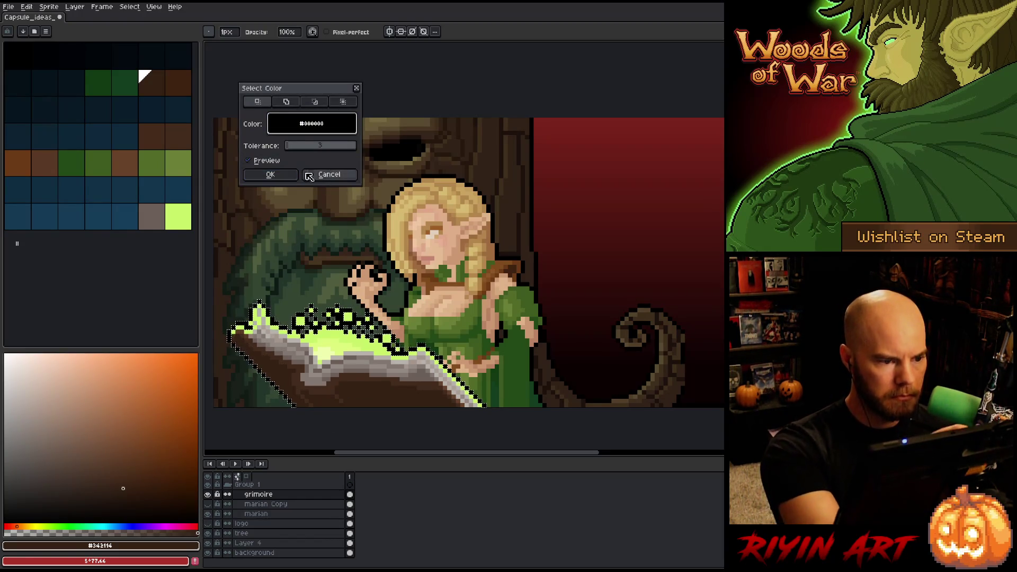
pyautogui.click(270, 174)
pyautogui.hotkey('ctrl', 'd')
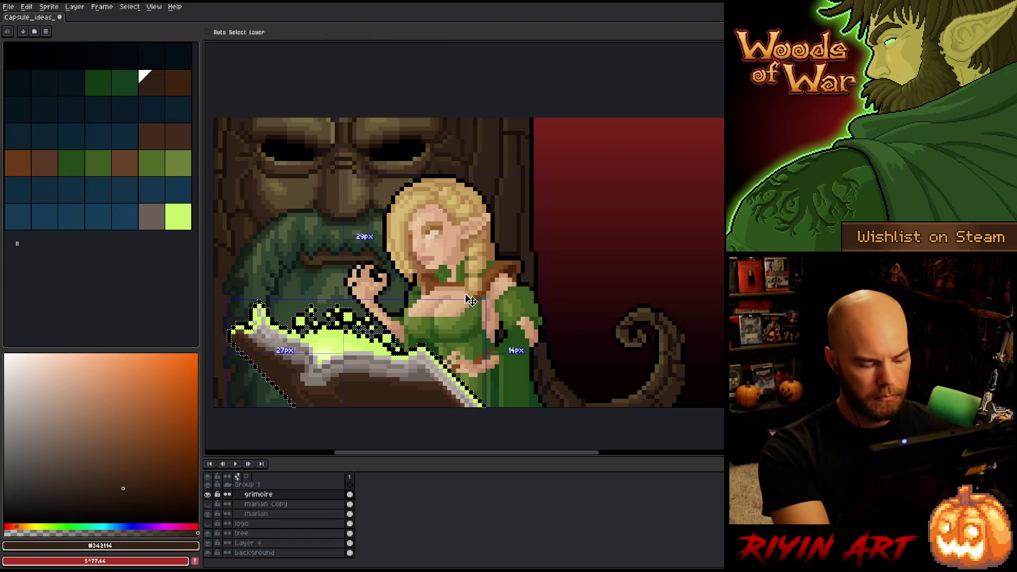
# Set the brush to about 11px and pick the lime glow colour for sparkles
pyautogui.press('i')
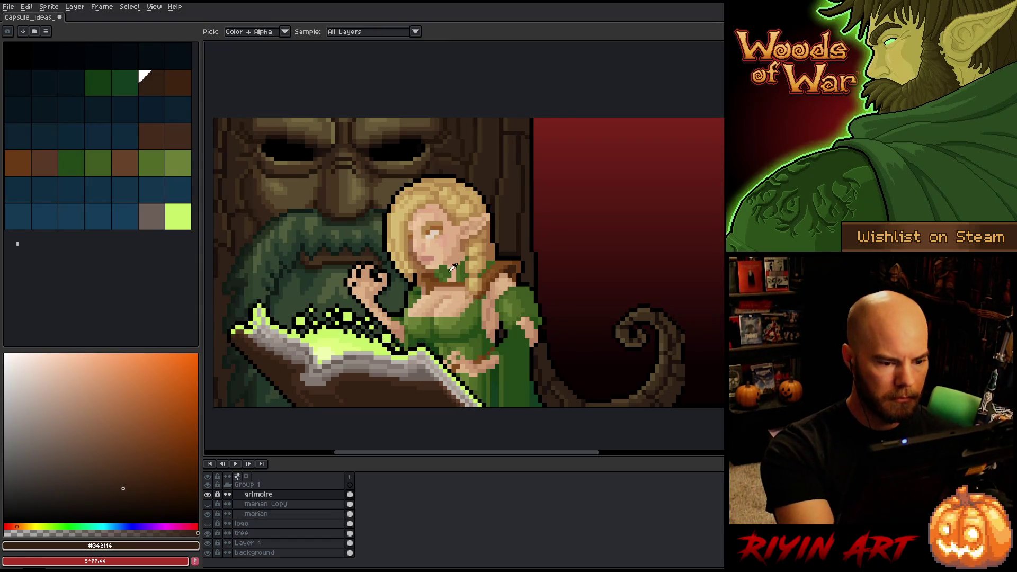
pyautogui.click(484, 326)
pyautogui.press('b')
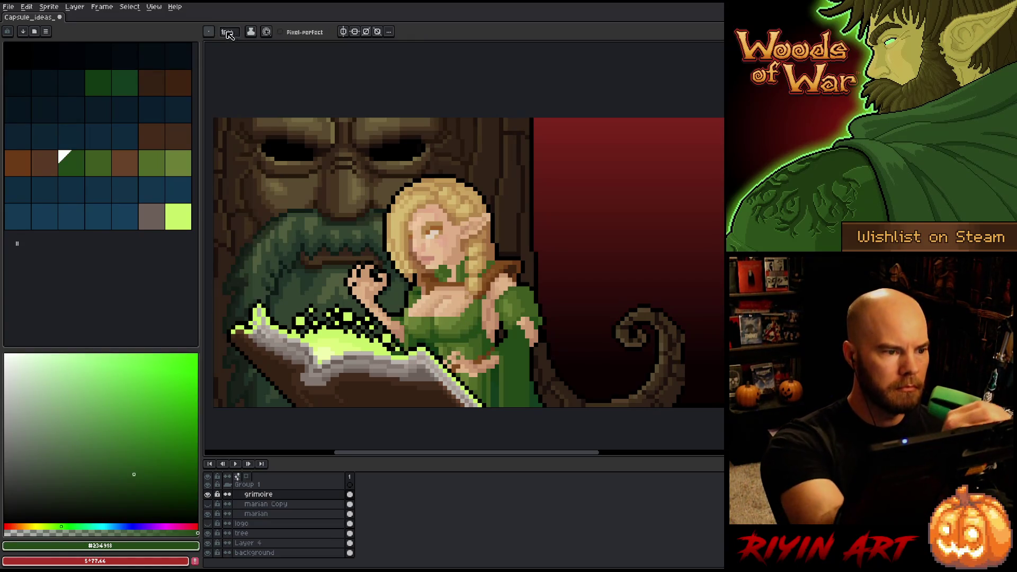
pyautogui.click(226, 32)
pyautogui.moveTo(221, 44); pyautogui.dragTo(229, 44)
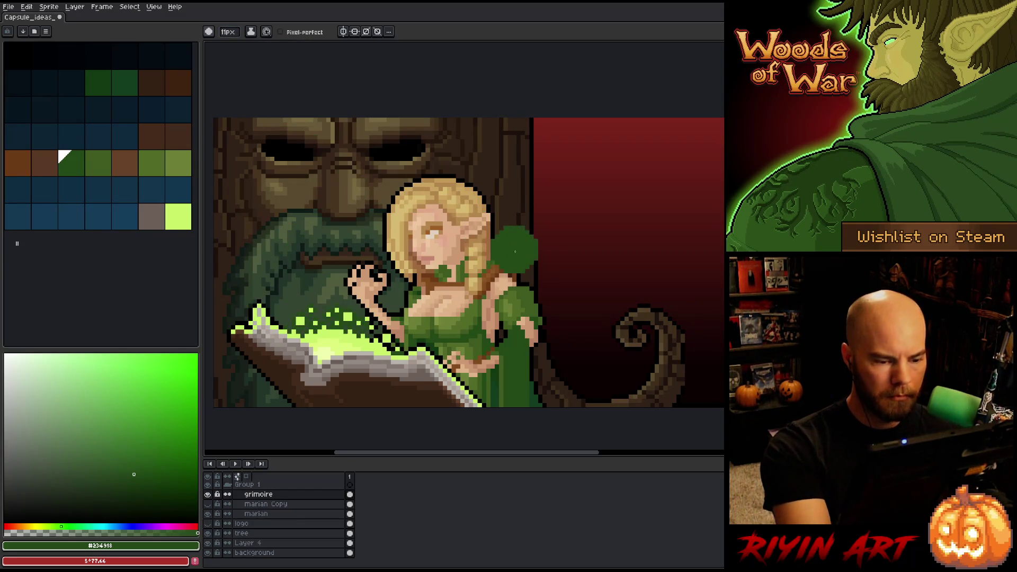
pyautogui.keyDown('alt'); pyautogui.click(295, 269); pyautogui.keyUp('alt')
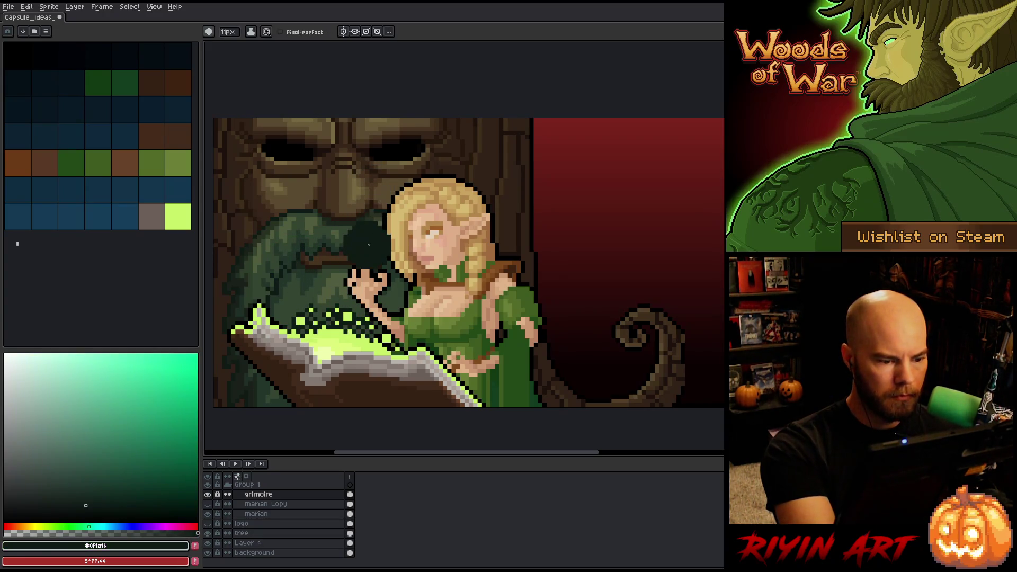
pyautogui.press('alt')
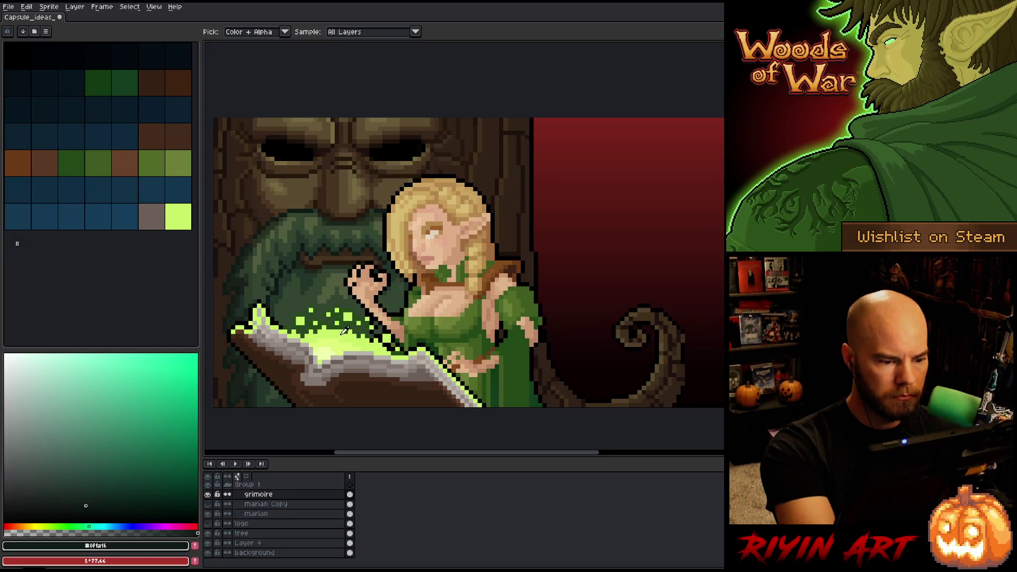
pyautogui.keyDown('alt'); pyautogui.click(345, 331); pyautogui.keyUp('alt')
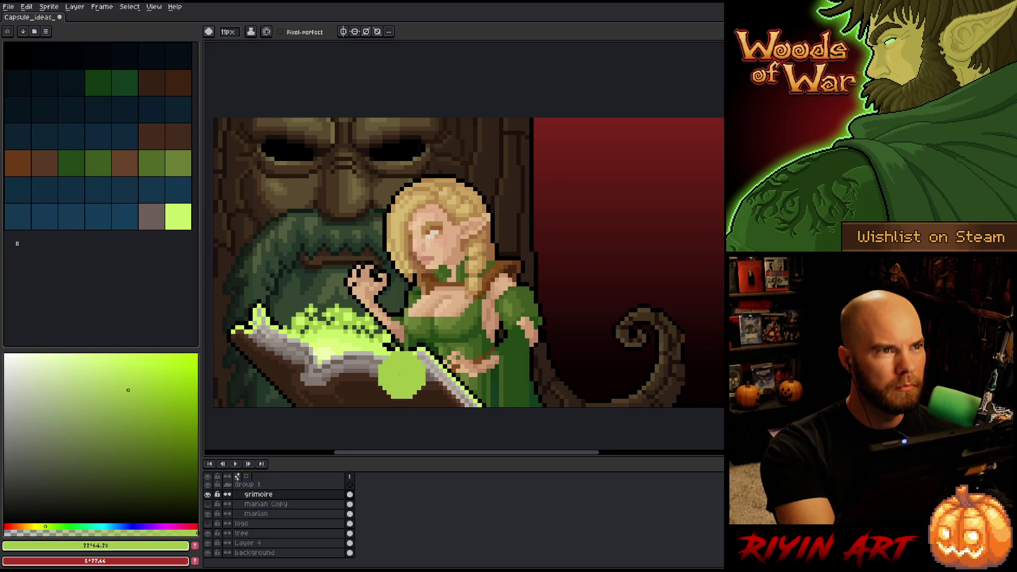
# Undo the last sparkle stroke and enlarge the brush to 14px
pyautogui.hotkey('ctrl', 'z')
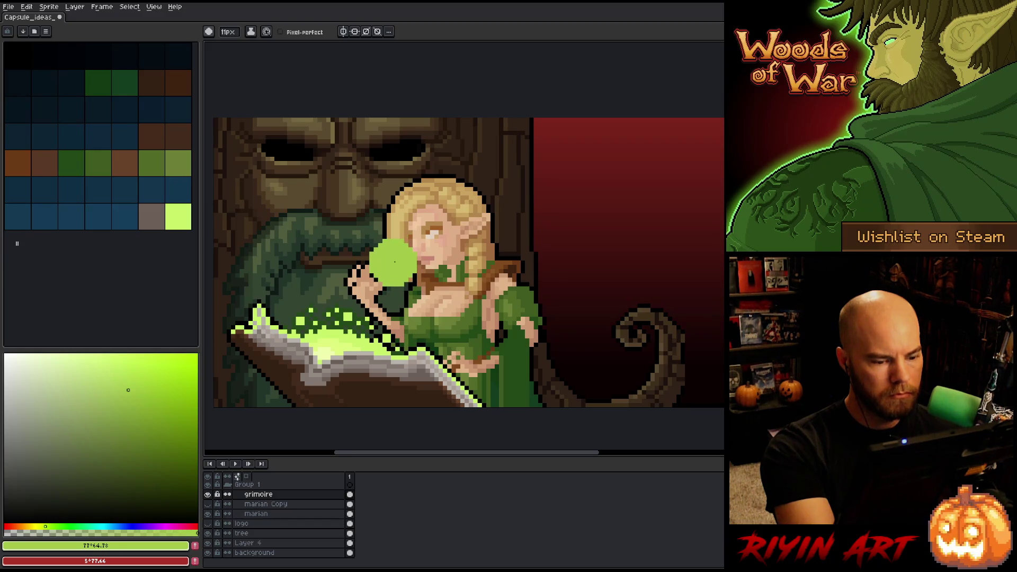
pyautogui.press('b')
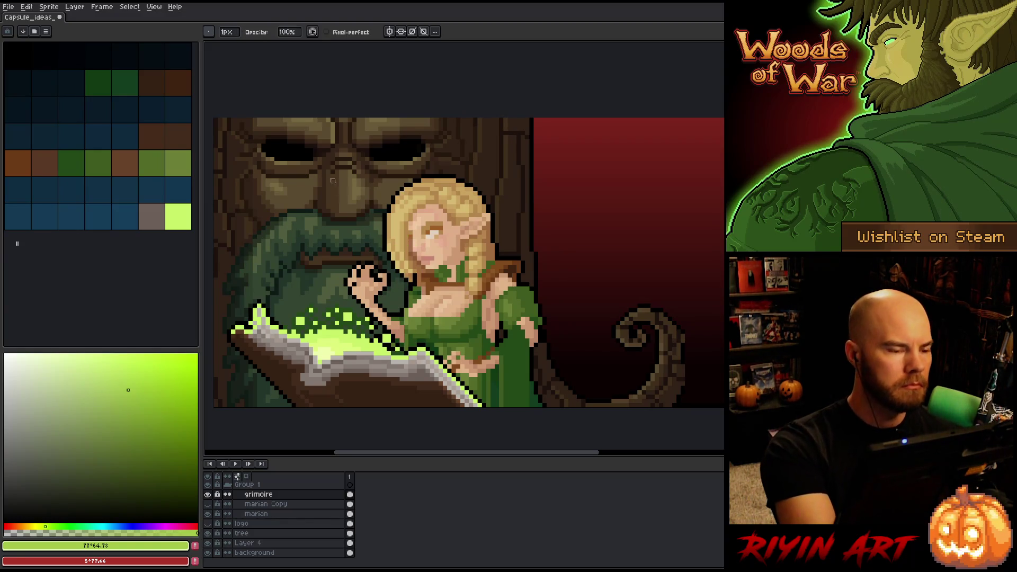
pyautogui.moveTo(228, 32); pyautogui.dragTo(249, 32)
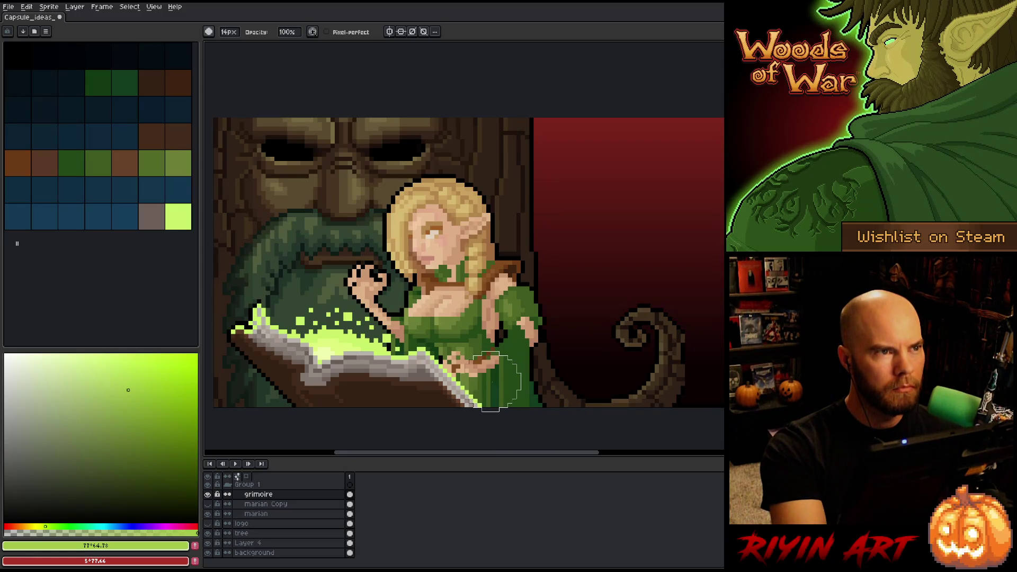
pyautogui.scroll(-1, 473, 283)
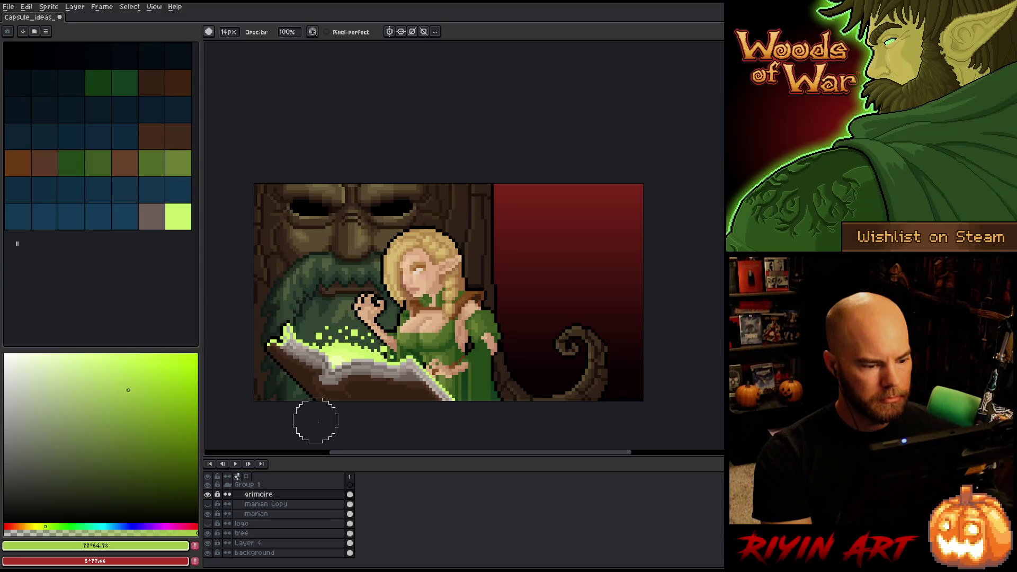
pyautogui.scroll(-1, 303, 430)
pyautogui.scroll(1, 359, 324)
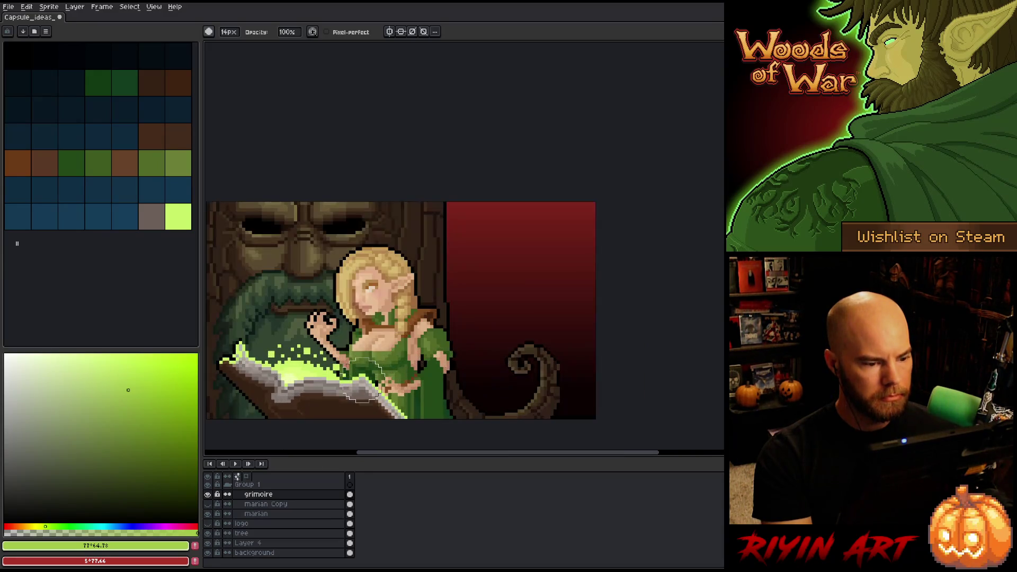
pyautogui.moveTo(358, 325); pyautogui.dragTo(395, 277)
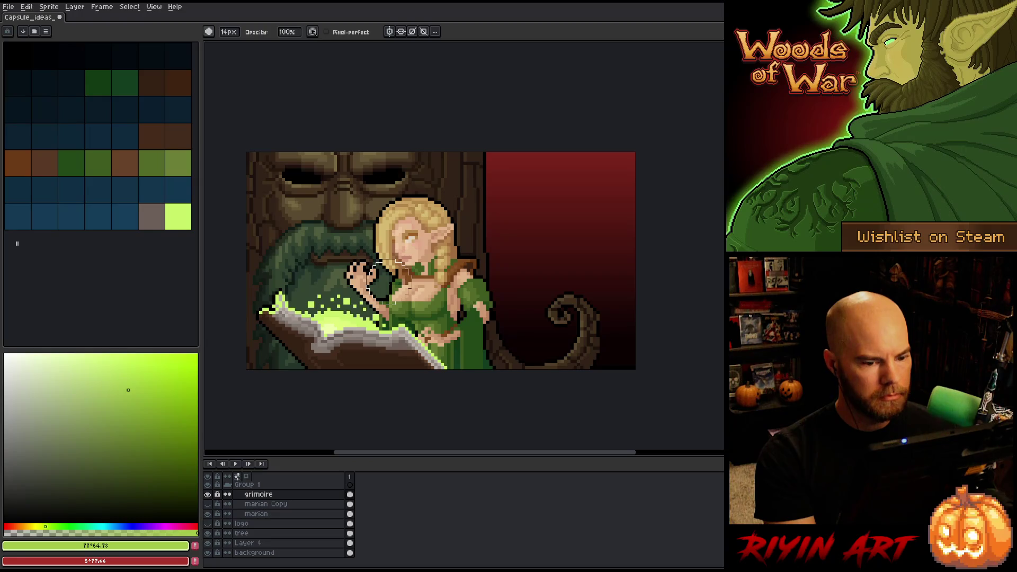
pyautogui.click(277, 553)
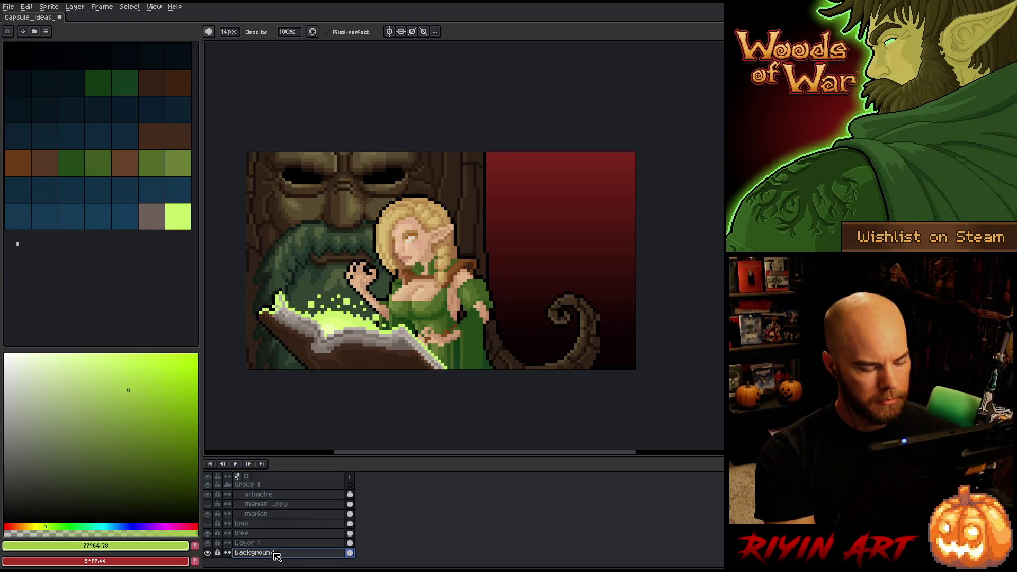
# Merge Layer 4 down into the background, cancelling an accidental squash
pyautogui.hotkey('ctrl', 't')
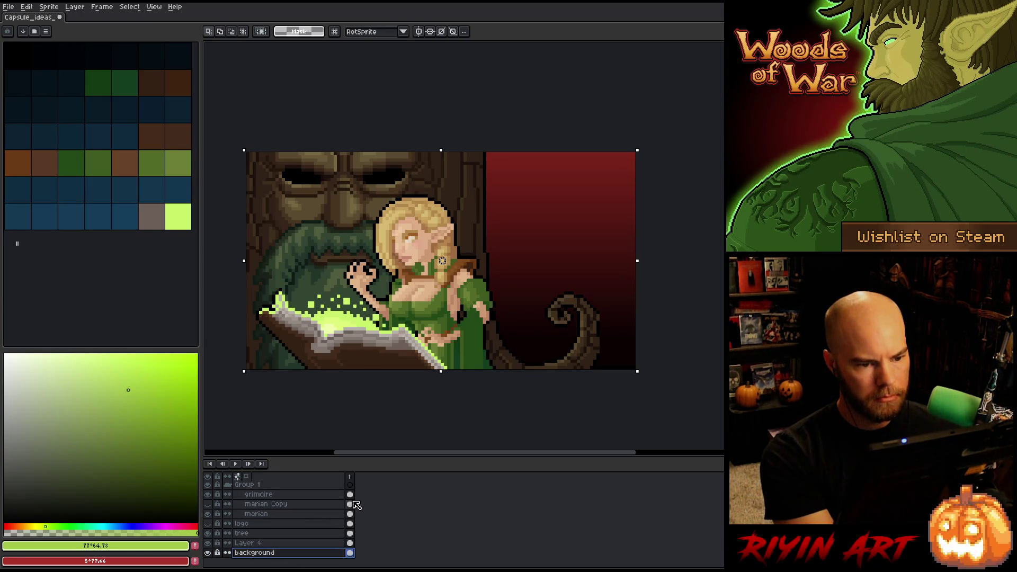
pyautogui.click(254, 543)
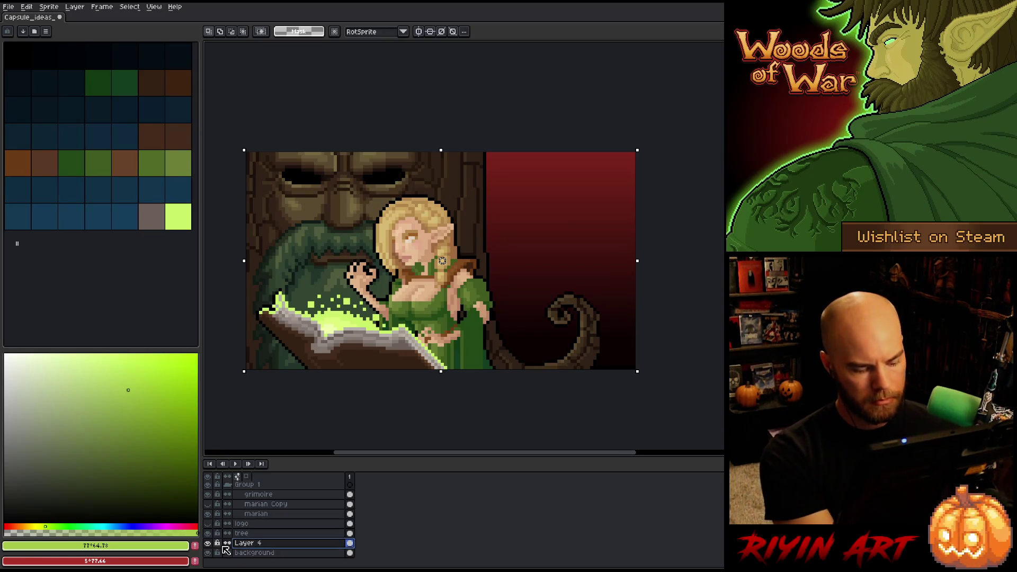
pyautogui.hotkey('ctrl', 'e')
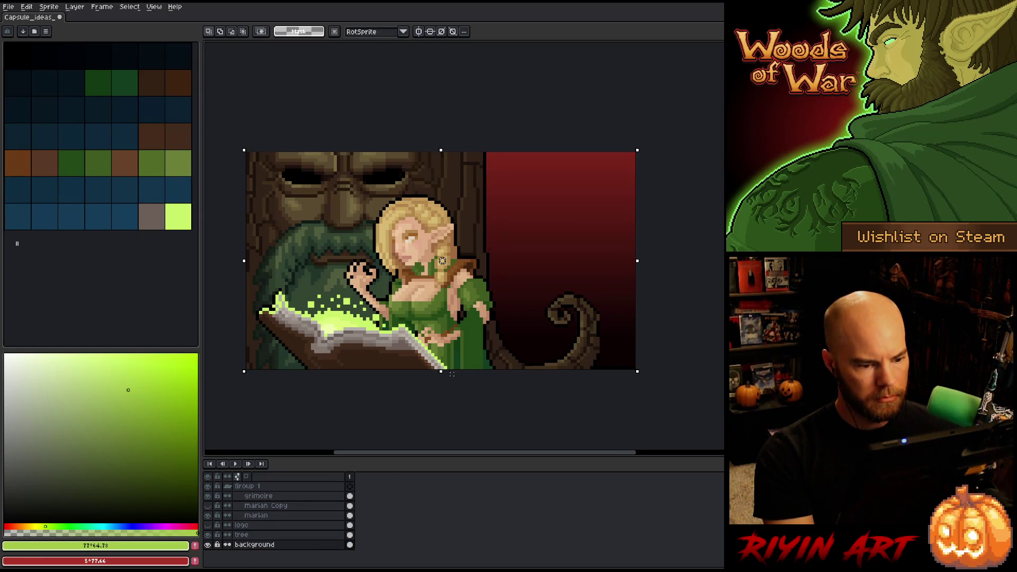
pyautogui.moveTo(441, 370); pyautogui.dragTo(438, 290)
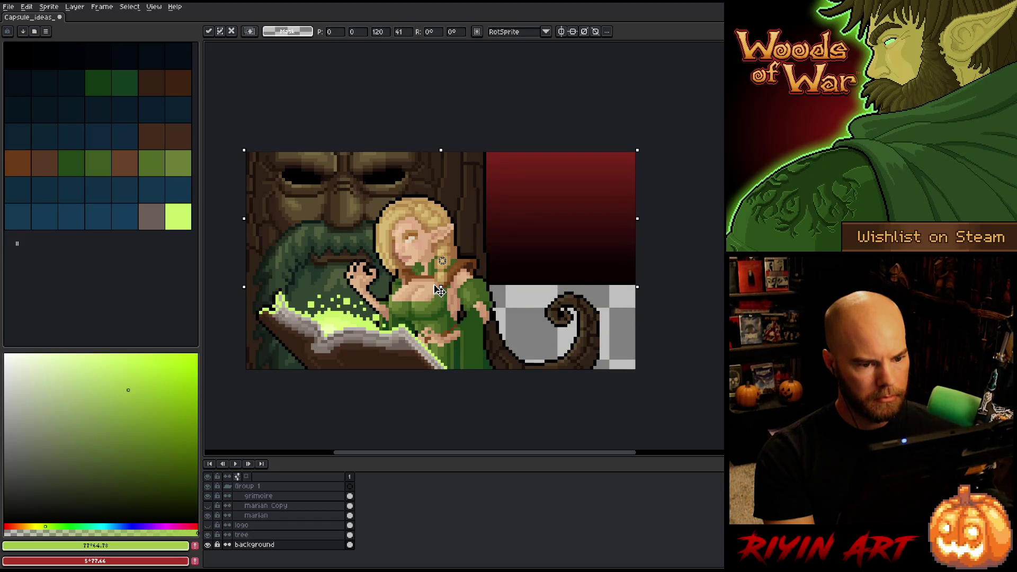
pyautogui.press('Escape')
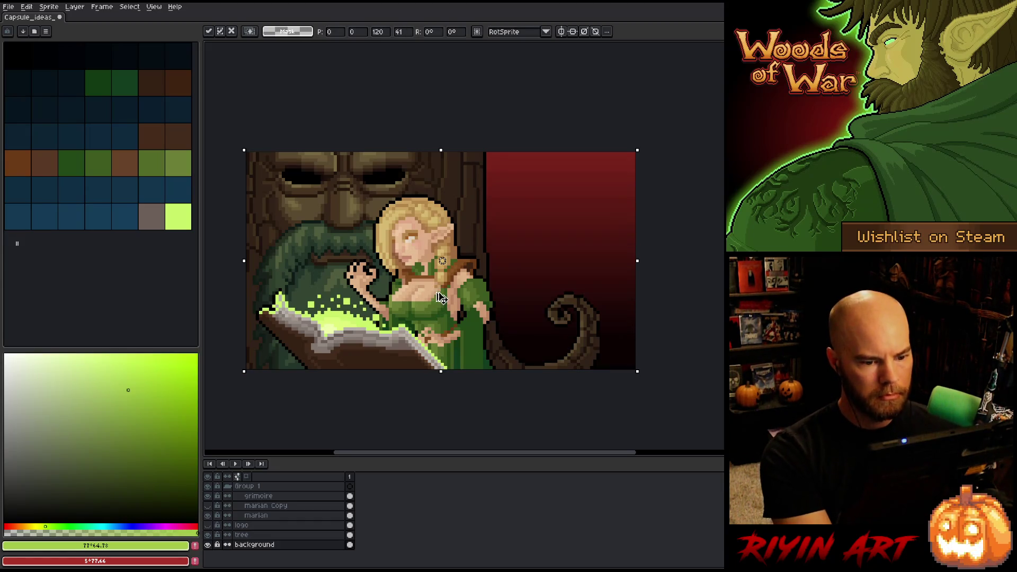
pyautogui.press('Return')
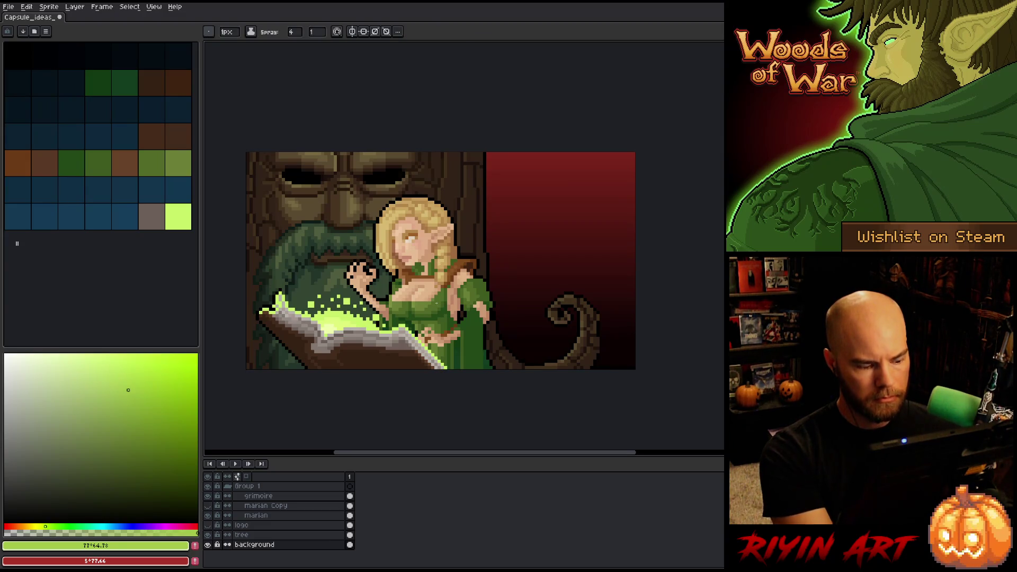
# Add a new layer and fill the backdrop with a red-to-black gradient, redrawn once
pyautogui.hotkey('shift', 'n')
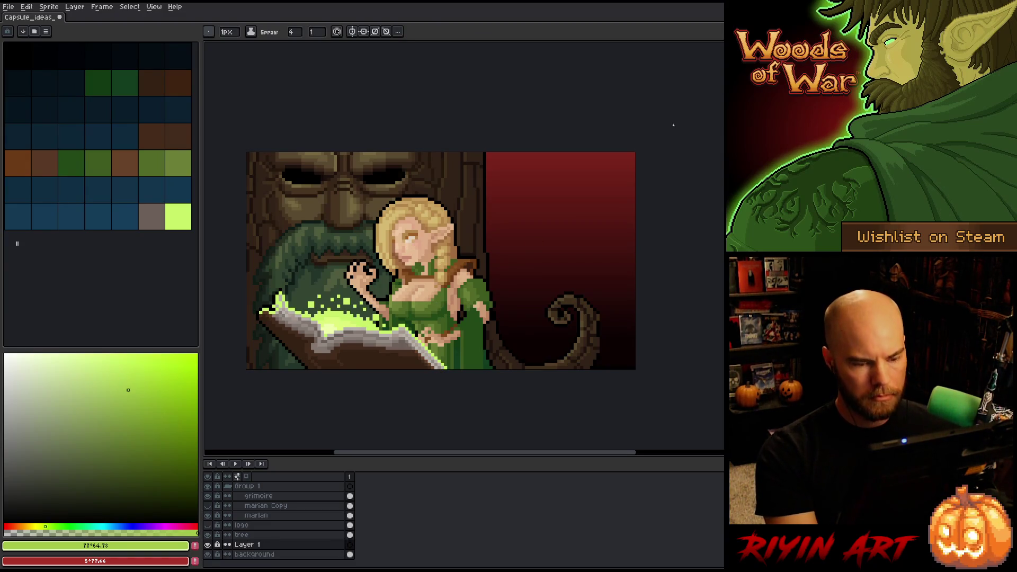
pyautogui.press('i')
pyautogui.click(560, 153)
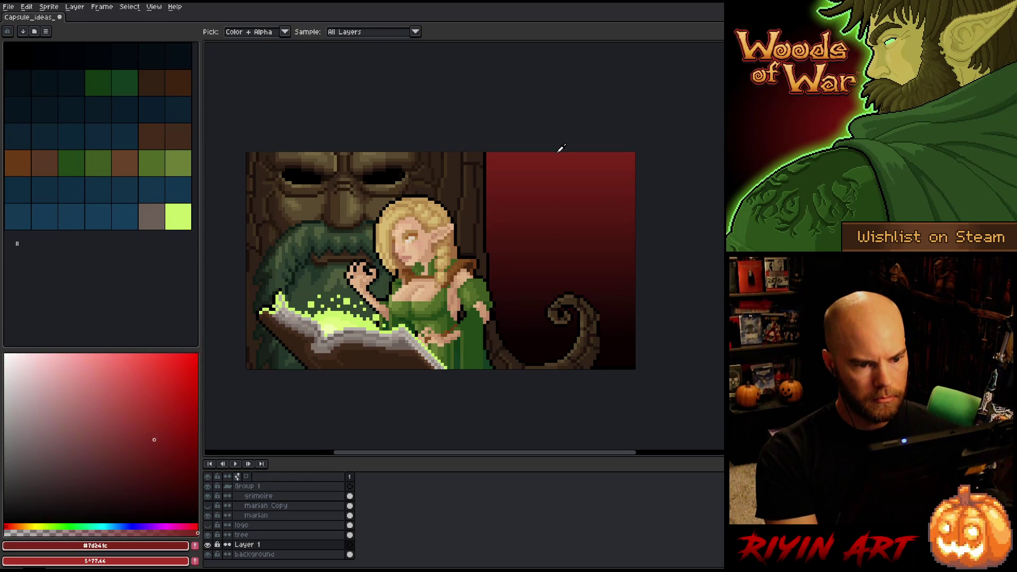
pyautogui.press('x')
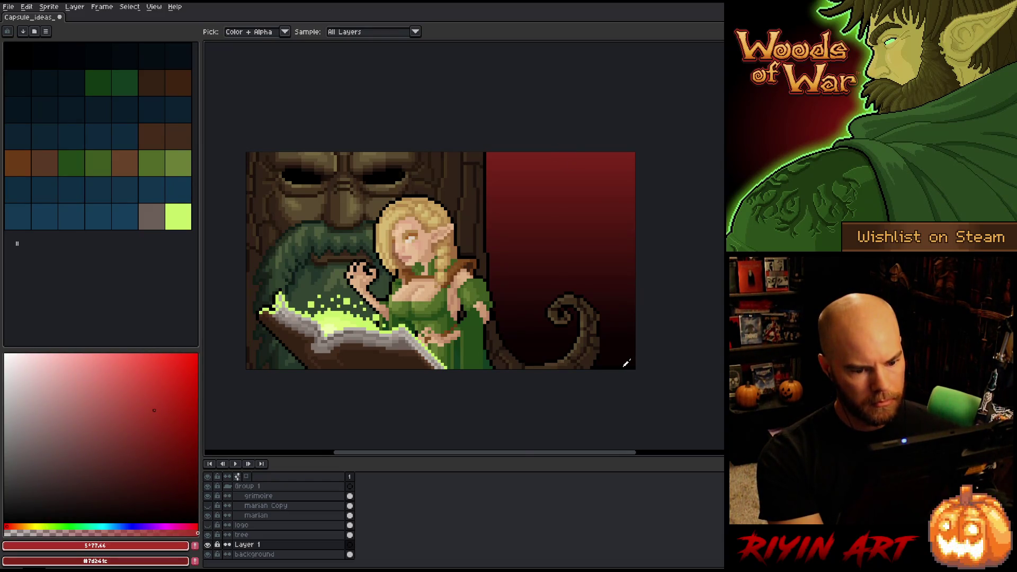
pyautogui.click(626, 363)
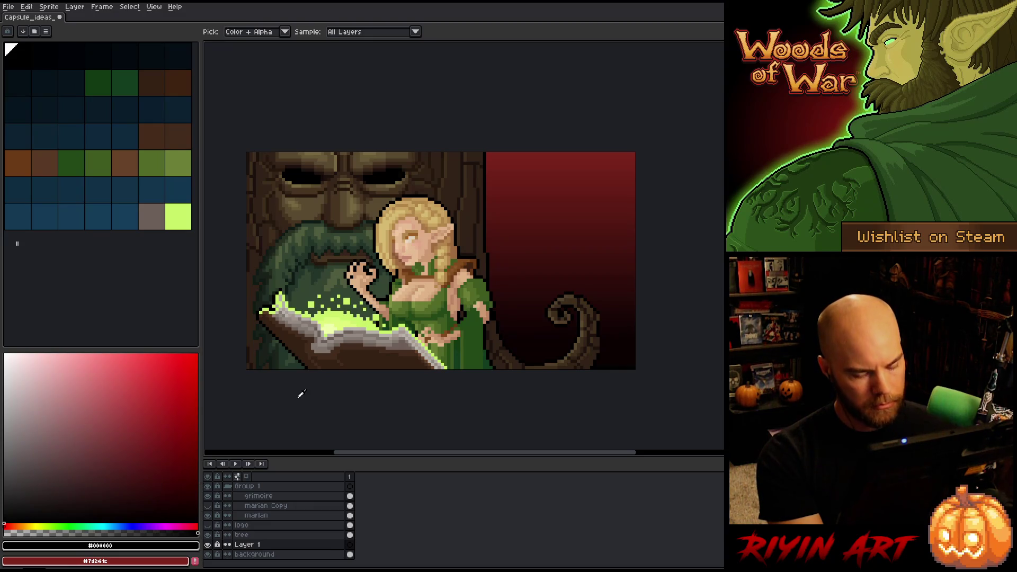
pyautogui.press('g')
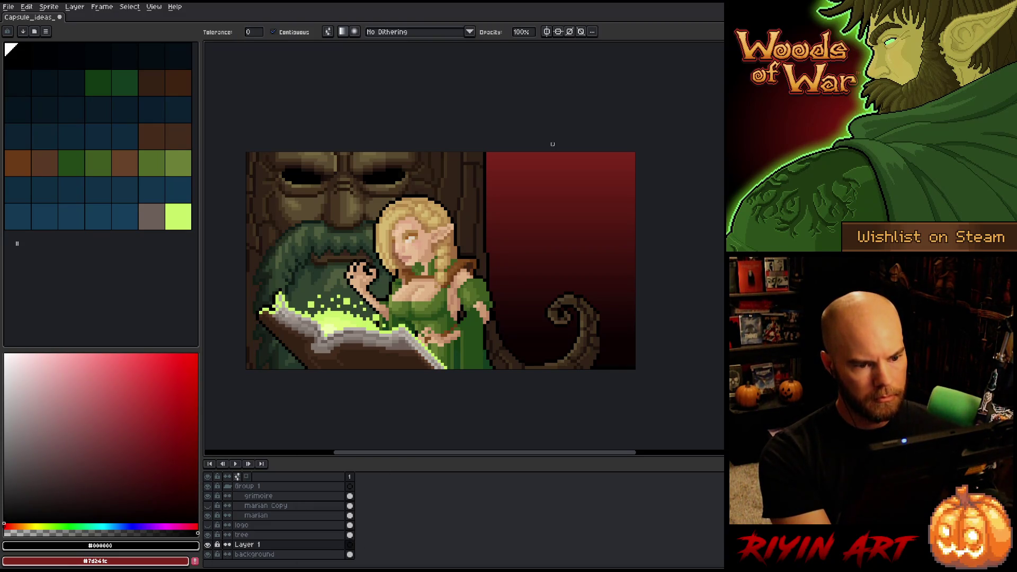
pyautogui.moveTo(552, 153); pyautogui.dragTo(556, 271)
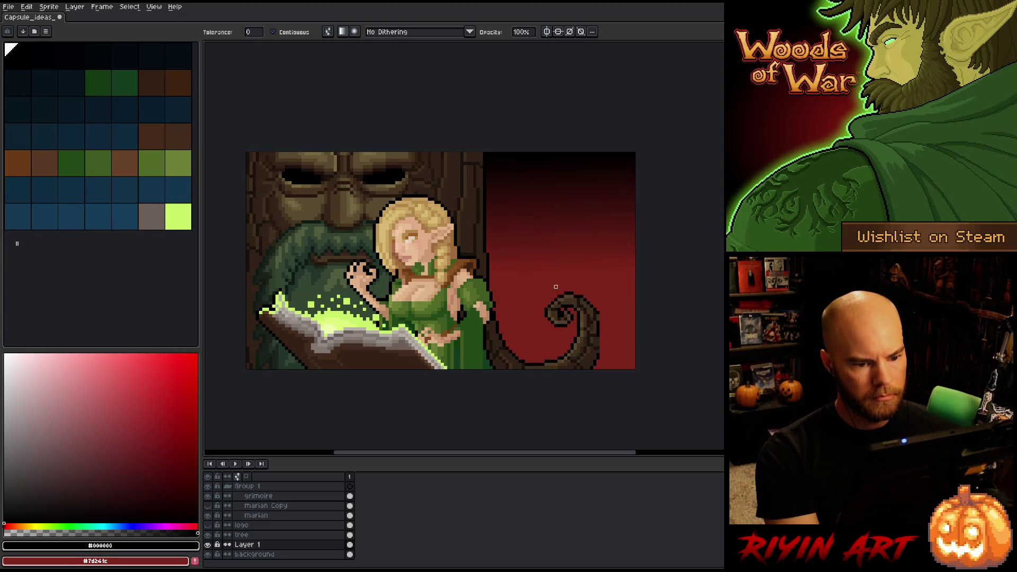
pyautogui.hotkey('ctrl', 'z')
pyautogui.moveTo(556, 327); pyautogui.dragTo(543, 186)
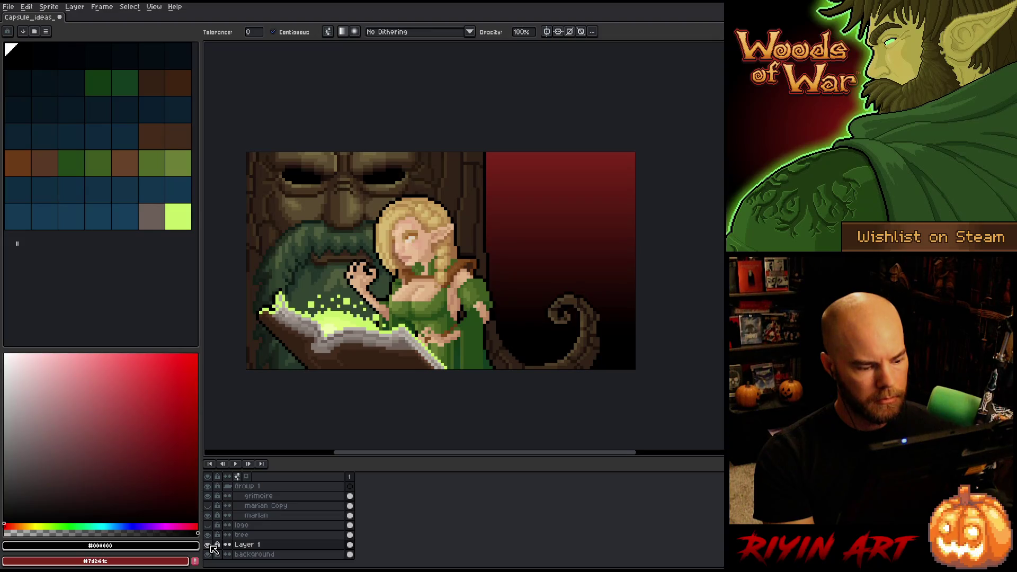
# Hide the background layer and zoom in on the tree's curled tip
pyautogui.click(209, 554)
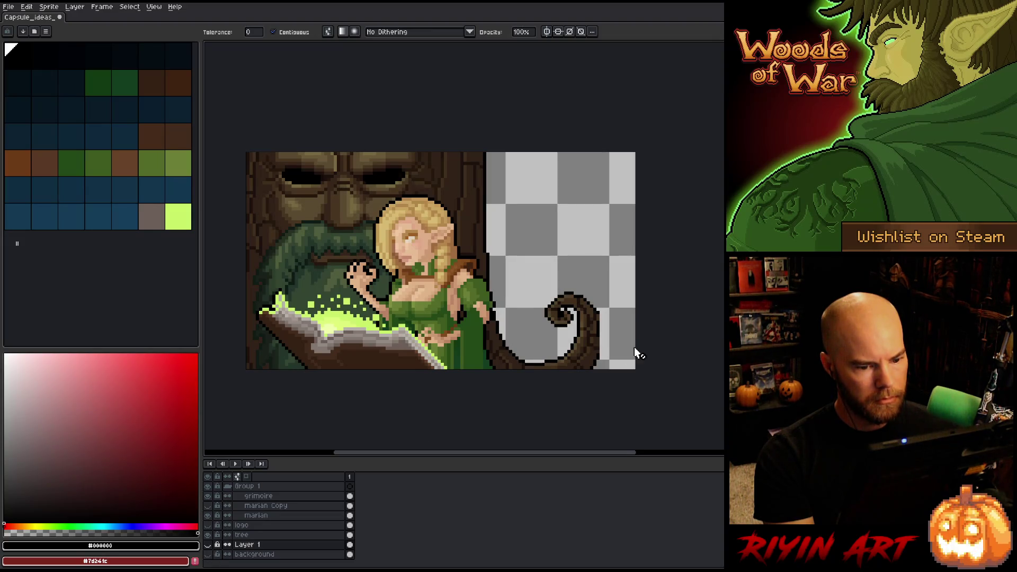
pyautogui.scroll(4, 634, 347)
pyautogui.press('Up')
pyautogui.press('Up')
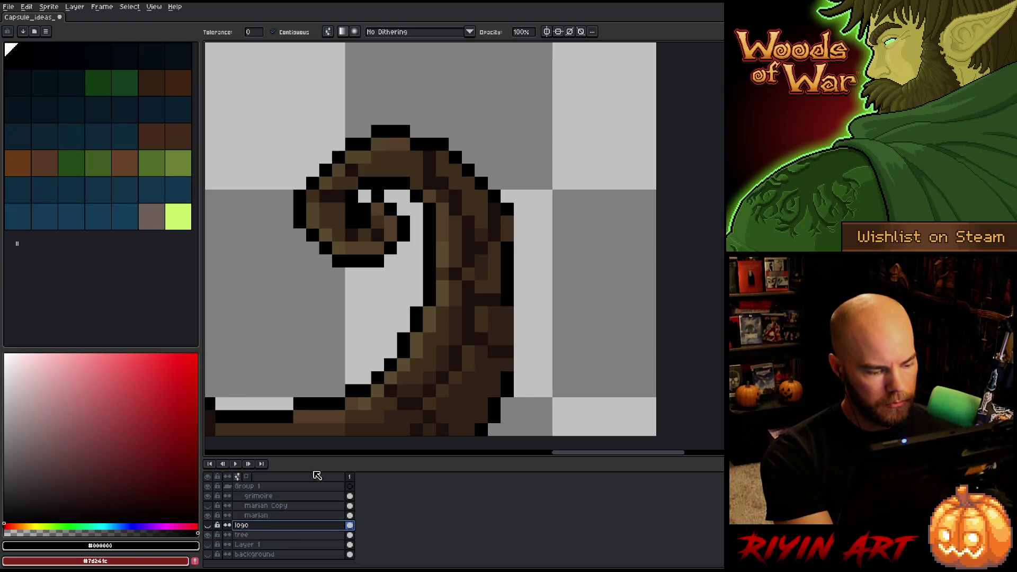
pyautogui.click(290, 535)
# Pencil black outline pixels down the tree's right edge
pyautogui.press('i')
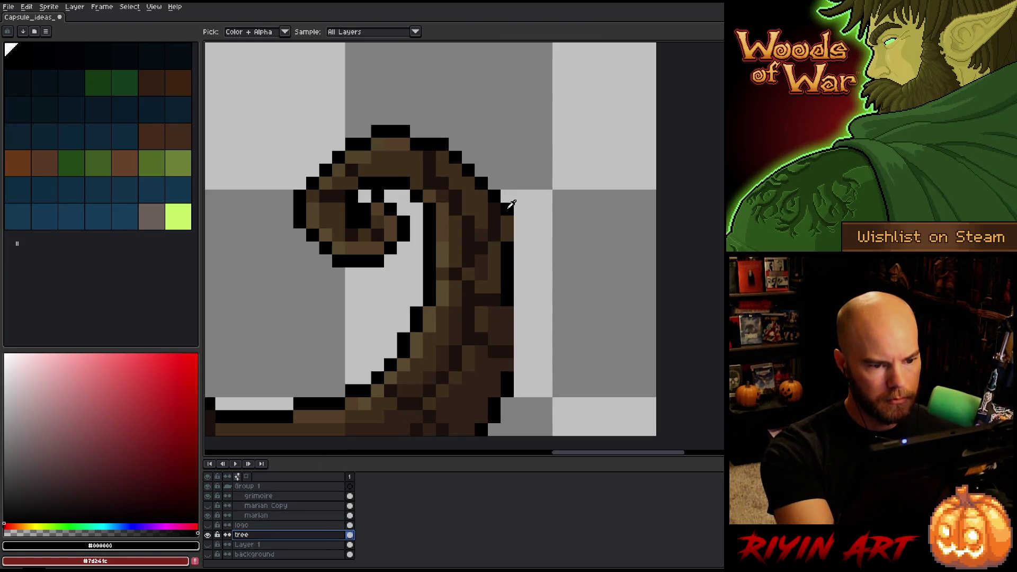
pyautogui.press('b')
pyautogui.click(521, 196)
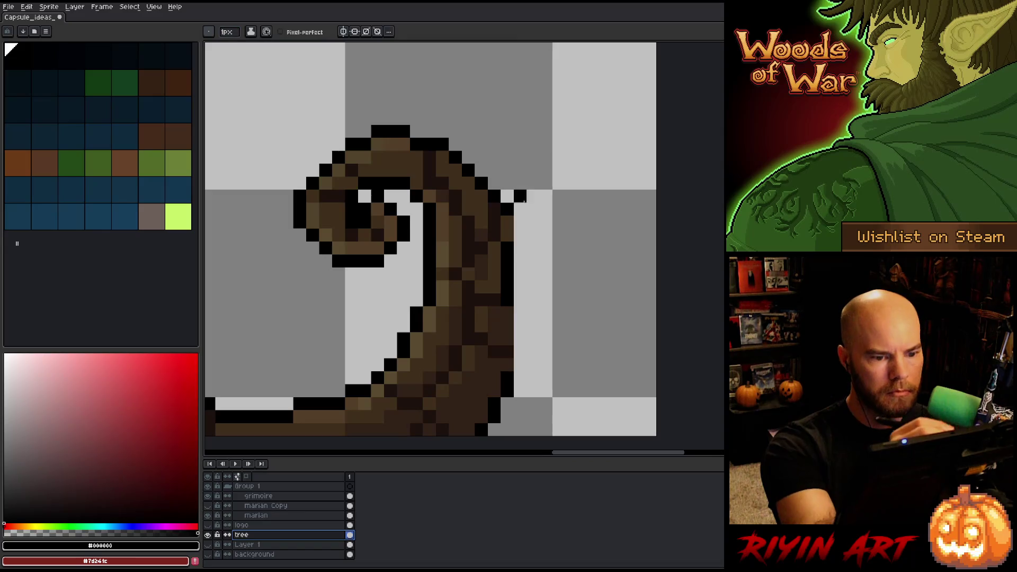
pyautogui.moveTo(520, 210); pyautogui.dragTo(520, 236)
pyautogui.moveTo(520, 312); pyautogui.dragTo(520, 366)
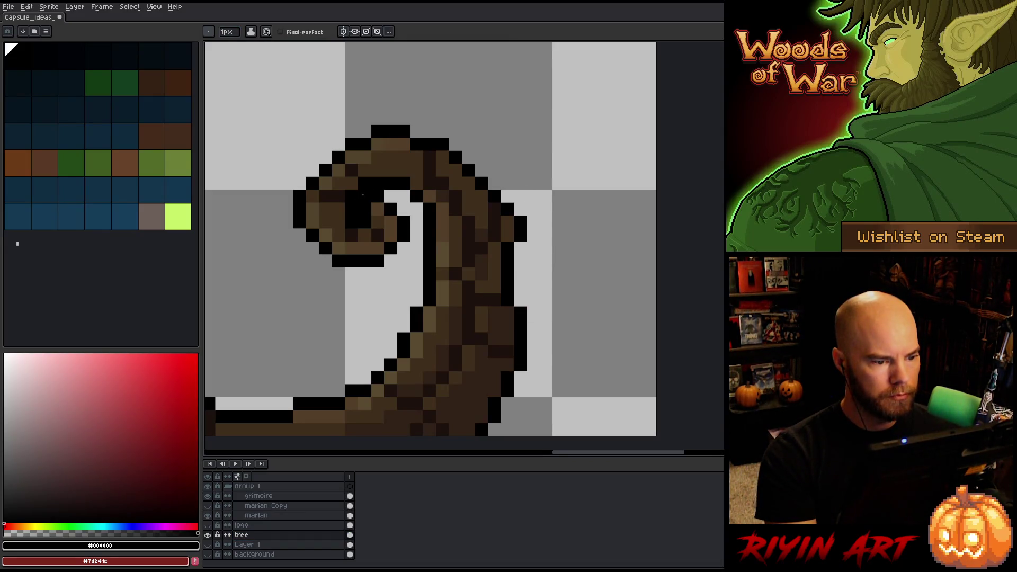
# Bring the whole scene back into view and briefly hide, then restore, the elf group
pyautogui.scroll(-4, 373, 254)
pyautogui.scroll(3, 289, 250)
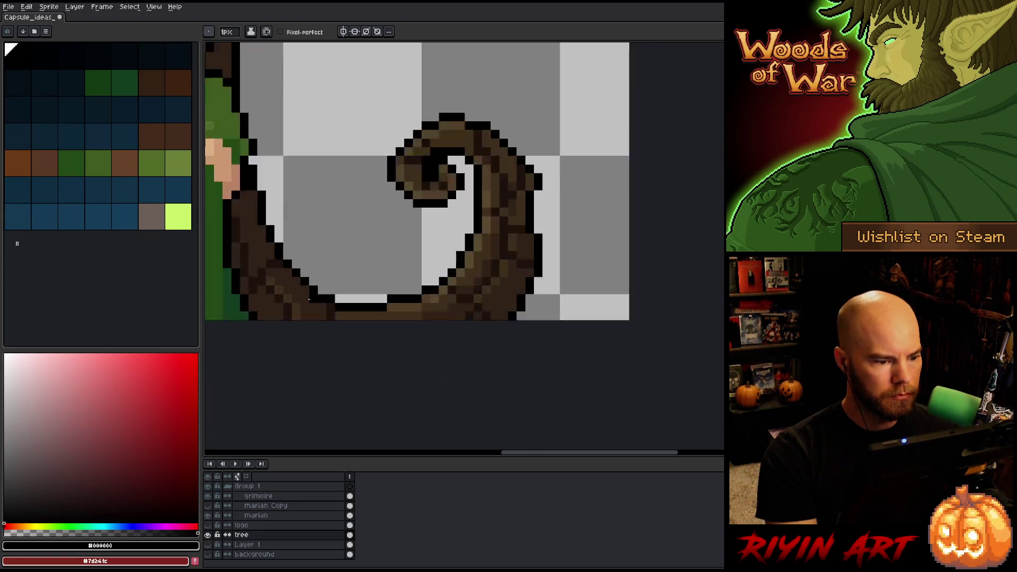
pyautogui.scroll(-4, 364, 236)
pyautogui.press('space')
pyautogui.scroll(-2, 333, 205)
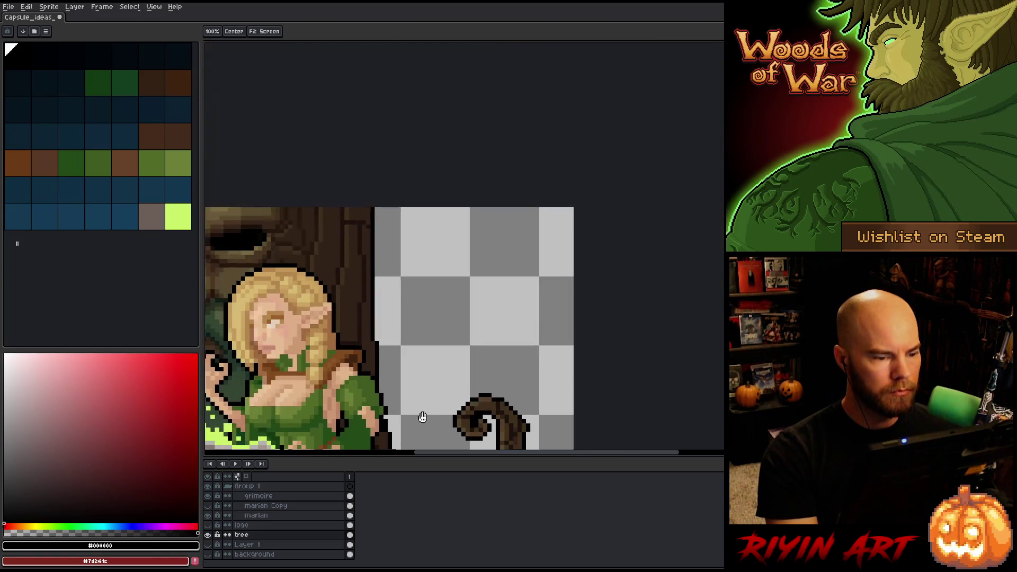
pyautogui.moveTo(420, 415); pyautogui.dragTo(407, 237)
pyautogui.scroll(-1, 420, 190)
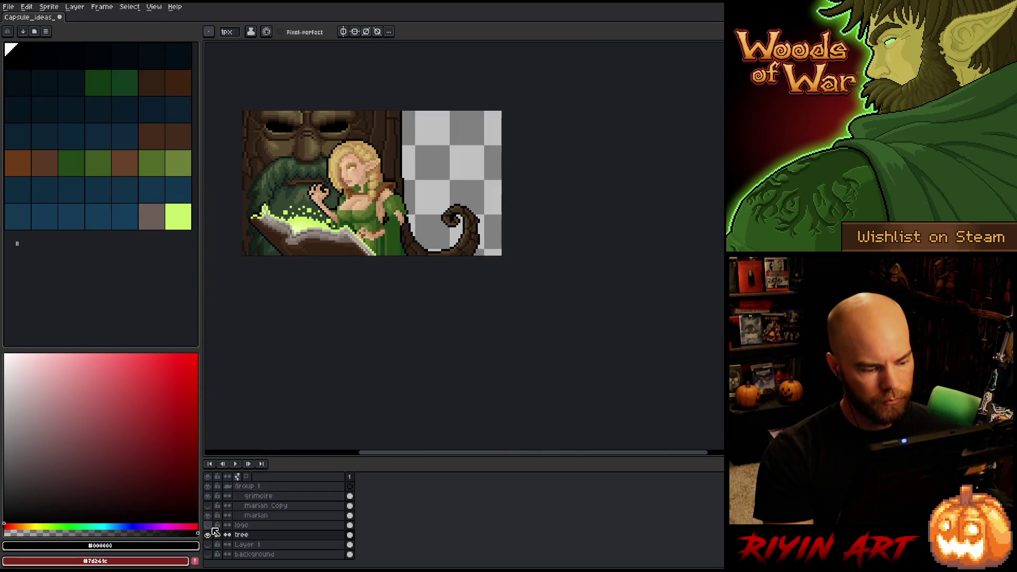
pyautogui.click(208, 485)
pyautogui.hotkey('ctrl', 'z')
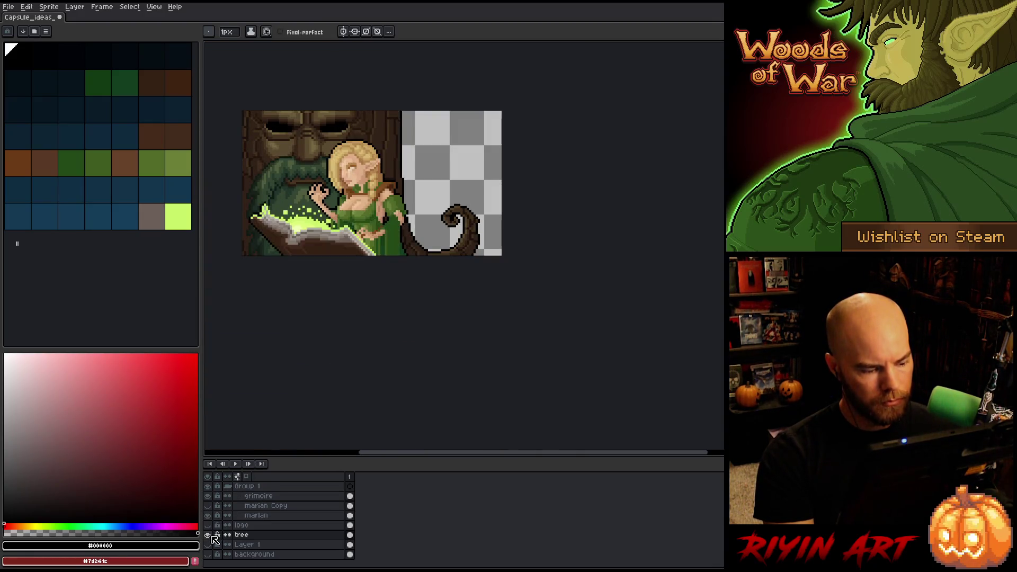
# Show the red gradient background layer and save the capsule
pyautogui.click(208, 554)
pyautogui.scroll(2, 433, 302)
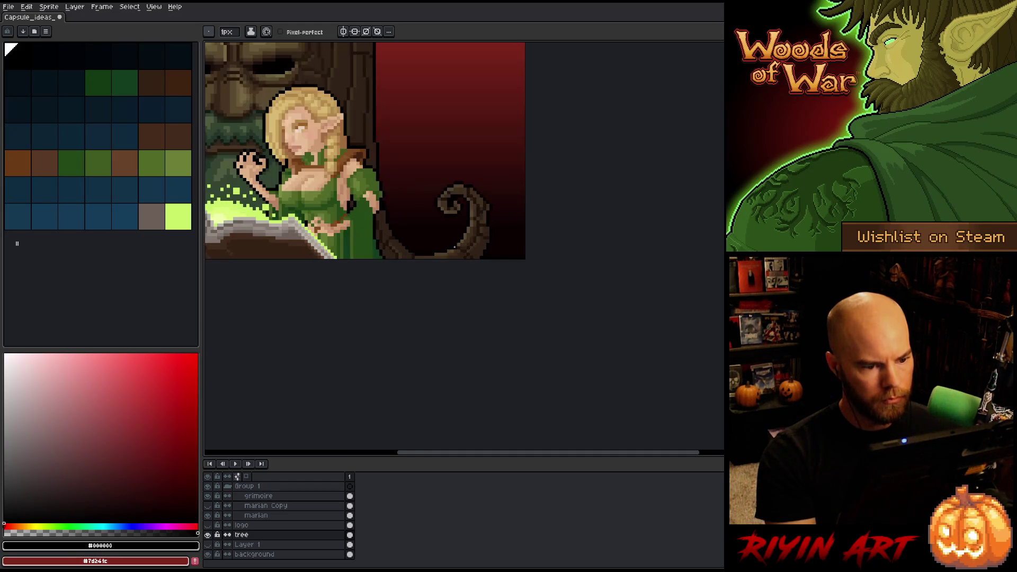
pyautogui.scroll(-1, 433, 302)
pyautogui.moveTo(506, 320); pyautogui.dragTo(527, 292)
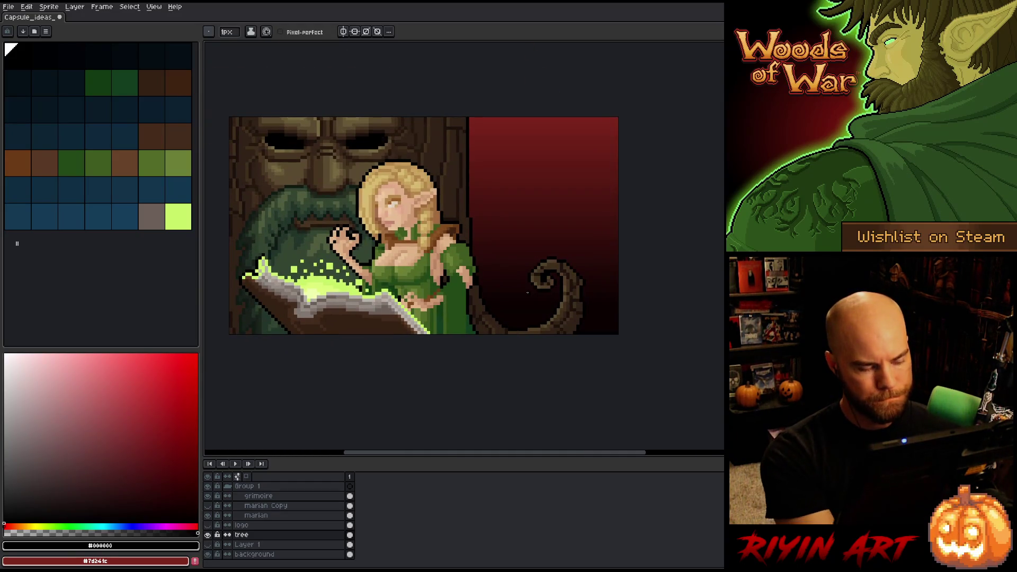
pyautogui.hotkey('ctrl', 's')
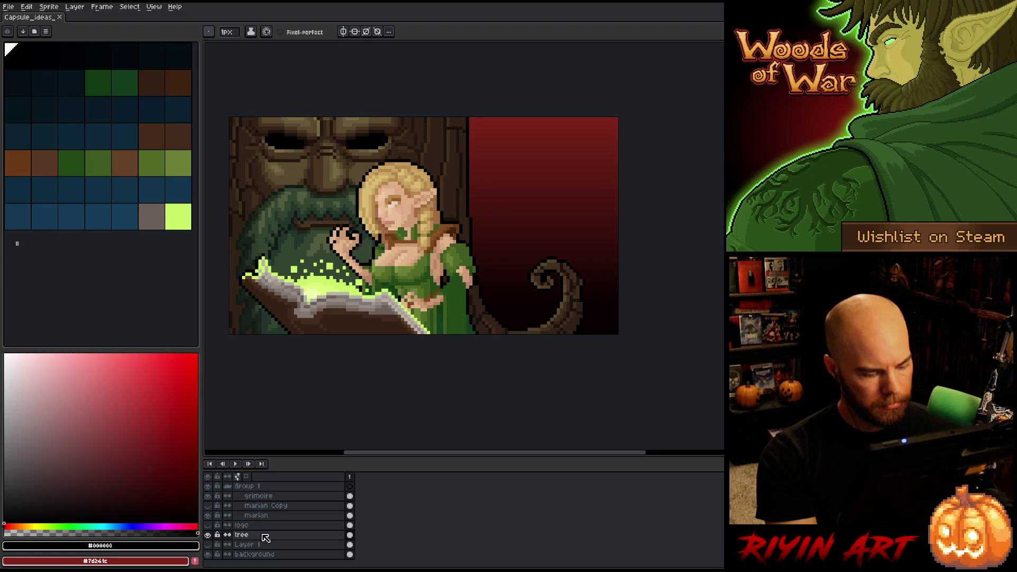
# Add a new layer above the tree and name it 'black'
pyautogui.hotkey('shift', 'n')
pyautogui.doubleClick(266, 538)
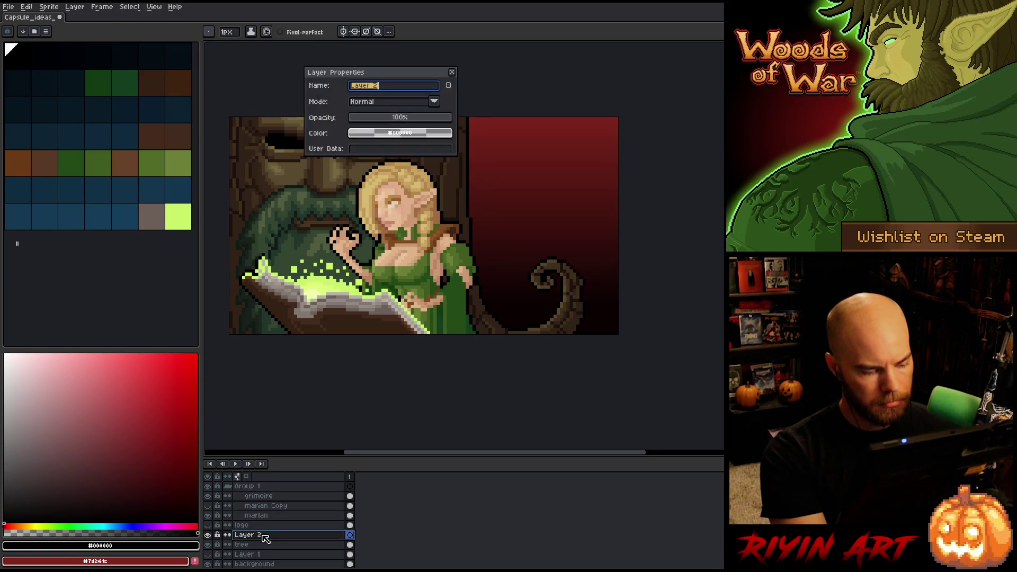
pyautogui.write('block')
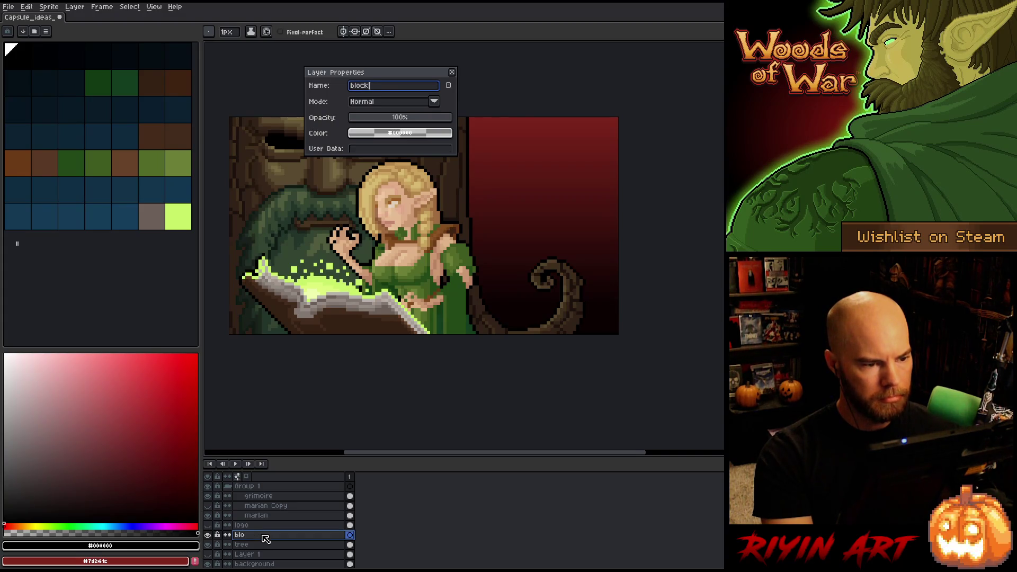
pyautogui.press('BackSpace')
pyautogui.write('ck')
pyautogui.press('Return')
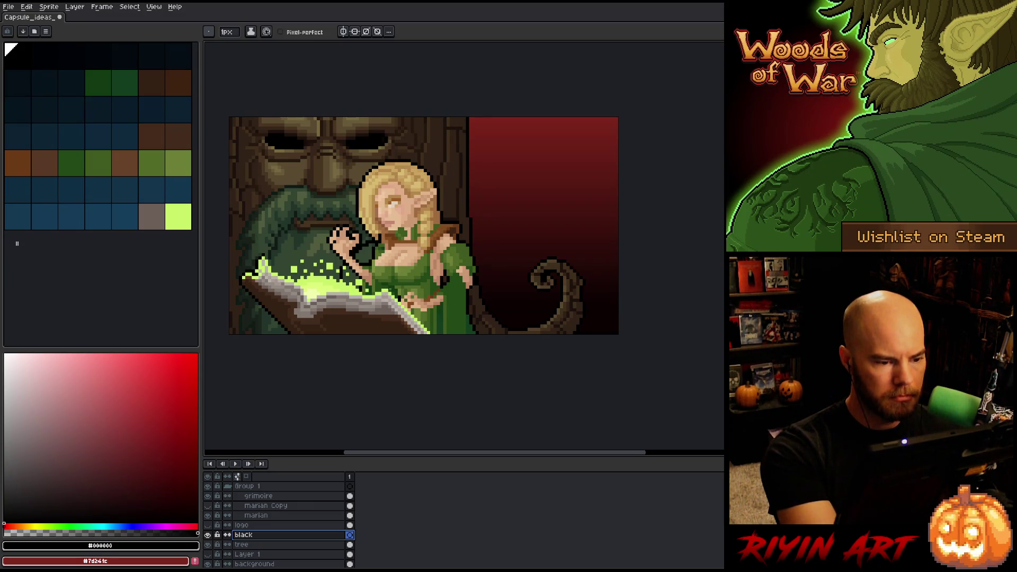
# Bucket-fill black near the elf's hand, then bring up the Convolution Matrix filter
pyautogui.press('g')
pyautogui.click(356, 265)
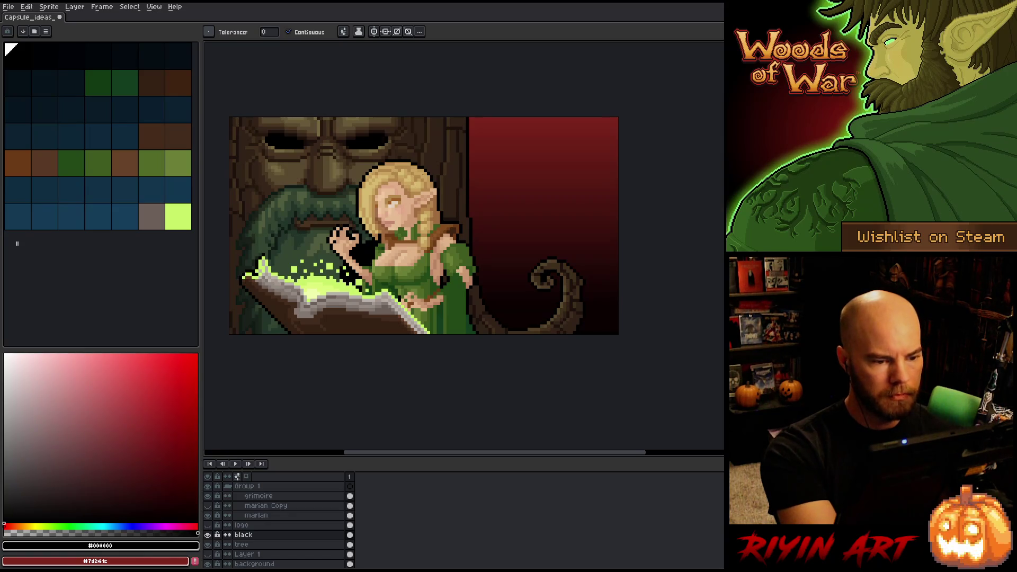
pyautogui.press('b')
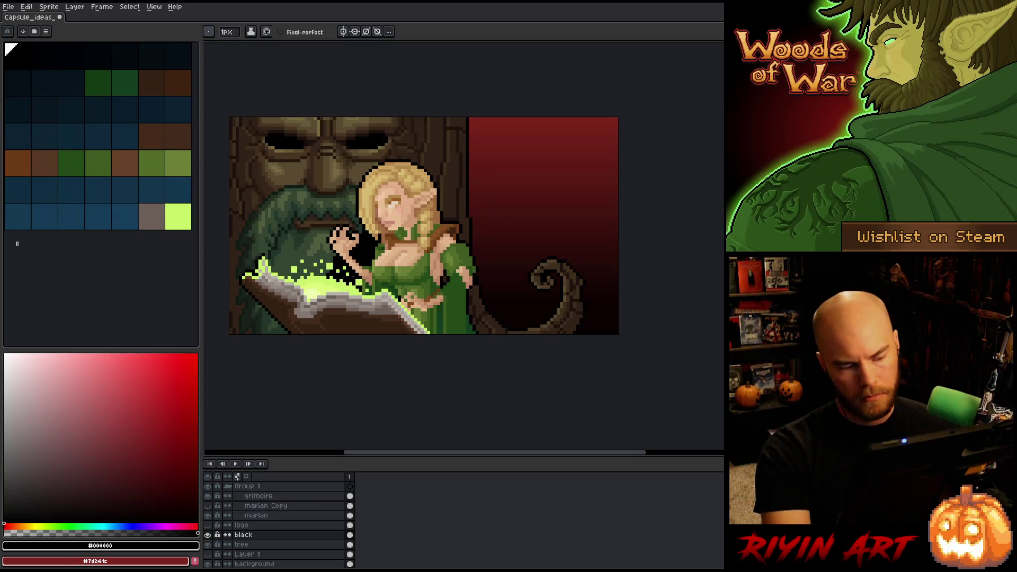
pyautogui.press('F9')
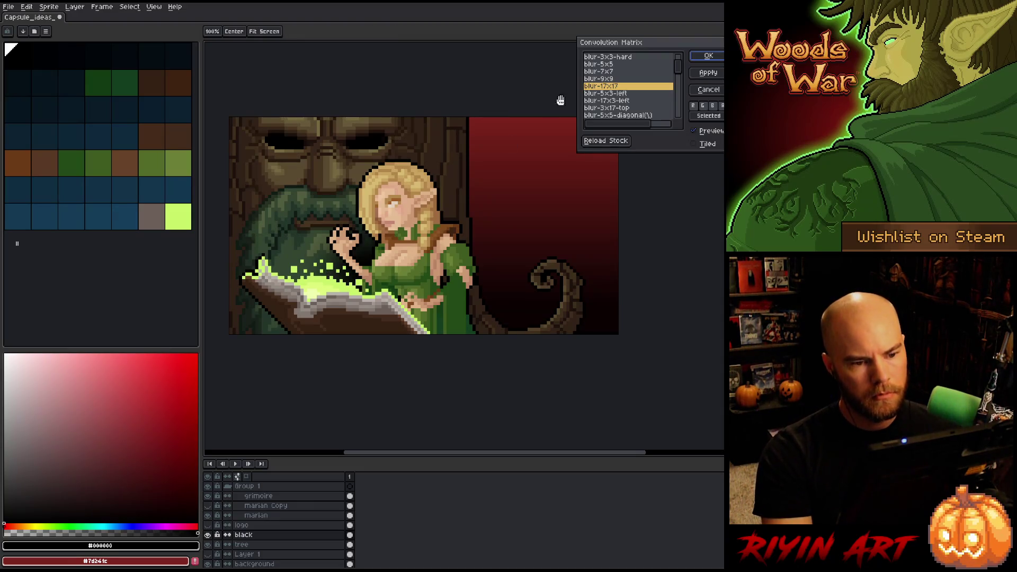
# Soften the black layer with the blur-9x9 convolution preset
pyautogui.click(602, 79)
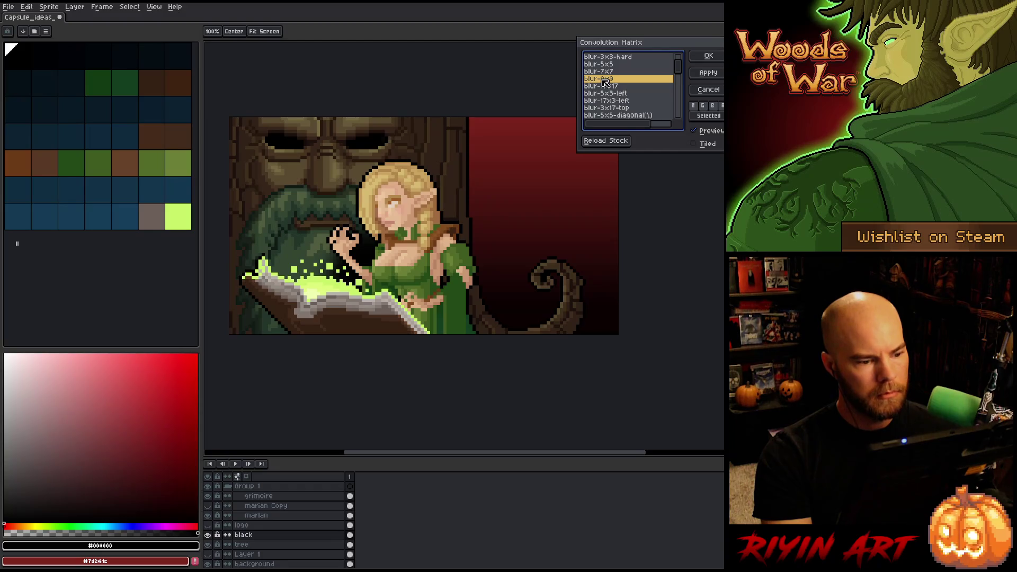
pyautogui.press('Return')
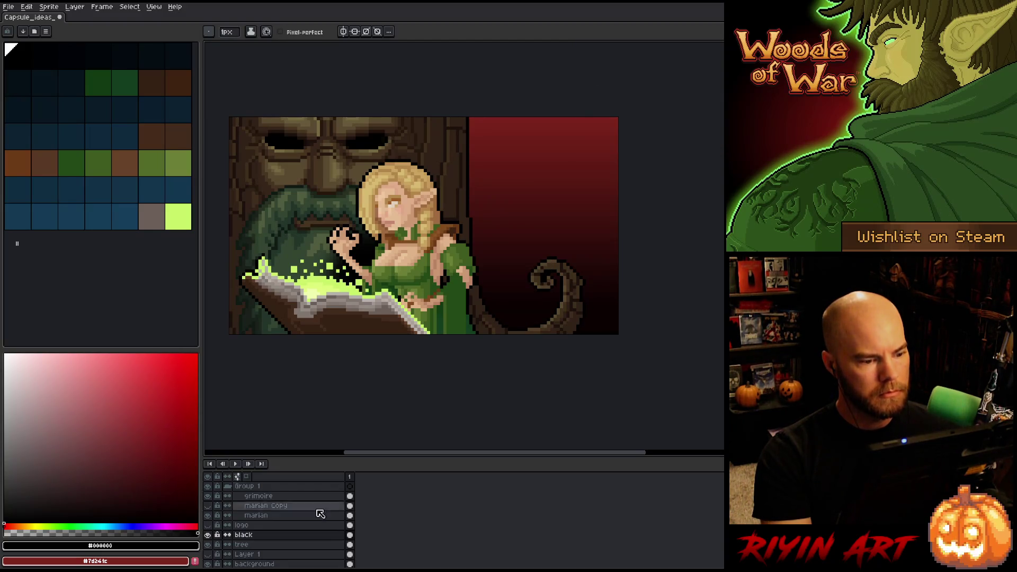
pyautogui.press('v')
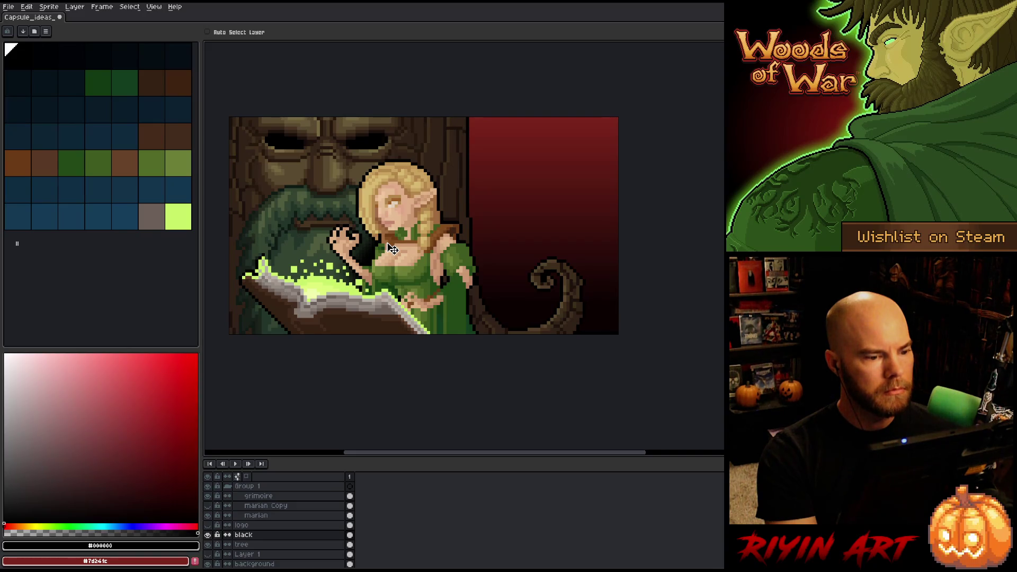
# Lower the black layer's opacity to about 75%
pyautogui.doubleClick(265, 535)
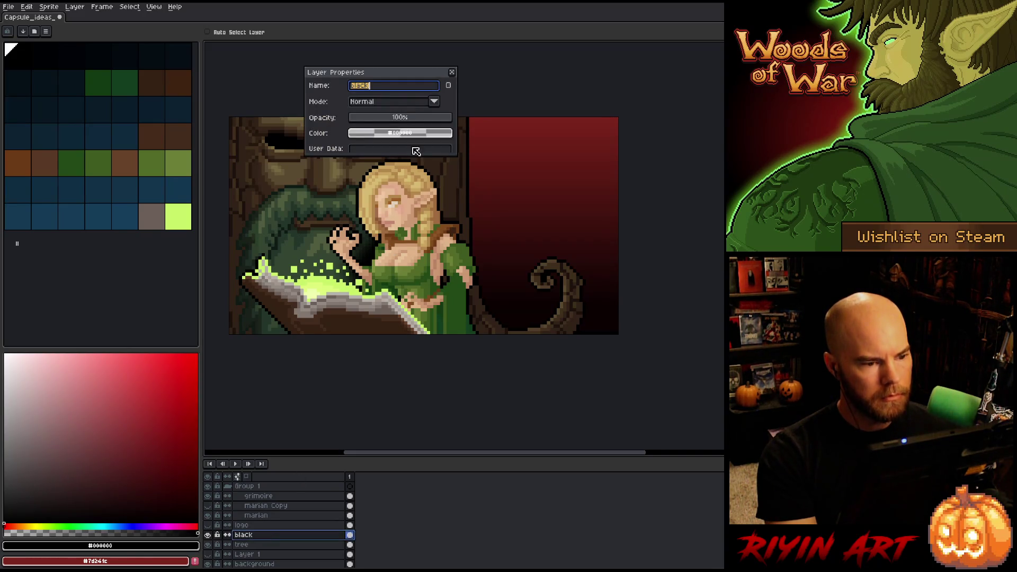
pyautogui.moveTo(406, 124); pyautogui.dragTo(429, 123)
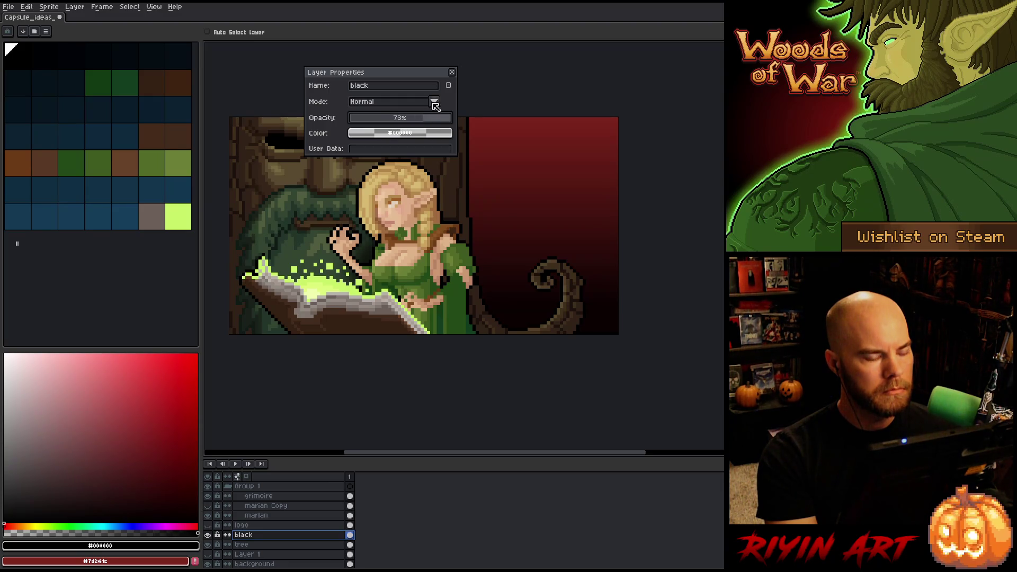
pyautogui.click(452, 72)
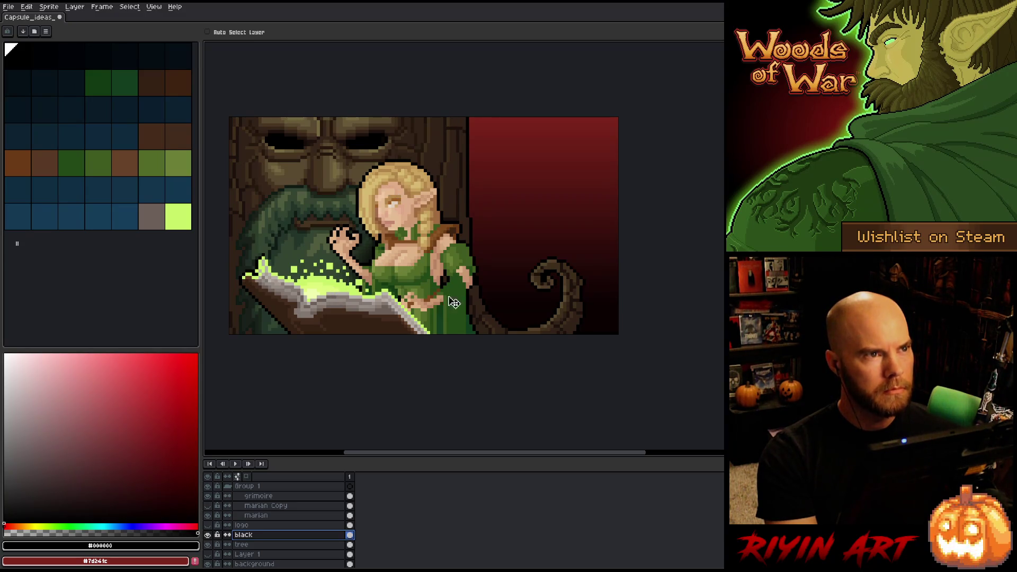
# Add a new Layer 2 directly above the black layer
pyautogui.press('h')
pyautogui.moveTo(542, 246); pyautogui.dragTo(518, 290)
pyautogui.press('v')
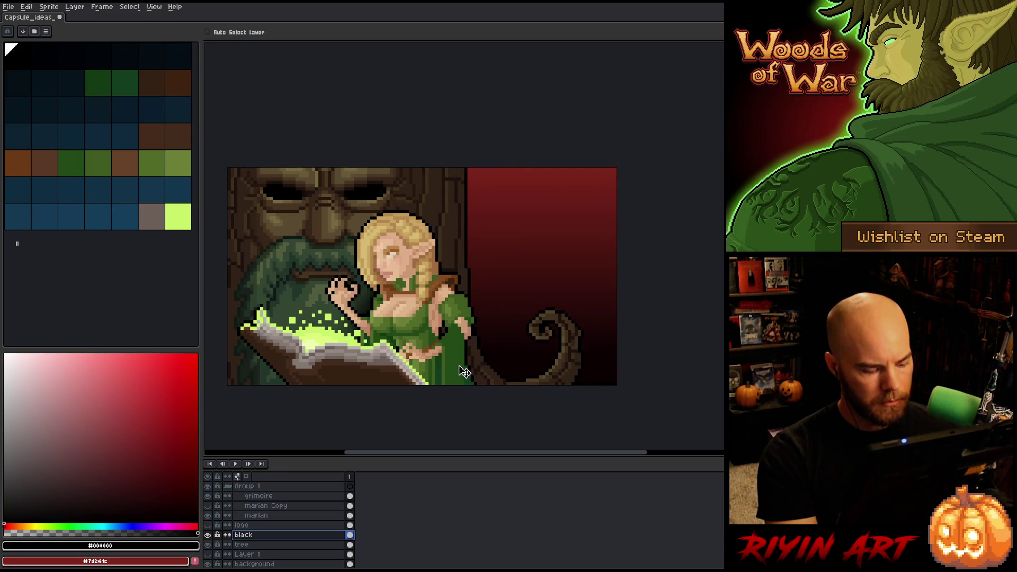
pyautogui.hotkey('shift', 'n')
pyautogui.press('b')
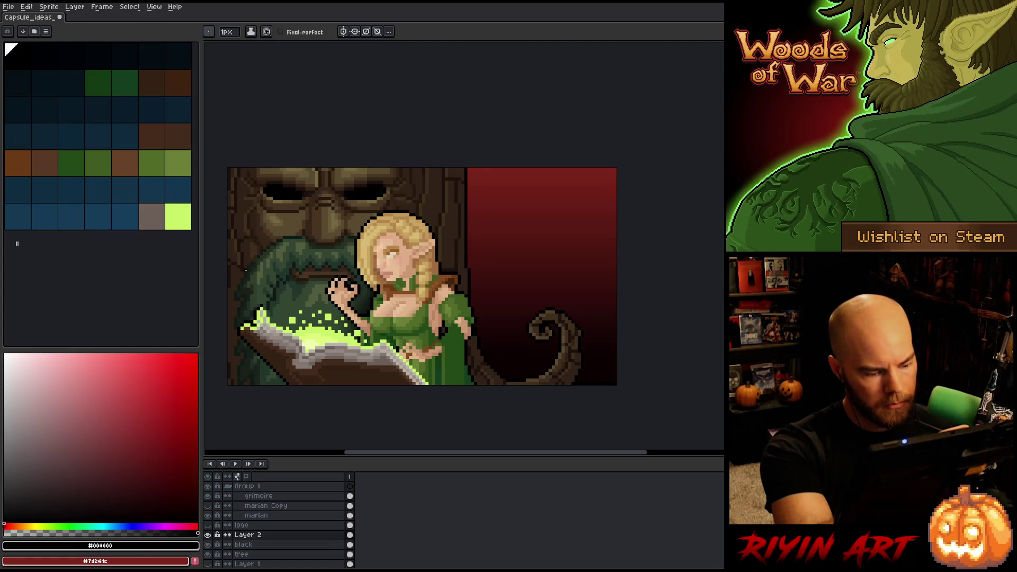
# Make Layer 2 active and toggle solo view to inspect its black stroke
pyautogui.keyDown('alt'); pyautogui.click(208, 536); pyautogui.keyUp('alt')
pyautogui.keyDown('alt'); pyautogui.click(208, 536); pyautogui.keyUp('alt')
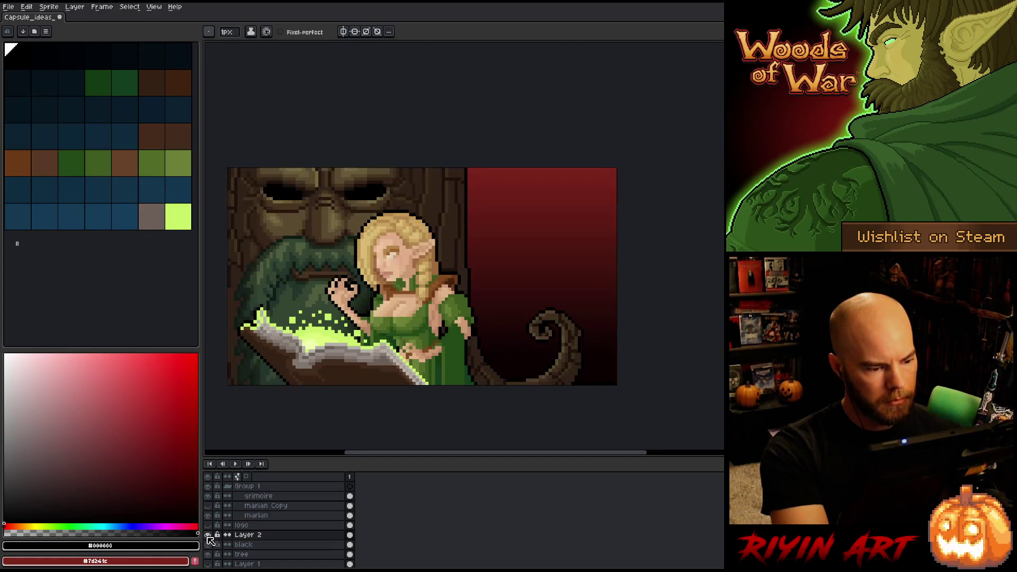
pyautogui.click(293, 538)
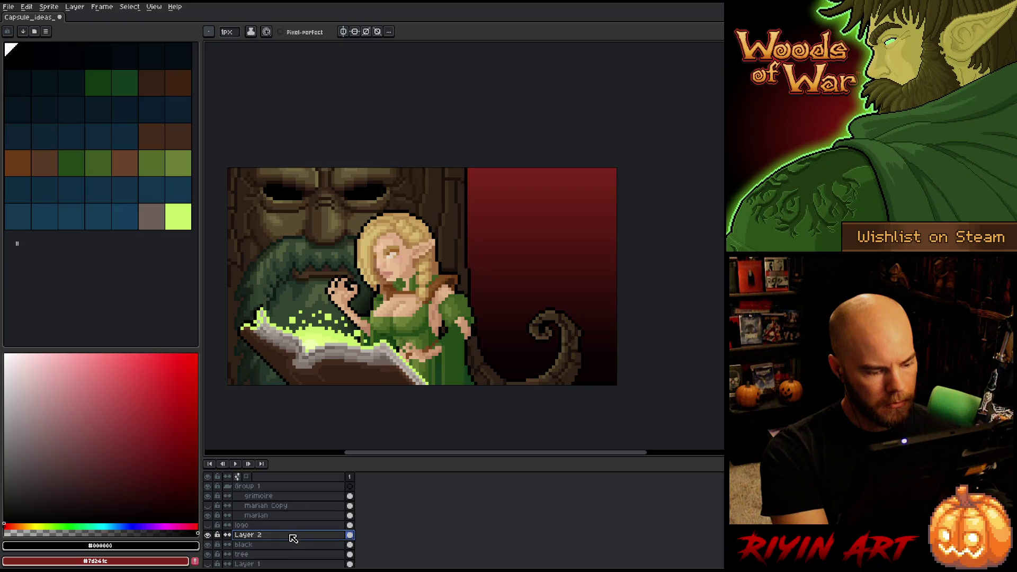
pyautogui.keyDown('alt'); pyautogui.click(208, 535); pyautogui.keyUp('alt')
pyautogui.keyDown('alt'); pyautogui.click(208, 536); pyautogui.keyUp('alt')
pyautogui.keyDown('alt'); pyautogui.click(207, 535); pyautogui.keyUp('alt')
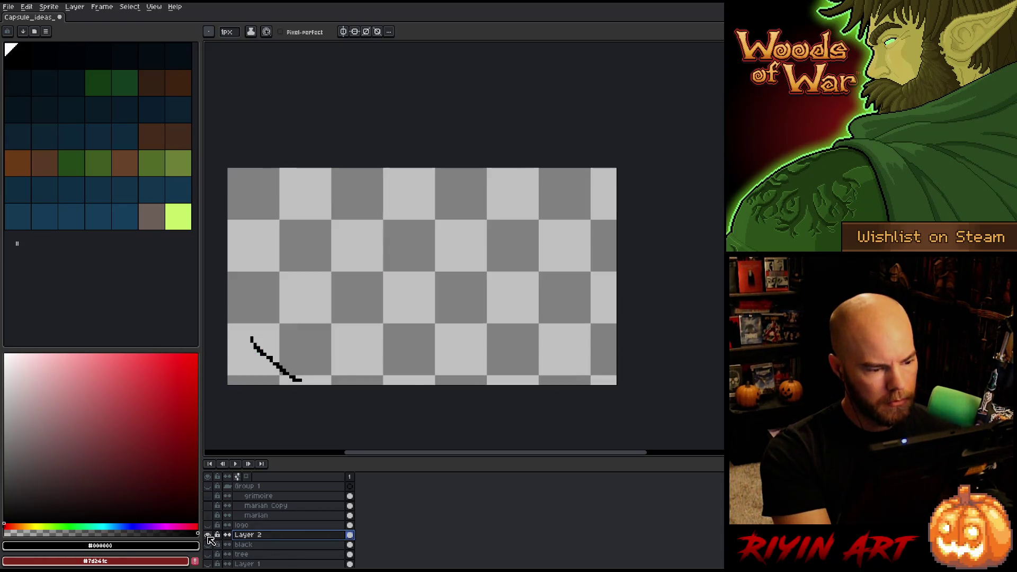
pyautogui.keyDown('alt'); pyautogui.click(207, 535); pyautogui.keyUp('alt')
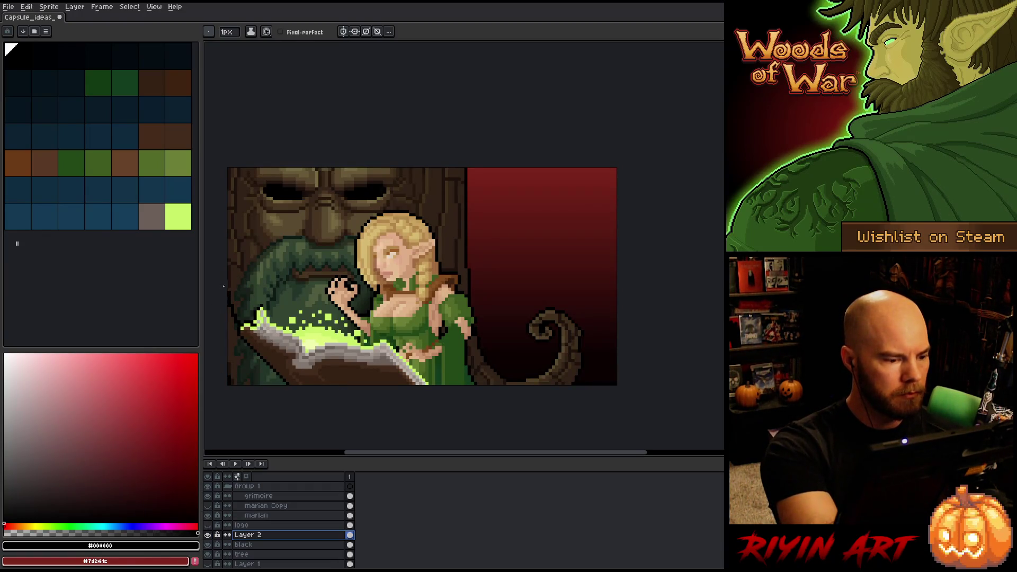
# Bucket-fill the lower-left area on Layer 2 with dark colour, undoing a stray background fill
pyautogui.press('g')
pyautogui.click(256, 365)
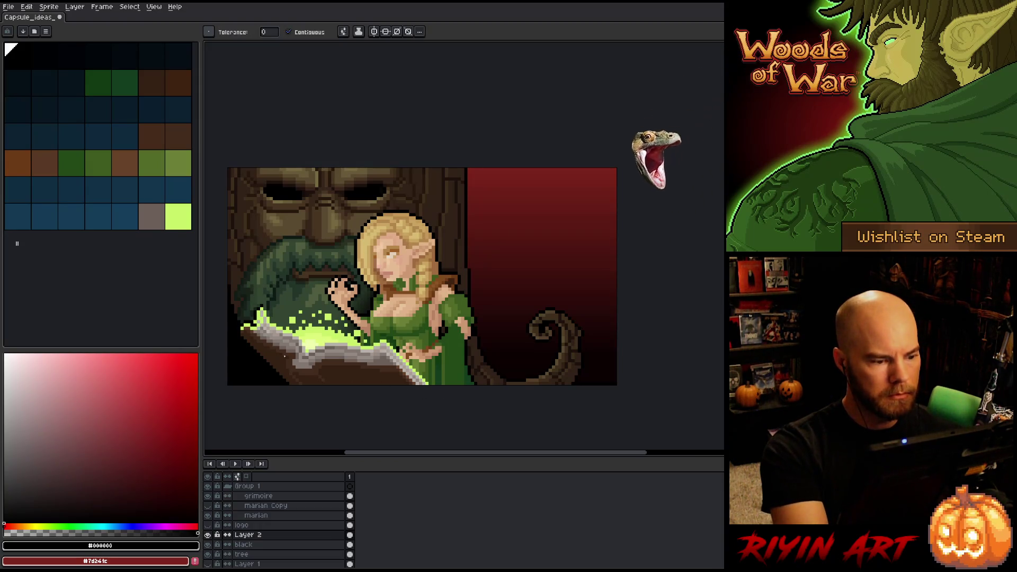
pyautogui.click(407, 379)
pyautogui.hotkey('ctrl', 'z')
pyautogui.press('b')
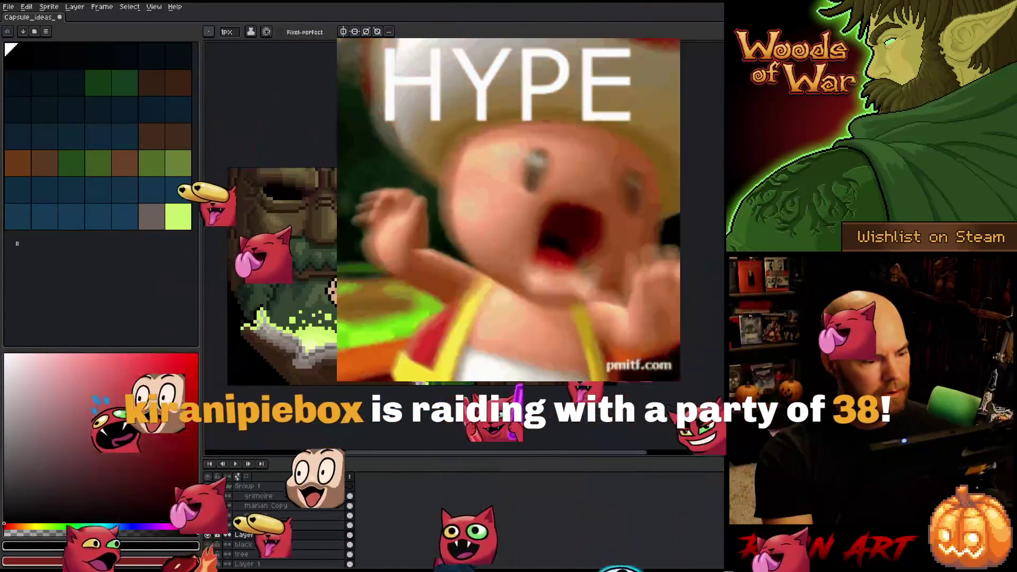
pyautogui.hotkey('shift', 'o')
pyautogui.press('Return')
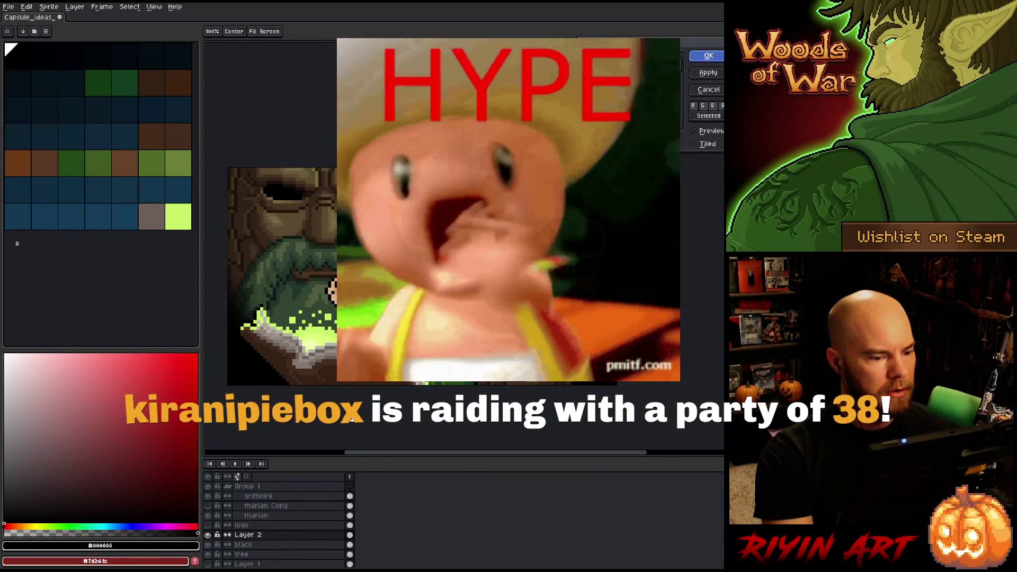
pyautogui.doubleClick(267, 544)
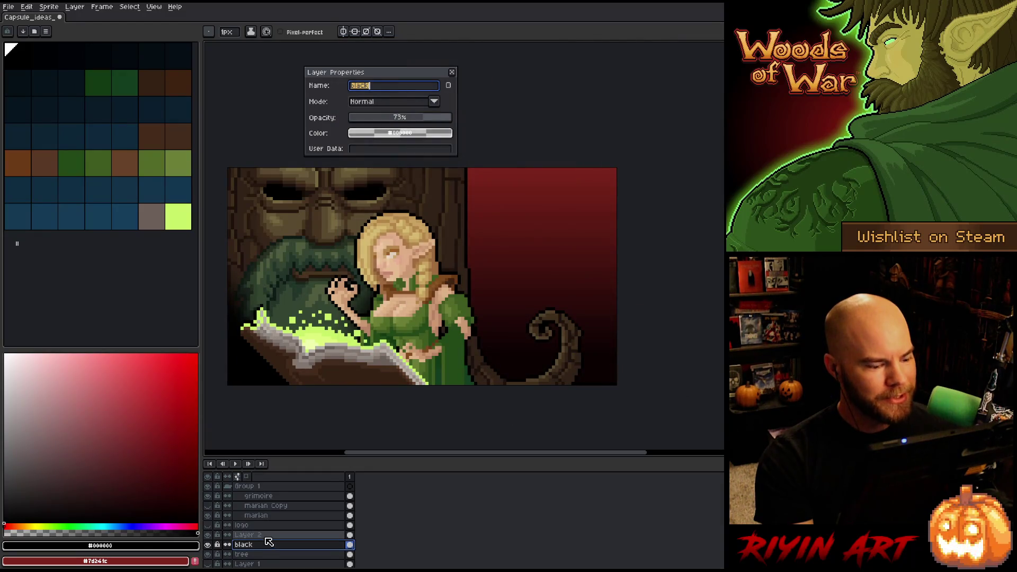
pyautogui.click(268, 535)
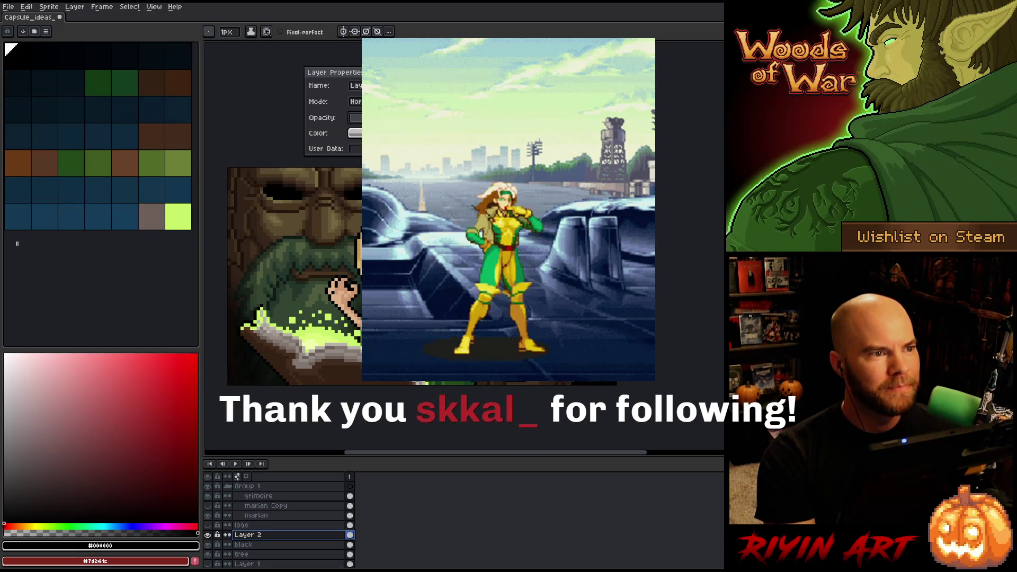
pyautogui.press('Return')
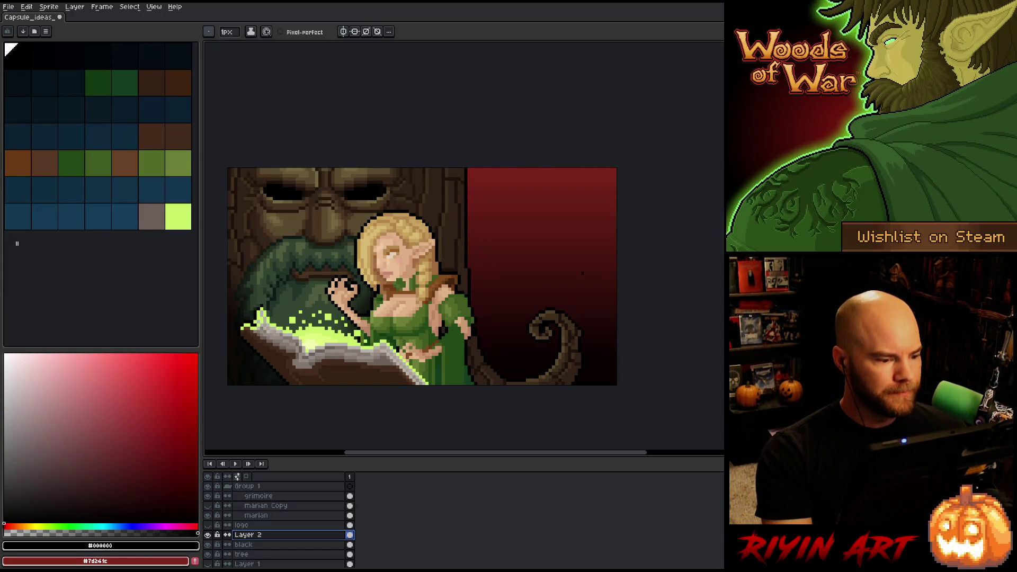
# Lower Layer 2's opacity slightly
pyautogui.doubleClick(271, 536)
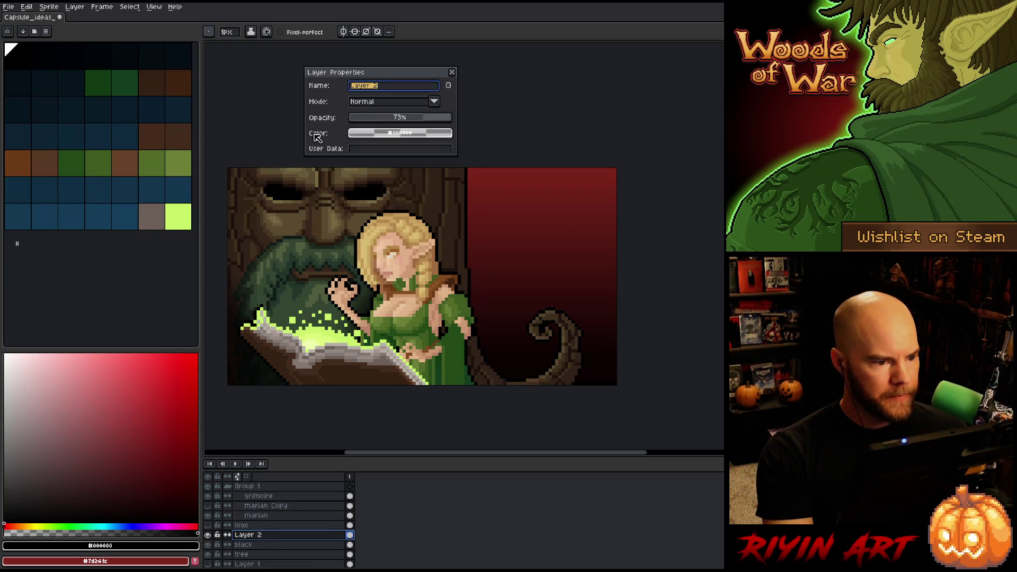
pyautogui.moveTo(390, 121)
pyautogui.mouseDown()
pyautogui.moveTo(417, 118)
pyautogui.moveTo(391, 126)
pyautogui.mouseUp()
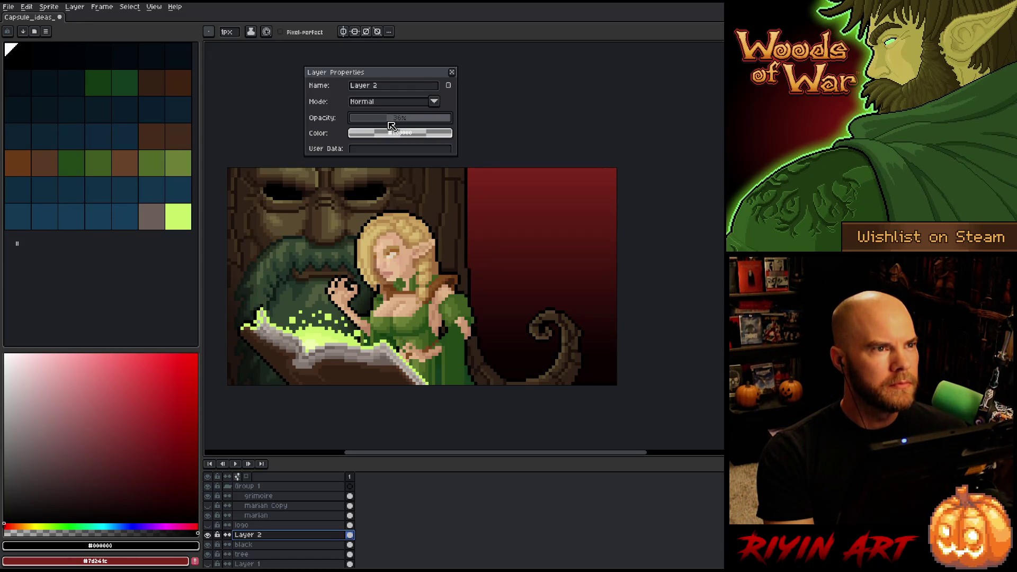
pyautogui.click(452, 73)
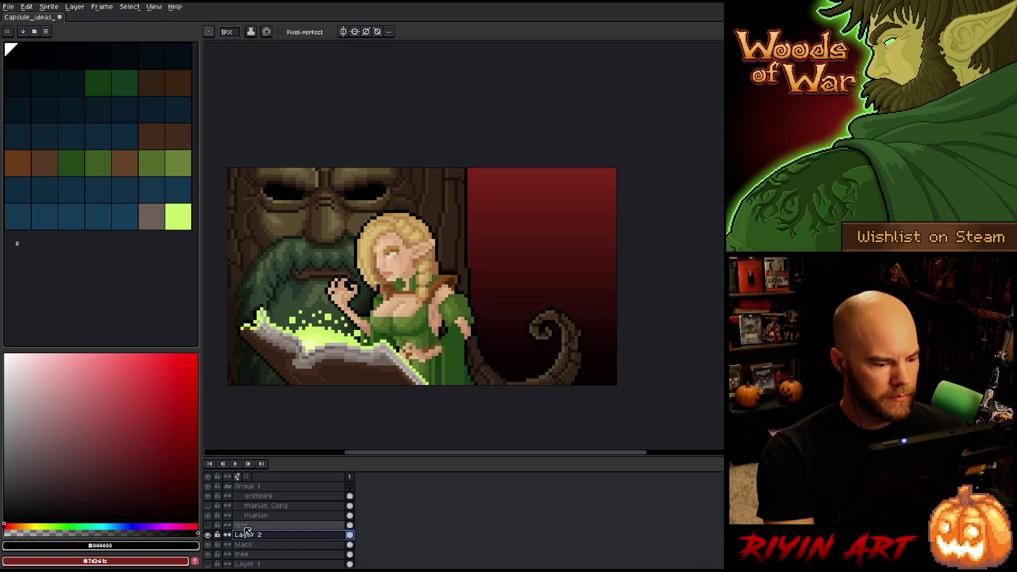
# Drop the black layer's opacity to about 53% and save the capsule file
pyautogui.doubleClick(270, 545)
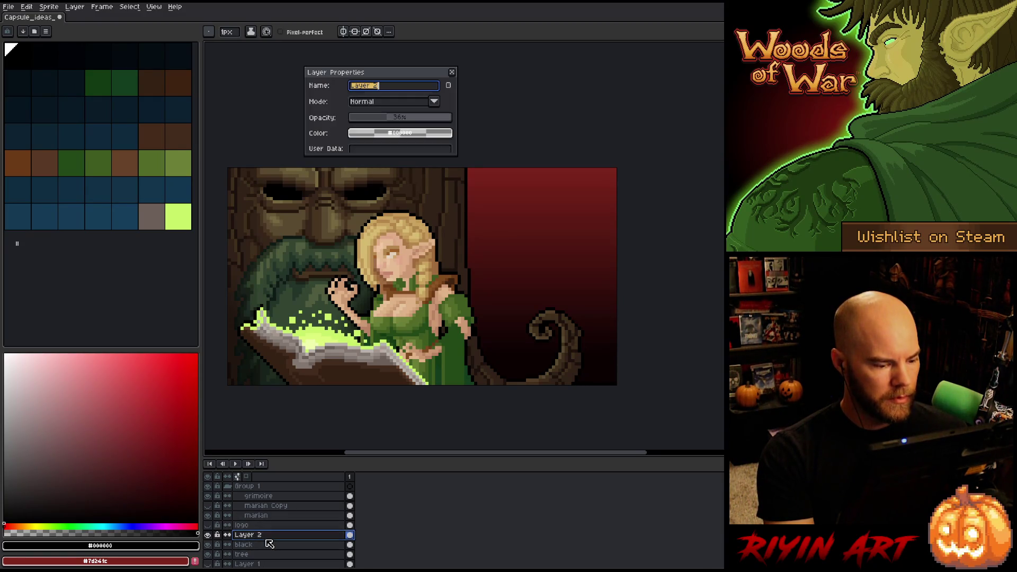
pyautogui.click(397, 118)
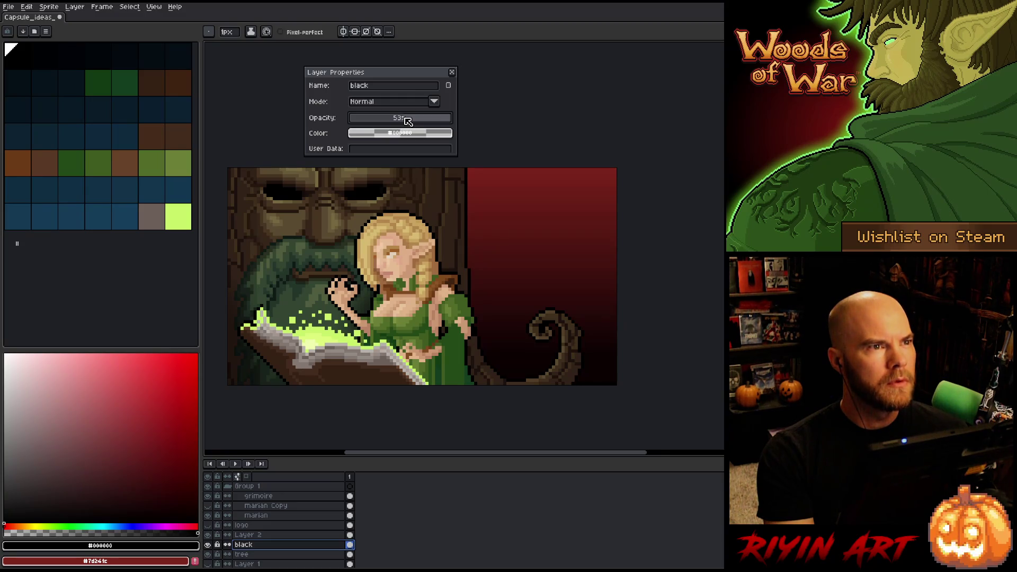
pyautogui.click(452, 72)
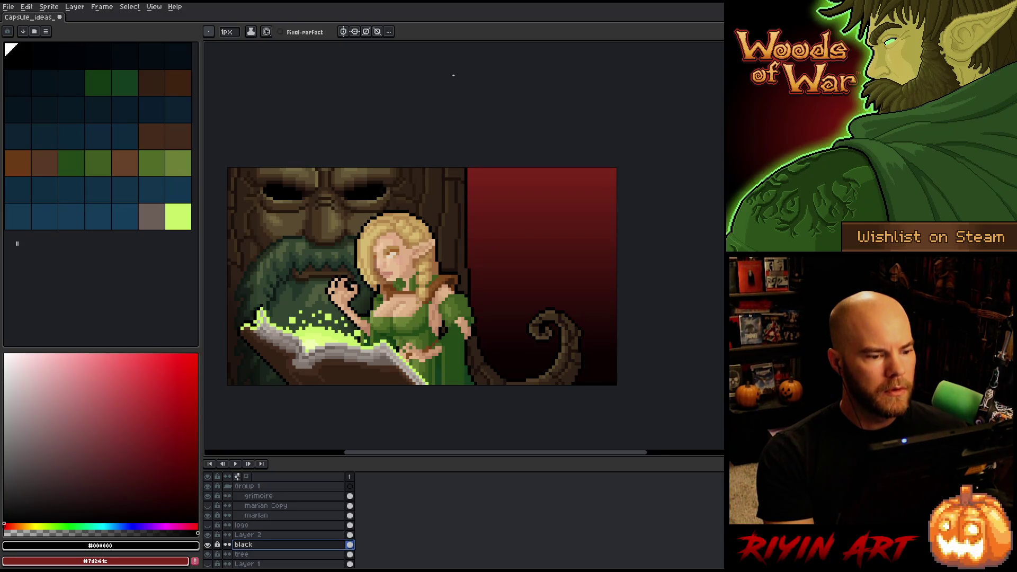
pyautogui.scroll(-2, 473, 279)
pyautogui.scroll(2, 473, 279)
pyautogui.scroll(-1, 472, 279)
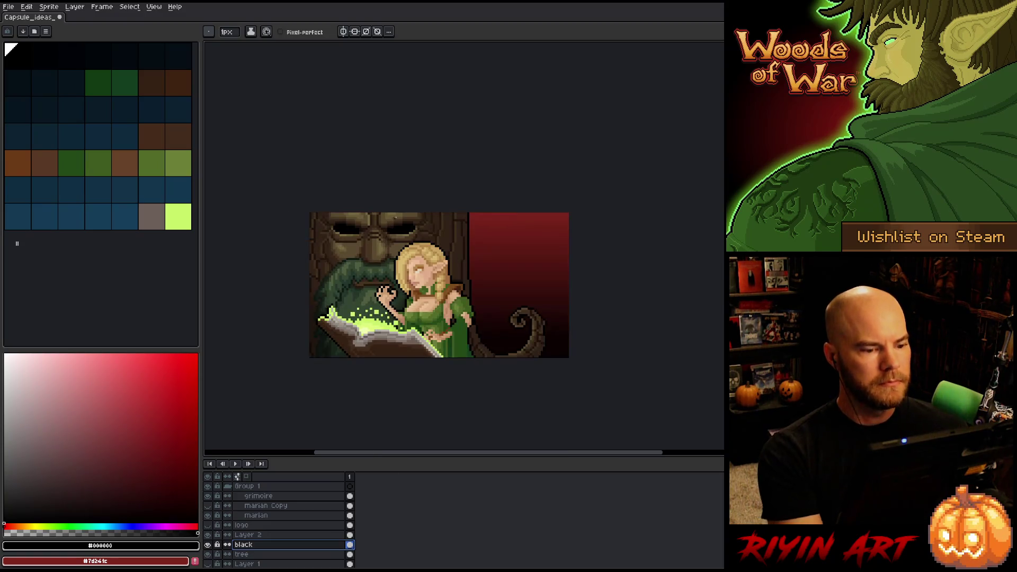
pyautogui.scroll(1, 418, 283)
pyautogui.hotkey('ctrl', 's')
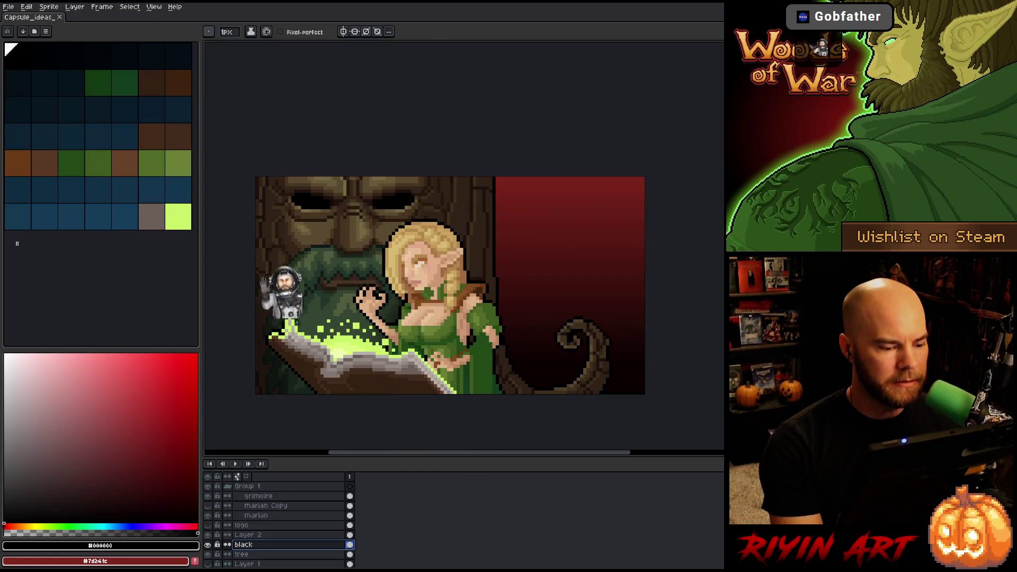
# Set Layer 2's opacity to 25% and save the capsule file
pyautogui.doubleClick(265, 536)
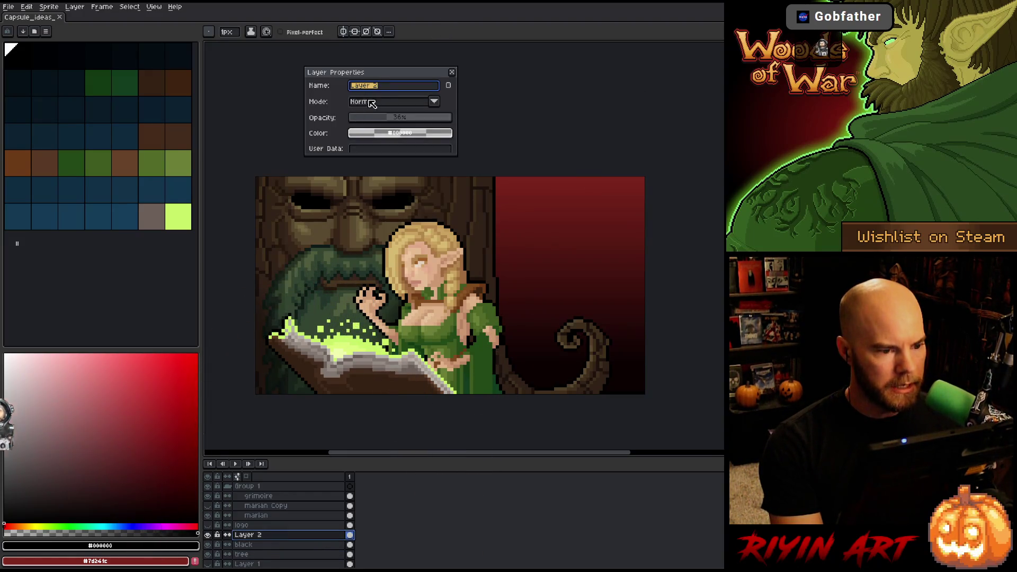
pyautogui.click(378, 123)
pyautogui.moveTo(378, 123); pyautogui.dragTo(380, 123)
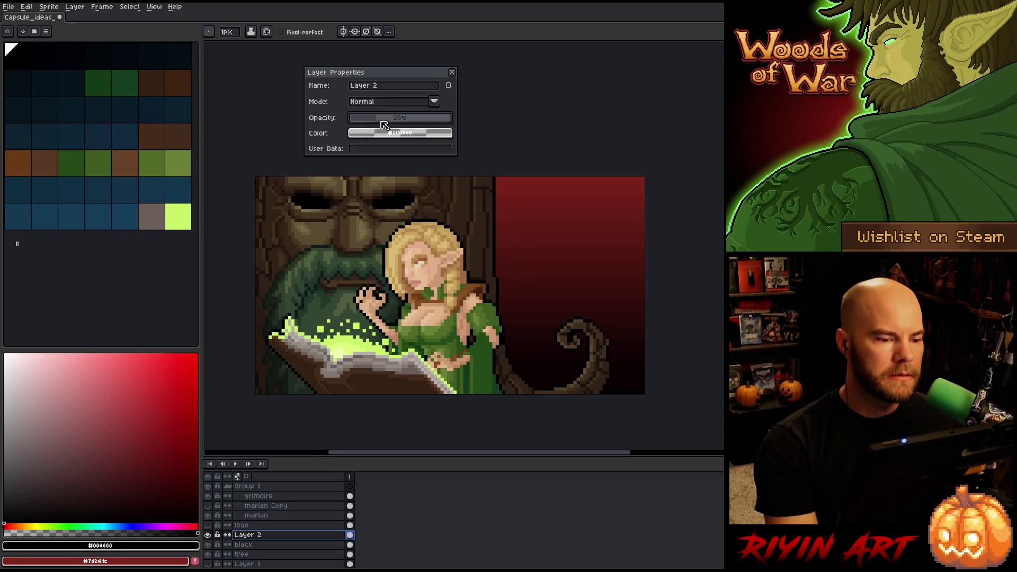
pyautogui.click(452, 73)
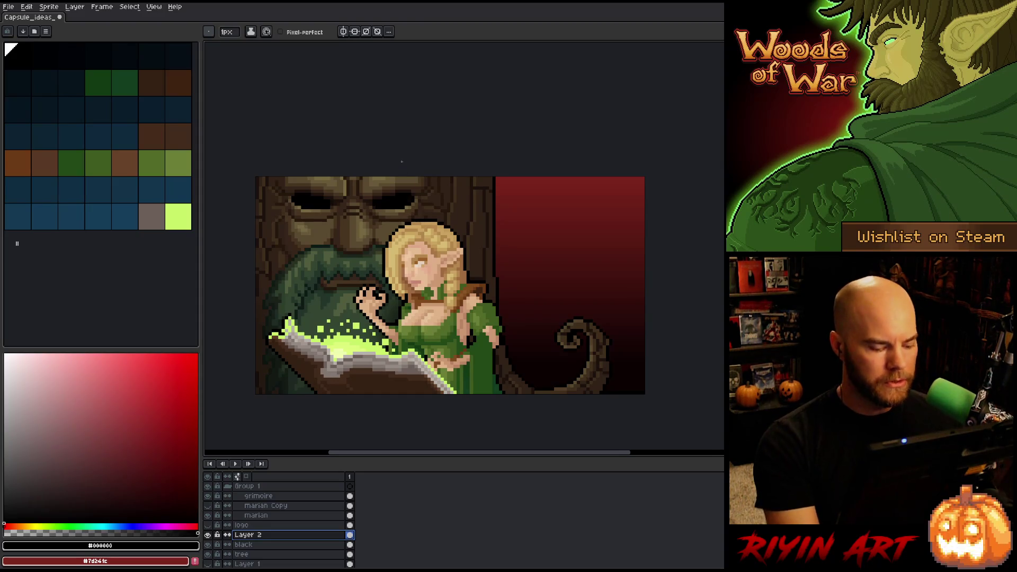
pyautogui.hotkey('ctrl', 's')
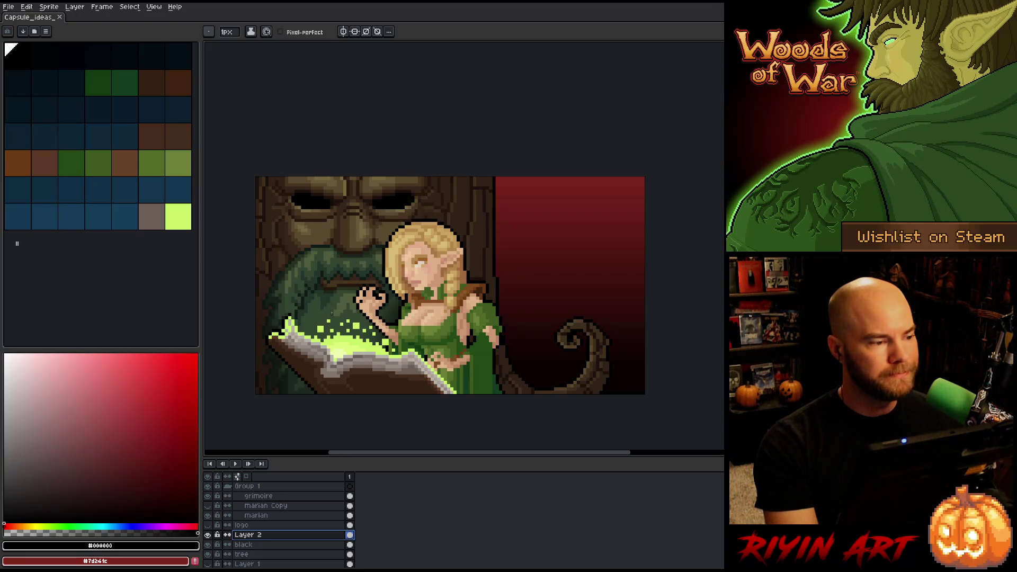
# Make the marian layer the active layer
pyautogui.scroll(1, 398, 279)
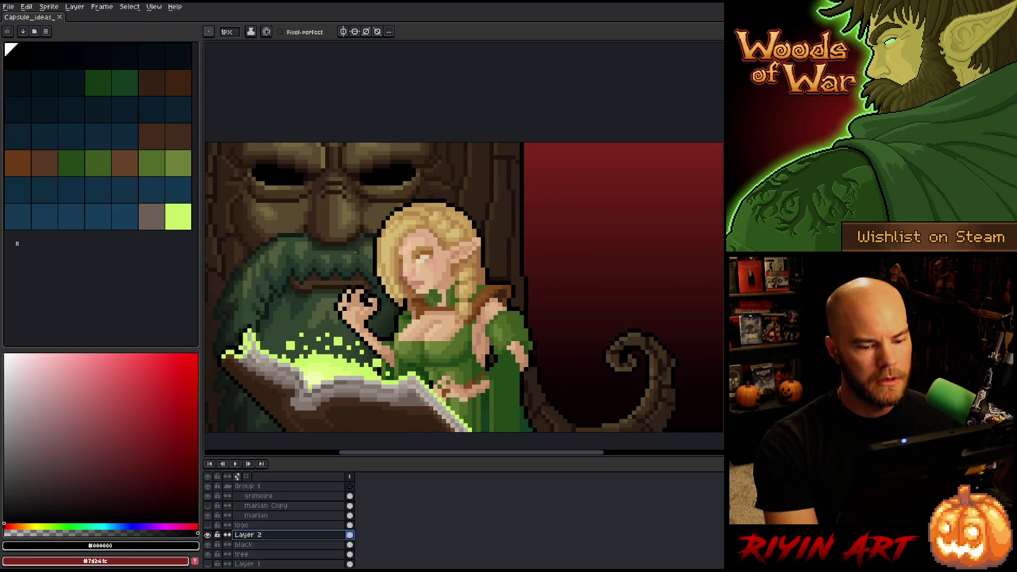
pyautogui.scroll(-1, 355, 253)
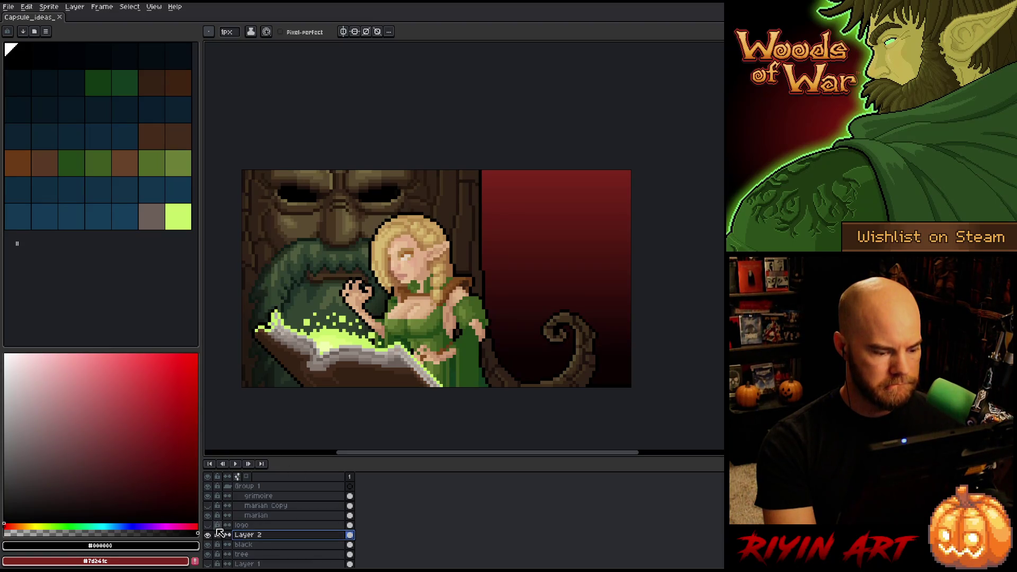
pyautogui.click(256, 516)
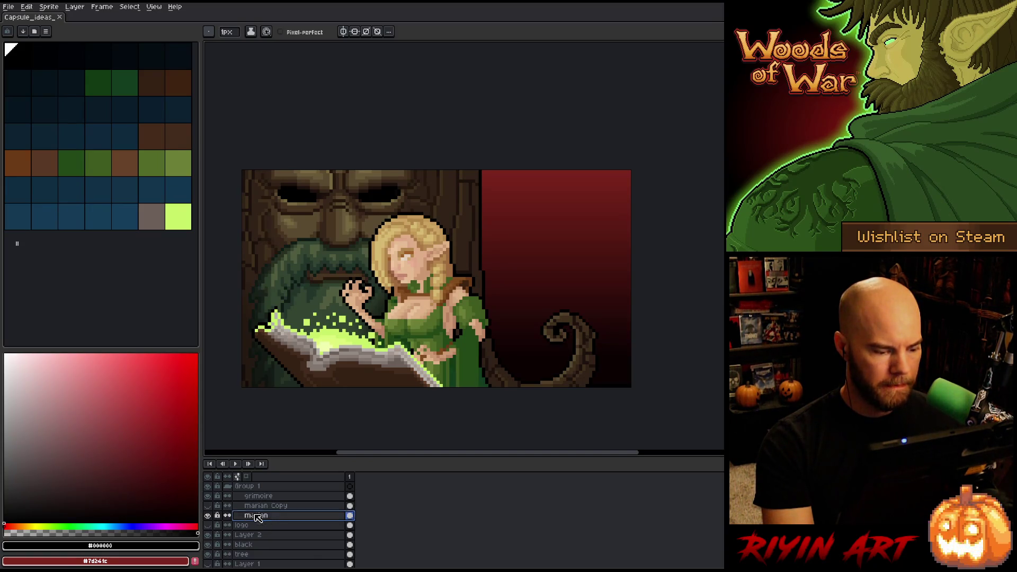
# Fill the visible marian Copy layer with the elf's silhouette in light green #c8ff67
pyautogui.click(207, 506)
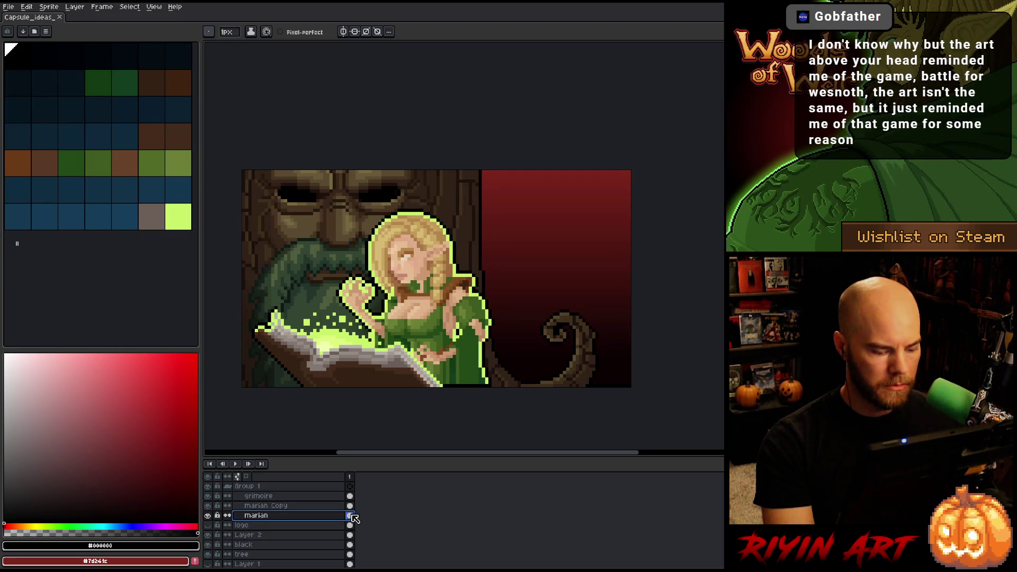
pyautogui.keyDown('ctrl'); pyautogui.click(354, 518); pyautogui.keyUp('ctrl')
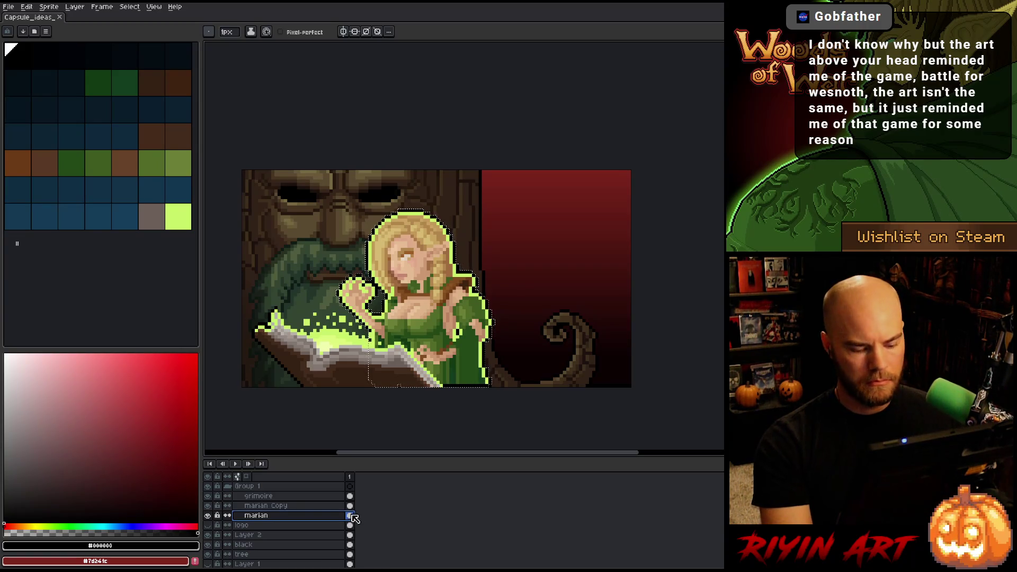
pyautogui.press('i')
pyautogui.click(337, 328)
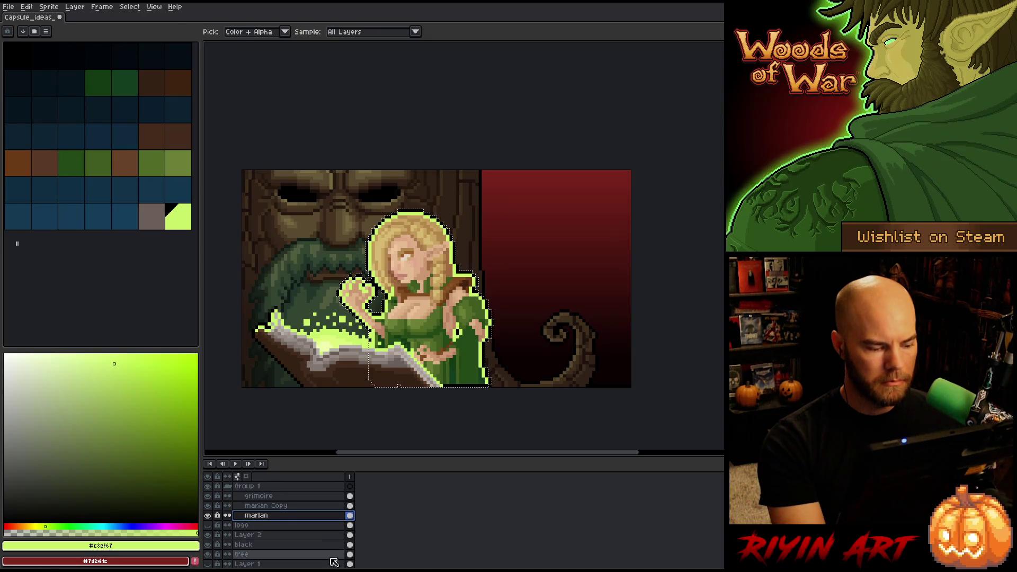
pyautogui.click(352, 507)
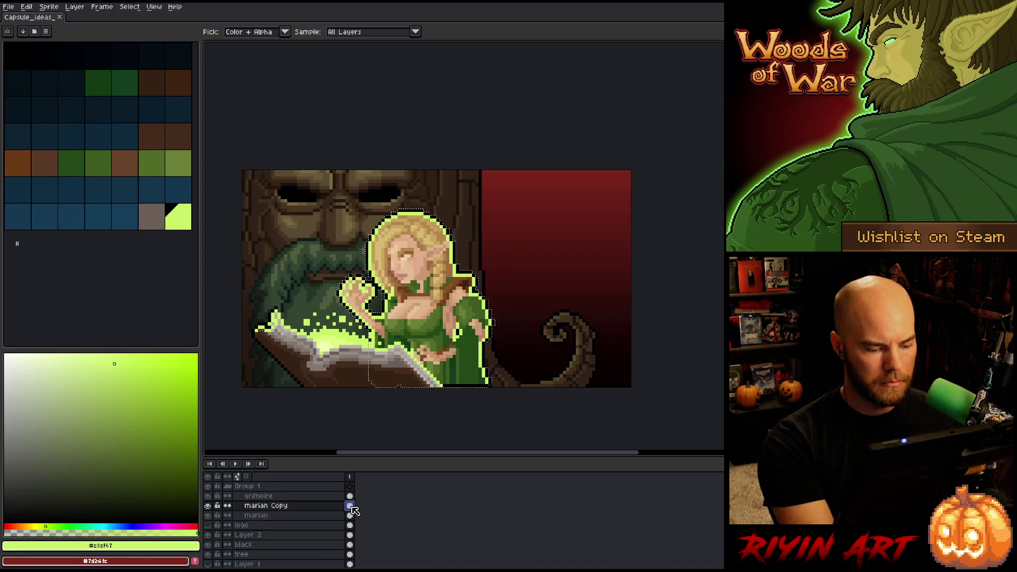
pyautogui.press('f')
pyautogui.hotkey('ctrl', 'd')
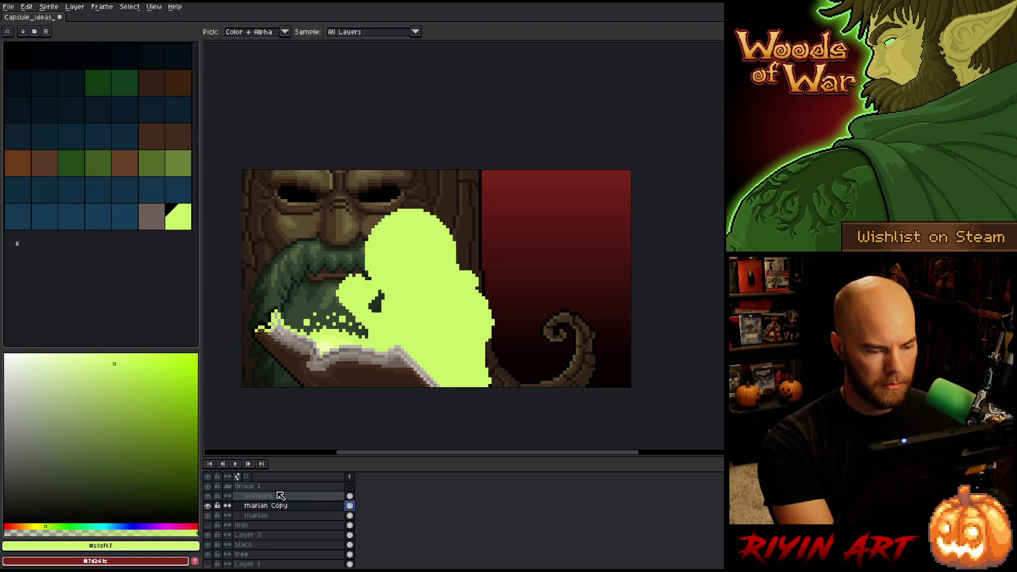
# Move marian Copy below marian and blur it with the blur-17x17 preset
pyautogui.moveTo(280, 505); pyautogui.dragTo(280, 524)
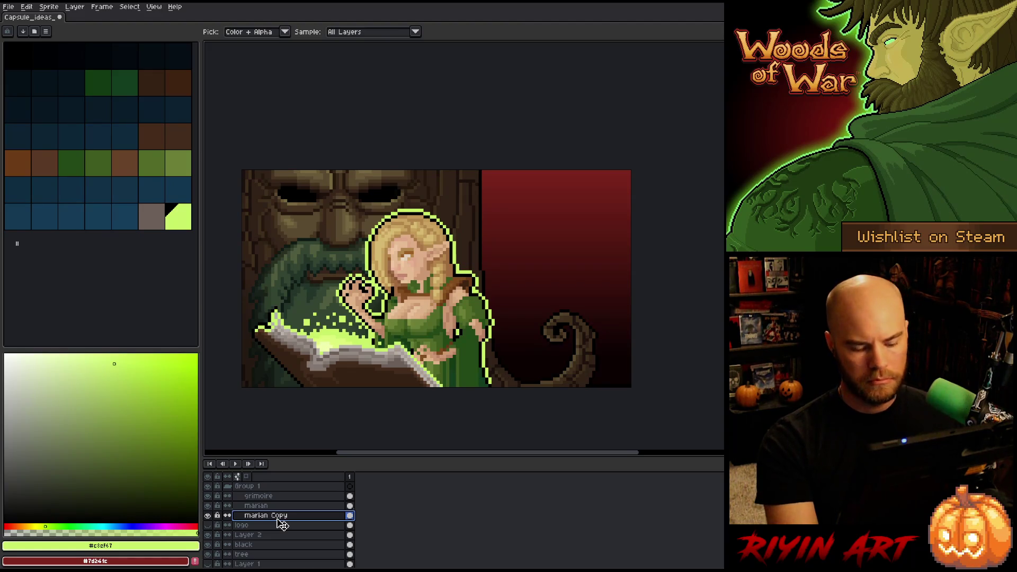
pyautogui.press('F9')
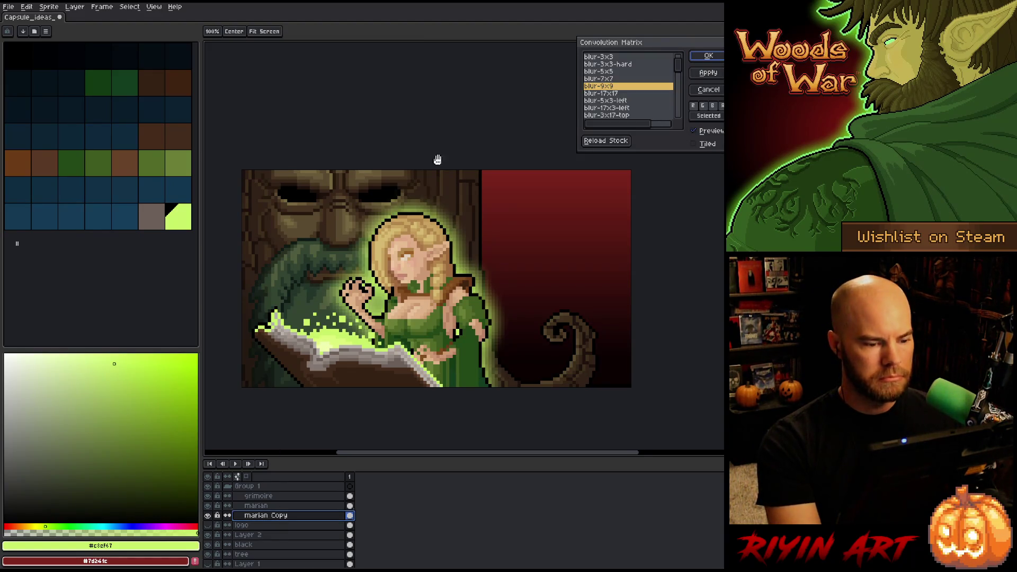
pyautogui.click(614, 94)
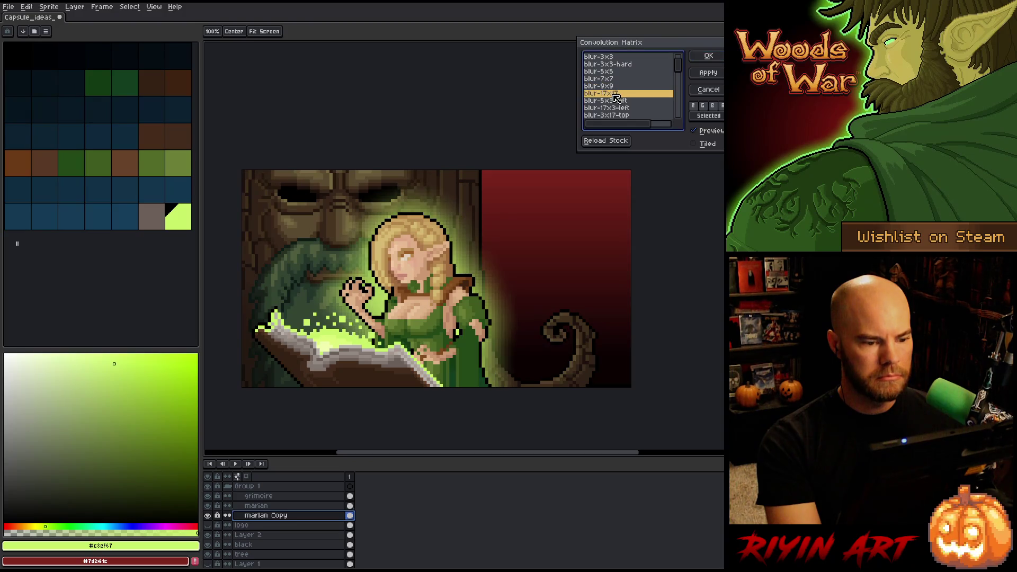
pyautogui.click(707, 56)
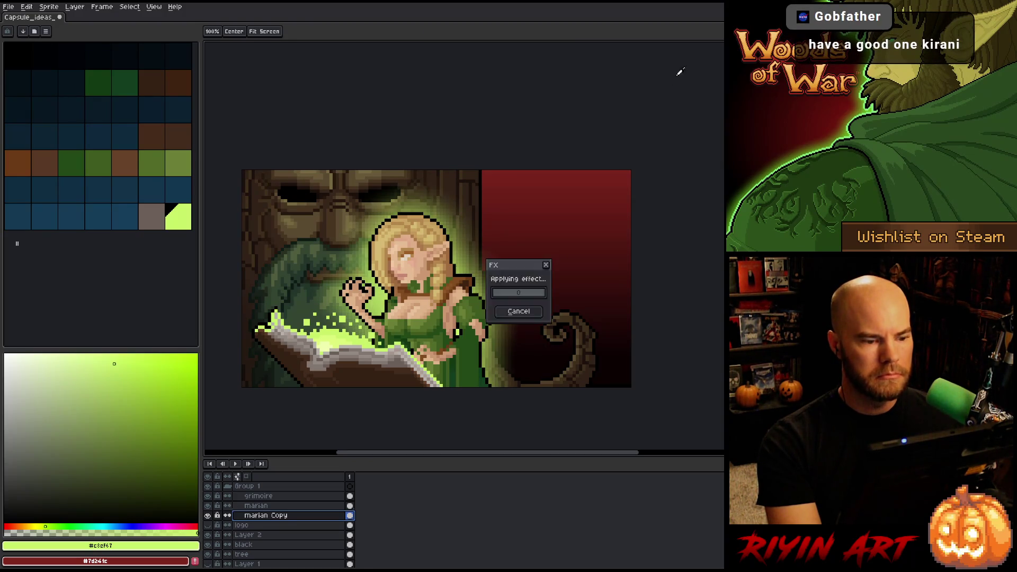
pyautogui.doubleClick(269, 515)
pyautogui.click(394, 103)
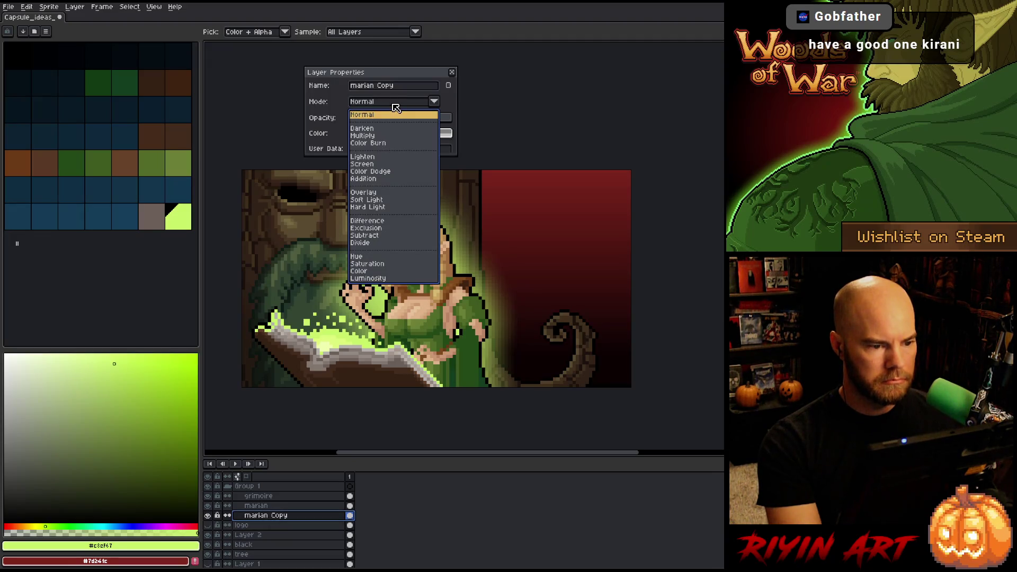
# Set the glow layer to Overlay blending and hide the black layer
pyautogui.click(370, 193)
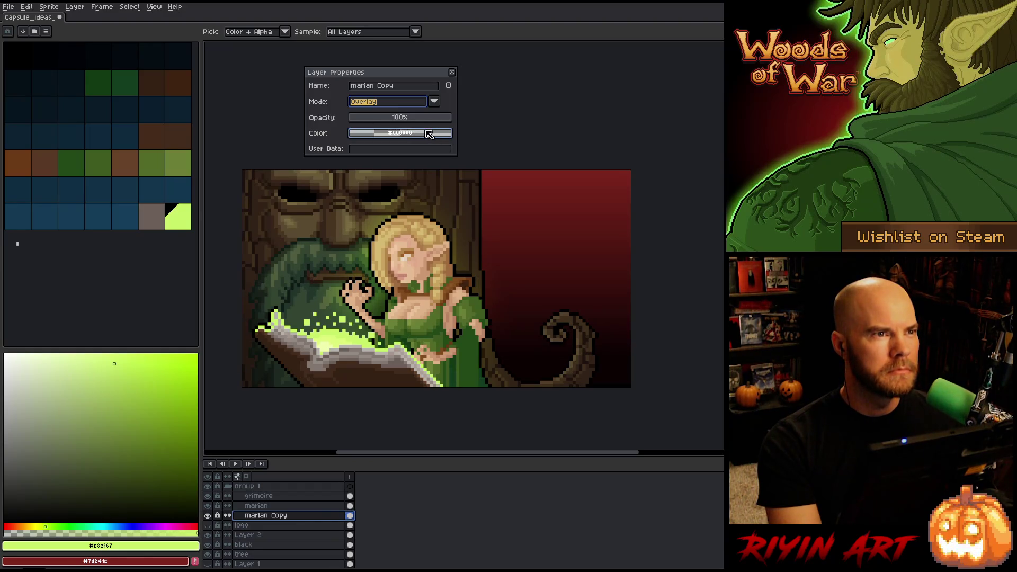
pyautogui.click(208, 545)
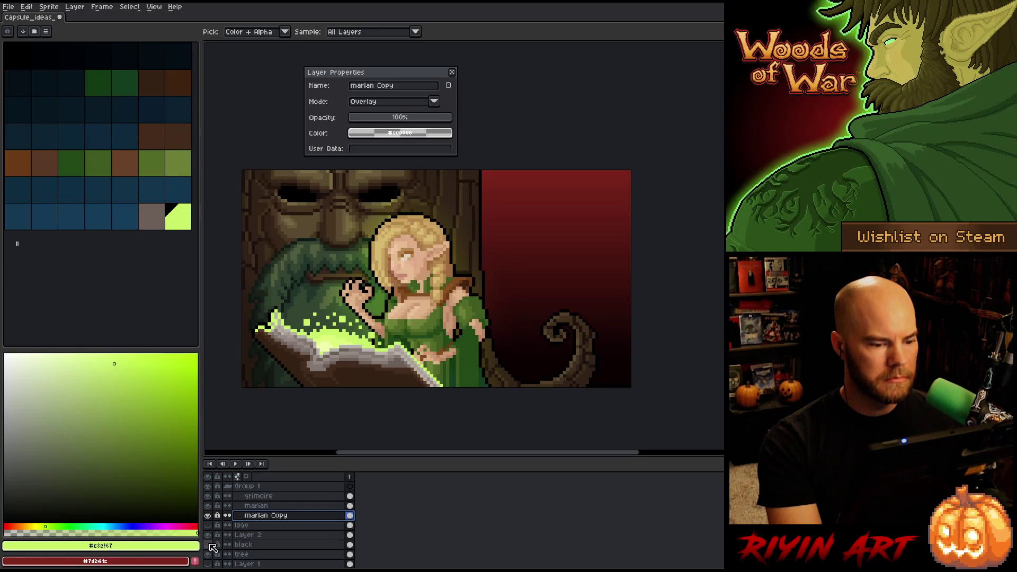
pyautogui.click(208, 544)
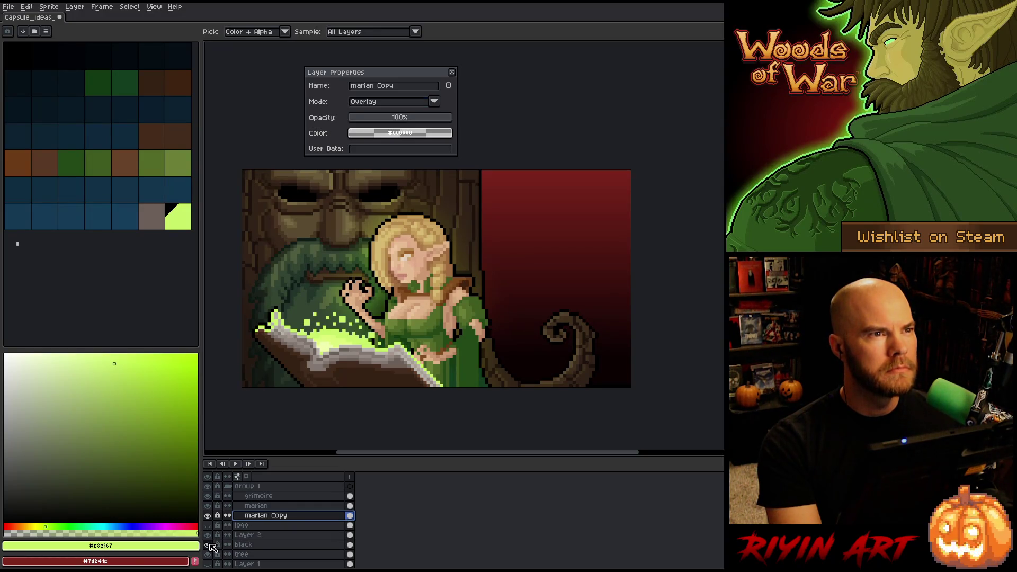
pyautogui.click(208, 544)
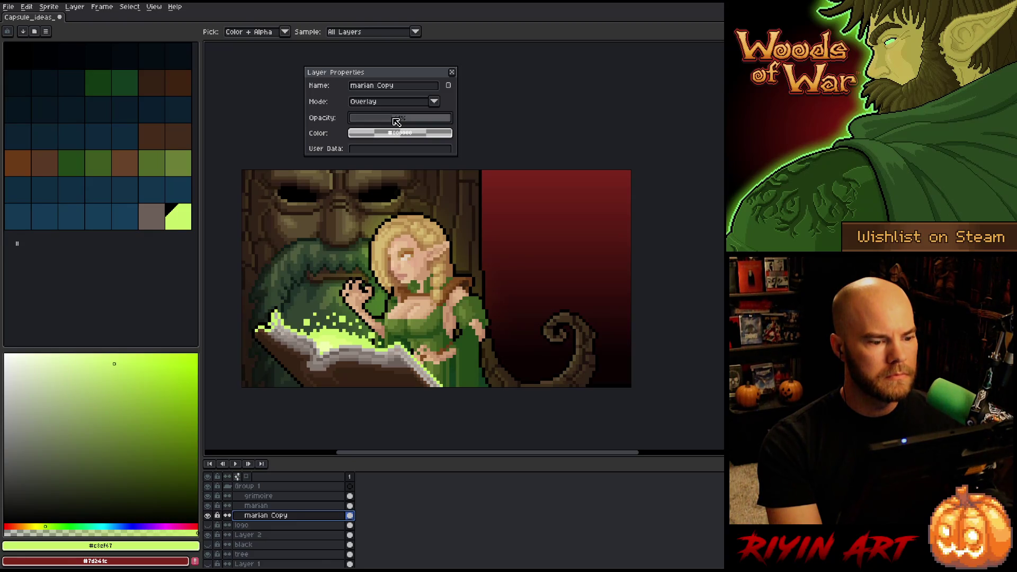
# Switch marian Copy to Color Dodge blending at about 30% opacity
pyautogui.click(422, 103)
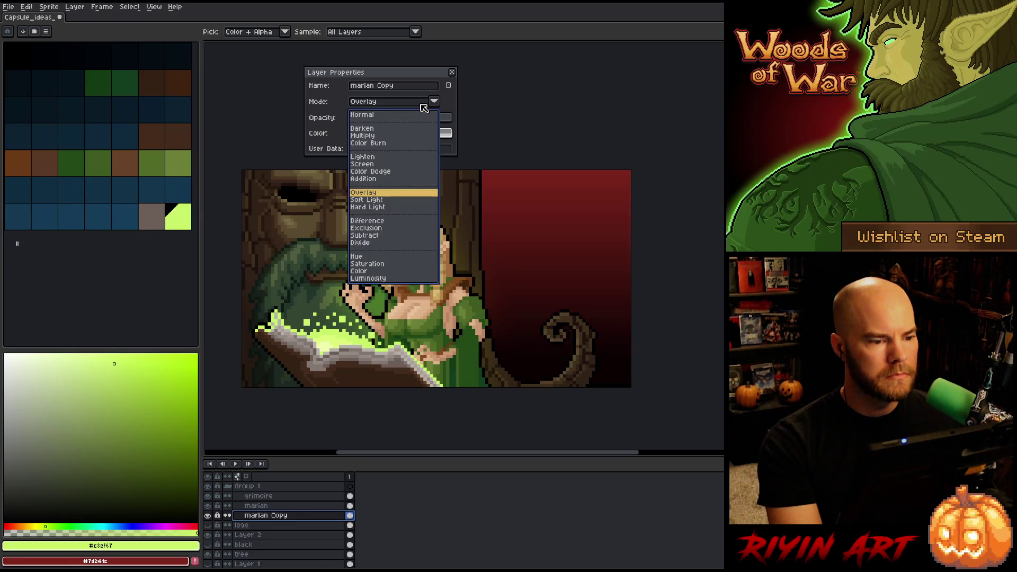
pyautogui.click(371, 172)
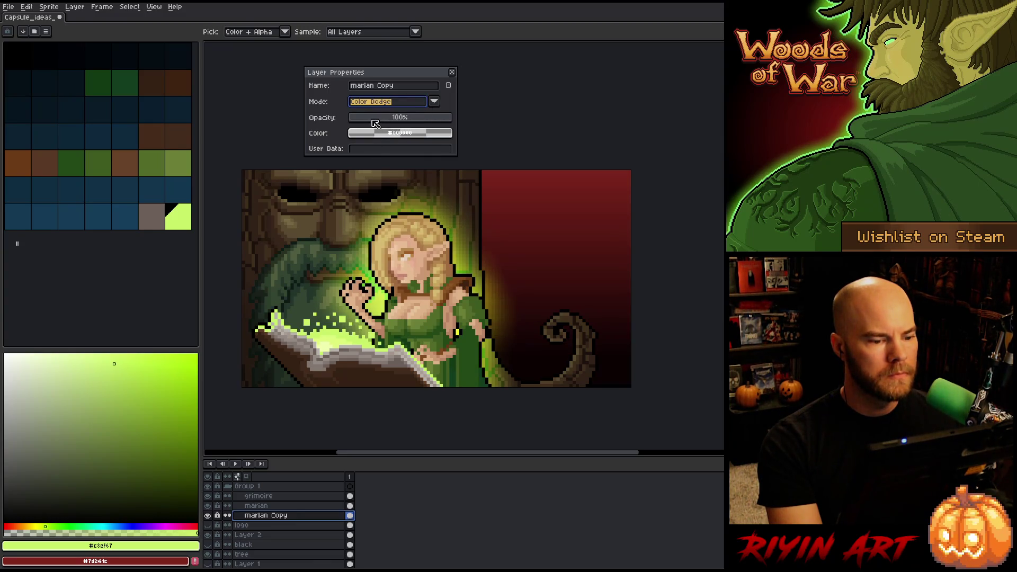
pyautogui.moveTo(375, 123); pyautogui.dragTo(392, 124)
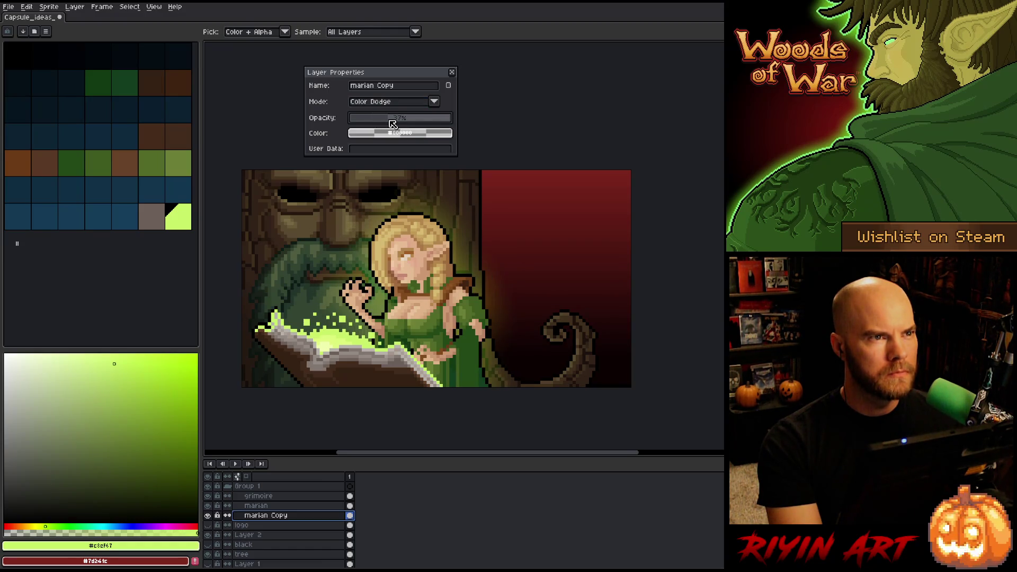
pyautogui.moveTo(389, 124); pyautogui.dragTo(381, 123)
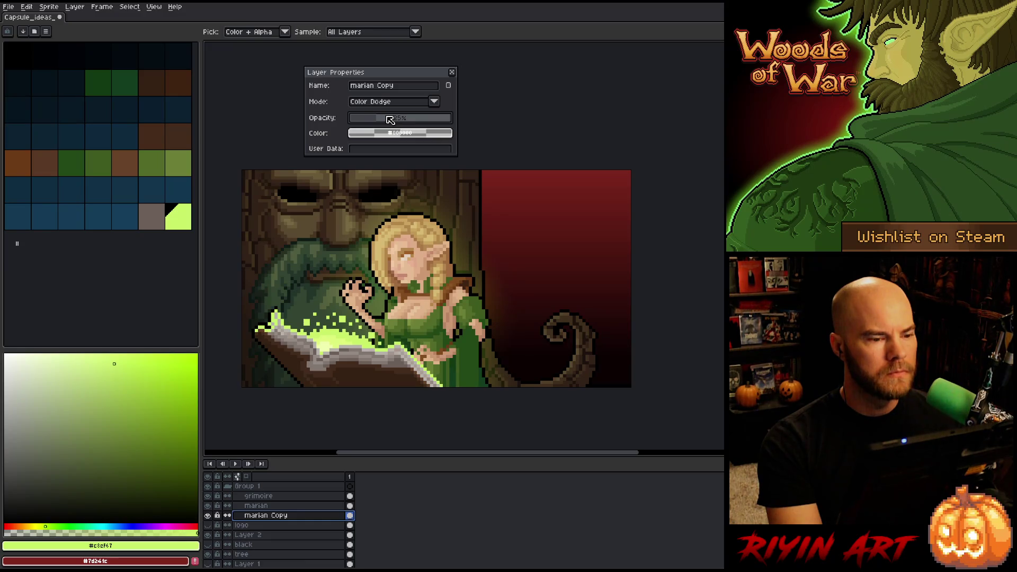
pyautogui.scroll(5, 386, 121)
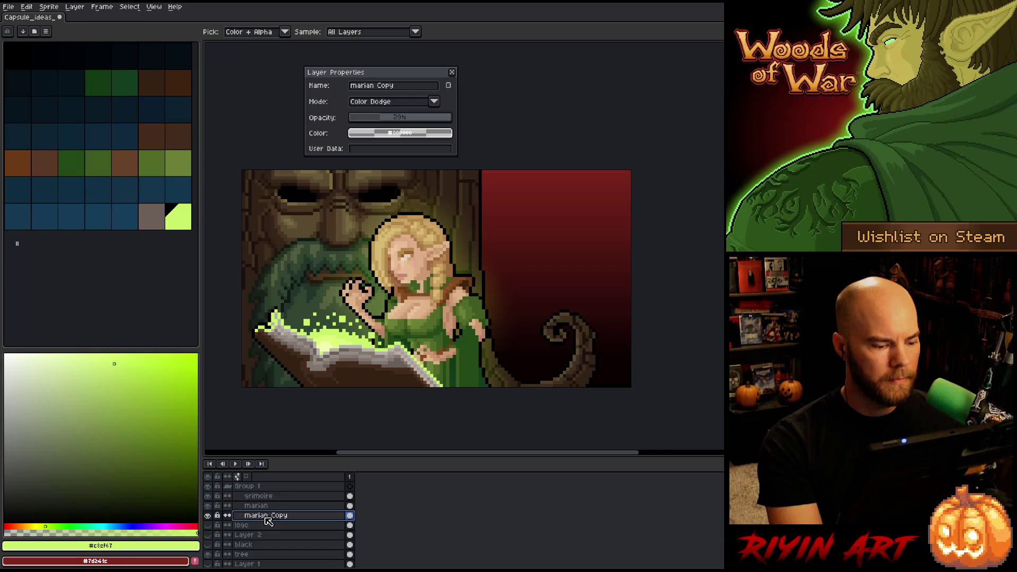
pyautogui.moveTo(392, 117); pyautogui.dragTo(390, 122)
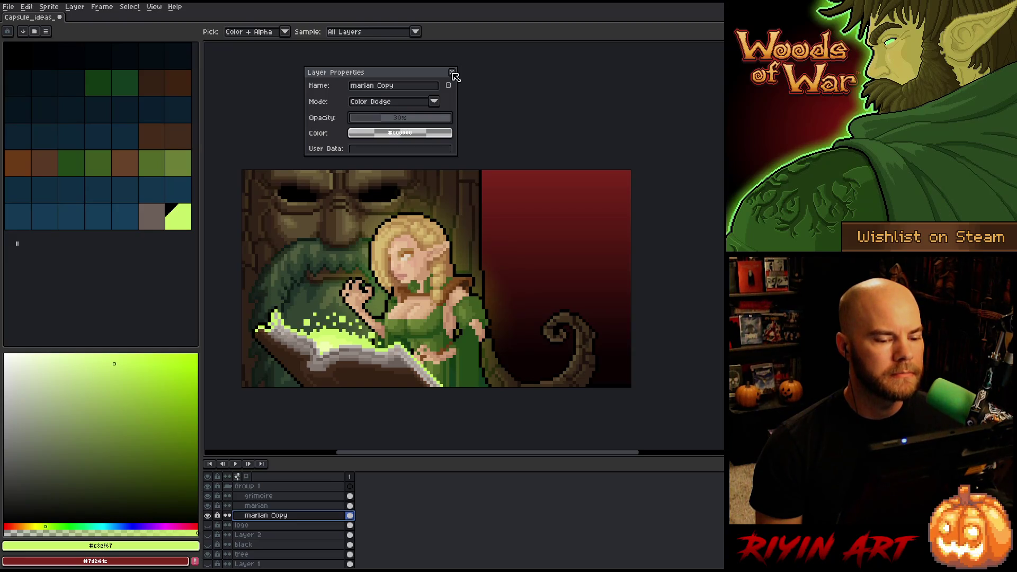
pyautogui.click(452, 72)
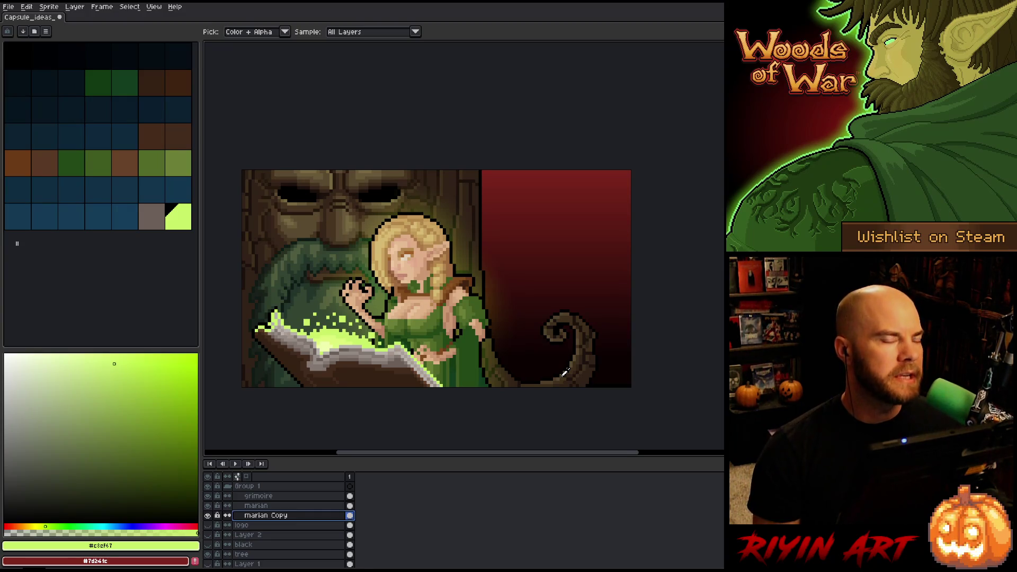
# Save the Capsule_ideas artwork with Ctrl+S
pyautogui.hotkey('ctrl', 's')
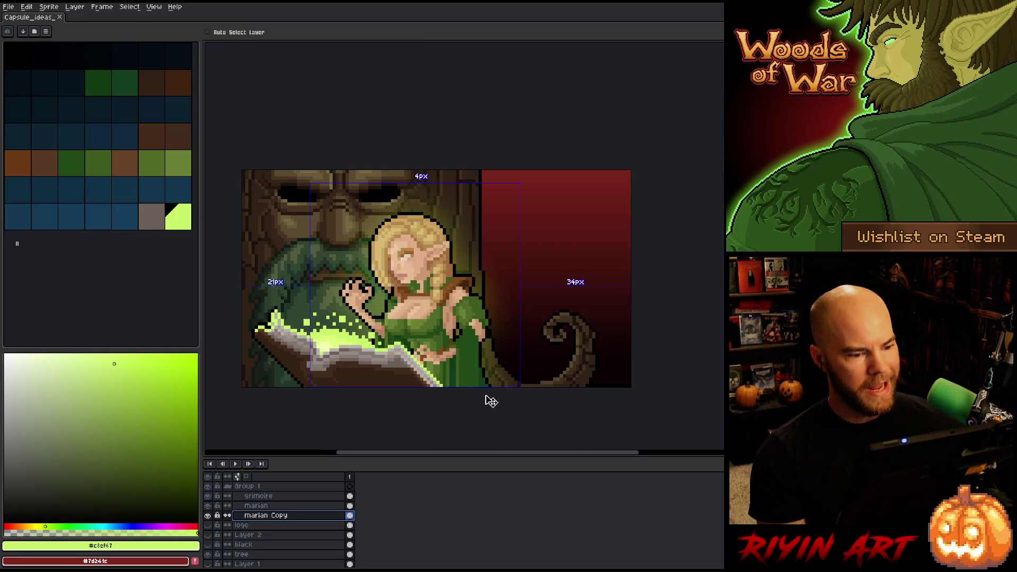
# Clear the canvas selection and save the file from the File menu
pyautogui.hotkey('ctrl', 'a')
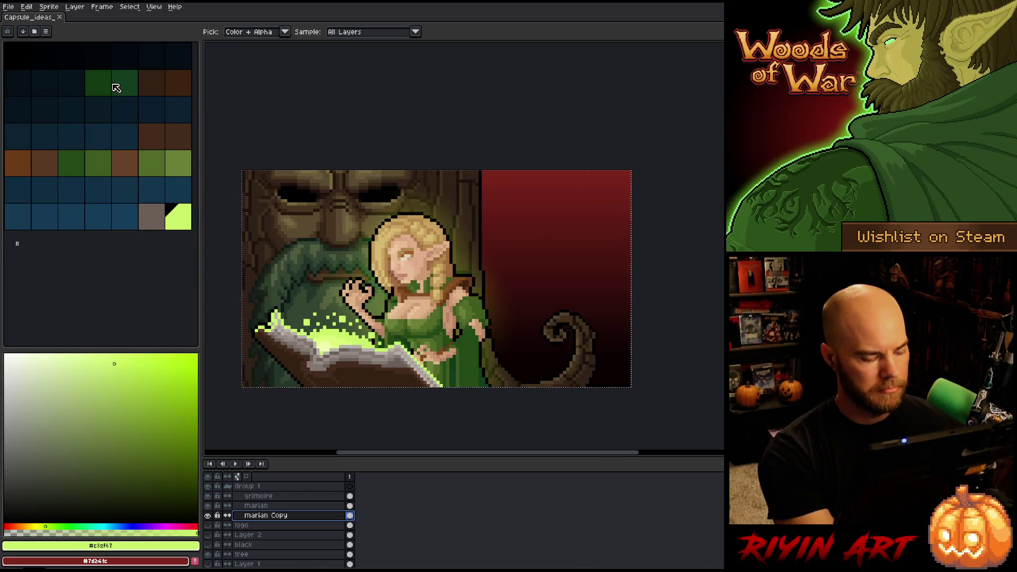
pyautogui.hotkey('ctrl', 'd')
pyautogui.click(8, 8)
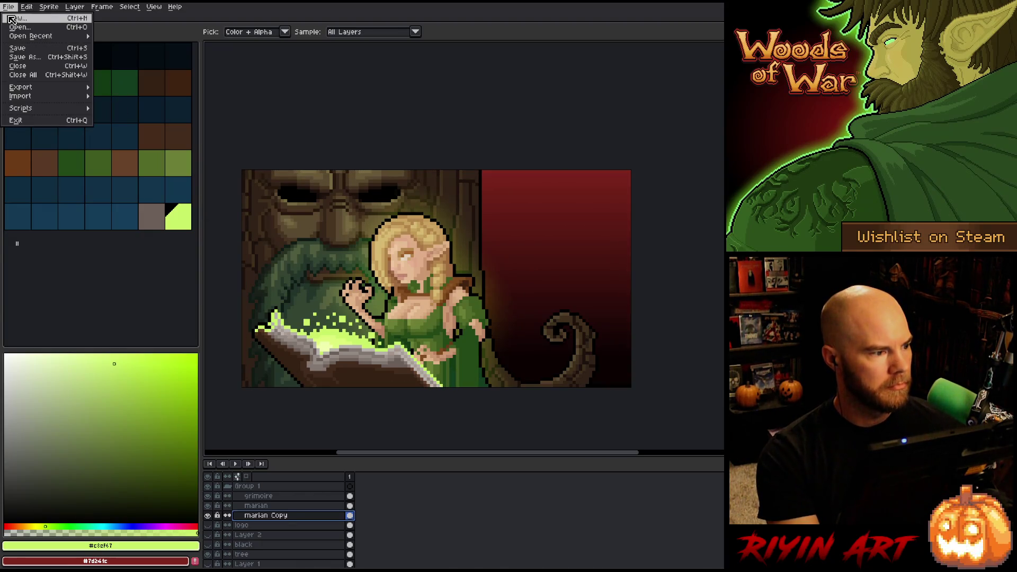
pyautogui.click(19, 48)
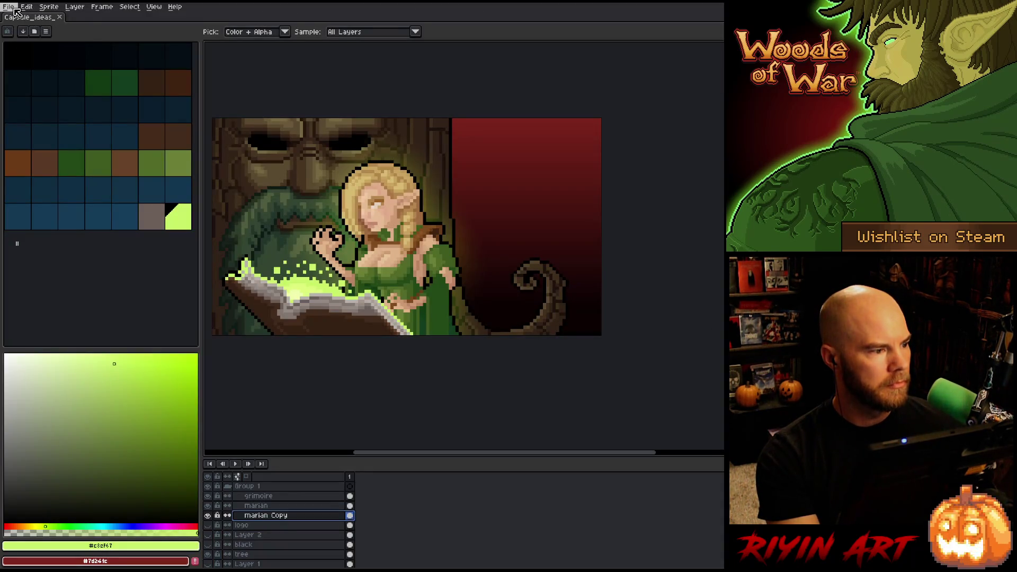
# Save the artwork as a new version, Capsule_ideas_v6.aseprite
pyautogui.click(8, 7)
pyautogui.click(33, 56)
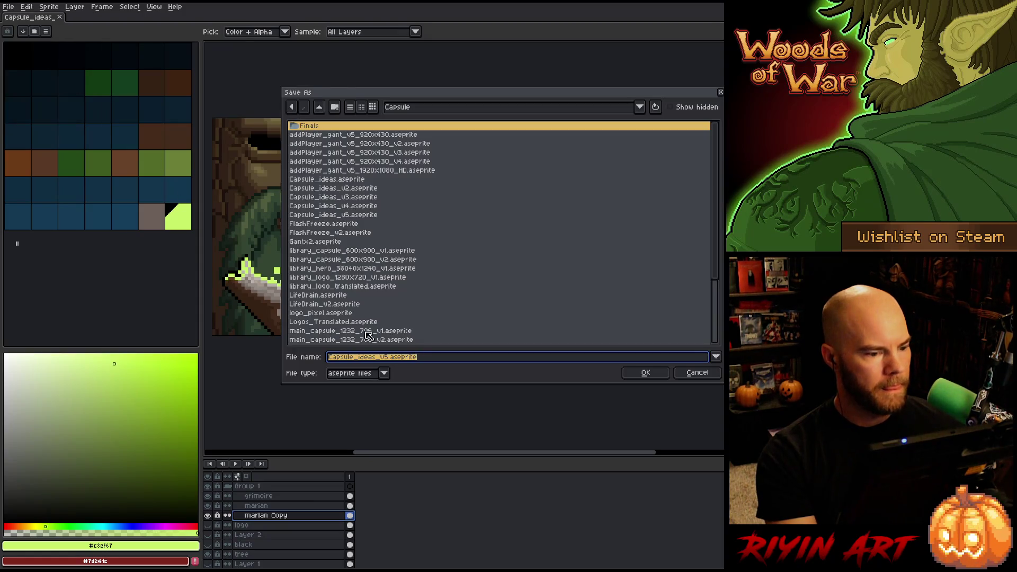
pyautogui.click(389, 357)
pyautogui.press('BackSpace')
pyautogui.write('6')
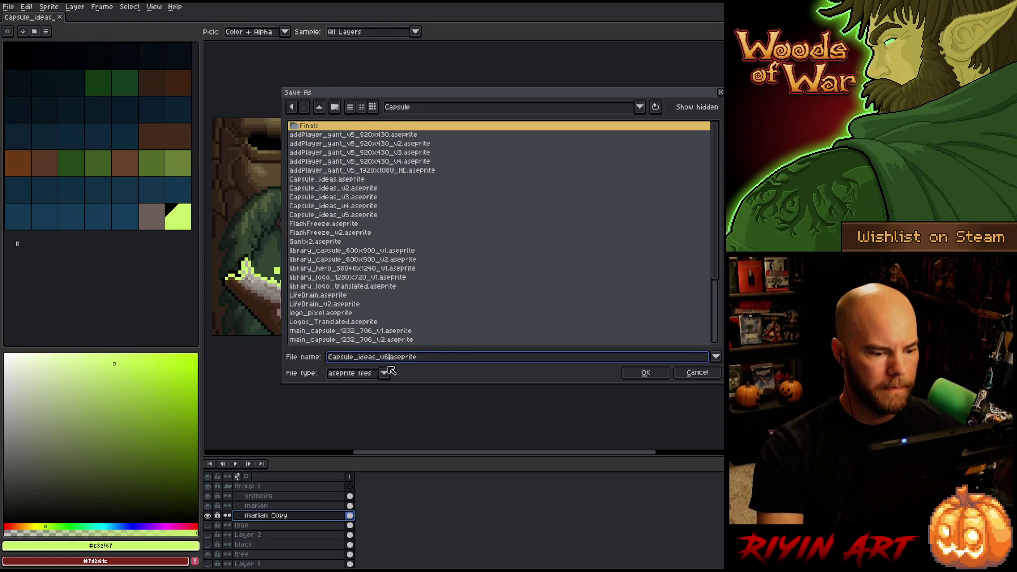
pyautogui.press('Return')
# Scale the capsule sprite up to 400% width (480×268 px) via Sprite Size
pyautogui.click(9, 6)
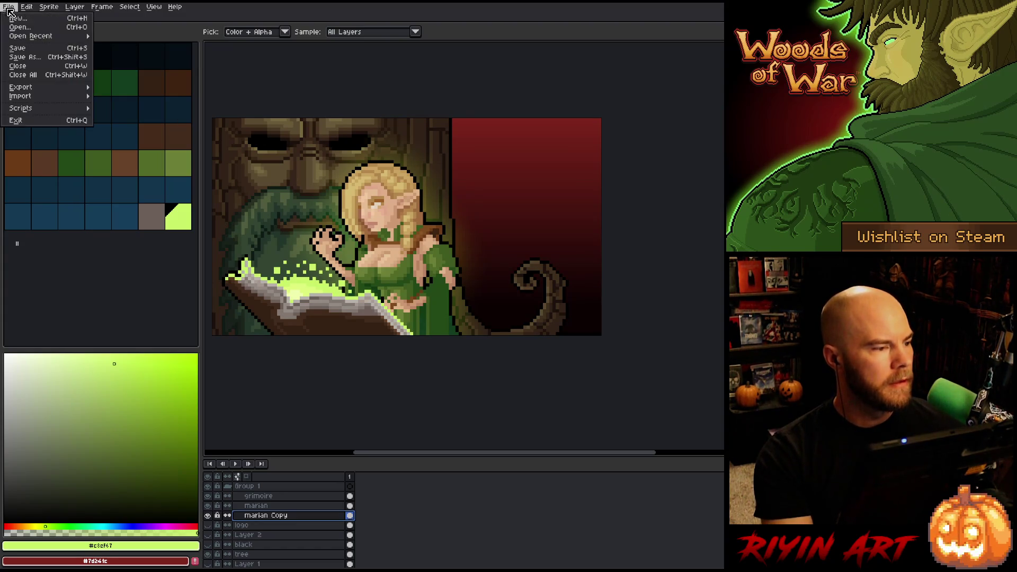
pyautogui.moveTo(41, 88)
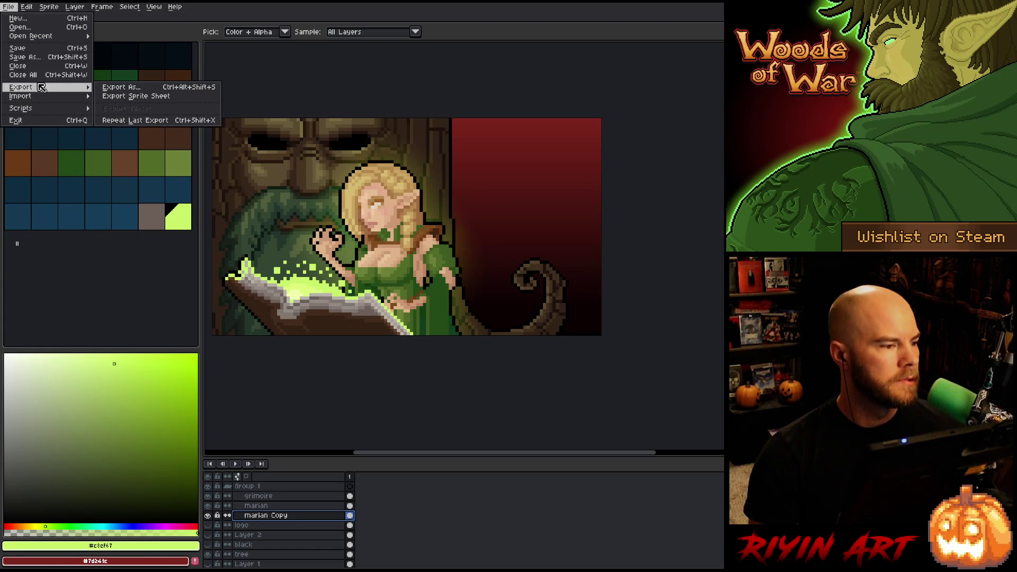
pyautogui.click(49, 6)
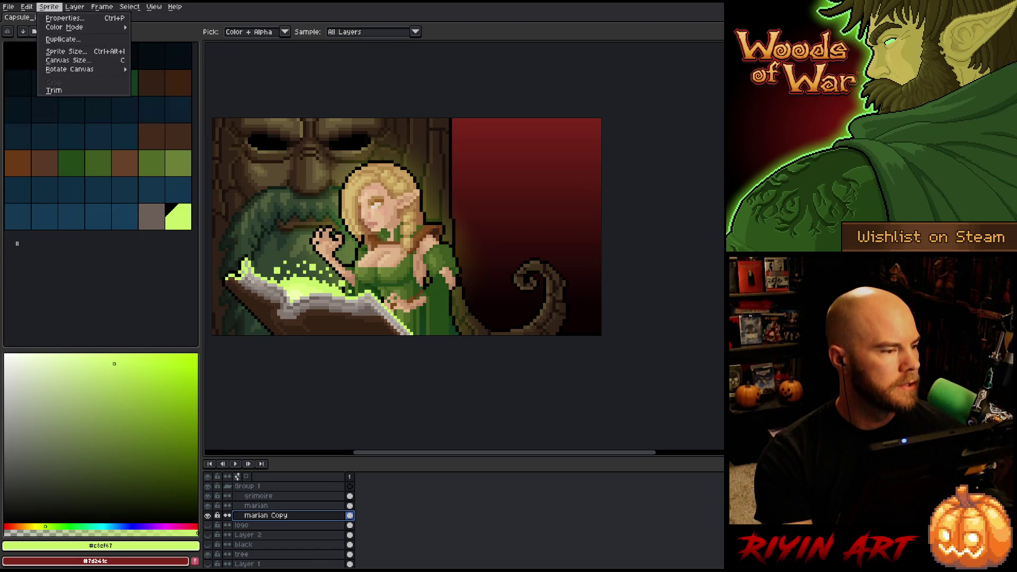
pyautogui.click(53, 49)
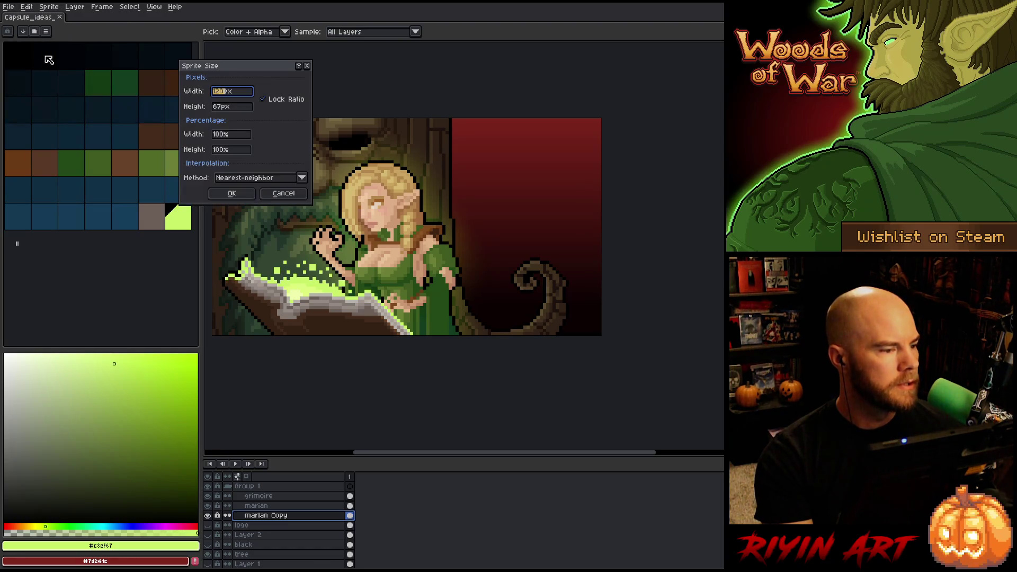
pyautogui.doubleClick(222, 134)
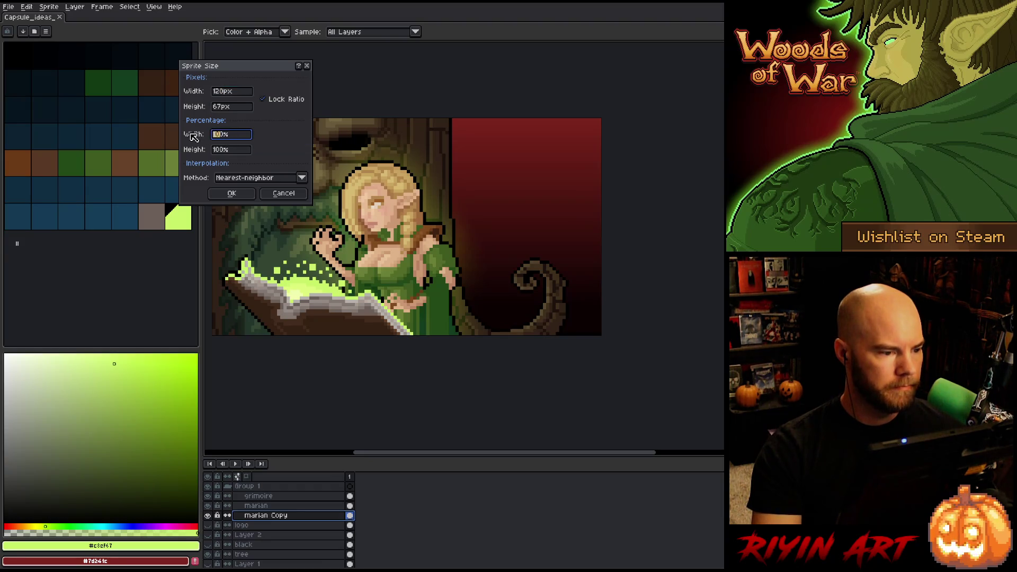
pyautogui.write('400')
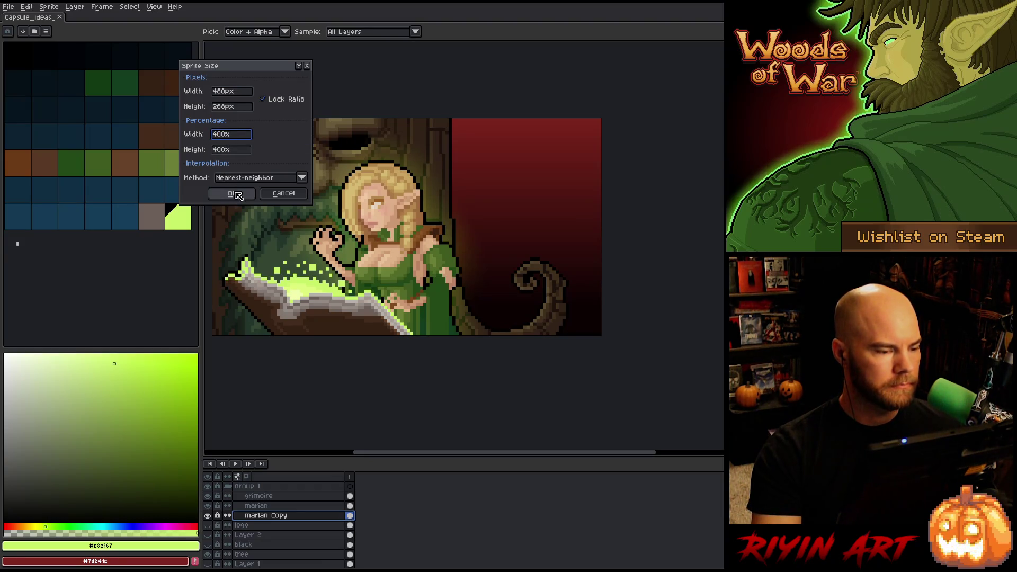
pyautogui.click(233, 193)
pyautogui.scroll(-5, 361, 247)
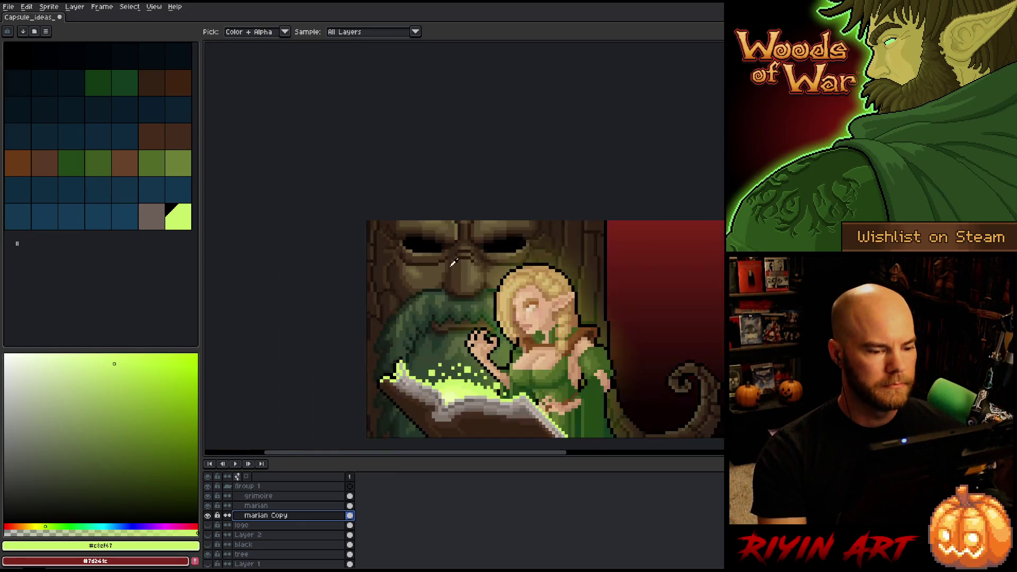
pyautogui.scroll(2, 354, 236)
pyautogui.moveTo(354, 236); pyautogui.dragTo(451, 230)
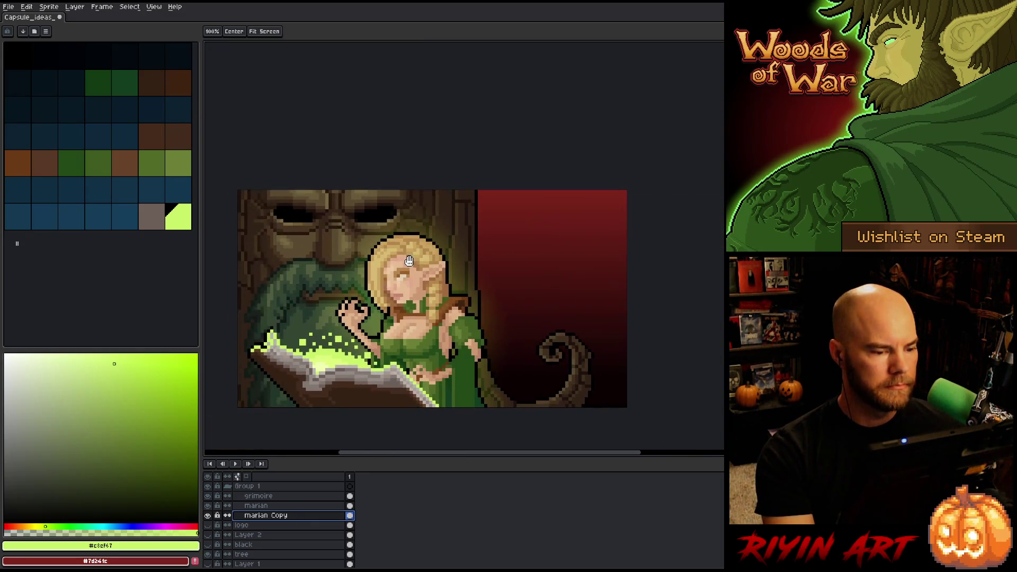
# Open logo_pixel.png from recent files, then go back to the capsule tab
pyautogui.click(54, 11)
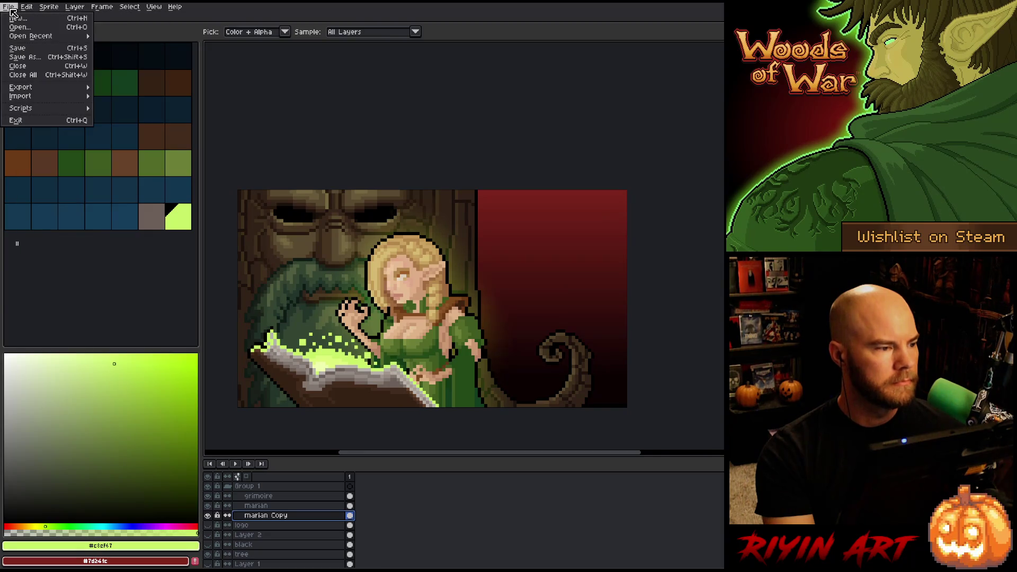
pyautogui.moveTo(87, 35)
pyautogui.click(133, 66)
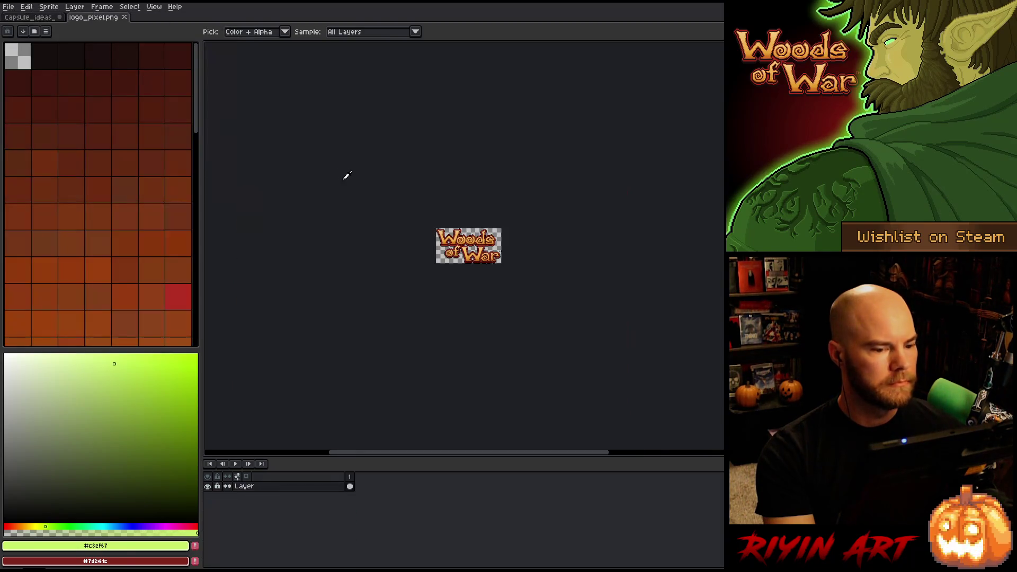
pyautogui.press('i')
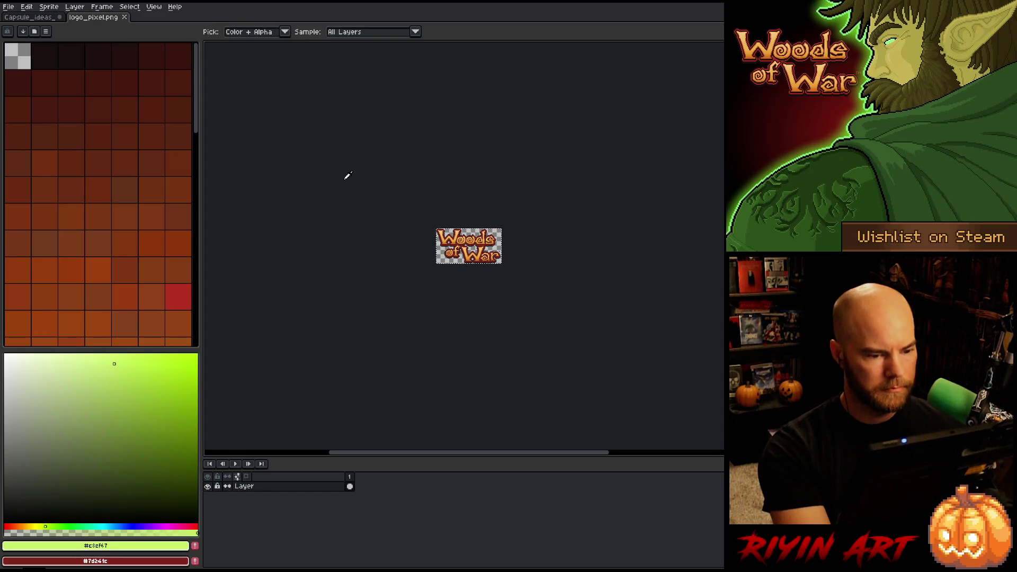
pyautogui.click(39, 18)
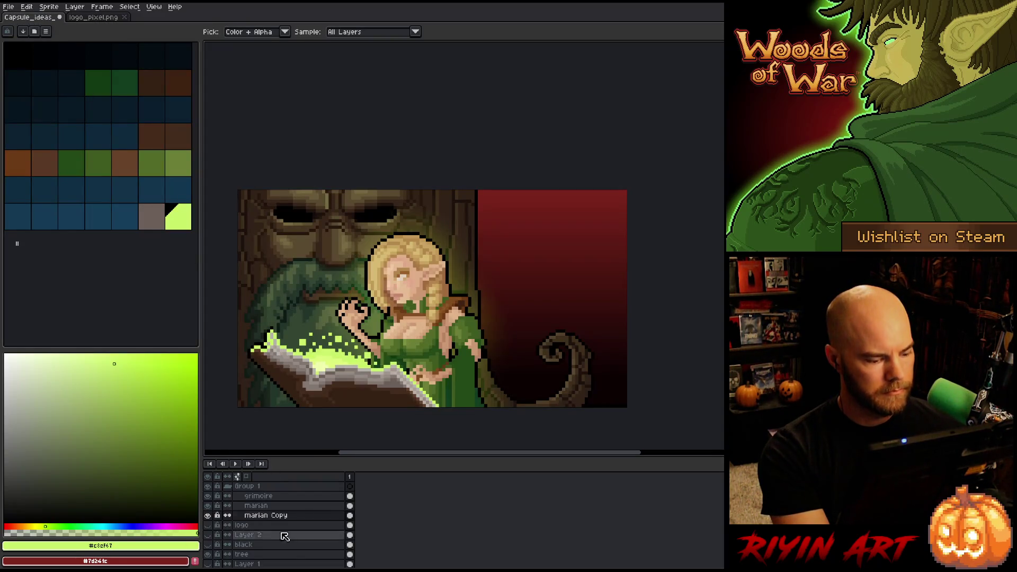
# Show and select the logo layer, clearing its old logo
pyautogui.click(209, 526)
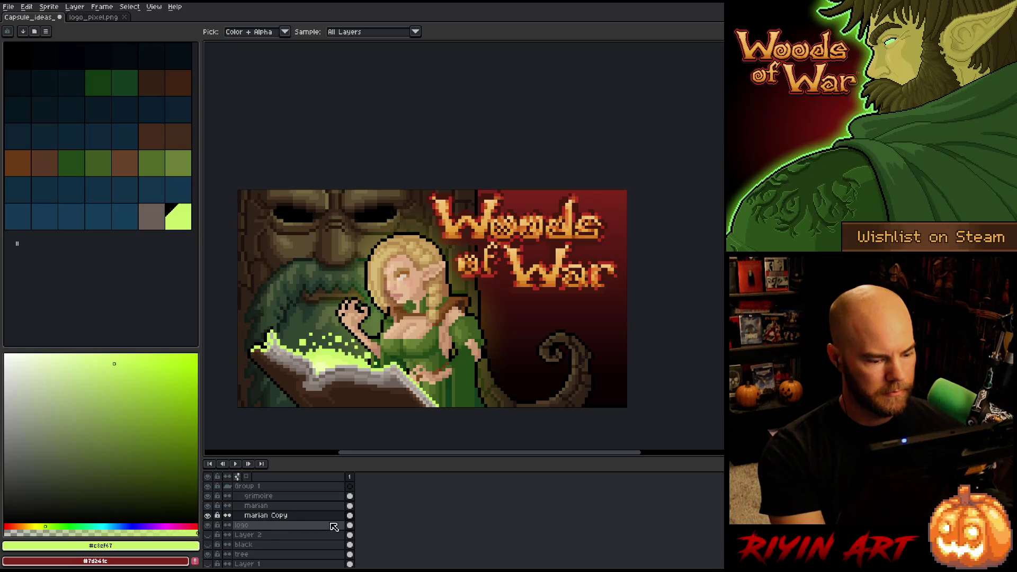
pyautogui.click(351, 525)
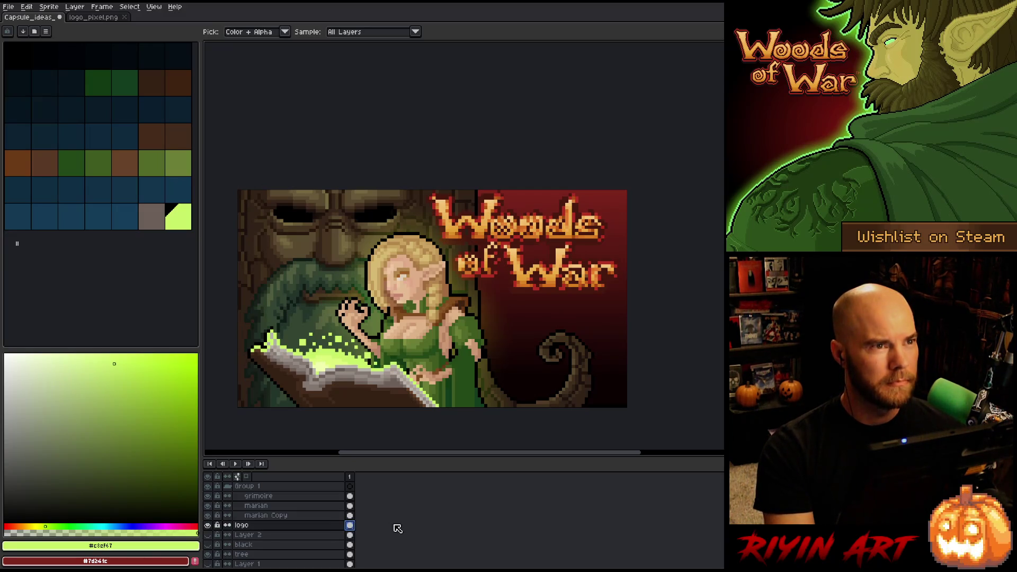
pyautogui.hotkey('ctrl', 'x')
# Paste the copied logo and place it at the top right over the red backdrop
pyautogui.hotkey('ctrl', 'v')
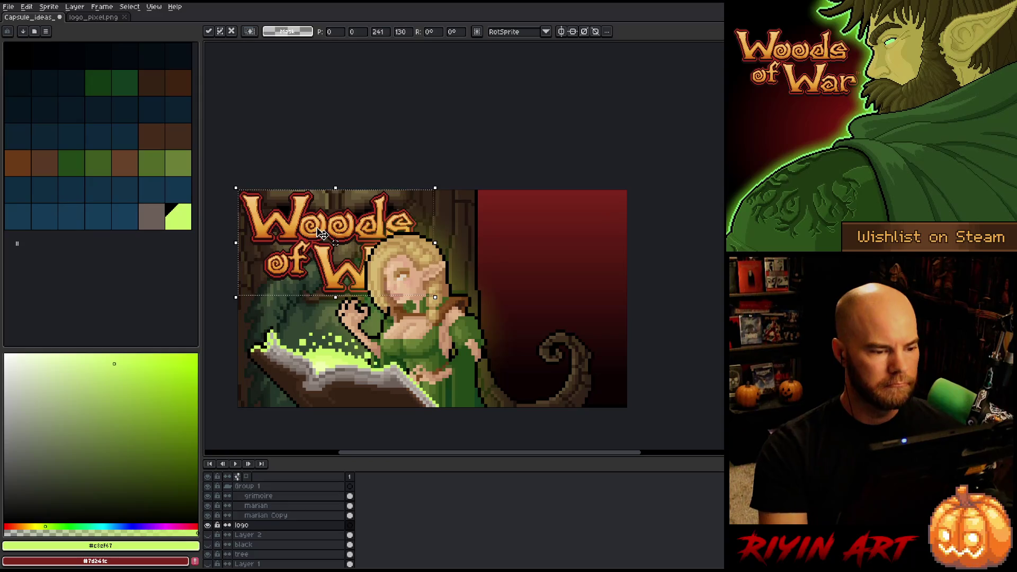
pyautogui.moveTo(320, 246); pyautogui.dragTo(507, 252)
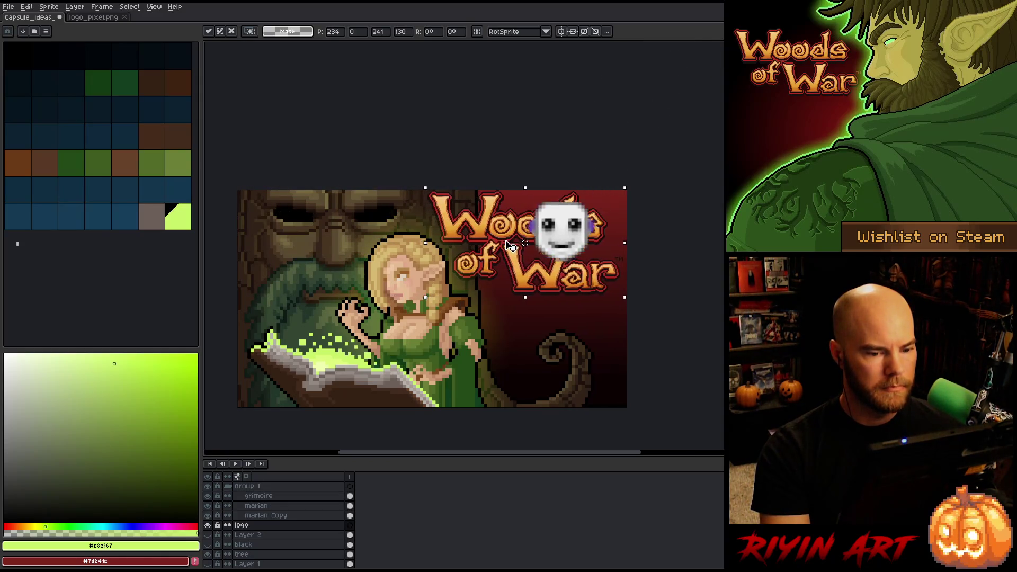
pyautogui.press('Right')
pyautogui.press('Right')
pyautogui.press('Right')
pyautogui.press('Up')
pyautogui.press('Up')
pyautogui.press('Up')
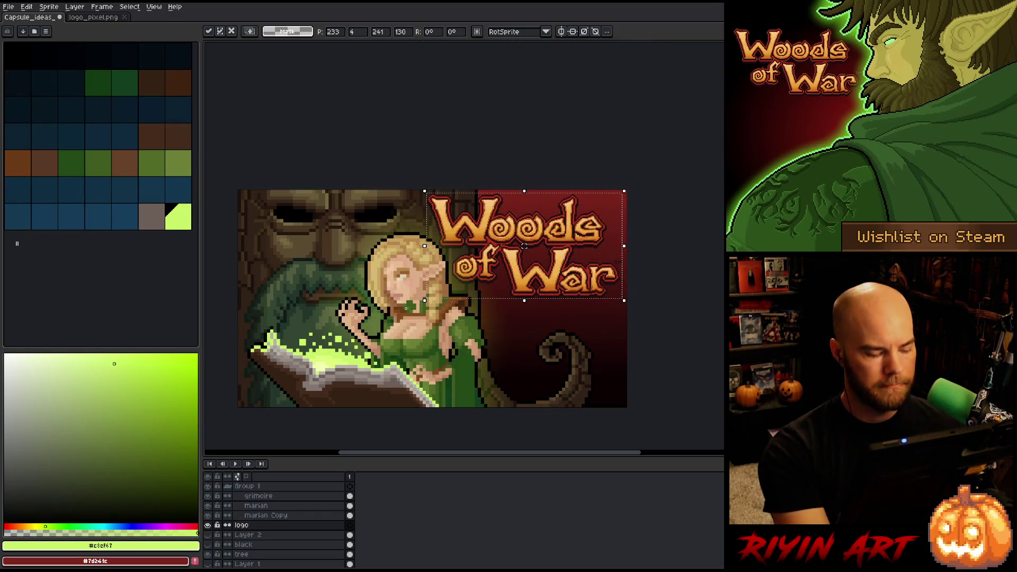
pyautogui.press('Return')
pyautogui.moveTo(460, 293); pyautogui.dragTo(475, 256)
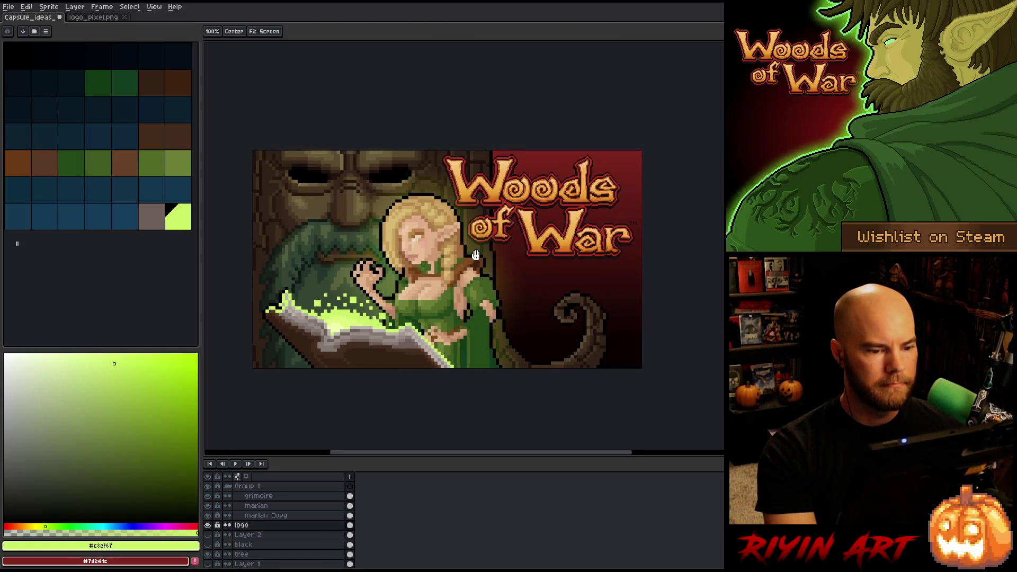
# Shift the elf and grimoire in Group 1 slightly to the right
pyautogui.press('m')
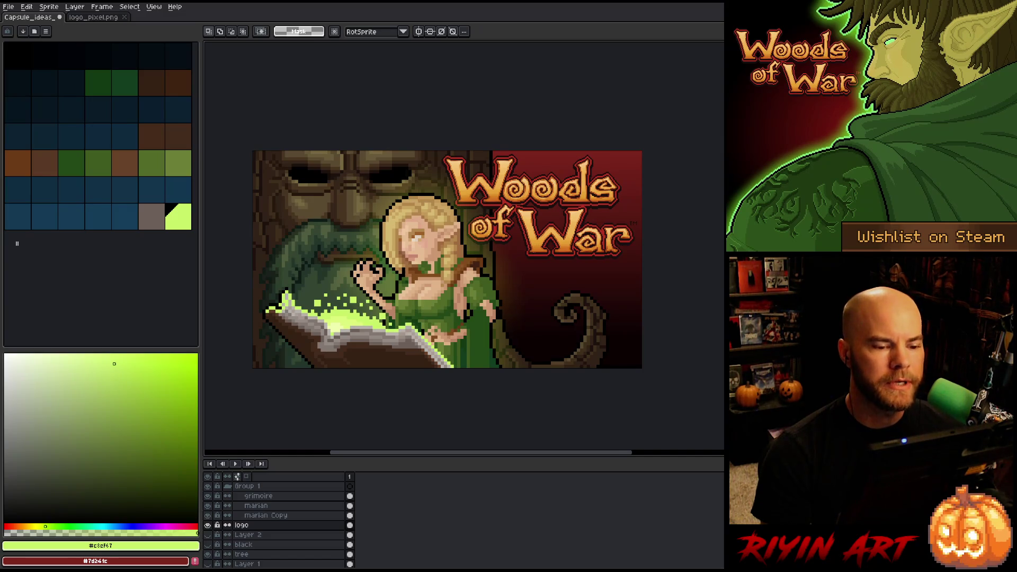
pyautogui.scroll(1, 483, 315)
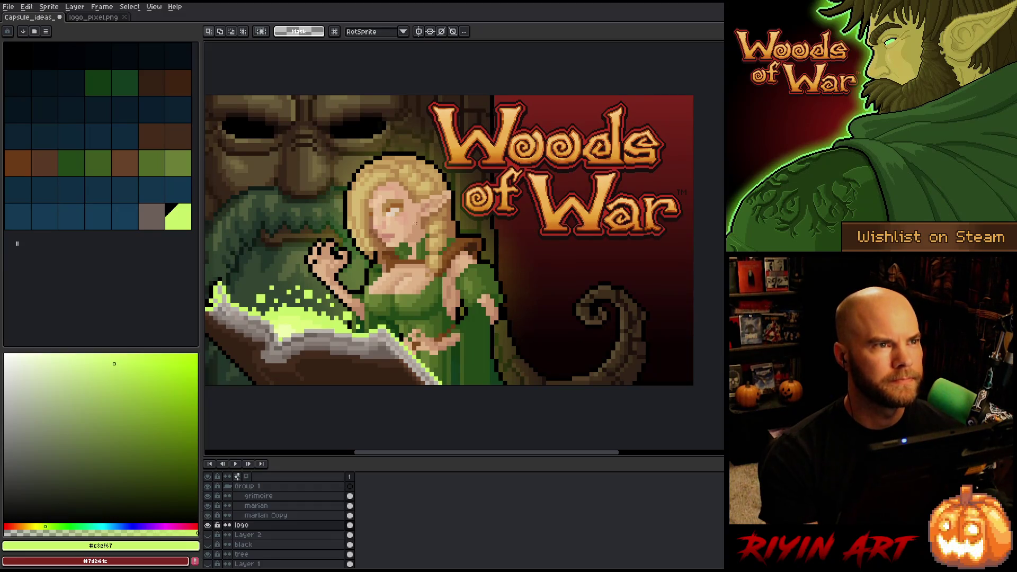
pyautogui.moveTo(197, 241); pyautogui.dragTo(163, 244)
pyautogui.press('space')
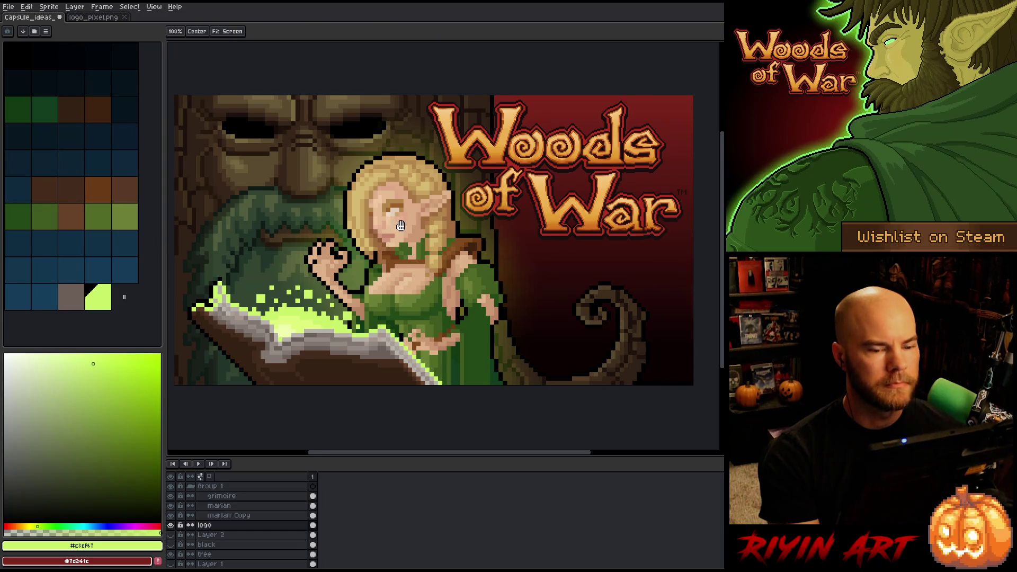
pyautogui.moveTo(401, 225); pyautogui.dragTo(404, 226)
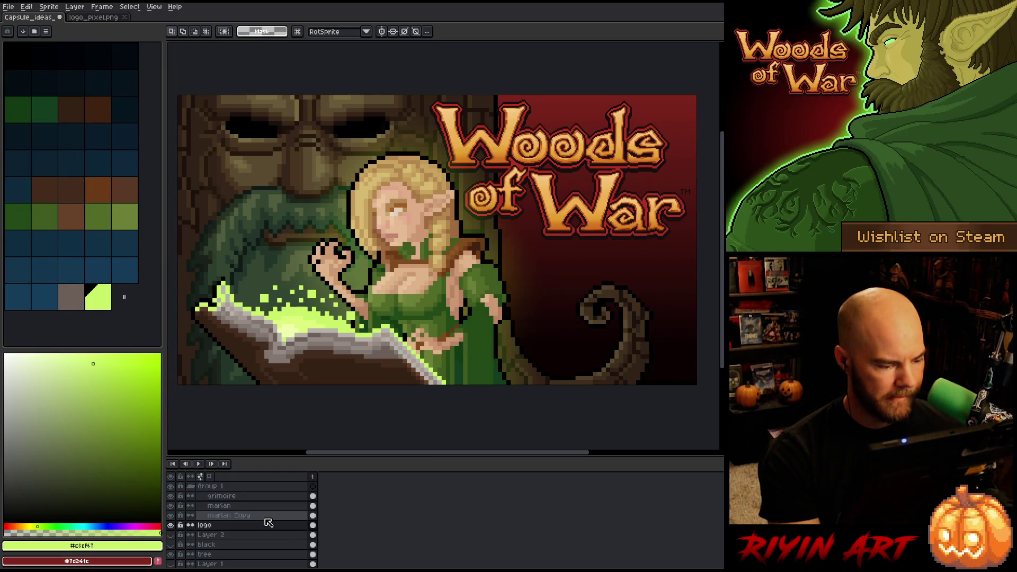
pyautogui.click(252, 488)
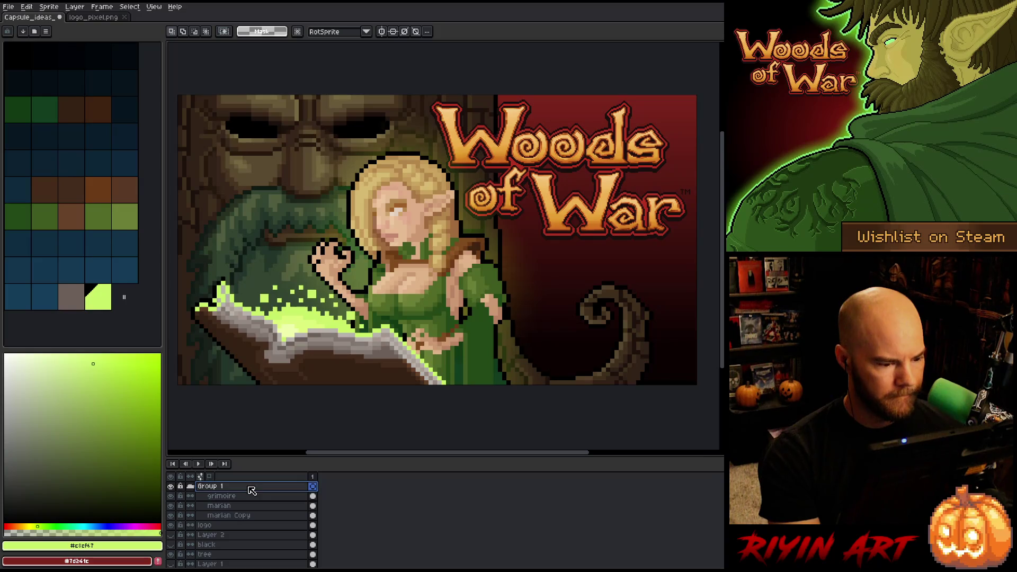
pyautogui.press('v')
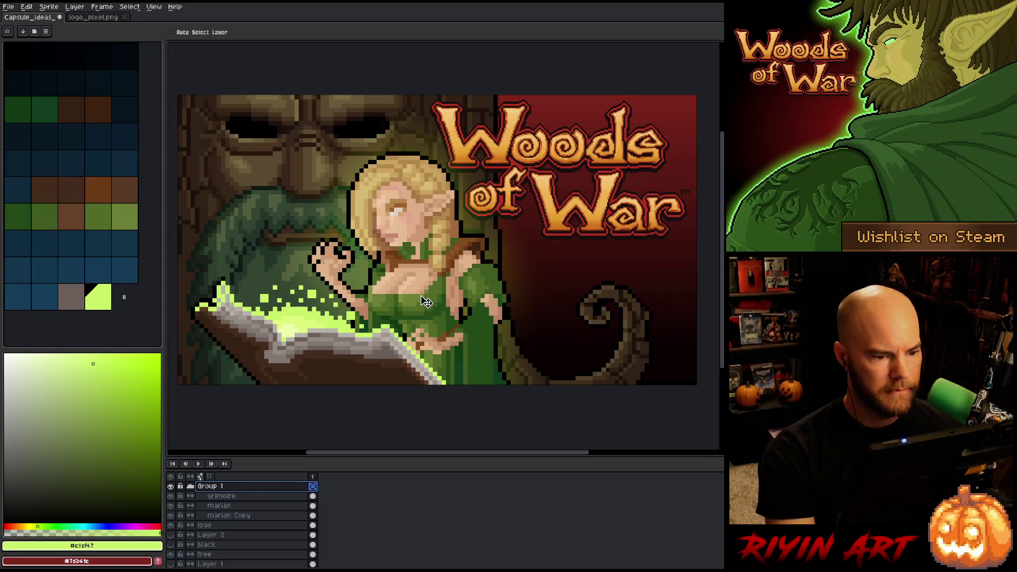
pyautogui.moveTo(427, 302); pyautogui.dragTo(431, 298)
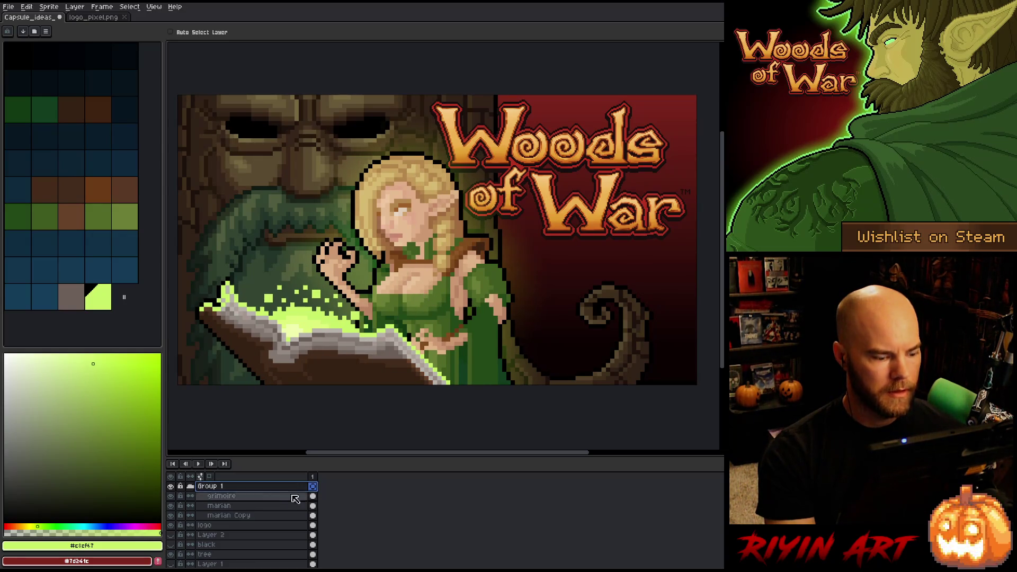
# Move the logo layer to the top of the layer stack above Group 1
pyautogui.scroll(-1, 251, 527)
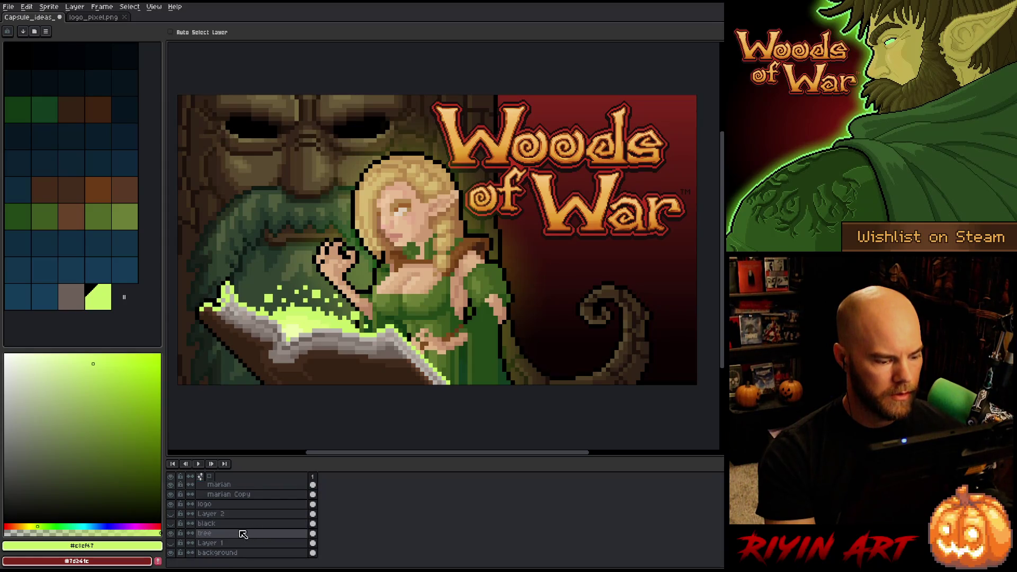
pyautogui.click(253, 504)
pyautogui.scroll(1, 255, 479)
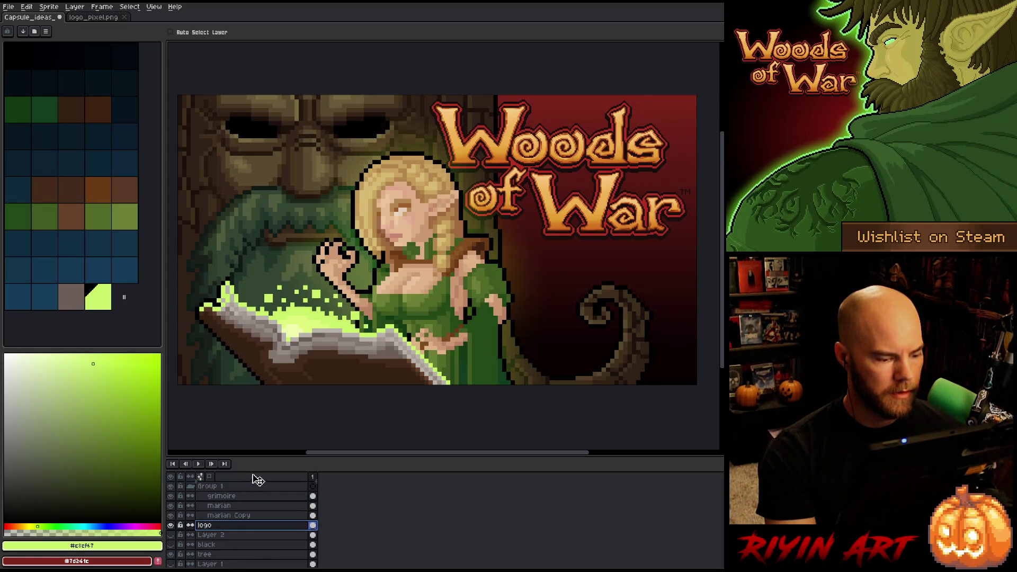
pyautogui.moveTo(254, 471); pyautogui.dragTo(253, 472)
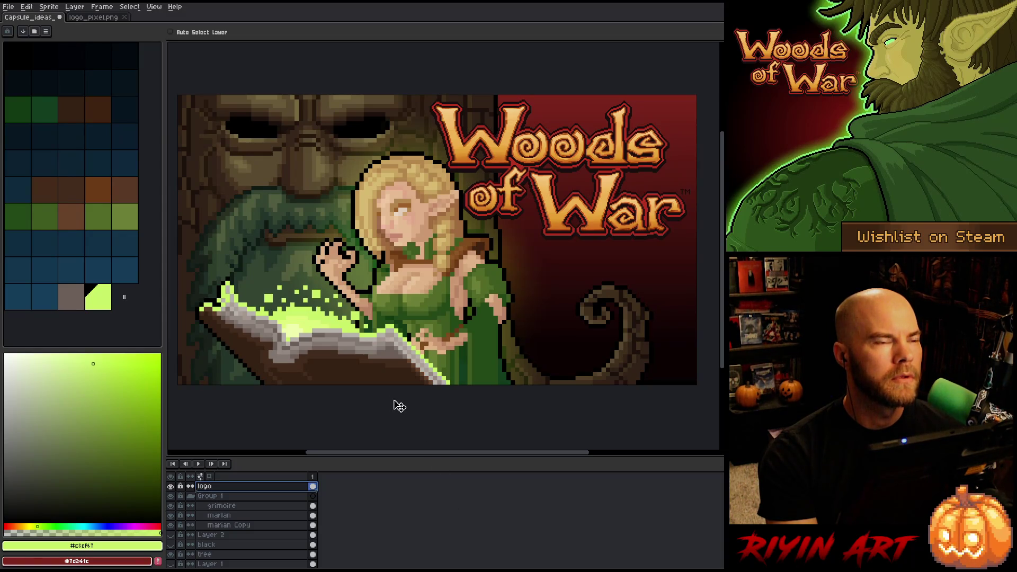
# Undo the reorder so the logo layer returns below marian Copy
pyautogui.hotkey('ctrl', 'z')
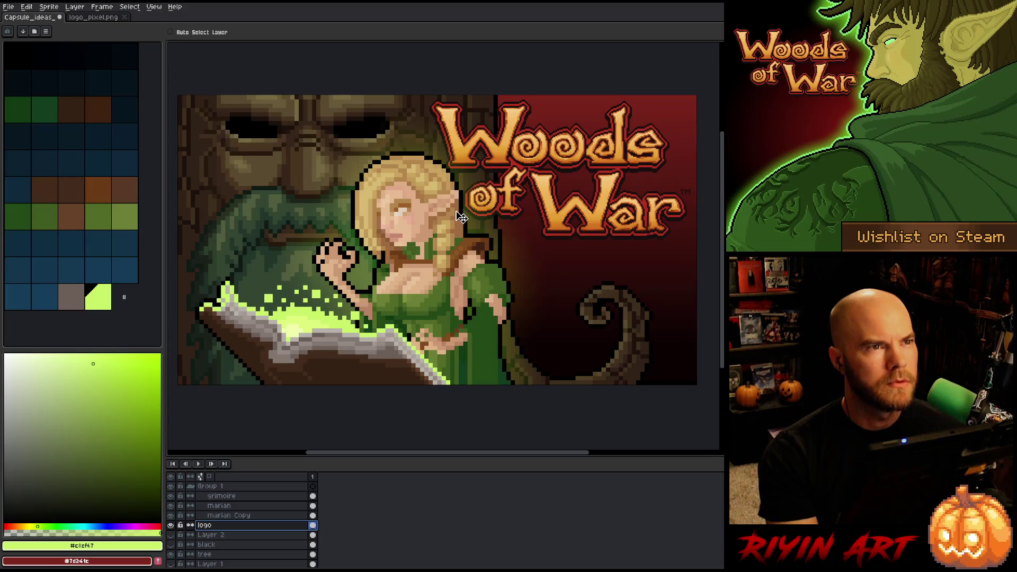
# Magic-wand select the Woods of War lettering on the logo layer, abandoning Replace Color
pyautogui.scroll(2, 529, 211)
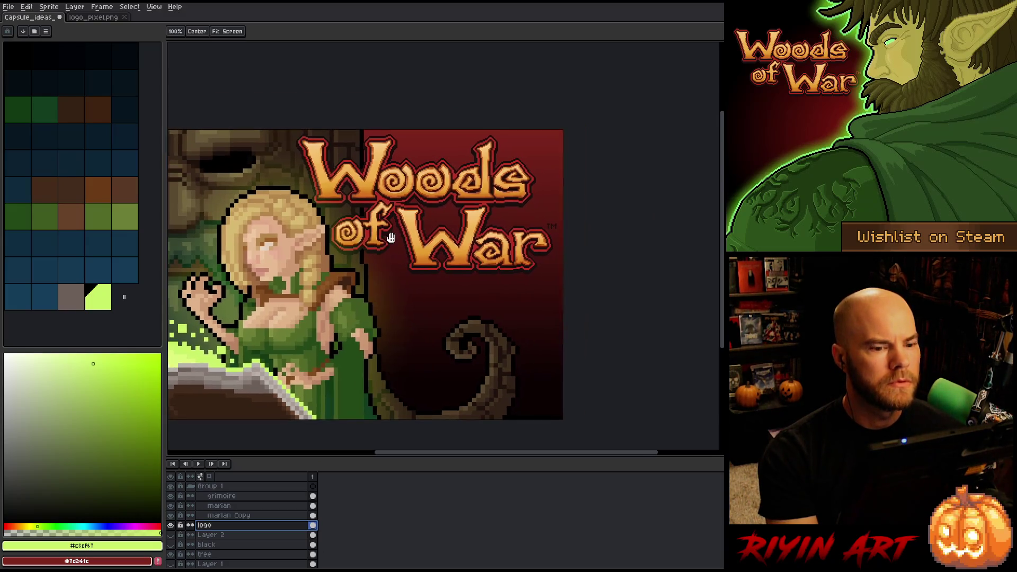
pyautogui.scroll(-1, 443, 202)
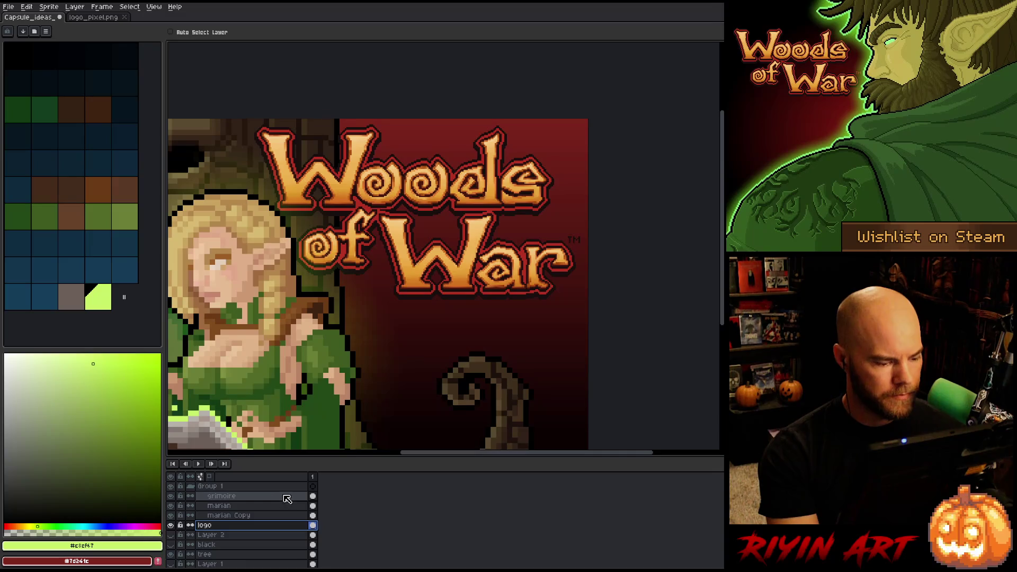
pyautogui.hotkey('shift', 'r')
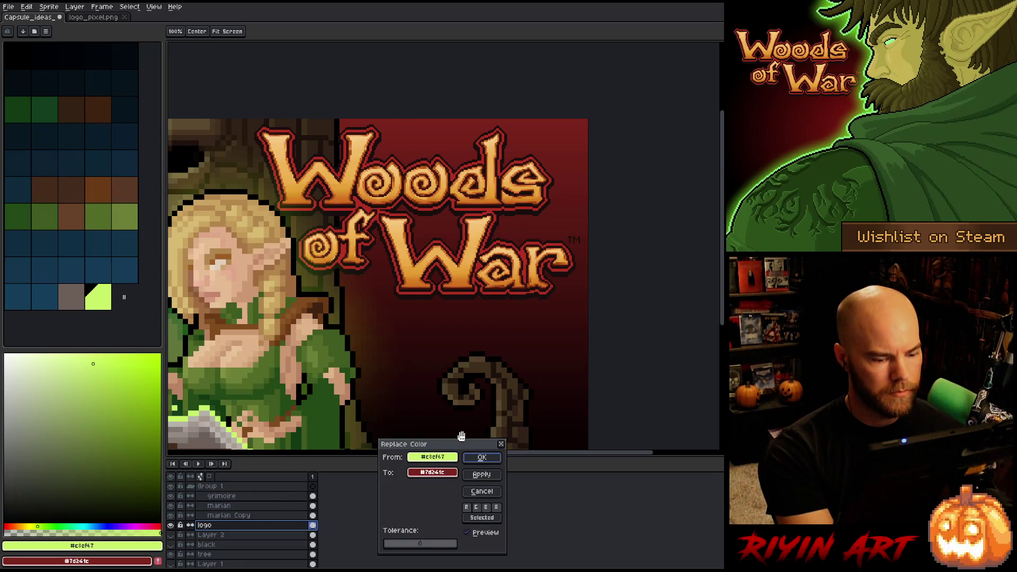
pyautogui.moveTo(444, 459); pyautogui.dragTo(499, 289)
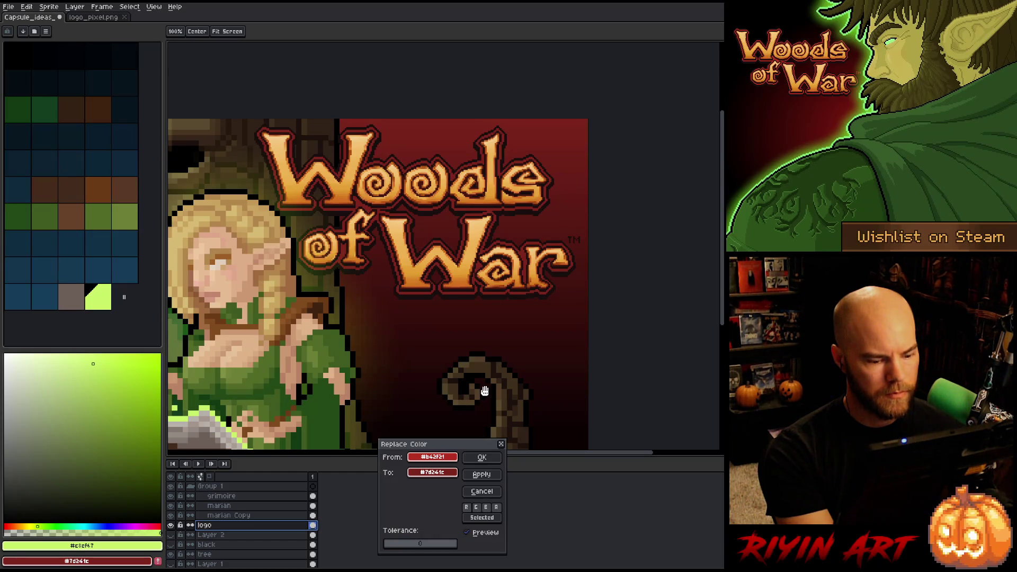
pyautogui.click(481, 492)
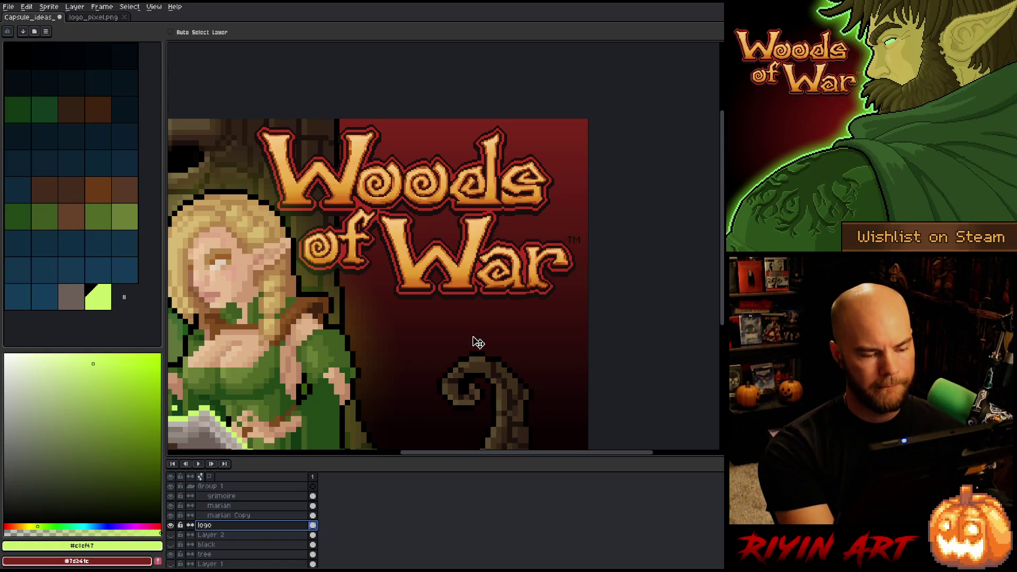
pyautogui.press('w')
pyautogui.hotkey('ctrl', 'shift', 'c')
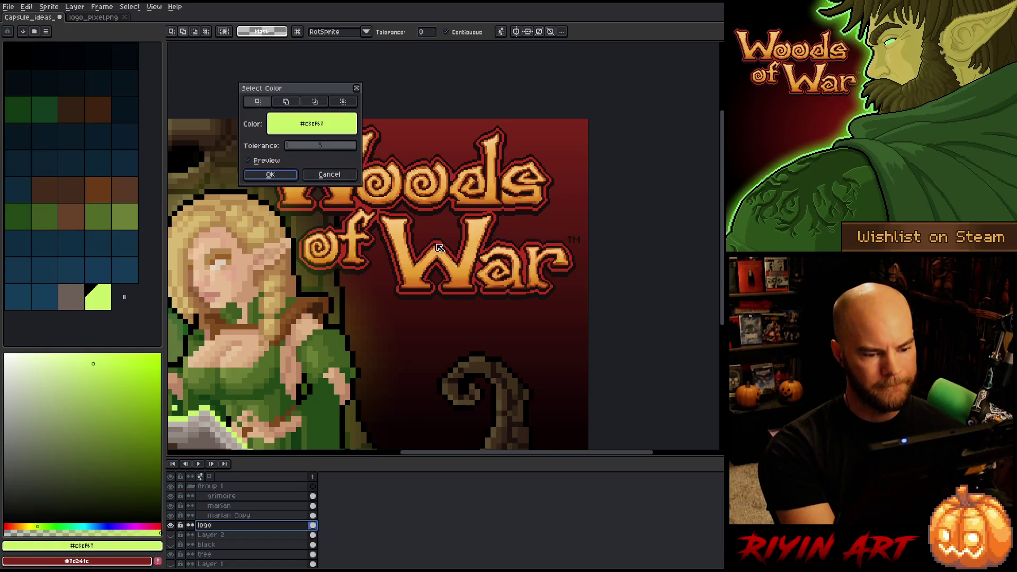
pyautogui.press('Escape')
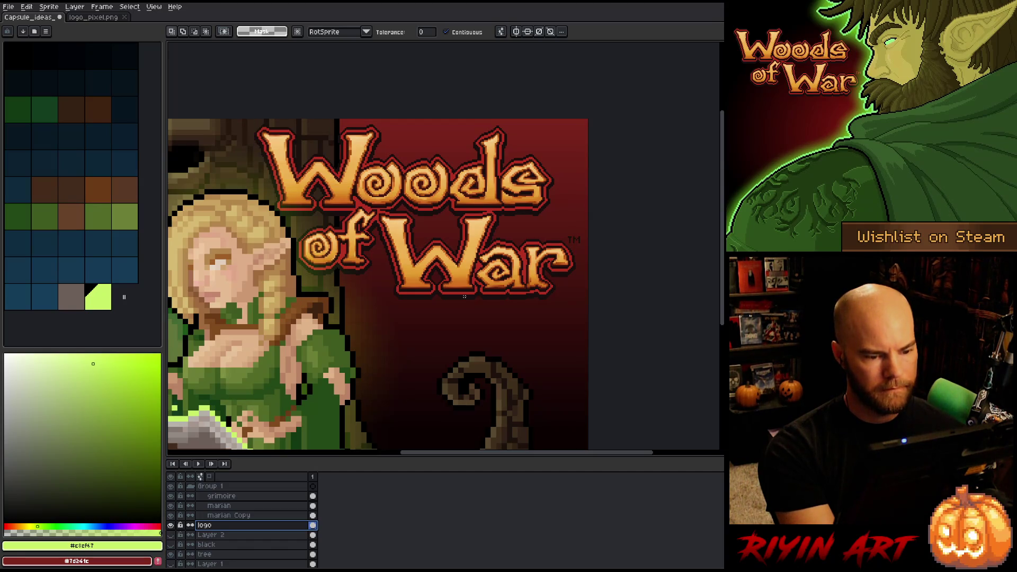
pyautogui.click(464, 296)
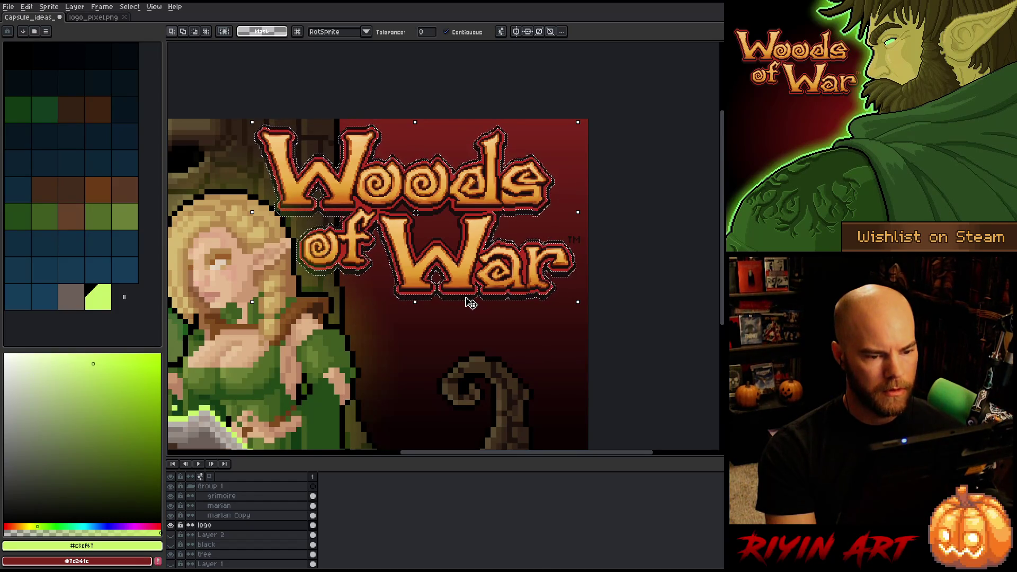
# Duplicate the logo layer and select every pixel of the red outline colour
pyautogui.rightClick(242, 526)
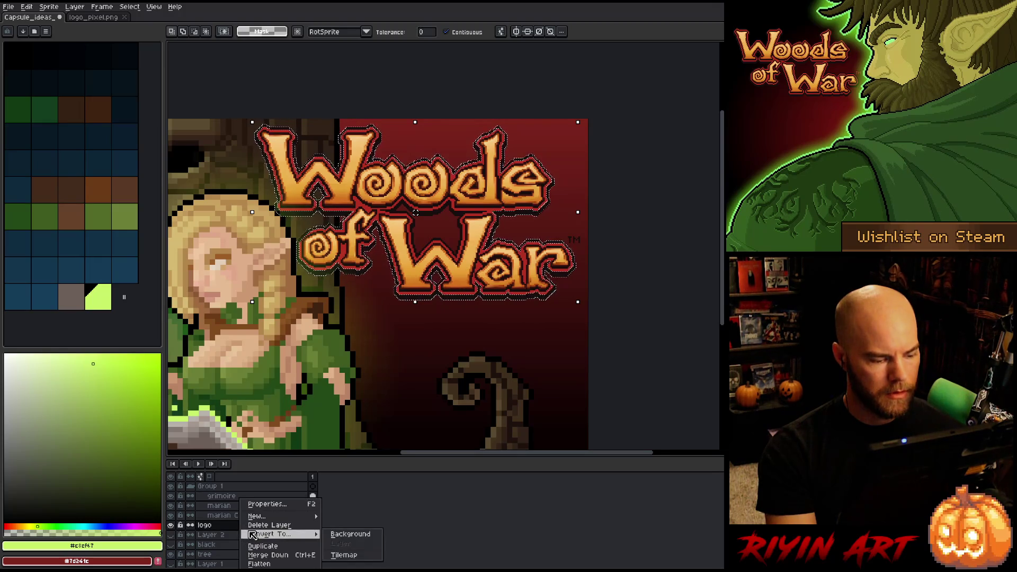
pyautogui.click(262, 546)
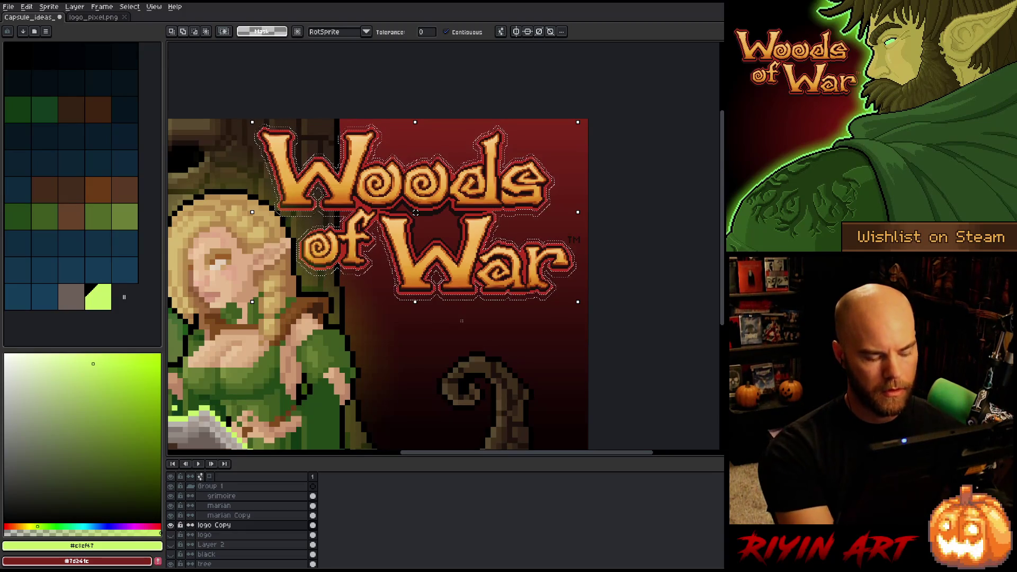
pyautogui.hotkey('shift', 'r')
pyautogui.moveTo(444, 464); pyautogui.dragTo(444, 289)
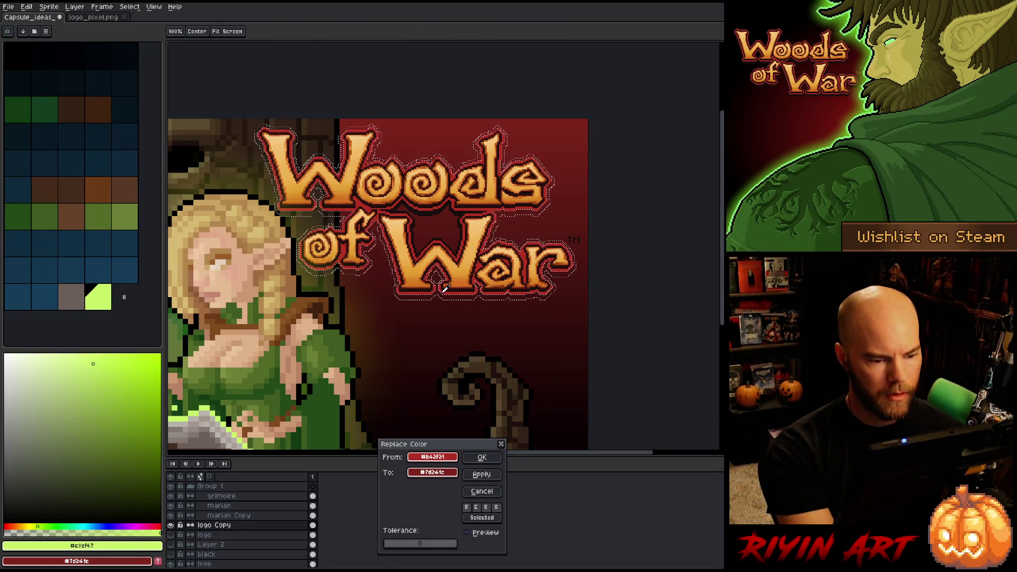
pyautogui.click(482, 491)
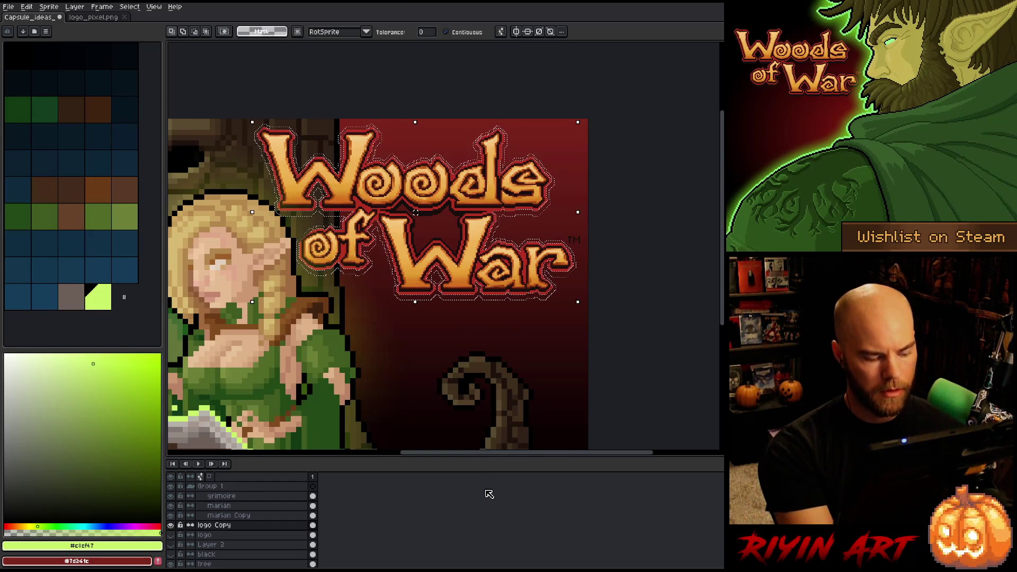
pyautogui.hotkey('shift', 'c')
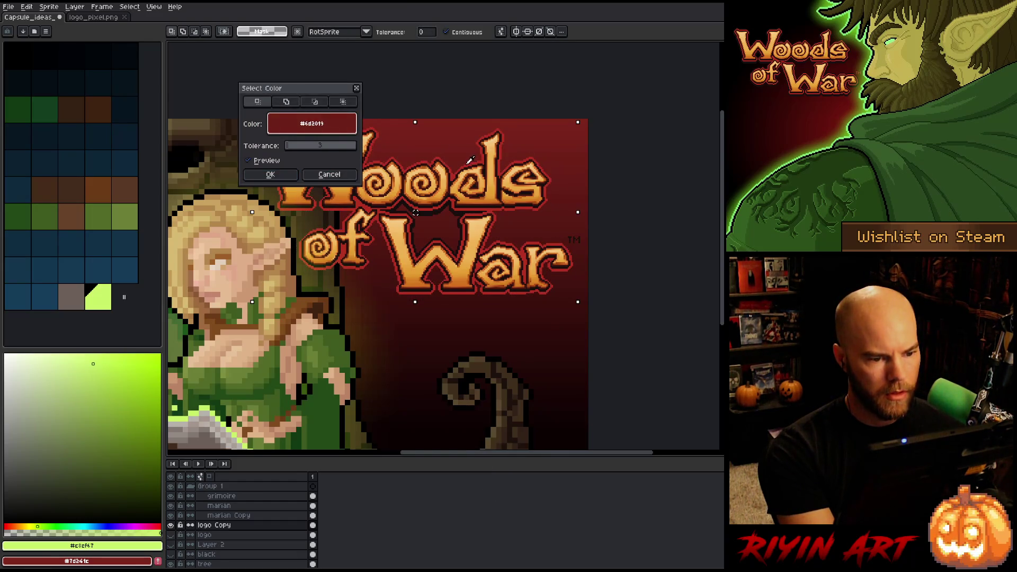
pyautogui.click(291, 179)
# Move the outline selection down to the lower canvas, then add Layer 3 above logo Copy
pyautogui.scroll(3, 374, 200)
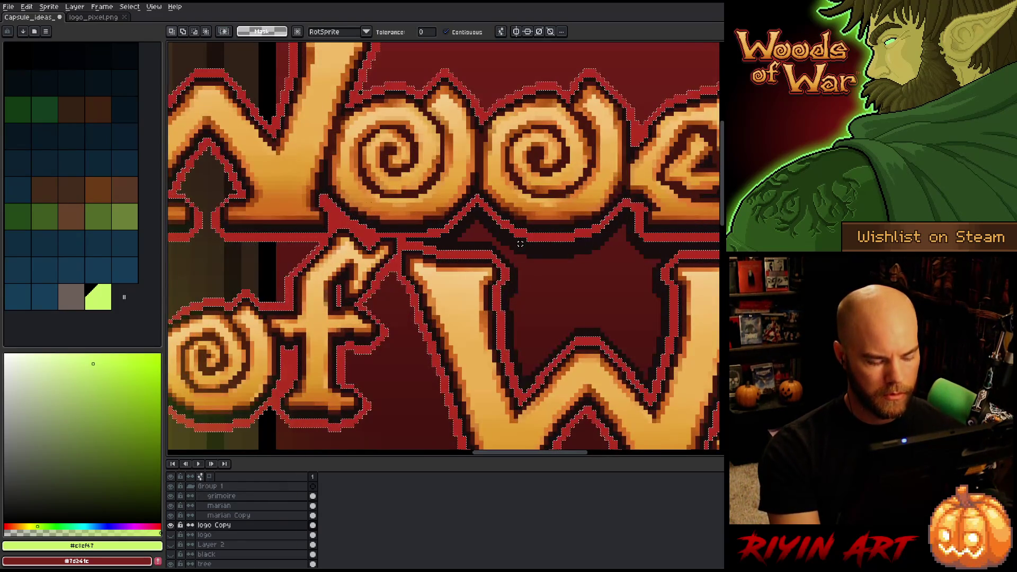
pyautogui.scroll(-3, 396, 235)
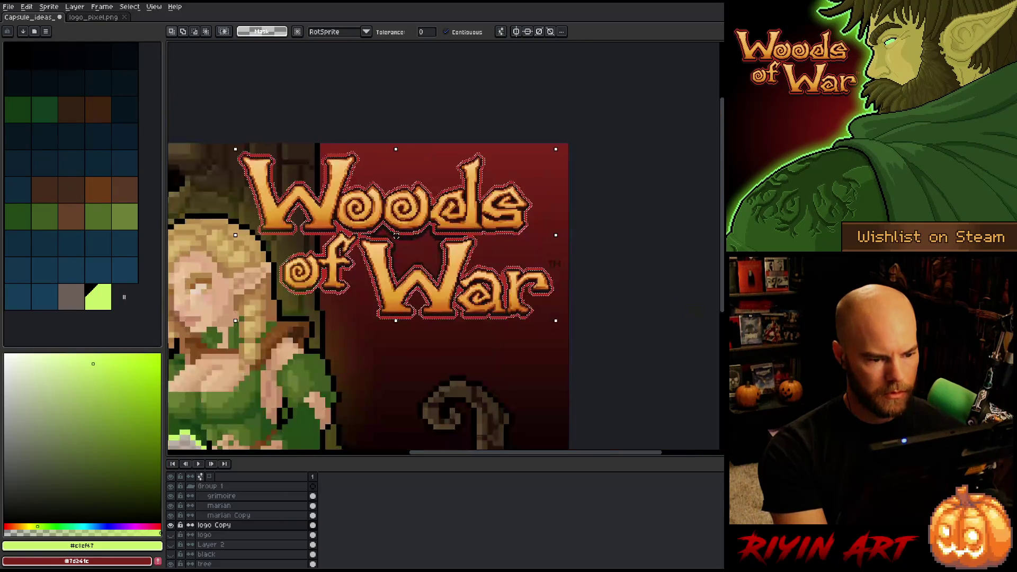
pyautogui.scroll(-2, 396, 235)
pyautogui.moveTo(390, 298); pyautogui.dragTo(390, 402)
pyautogui.moveTo(382, 355); pyautogui.dragTo(381, 359)
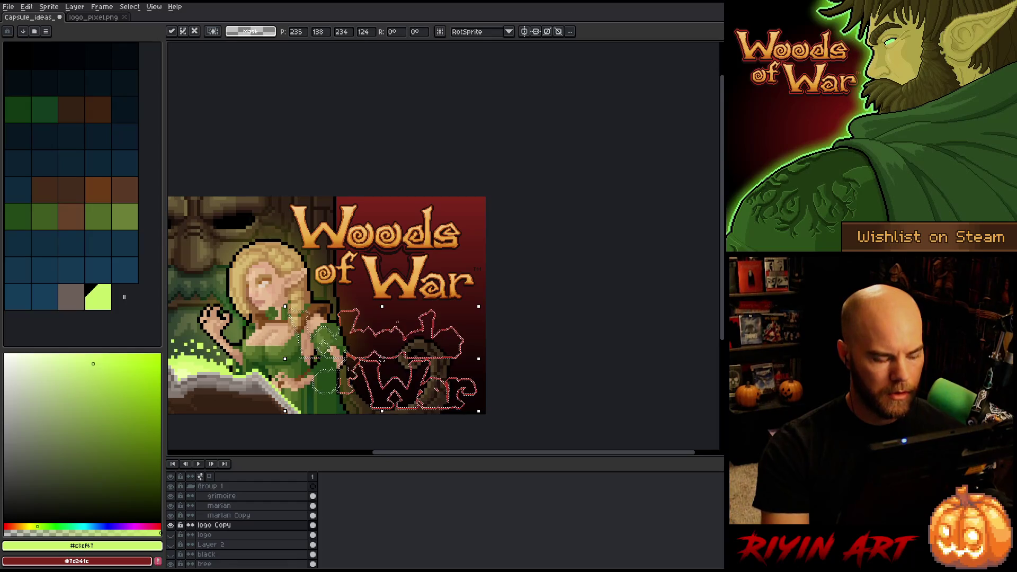
pyautogui.press('Escape')
pyautogui.hotkey('shift', 'n')
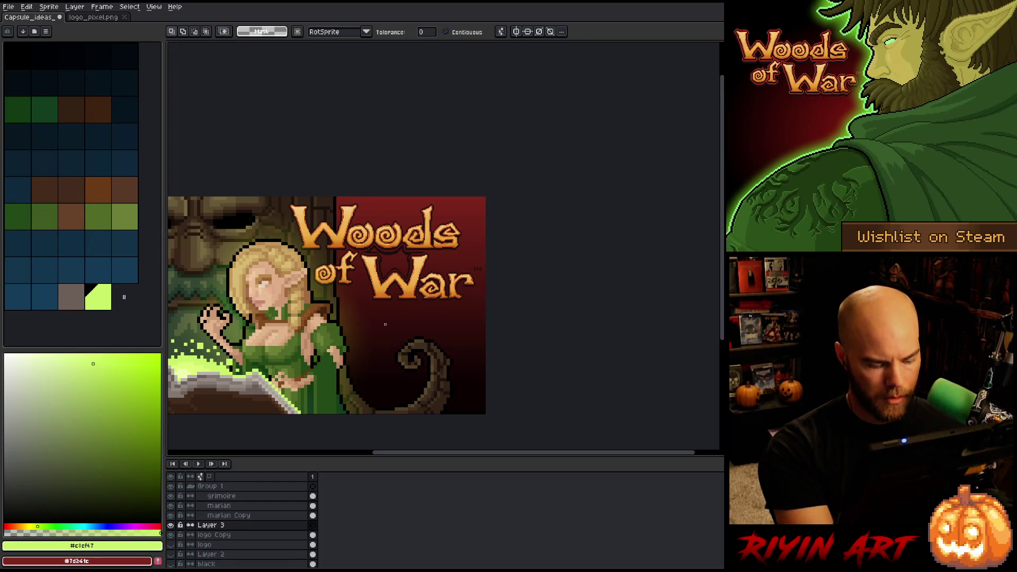
# Paste the logo outline onto Layer 3 and return to the logo Copy layer
pyautogui.hotkey('ctrl', 'v')
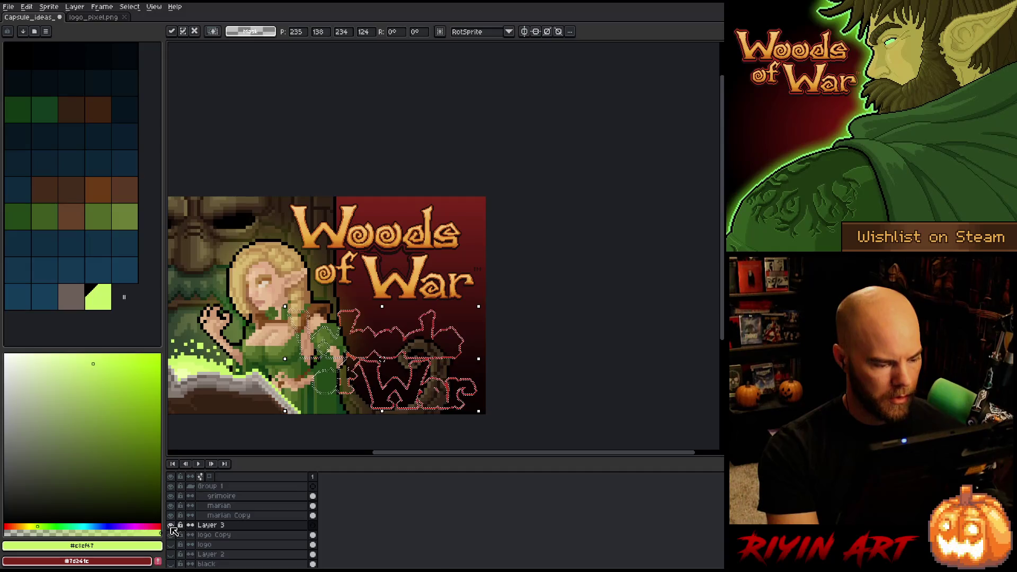
pyautogui.click(175, 534)
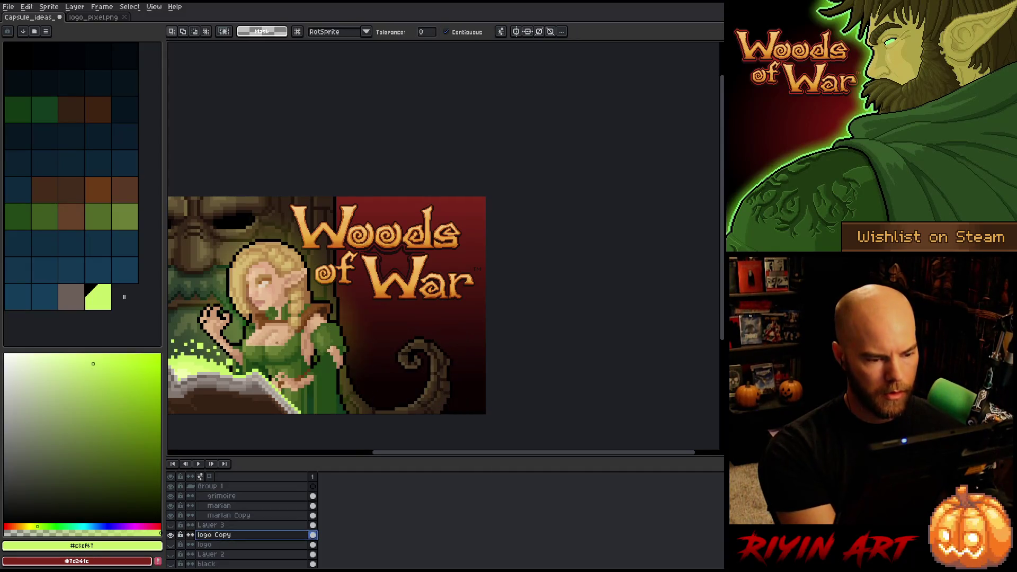
pyautogui.scroll(4, 444, 328)
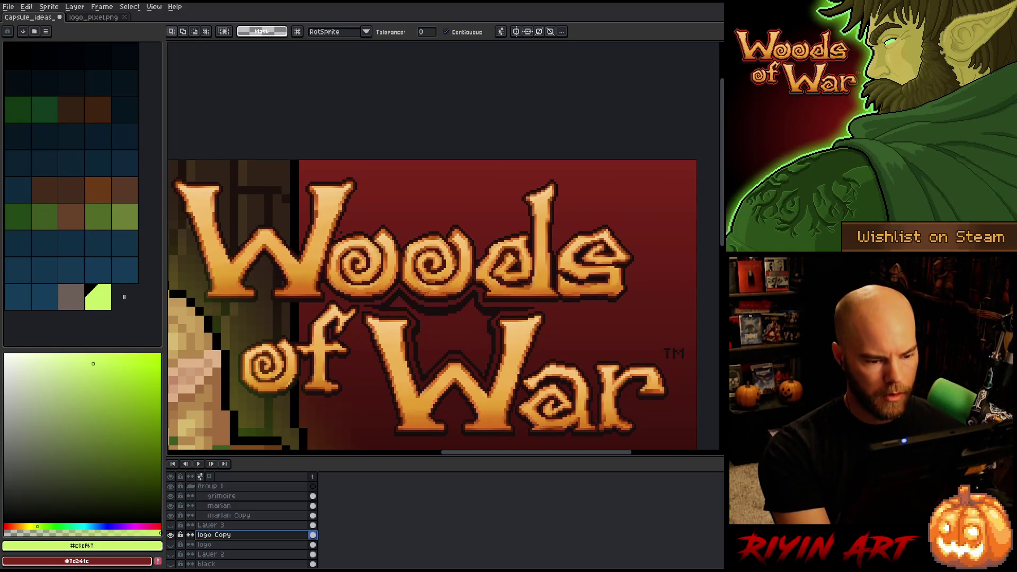
pyautogui.click(436, 310)
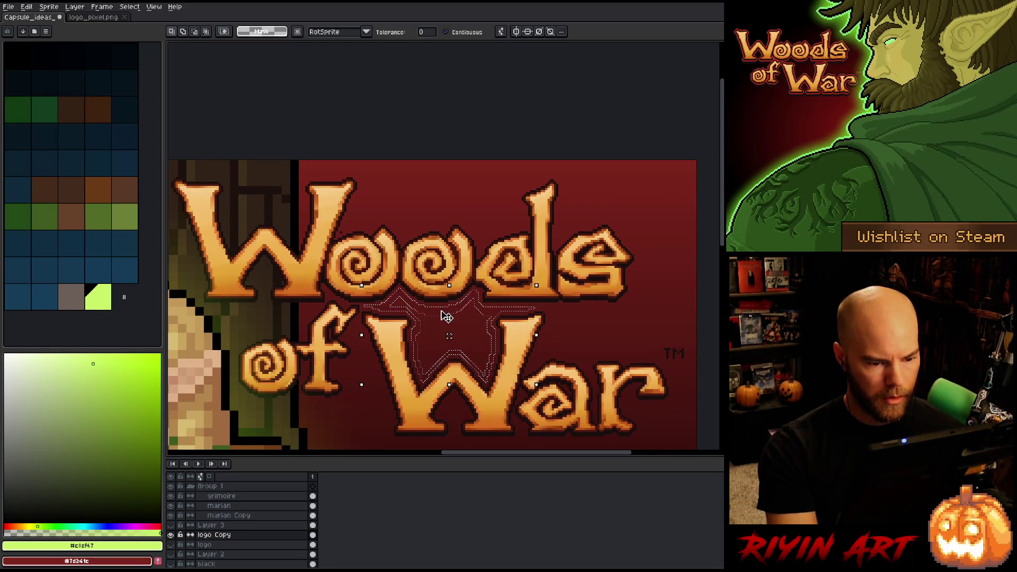
pyautogui.hotkey('ctrl', 'd')
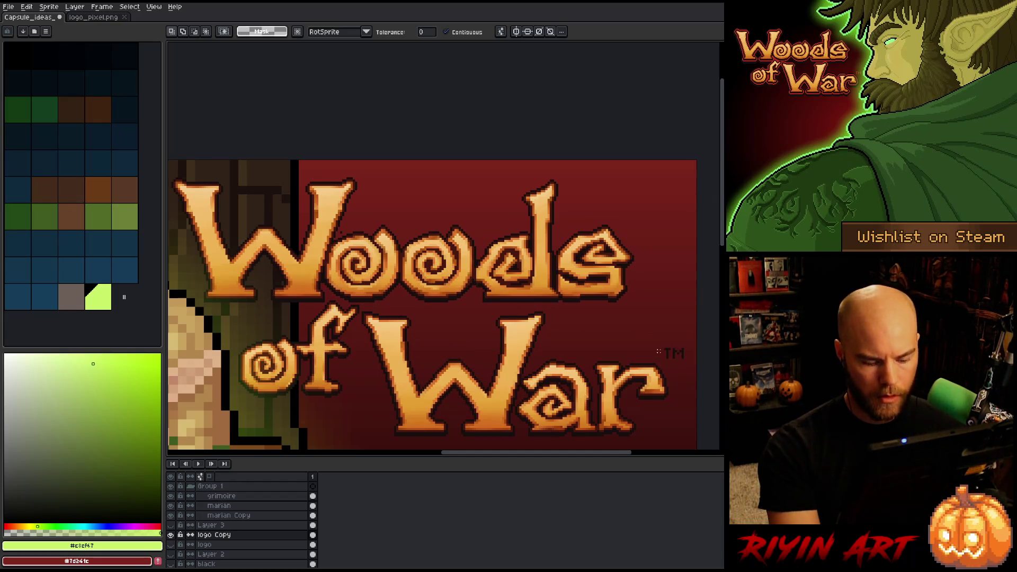
# Cut the TM mark out of logo Copy and paste it onto a new Layer 4
pyautogui.press('m')
pyautogui.moveTo(665, 340); pyautogui.dragTo(694, 364)
pyautogui.press('Delete')
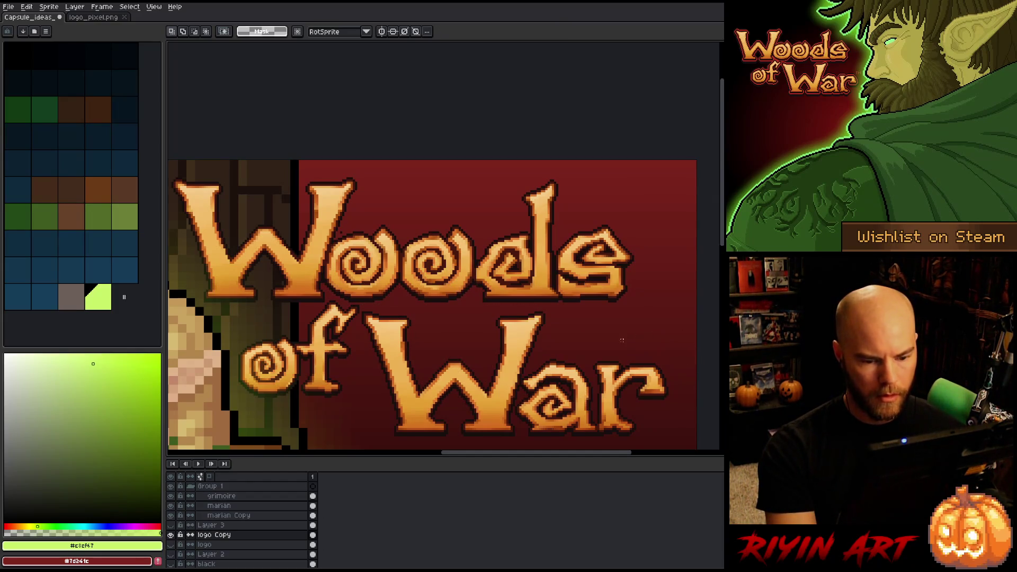
pyautogui.hotkey('ctrl', 'shift', 'd')
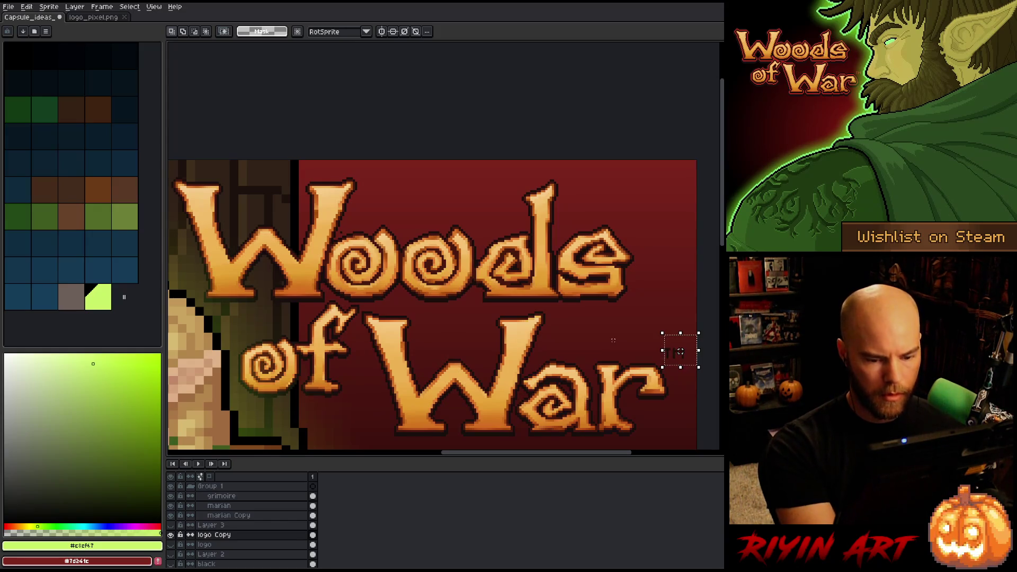
pyautogui.hotkey('ctrl', 'd')
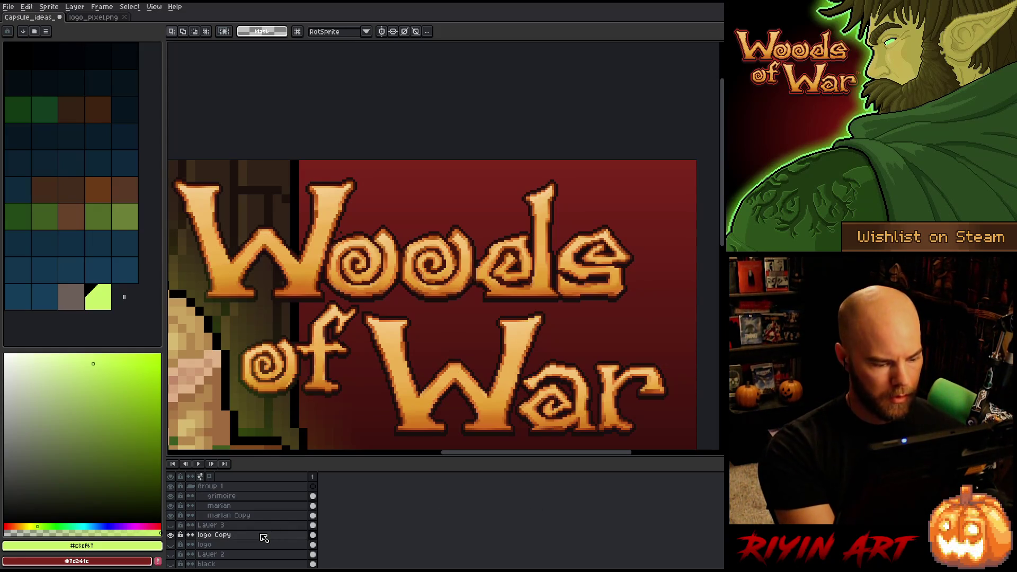
pyautogui.hotkey('shift', 'n')
pyautogui.hotkey('ctrl', 'v')
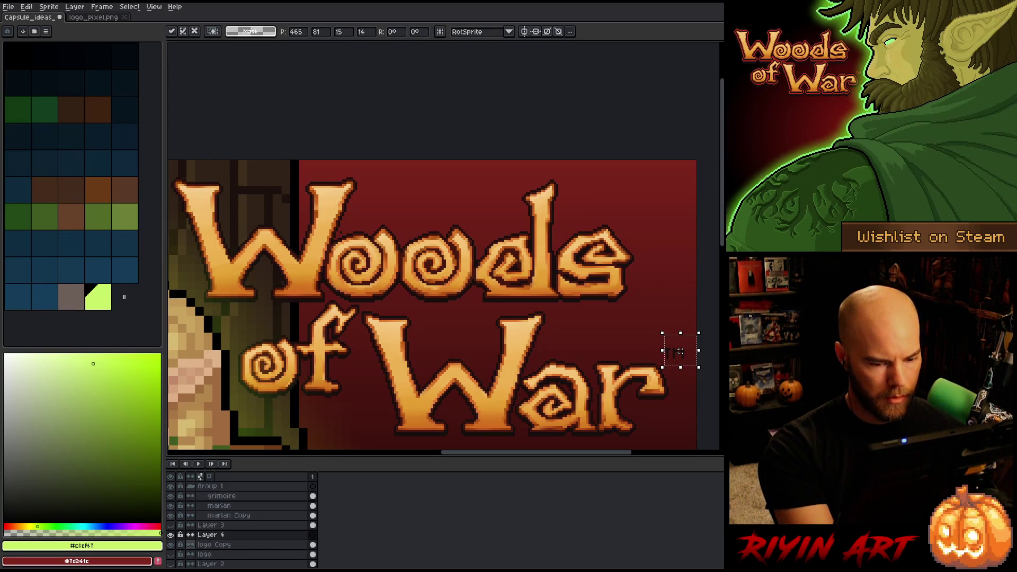
pyautogui.press('Return')
# On logo Copy, set the pencil brush size to 1 px
pyautogui.click(241, 545)
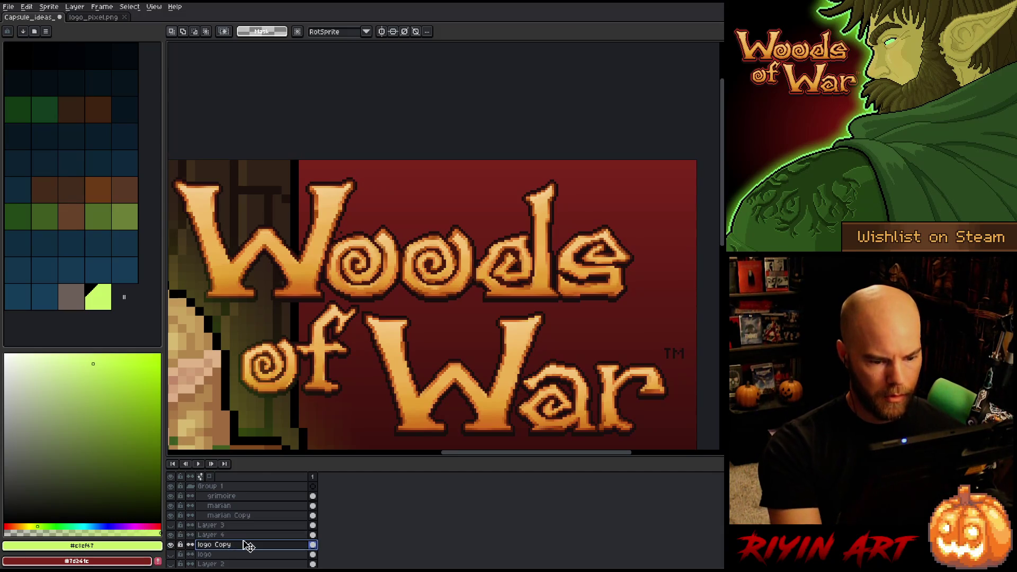
pyautogui.press('i')
pyautogui.scroll(3, 435, 193)
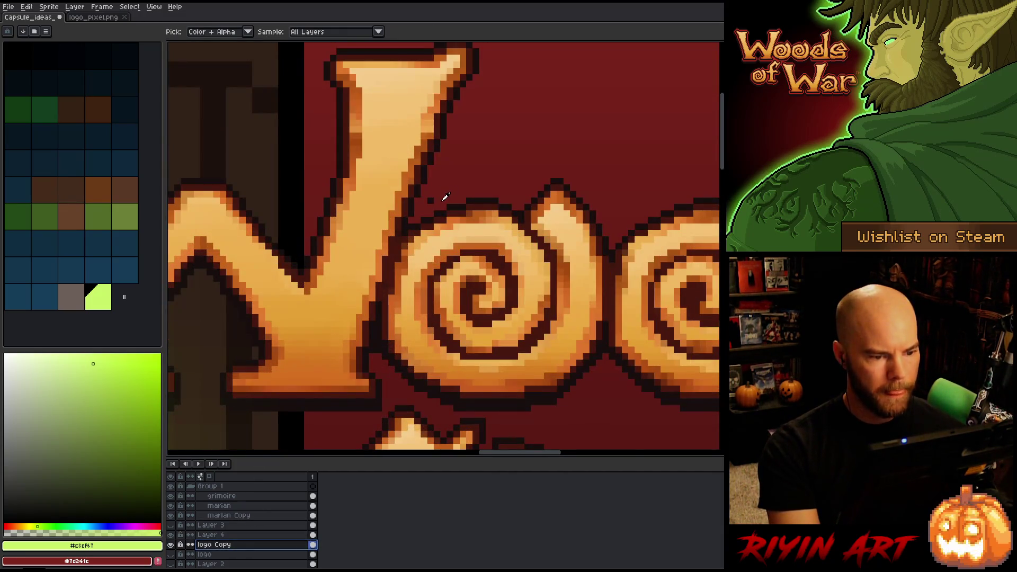
pyautogui.press('b')
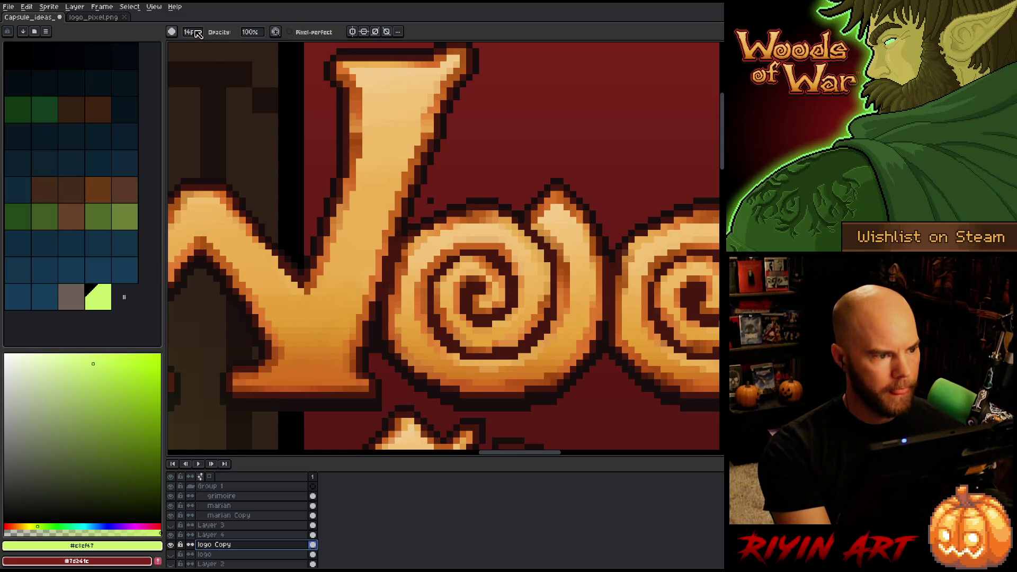
pyautogui.click(196, 34)
pyautogui.write('1')
pyautogui.press('Return')
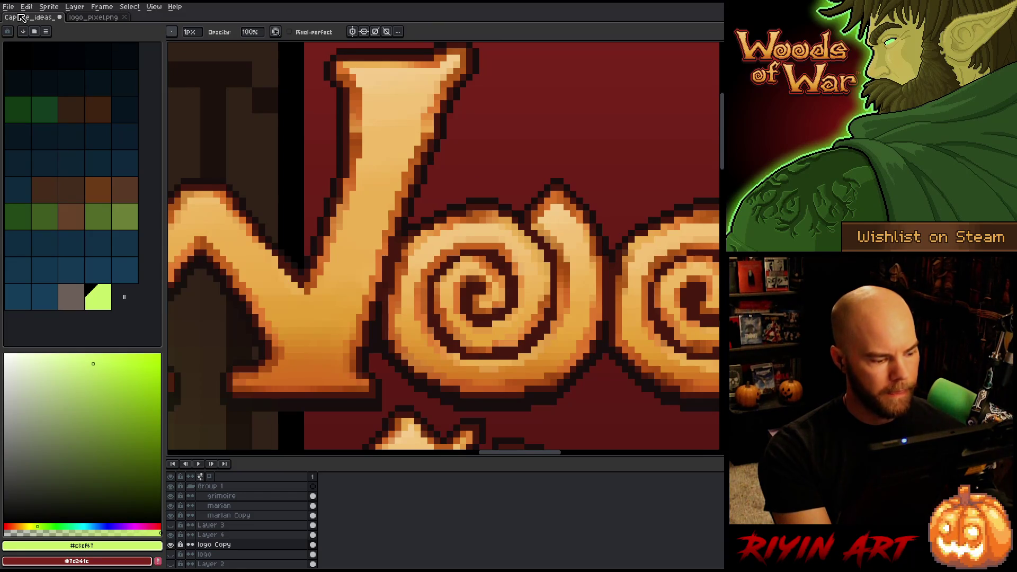
# Eyedrop the dark outline colour #170f0c from the lettering
pyautogui.rightClick(544, 188)
pyautogui.press('Escape')
pyautogui.press('i')
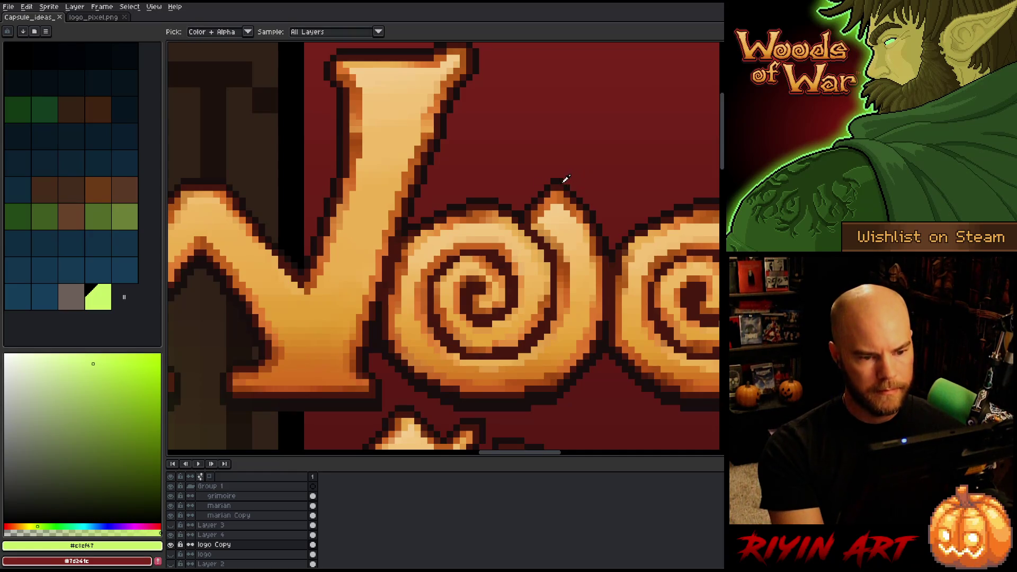
pyautogui.click(559, 179)
pyautogui.scroll(-2, 557, 176)
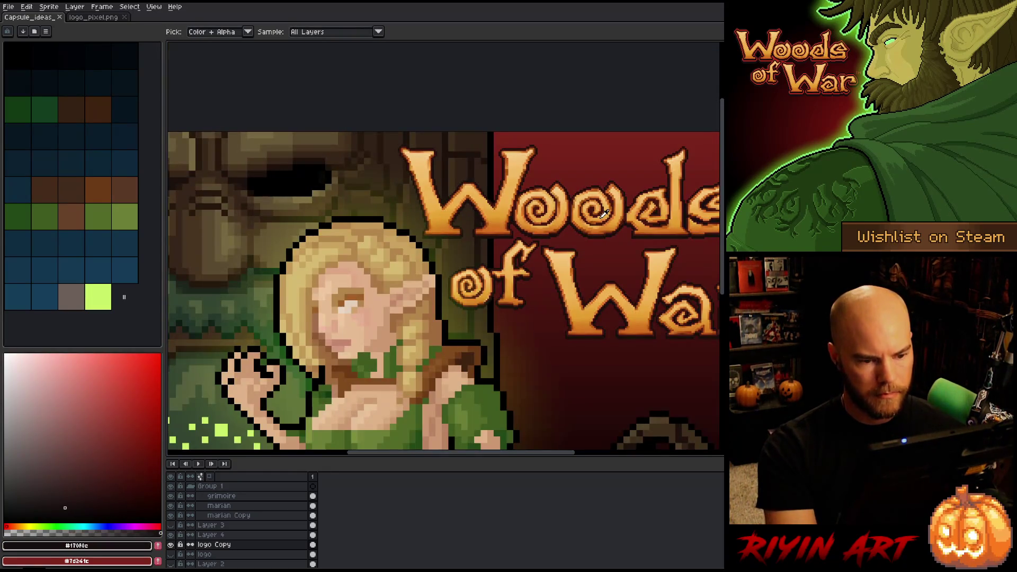
# Apply a dark outline to the Woods of War lettering with Edit > FX > Outline
pyautogui.hotkey('shift', 'o')
pyautogui.scroll(-1, 593, 256)
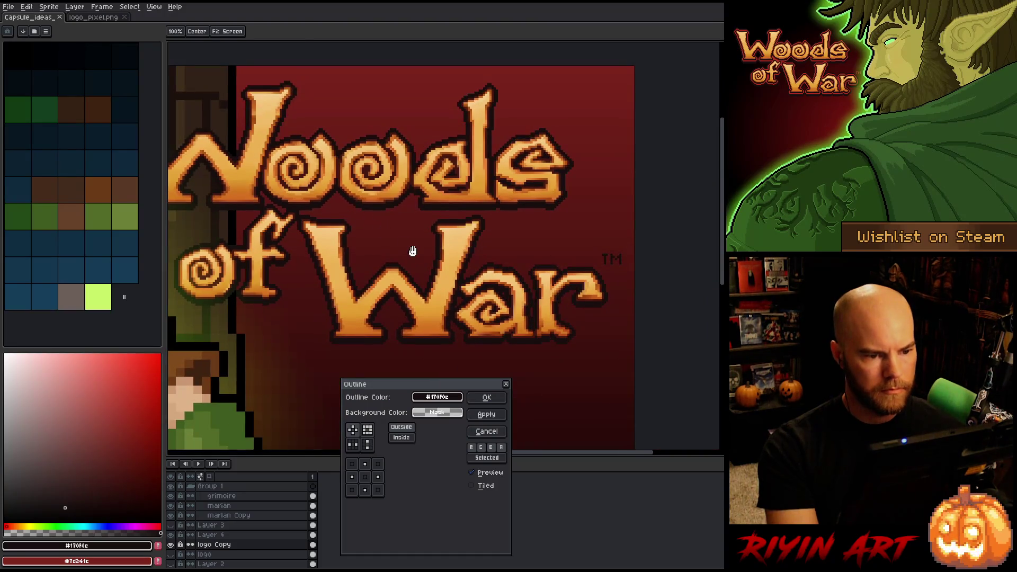
pyautogui.click(482, 401)
pyautogui.scroll(-3, 394, 357)
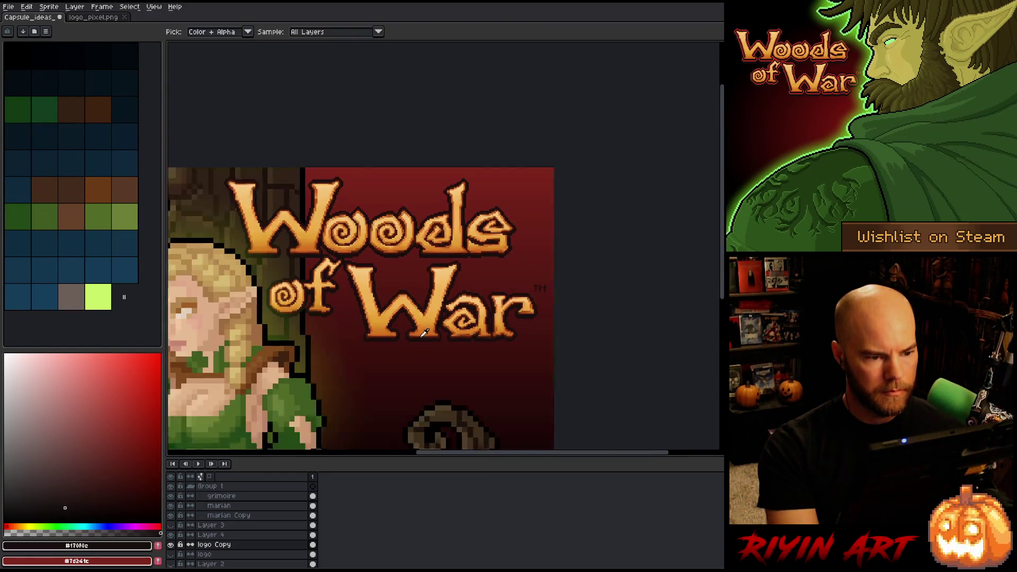
pyautogui.moveTo(394, 357); pyautogui.dragTo(420, 340)
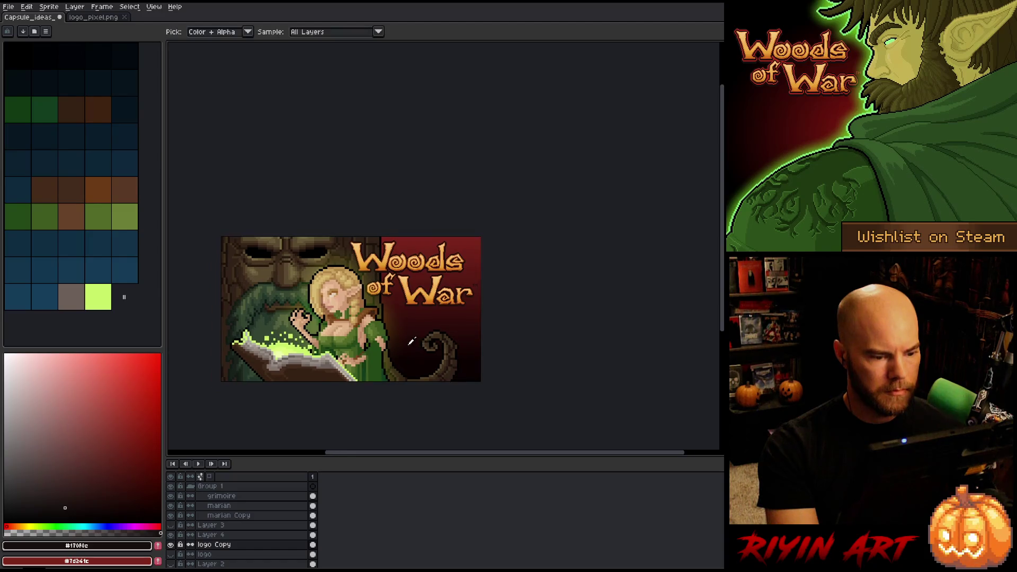
pyautogui.scroll(1, 410, 317)
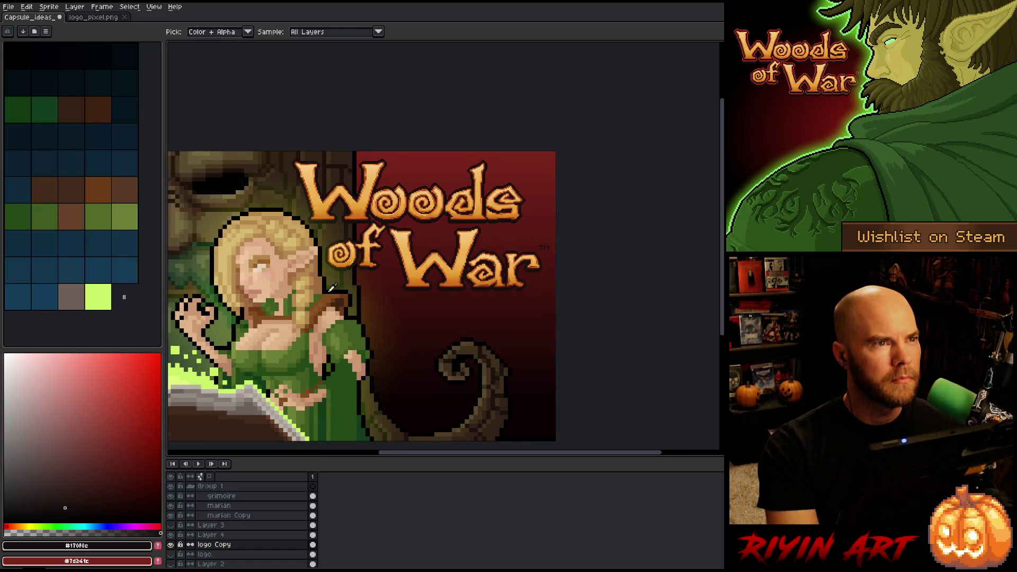
pyautogui.moveTo(332, 288); pyautogui.dragTo(414, 288)
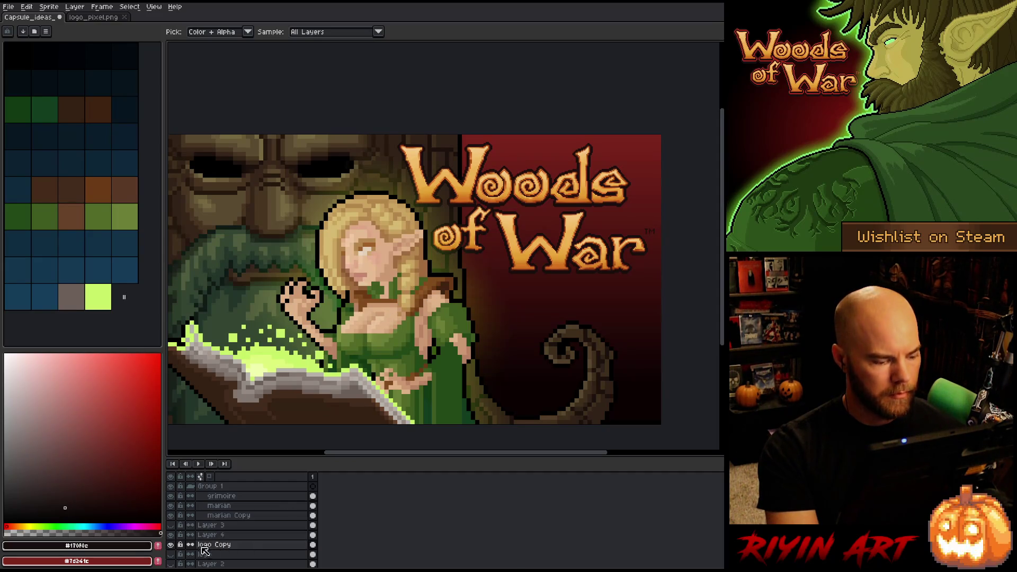
# Sample red #b42f21 from Layer 3's outline, then hide Layer 3 and reselect logo Copy
pyautogui.click(172, 526)
pyautogui.scroll(2, 594, 275)
pyautogui.scroll(2, 545, 301)
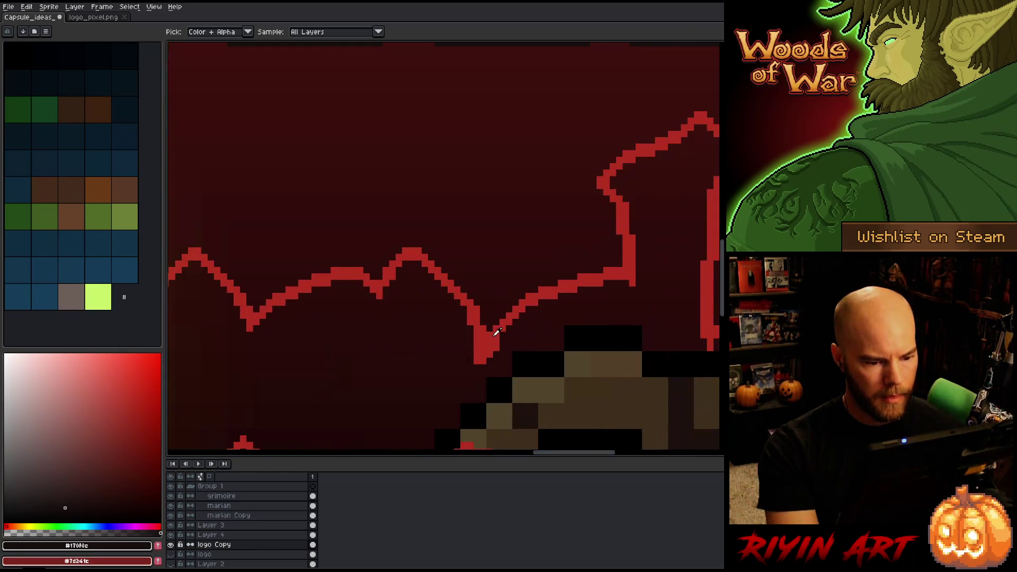
pyautogui.click(486, 339)
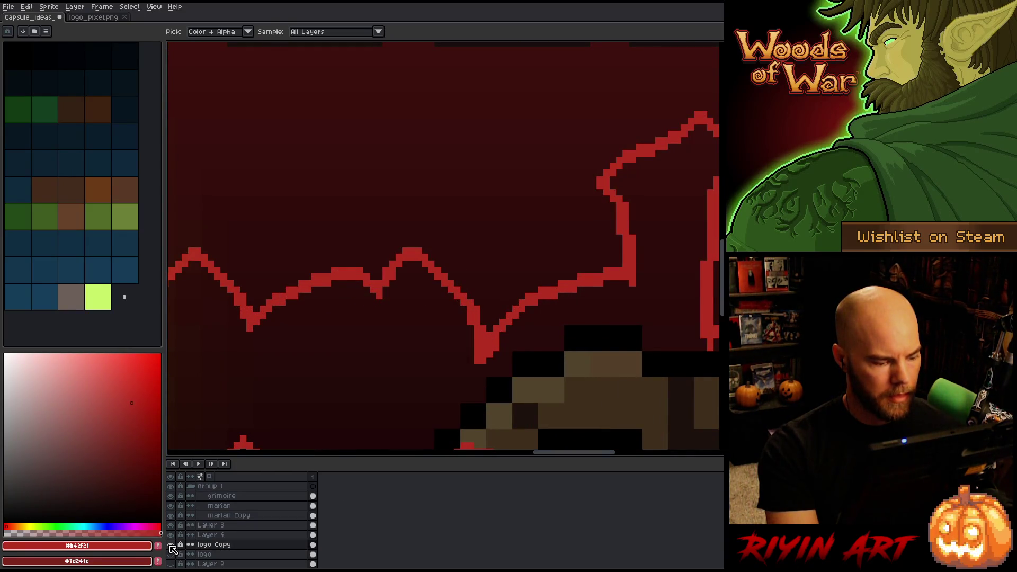
pyautogui.click(171, 525)
pyautogui.scroll(-1, 436, 271)
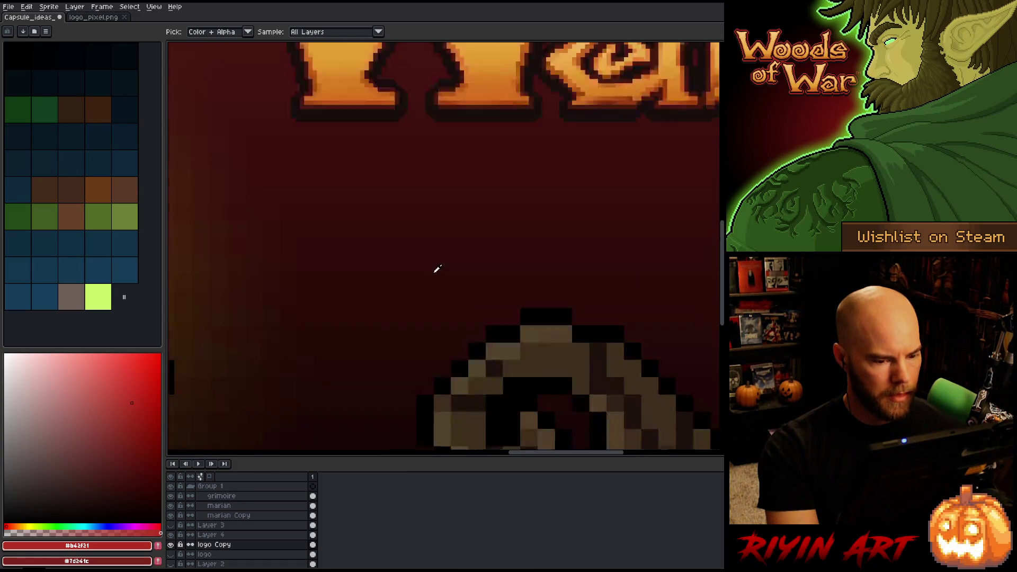
pyautogui.scroll(-5, 438, 269)
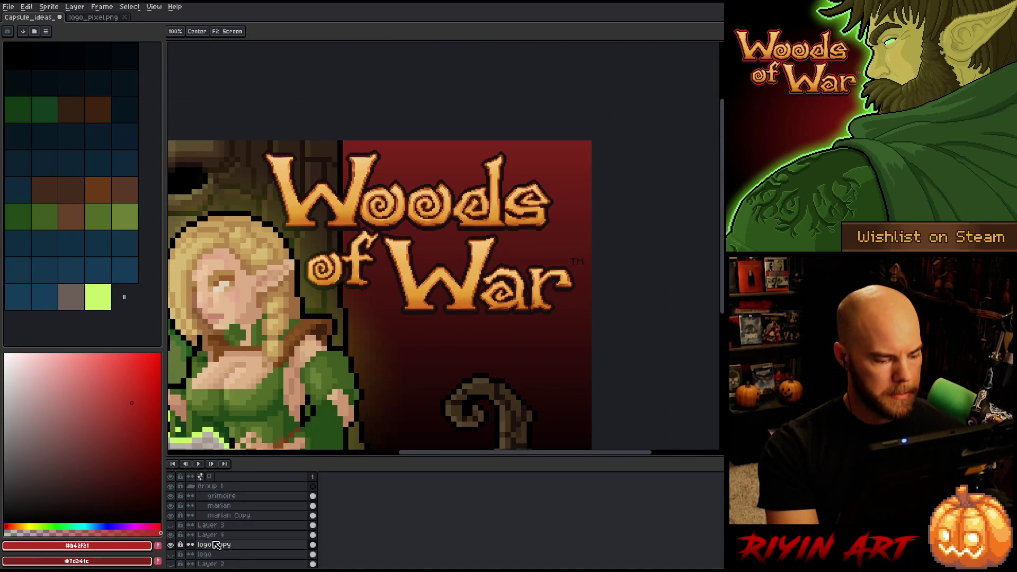
pyautogui.click(217, 546)
pyautogui.press('i')
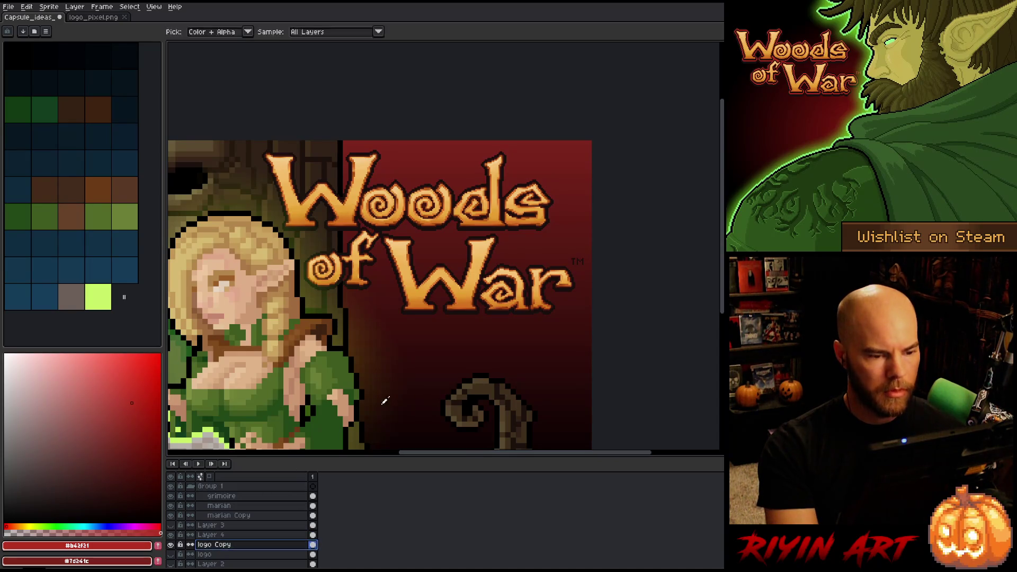
pyautogui.hotkey('shift', 'o')
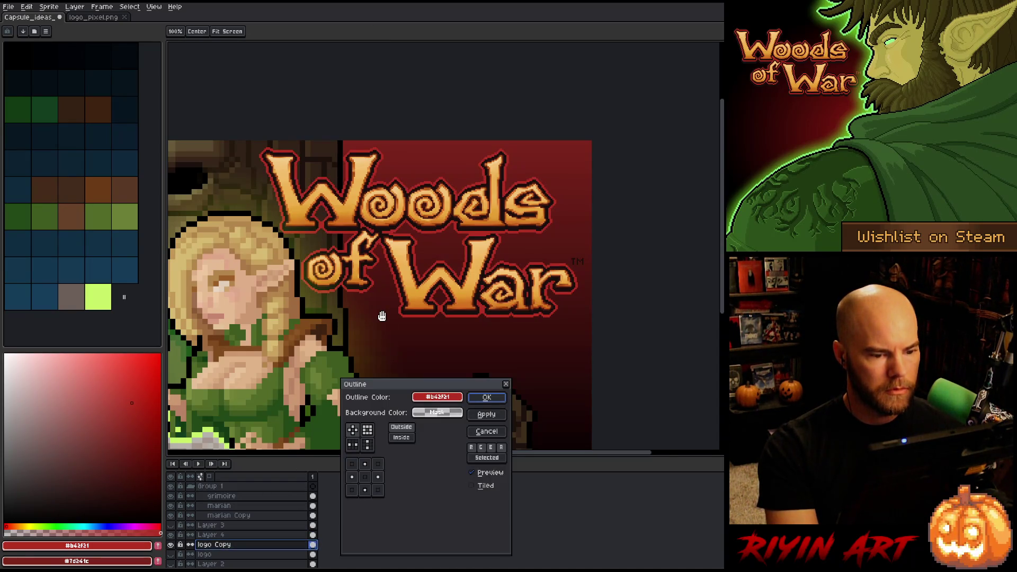
# Apply two red #b42f21 outline passes to the lettering, then pick the dark outline colour
pyautogui.press('Return')
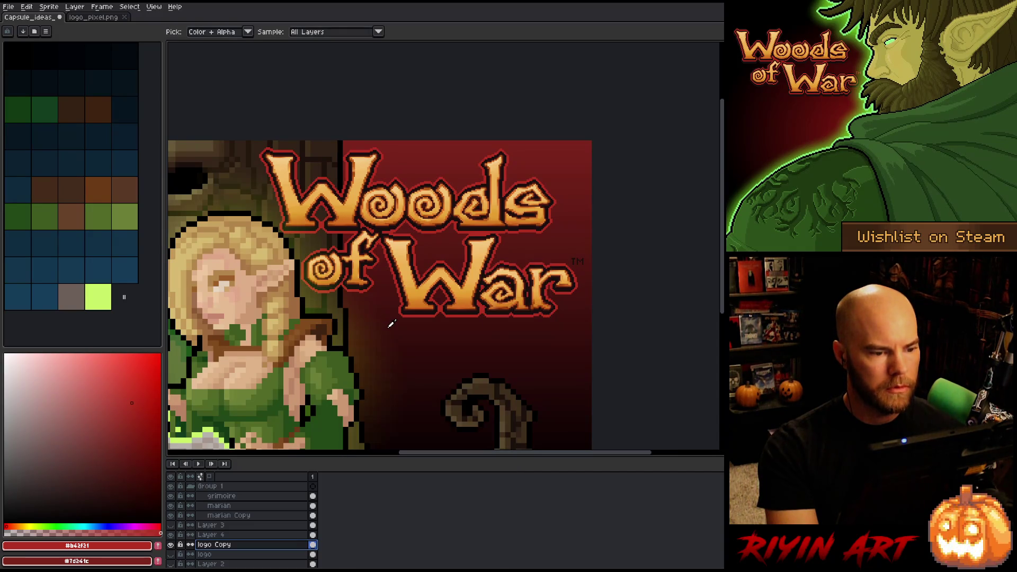
pyautogui.hotkey('shift', 'o')
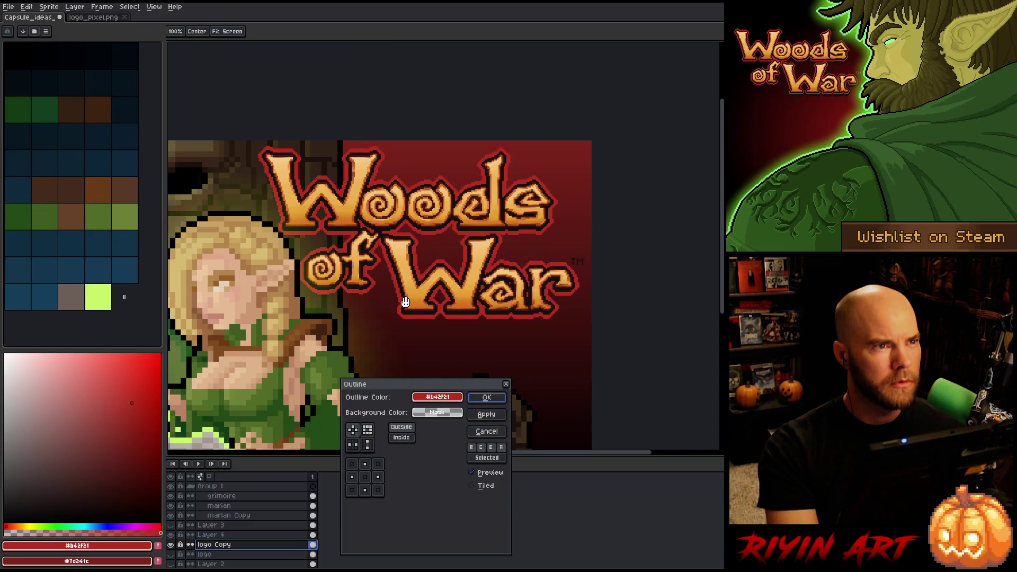
pyautogui.scroll(-1, 402, 295)
pyautogui.scroll(1, 333, 287)
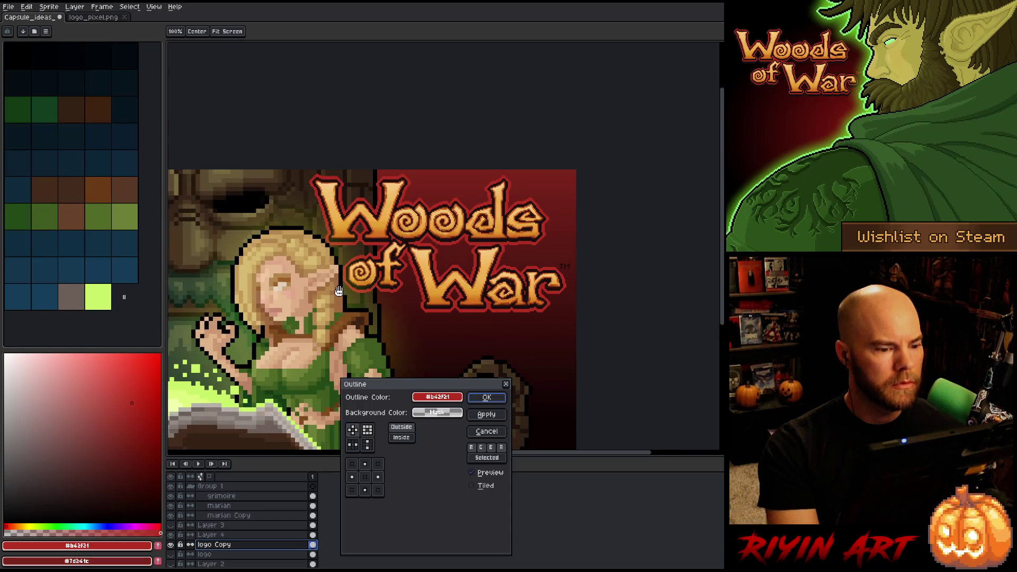
pyautogui.scroll(1, 346, 301)
pyautogui.scroll(-1, 362, 290)
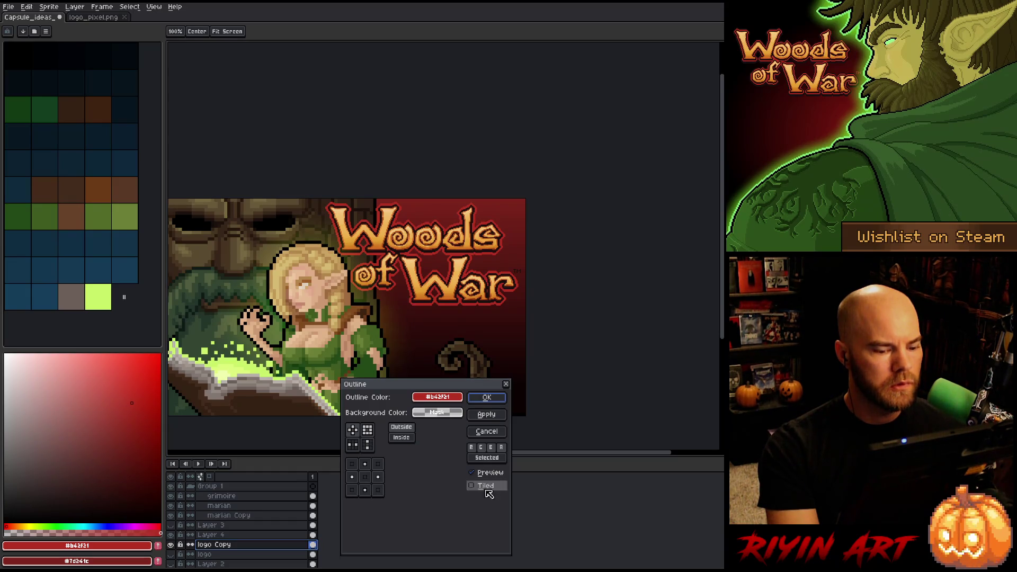
pyautogui.click(472, 473)
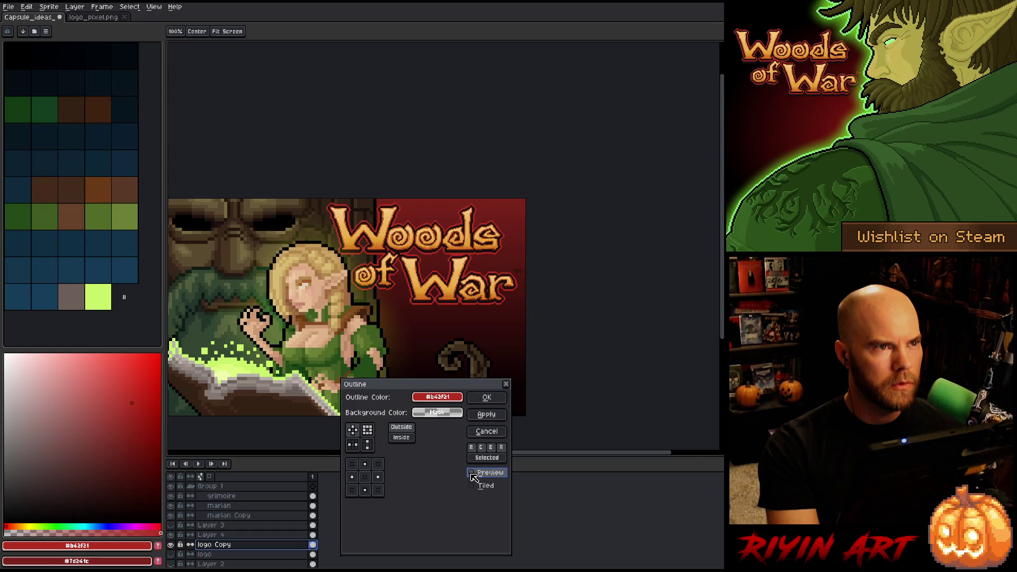
pyautogui.click(473, 476)
pyautogui.click(486, 398)
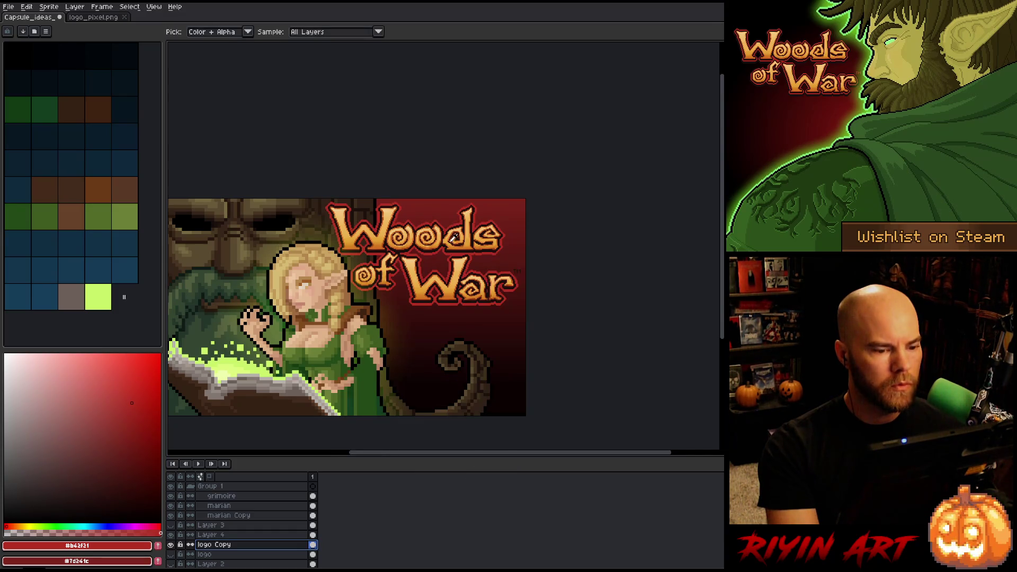
pyautogui.scroll(3, 454, 237)
pyautogui.click(430, 240)
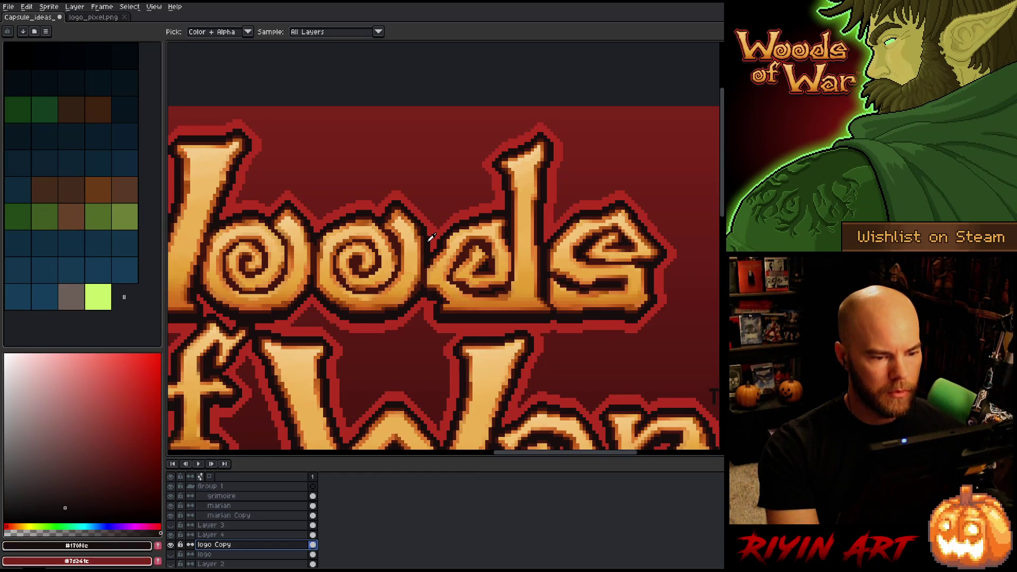
# Wrap the red-bordered lettering on logo Copy in dark #170f0c outline passes
pyautogui.scroll(-3, 430, 241)
pyautogui.hotkey('shift', 'o')
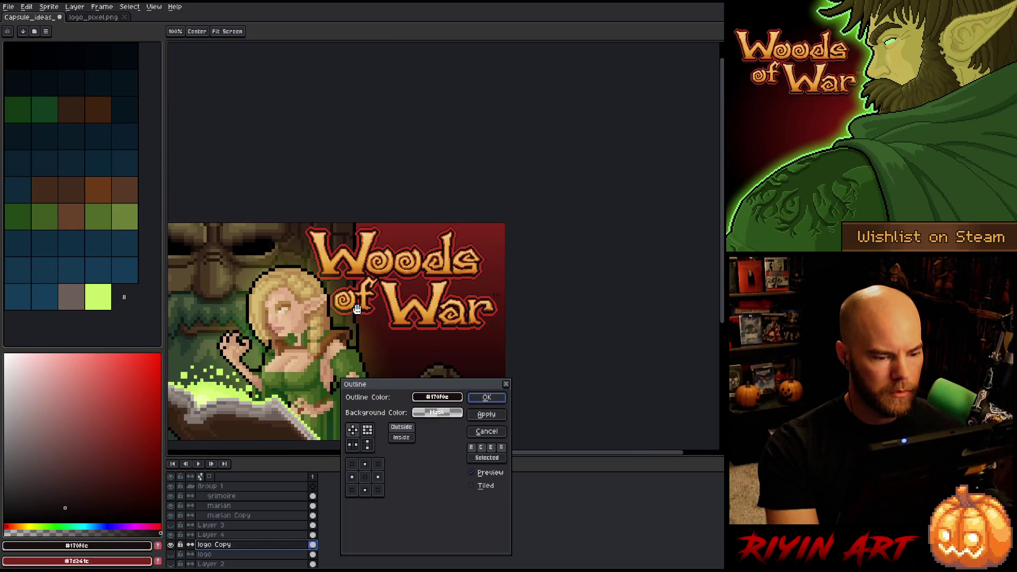
pyautogui.press('Return')
pyautogui.hotkey('shift', 'o')
pyautogui.scroll(3, 404, 289)
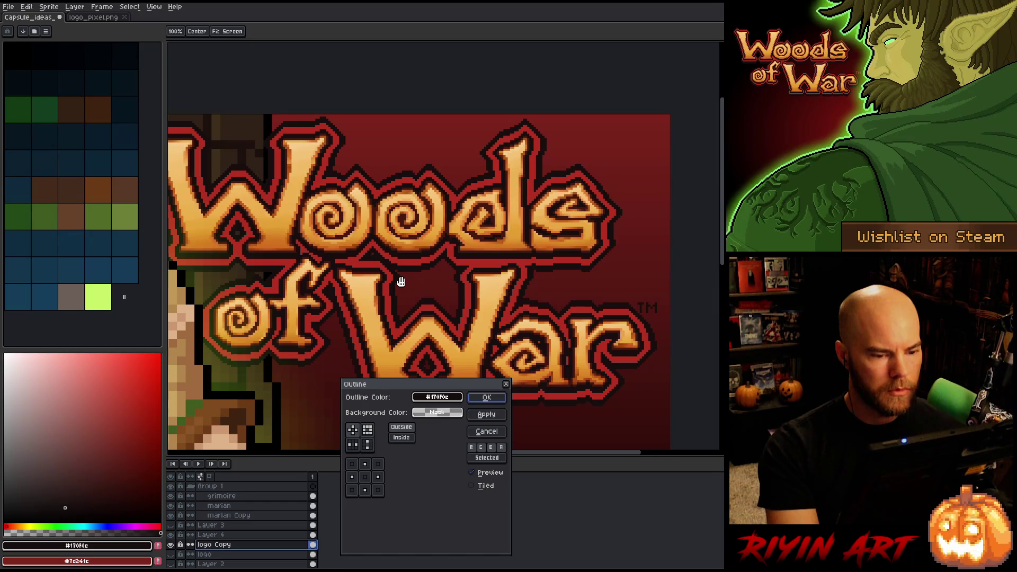
pyautogui.press('Return')
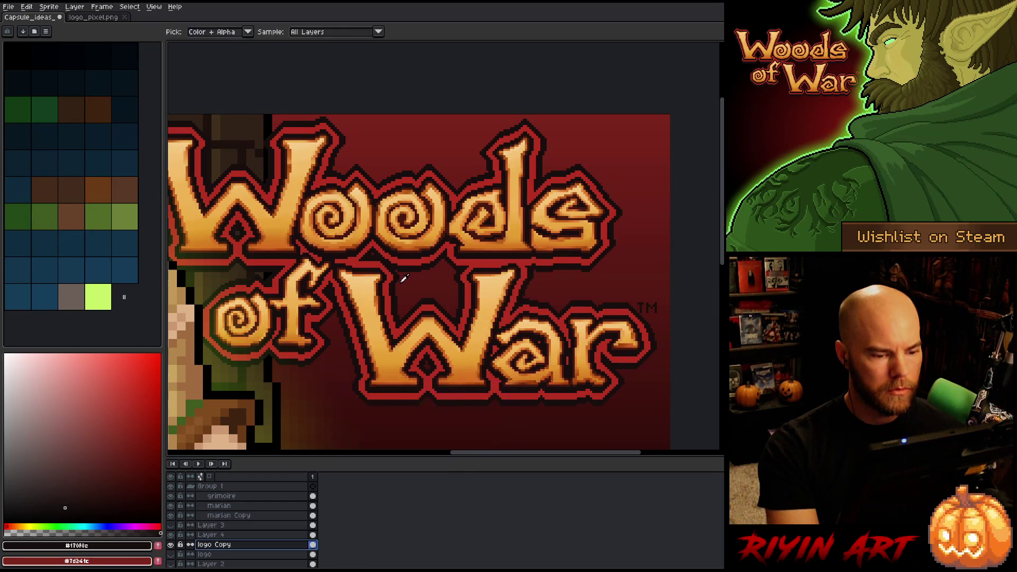
pyautogui.hotkey('shift', 'o')
pyautogui.scroll(-1, 377, 313)
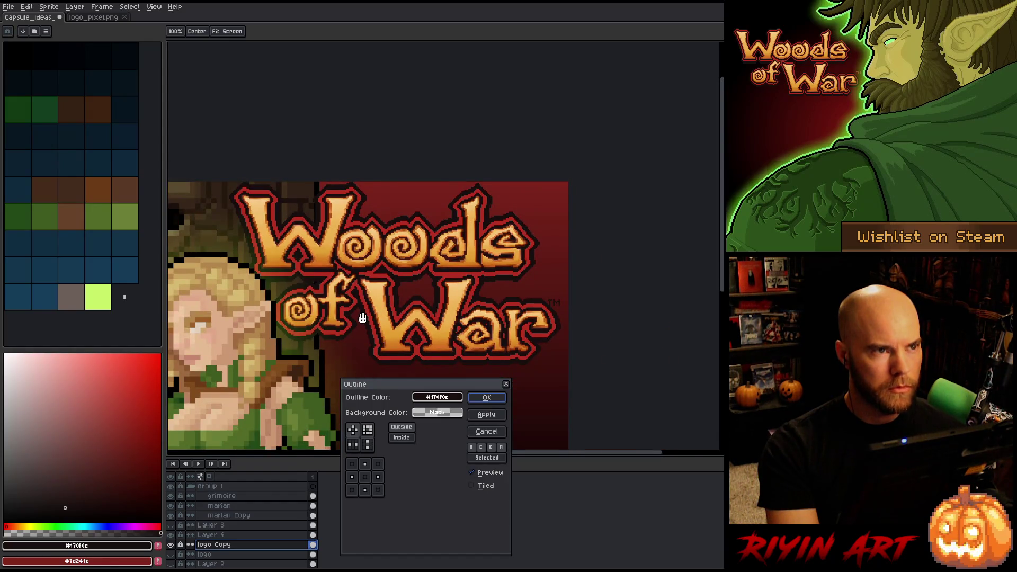
pyautogui.scroll(-1, 362, 318)
pyautogui.scroll(2, 358, 295)
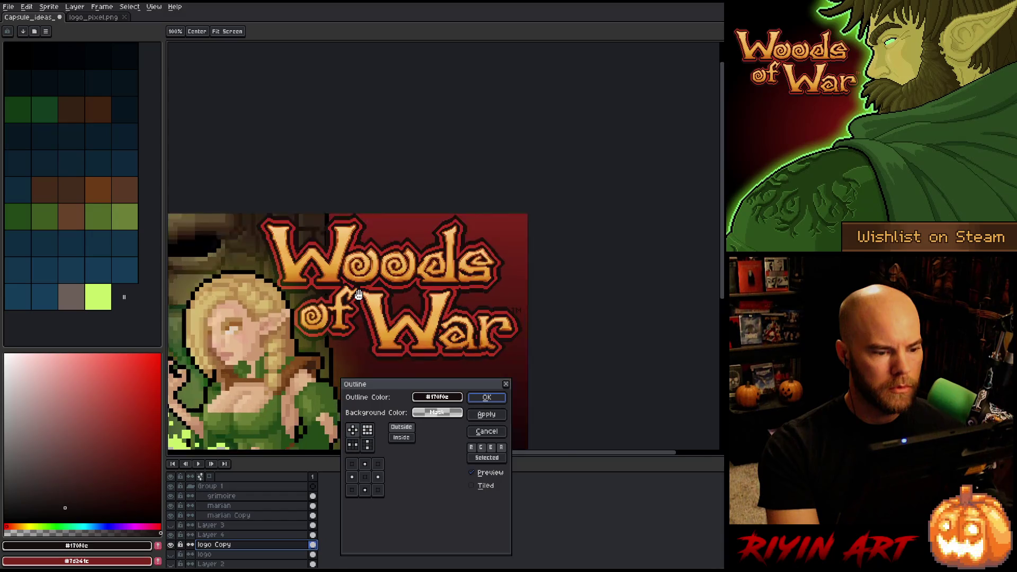
pyautogui.press('Return')
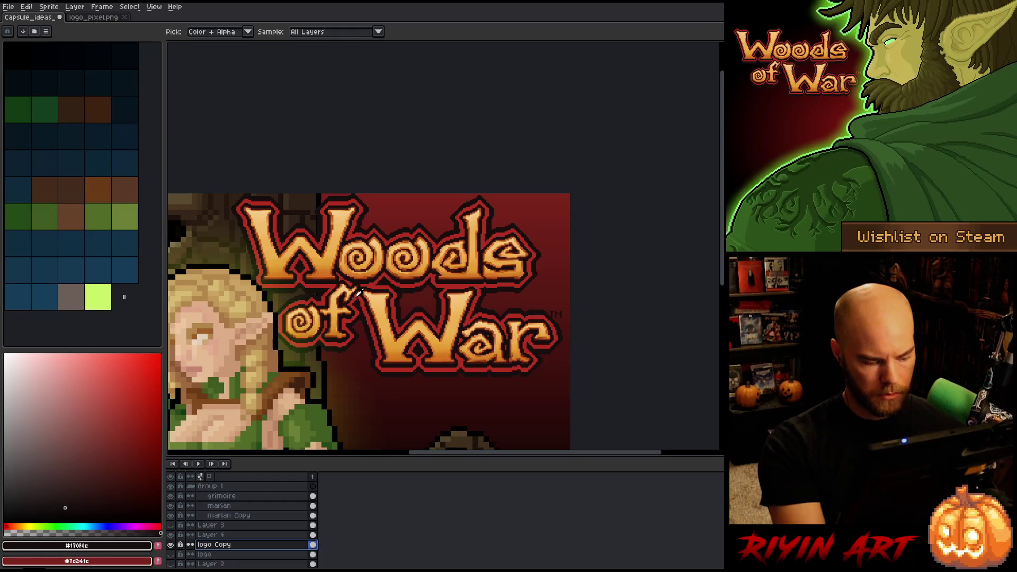
# Move the logo outline onto a new Layer 5, fill it with #170f0c, and place it below logo Copy
pyautogui.press('w')
pyautogui.click(349, 203)
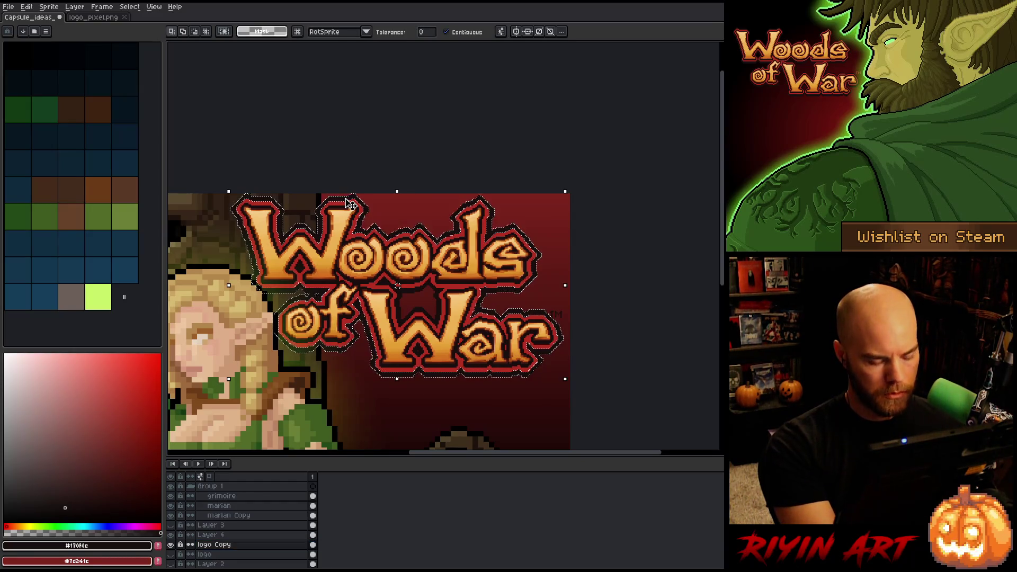
pyautogui.press('Delete')
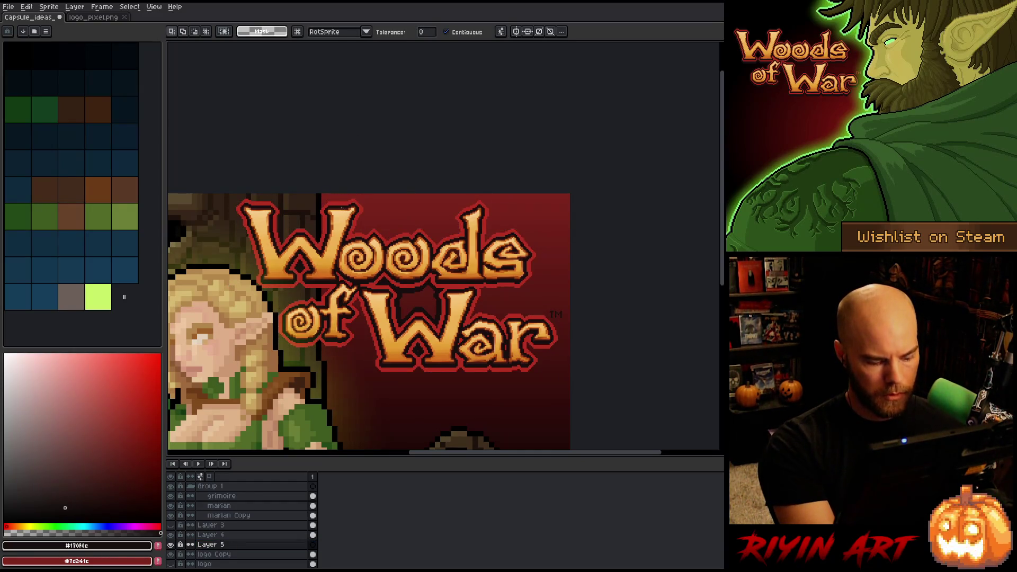
pyautogui.hotkey('ctrl', 'v')
pyautogui.press('Return')
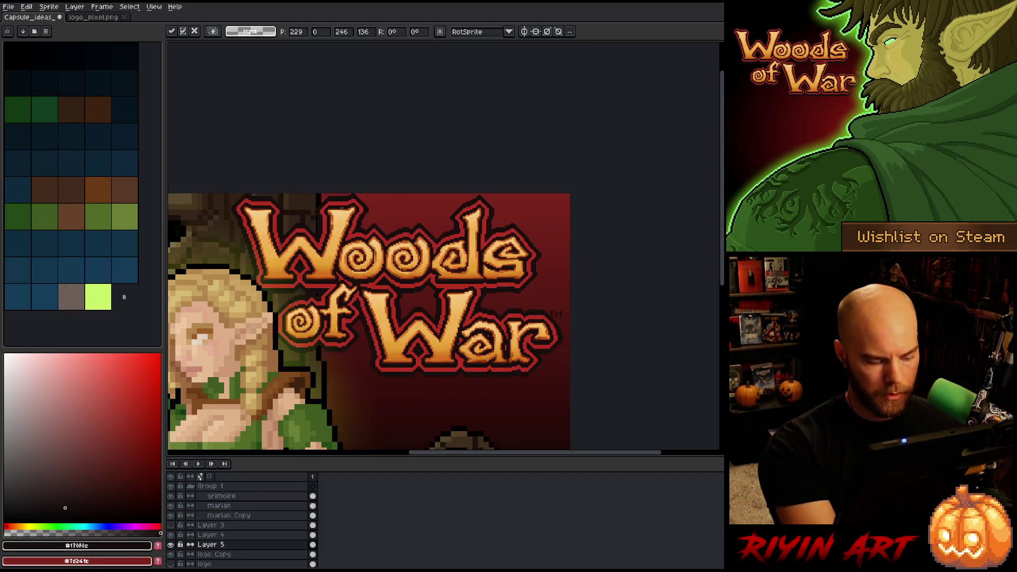
pyautogui.press('w')
pyautogui.click(388, 253)
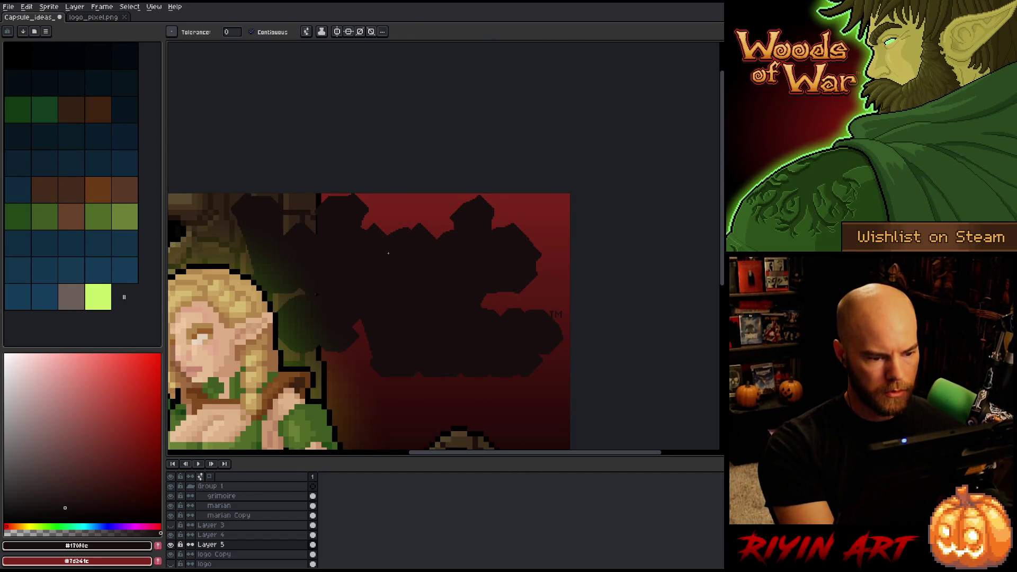
pyautogui.click(231, 545)
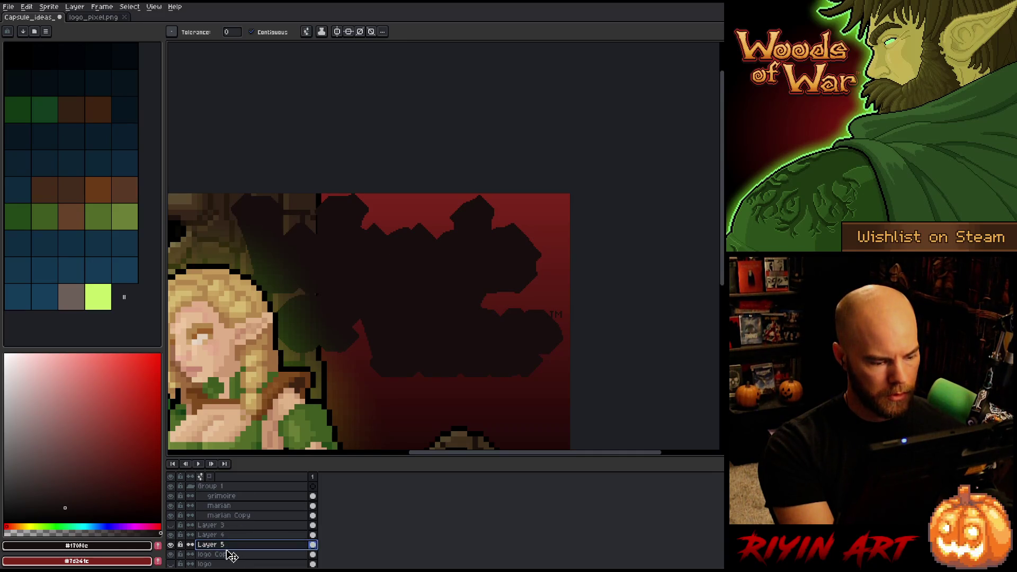
pyautogui.moveTo(231, 563); pyautogui.dragTo(231, 560)
# Select the TM mark area on Layer 4 and apply a transform to it
pyautogui.hotkey('ctrl', 't')
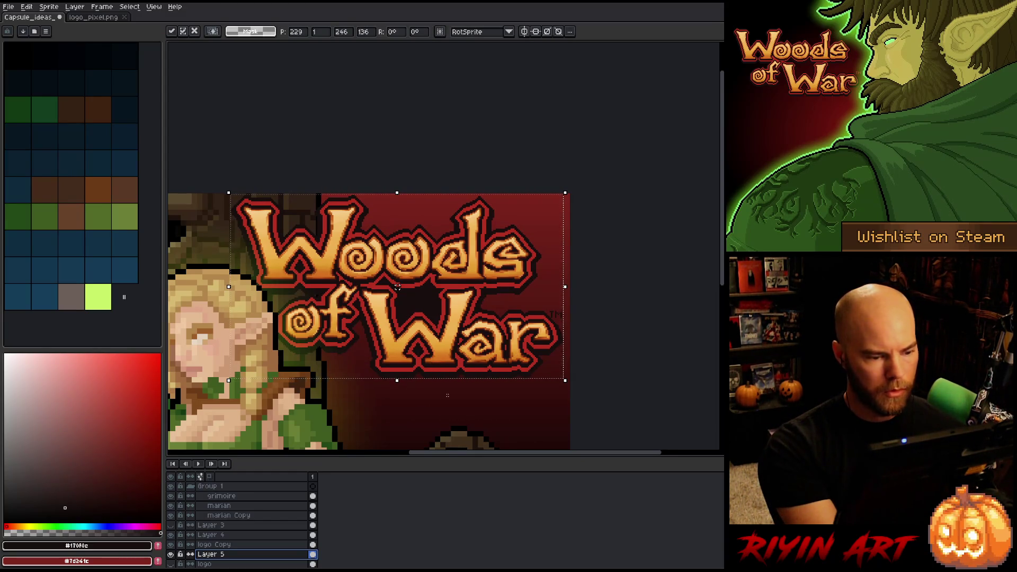
pyautogui.hotkey('alt', 'Up')
pyautogui.hotkey('alt', 'Up')
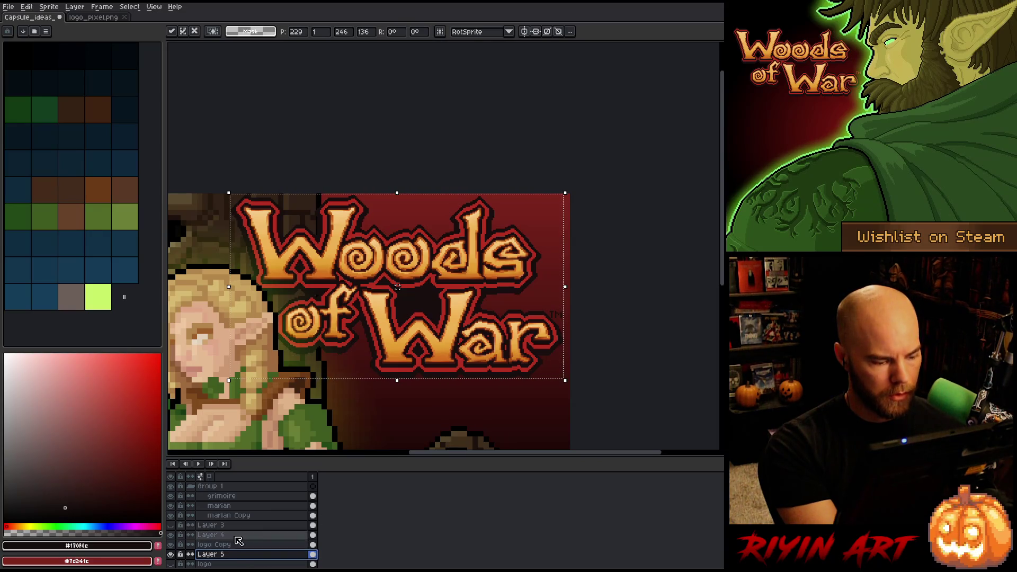
pyautogui.moveTo(546, 305); pyautogui.dragTo(565, 319)
pyautogui.click(556, 311)
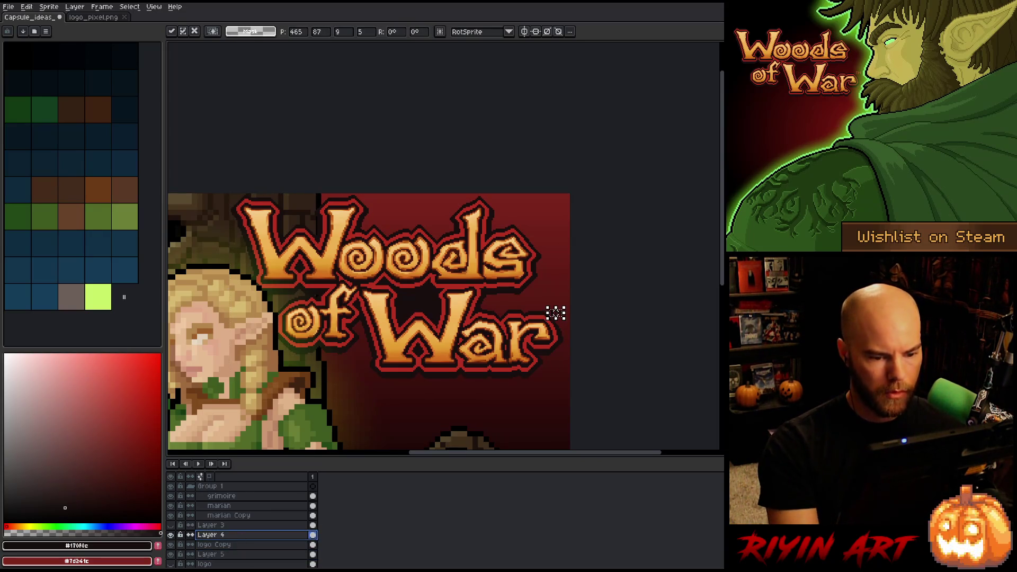
pyautogui.press('Return')
# Inspect the Layer 5 shadow by viewing it alone, then restore the other layers
pyautogui.scroll(-3, 570, 344)
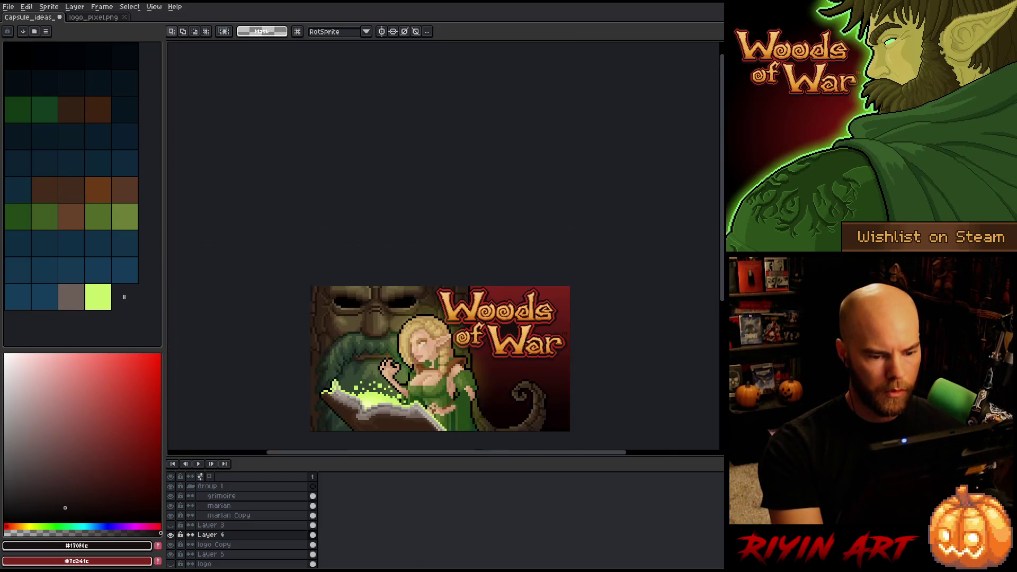
pyautogui.moveTo(453, 385); pyautogui.dragTo(484, 317)
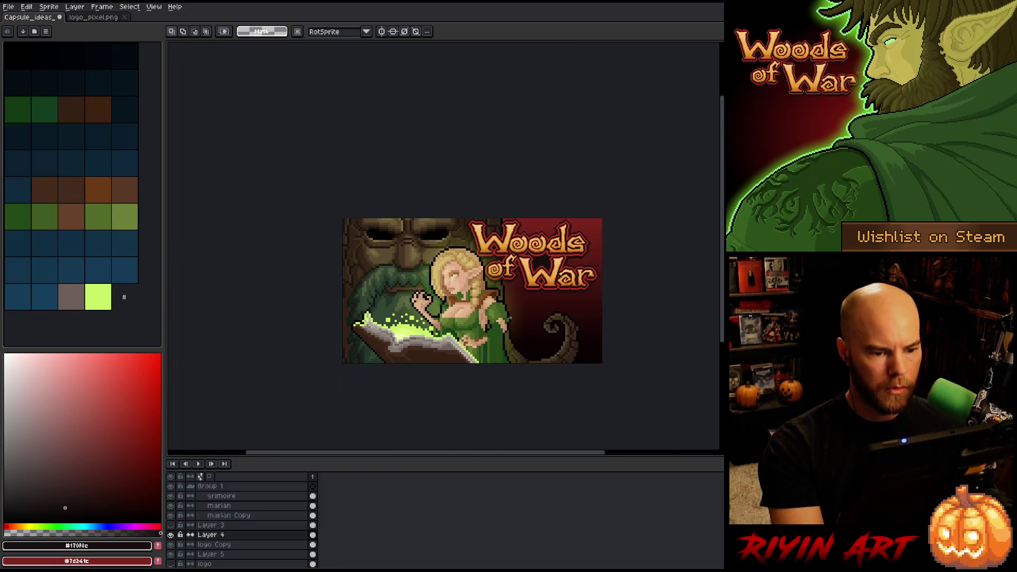
pyautogui.keyDown('shift'); pyautogui.click(231, 555); pyautogui.keyUp('shift')
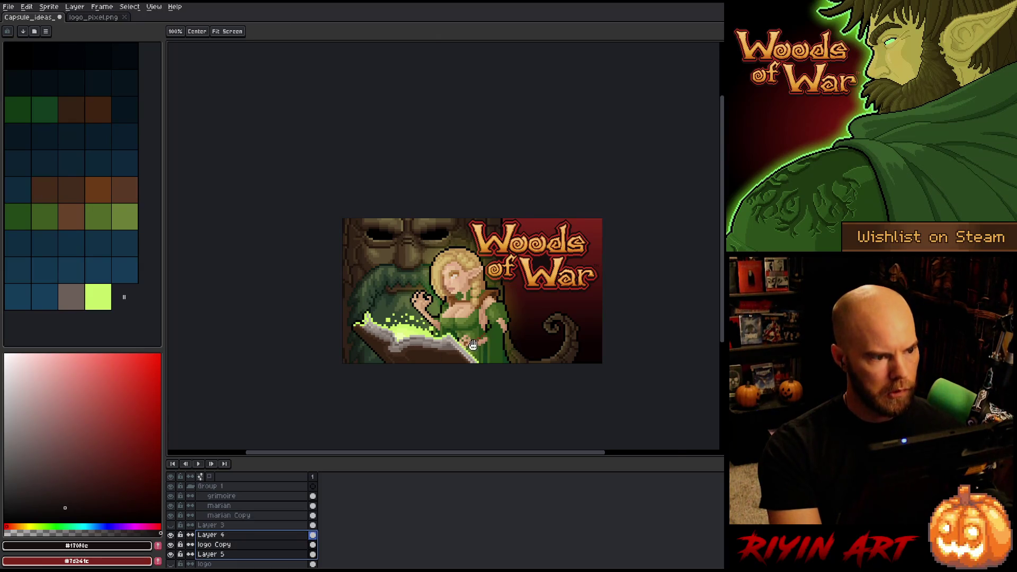
pyautogui.moveTo(504, 325)
pyautogui.mouseDown()
pyautogui.moveTo(356, 324)
pyautogui.moveTo(393, 325)
pyautogui.mouseUp()
pyautogui.scroll(1, 422, 228)
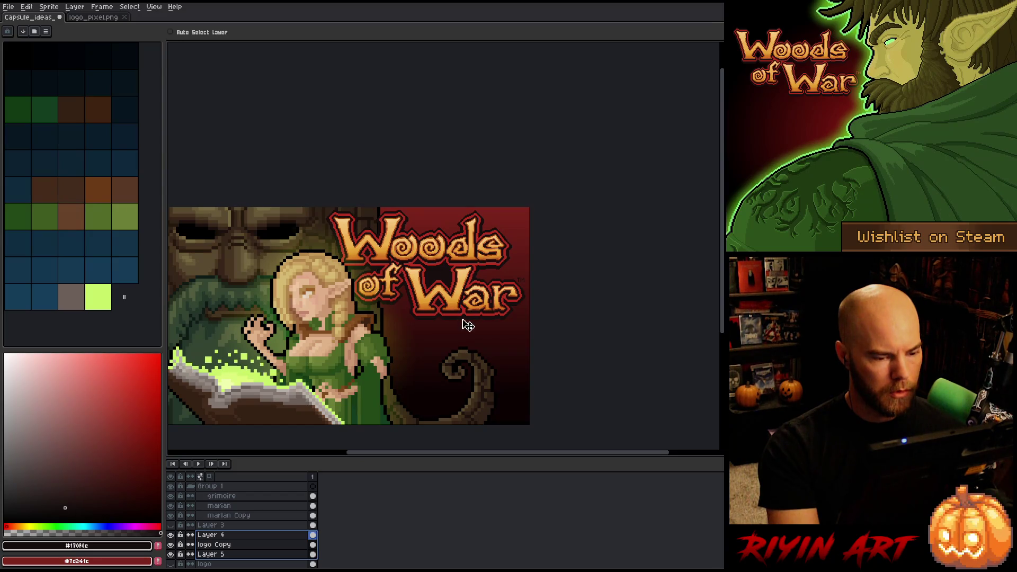
pyautogui.click(267, 545)
pyautogui.scroll(2, 461, 262)
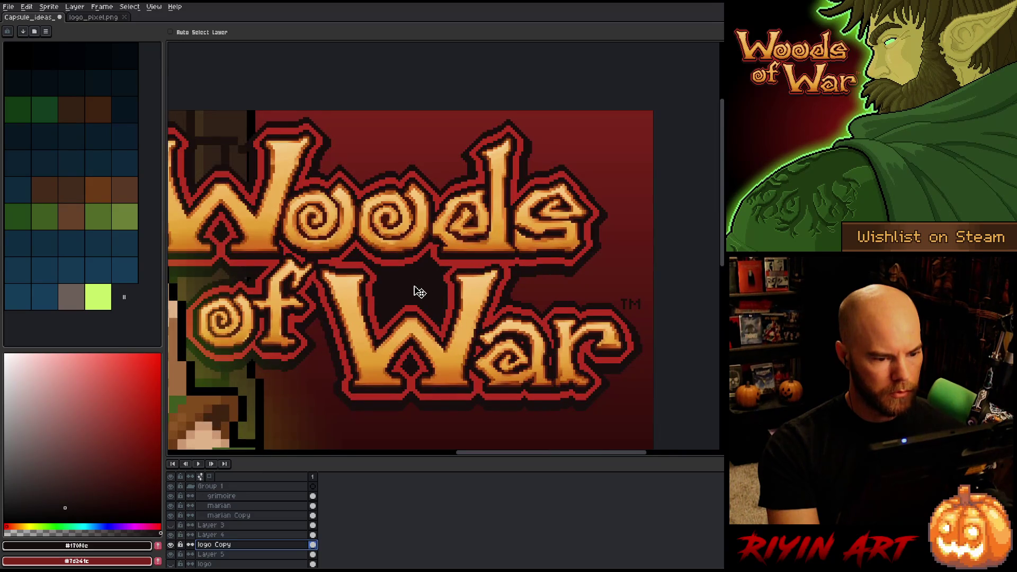
pyautogui.scroll(-1, 419, 290)
pyautogui.keyDown('ctrl'); pyautogui.click(432, 326); pyautogui.keyUp('ctrl')
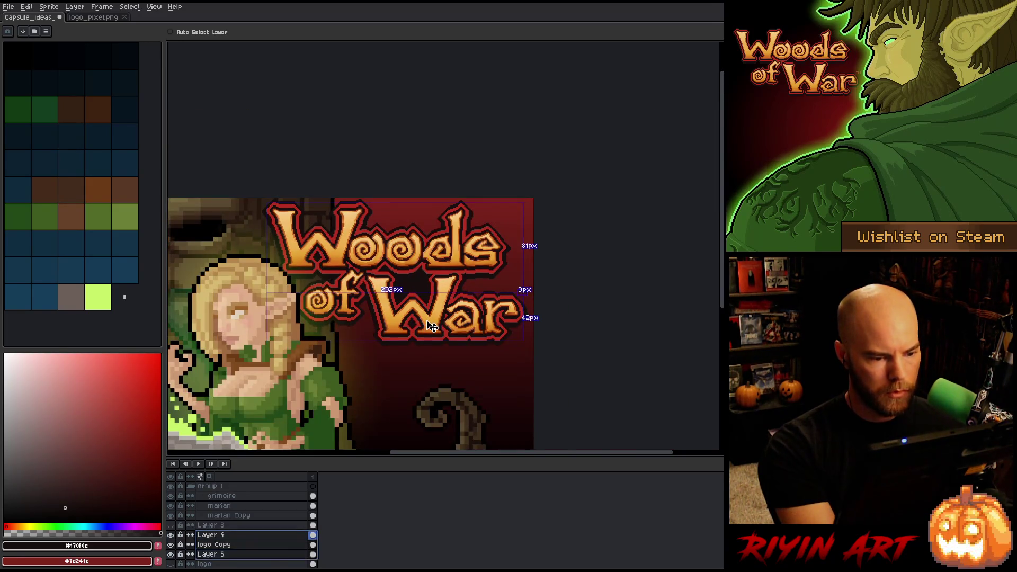
pyautogui.keyDown('ctrl'); pyautogui.click(432, 325); pyautogui.keyUp('ctrl')
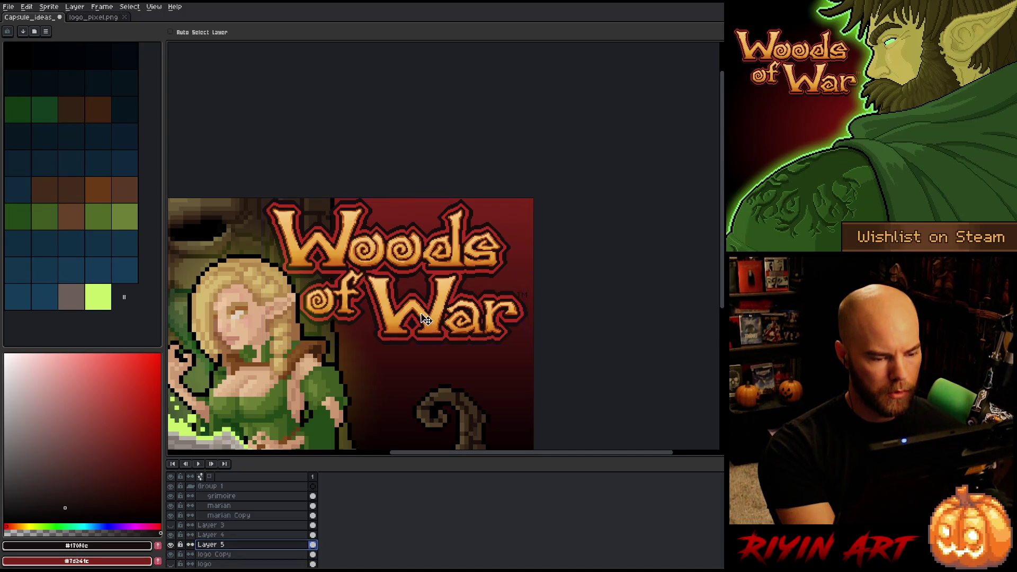
pyautogui.keyDown('alt'); pyautogui.click(170, 545); pyautogui.keyUp('alt')
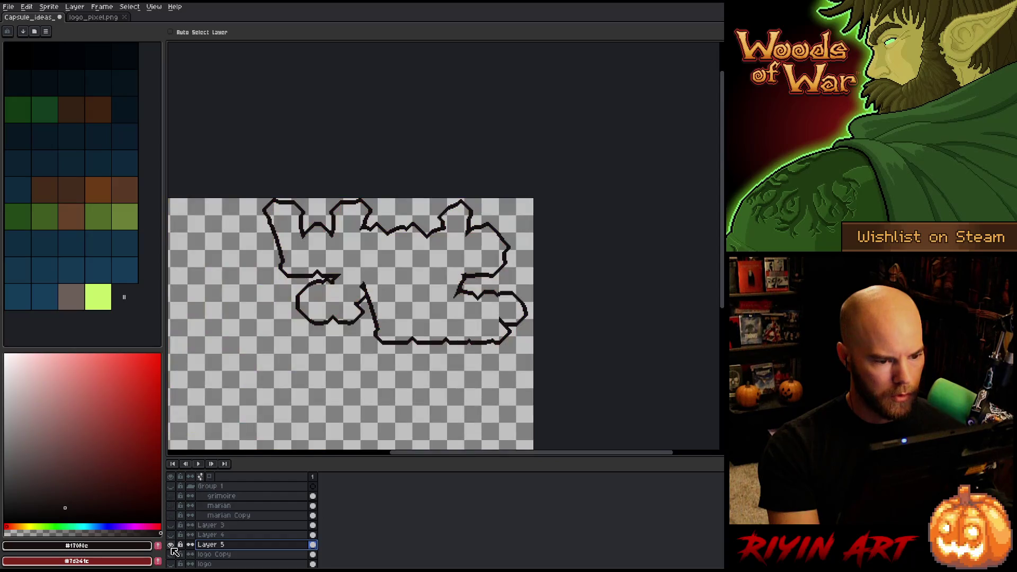
pyautogui.keyDown('alt'); pyautogui.click(171, 545); pyautogui.keyUp('alt')
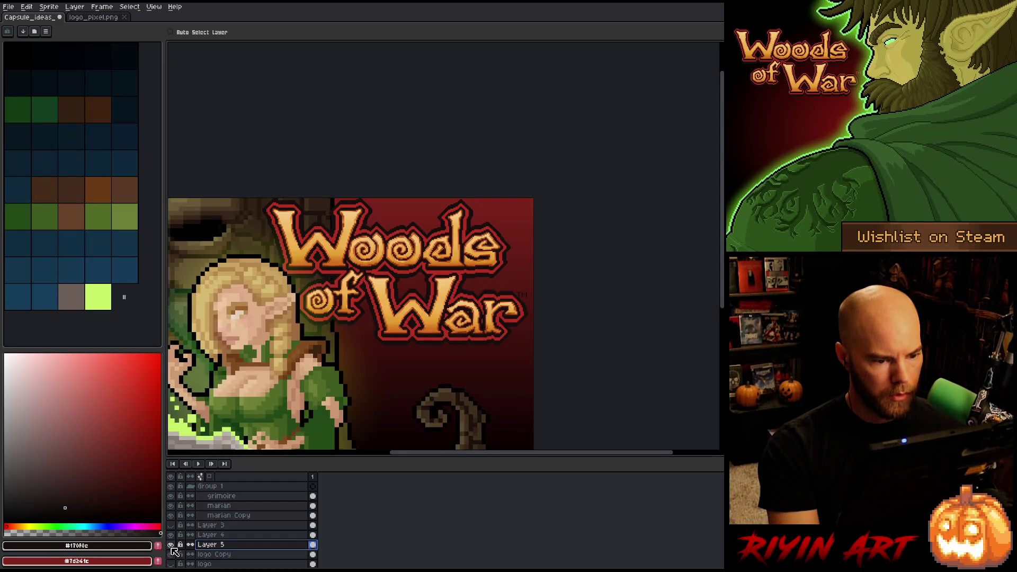
pyautogui.keyDown('alt'); pyautogui.click(171, 546); pyautogui.keyUp('alt')
pyautogui.keyDown('alt'); pyautogui.click(170, 546); pyautogui.keyUp('alt')
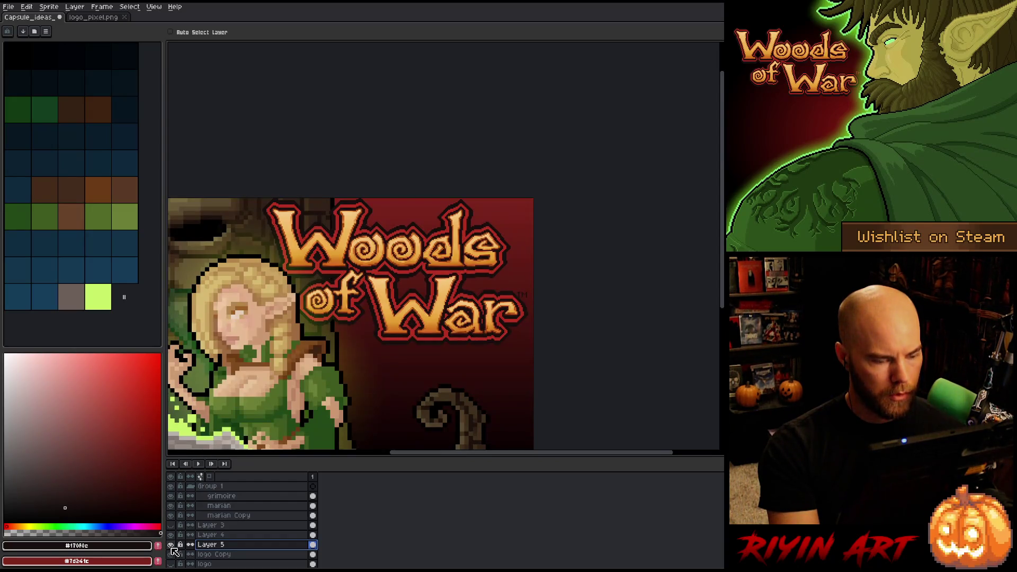
# Refill Layer 5's logo shape with #170f0c and keep Layer 5 beneath logo Copy
pyautogui.press('w')
pyautogui.click(429, 287)
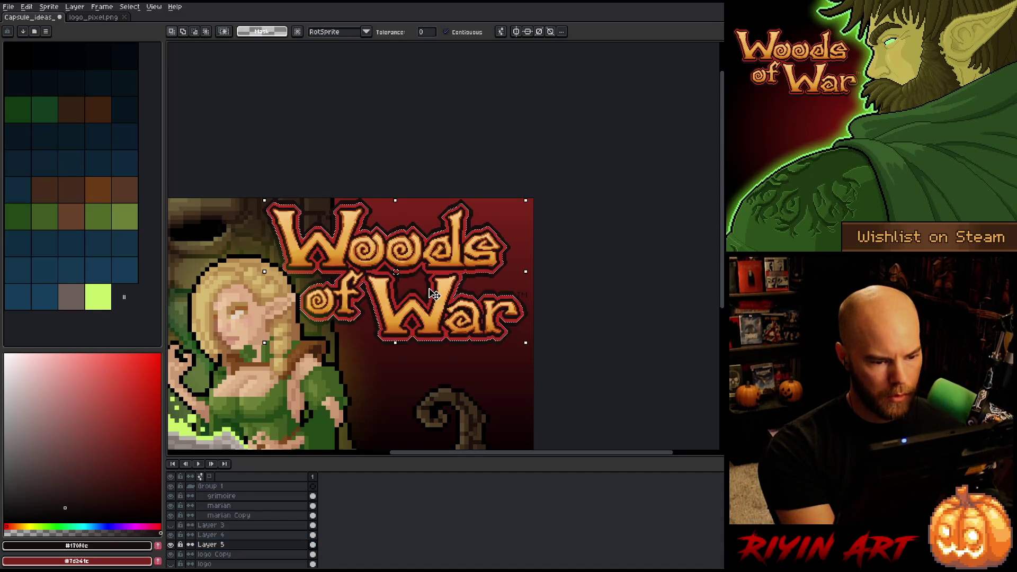
pyautogui.click(246, 554)
pyautogui.hotkey('ctrl', 'd')
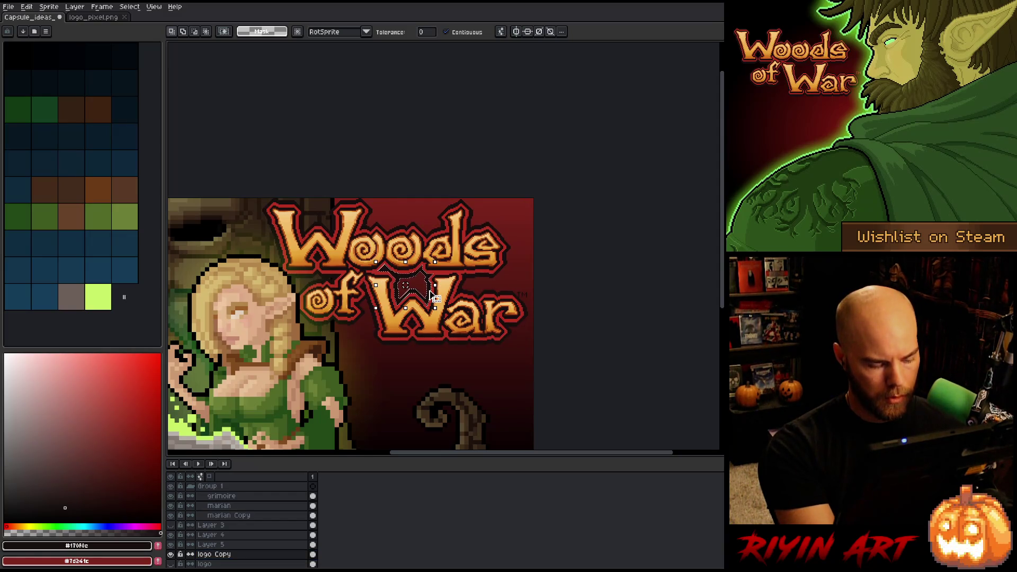
pyautogui.click(235, 546)
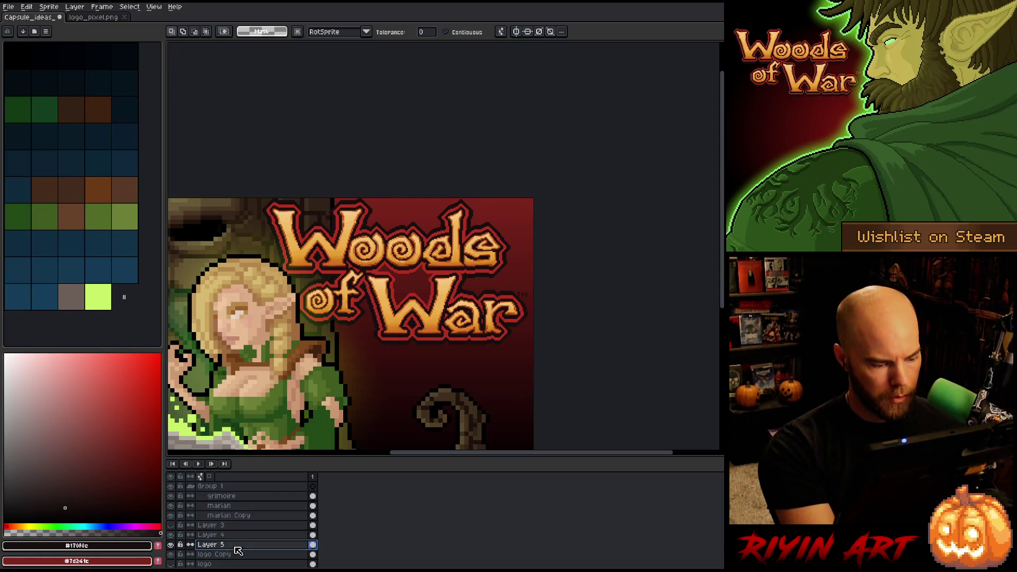
pyautogui.keyDown('ctrl'); pyautogui.click(180, 545); pyautogui.keyUp('ctrl')
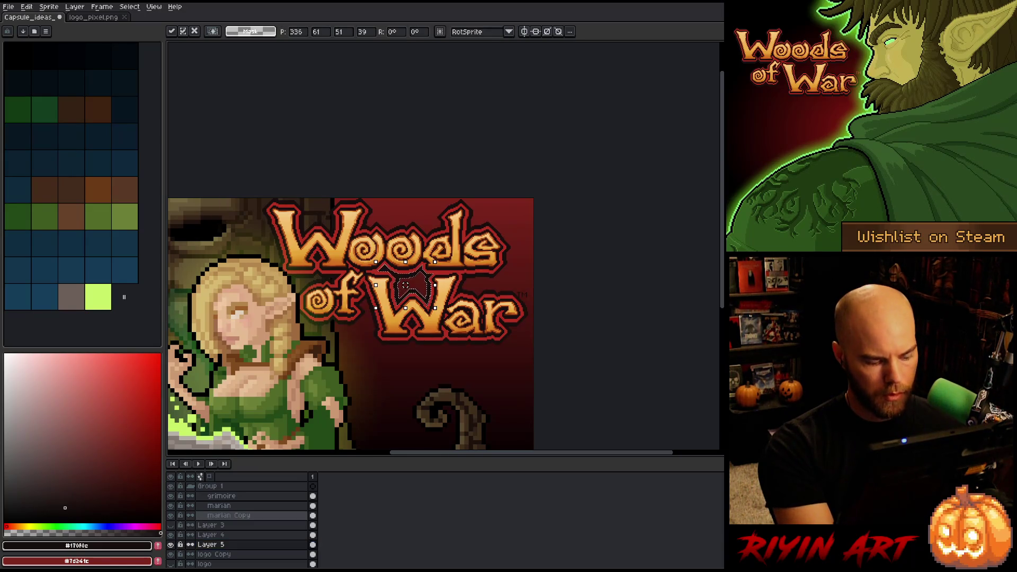
pyautogui.hotkey('ctrl', 'd')
pyautogui.press('g')
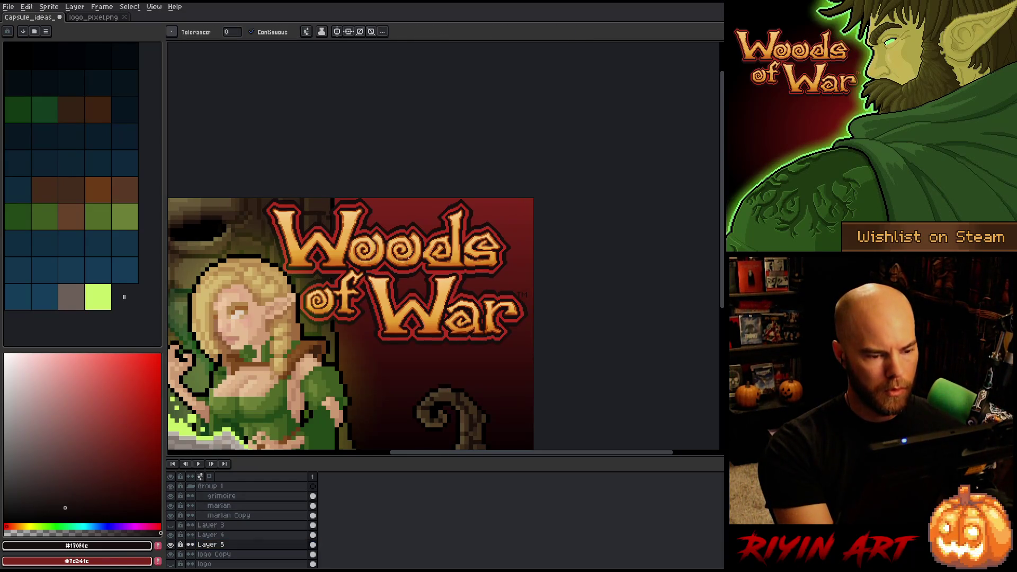
pyautogui.click(403, 249)
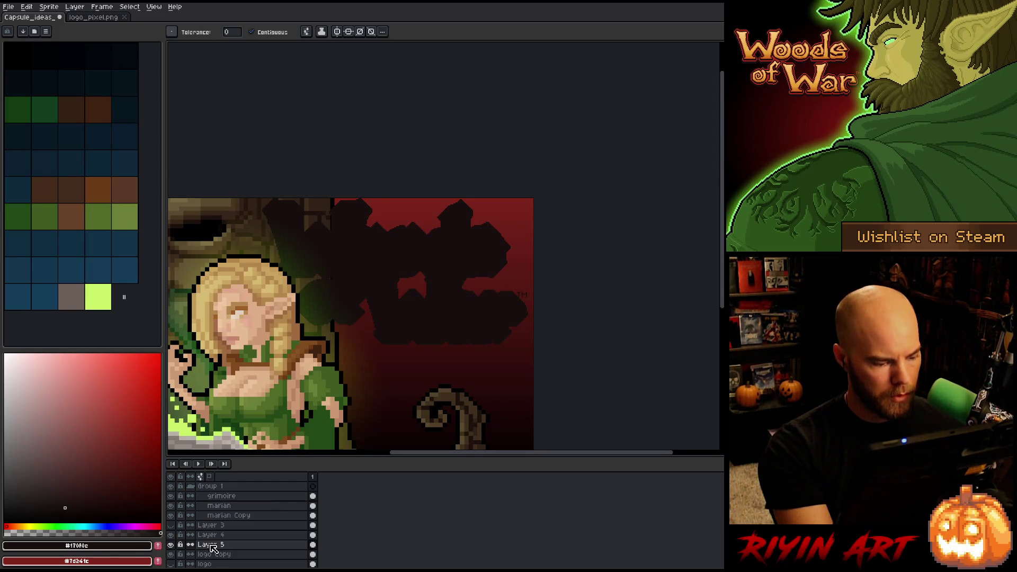
pyautogui.moveTo(211, 547); pyautogui.dragTo(217, 560)
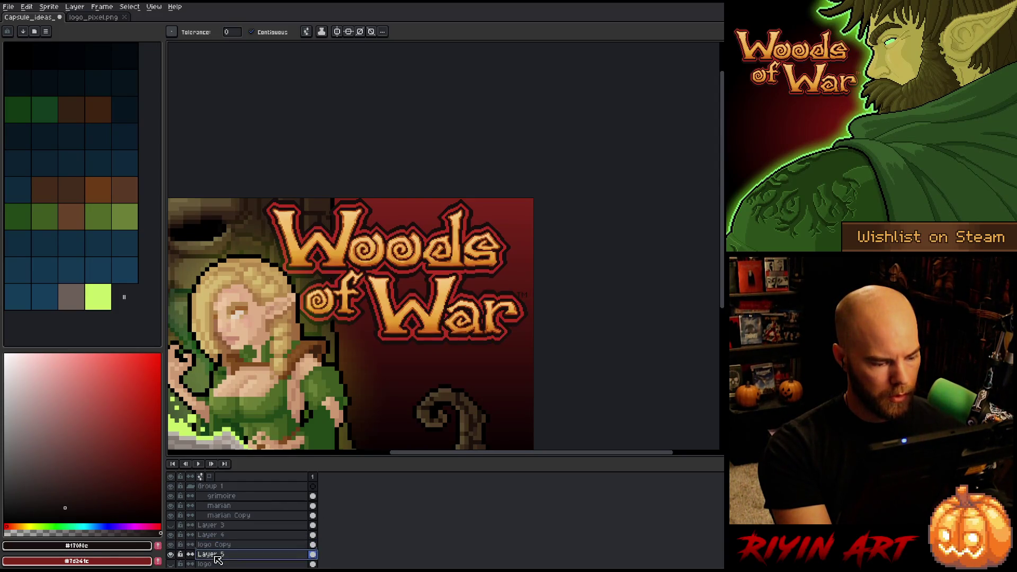
# Nudge the logo one pixel with a transform and commit the new position
pyautogui.hotkey('ctrl', 't')
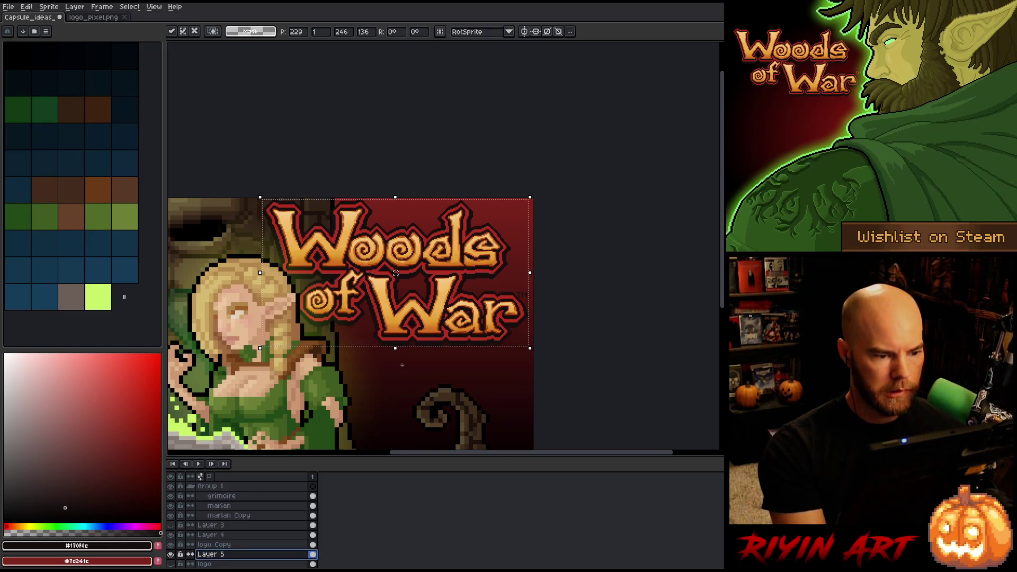
pyautogui.moveTo(395, 272); pyautogui.dragTo(396, 274)
pyautogui.press('Return')
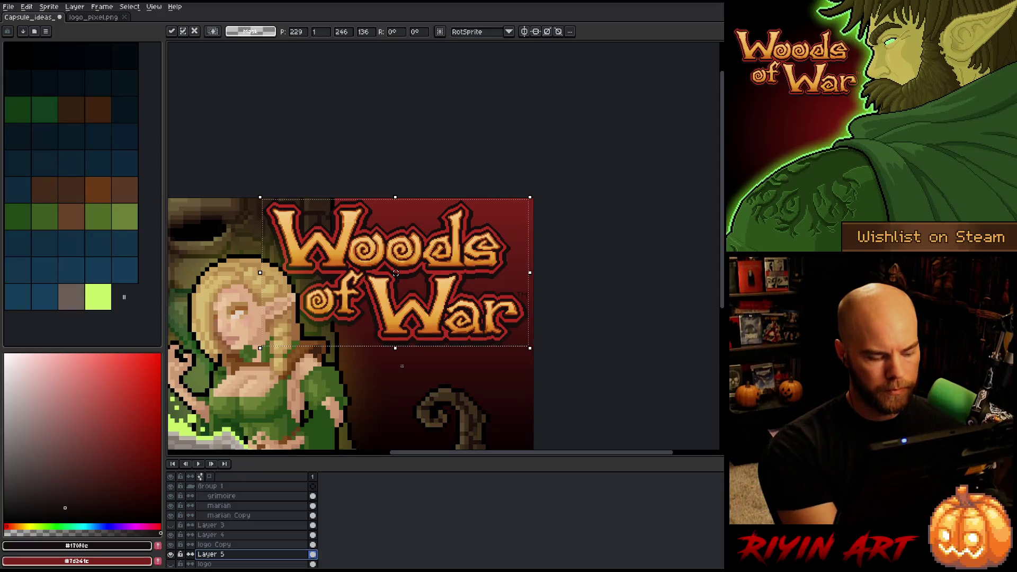
pyautogui.click(244, 545)
pyautogui.click(241, 535)
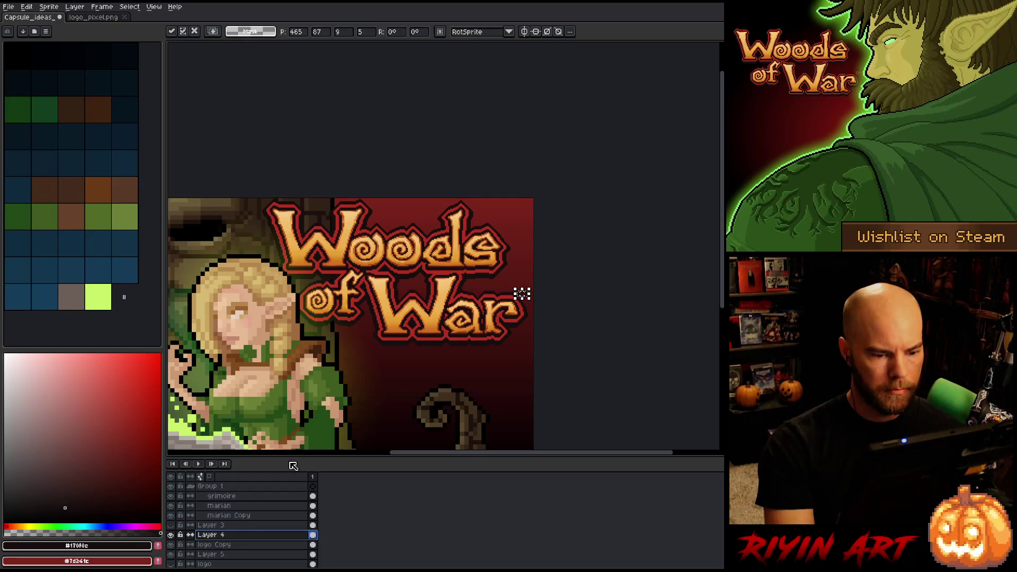
pyautogui.scroll(-1, 398, 385)
pyautogui.scroll(2, 413, 329)
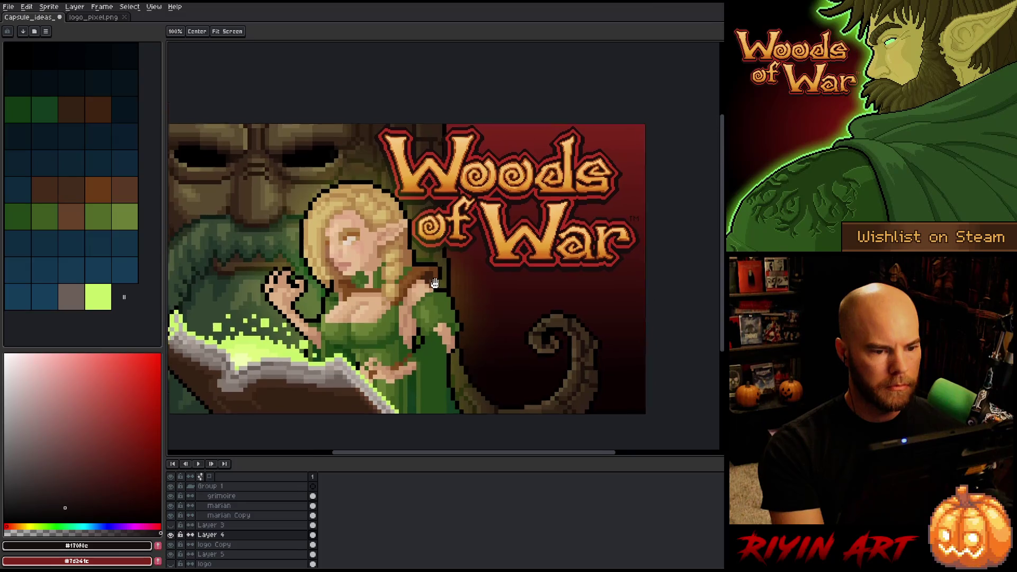
# Use Replace Color to change near-black #170f0c to red #b42f21 on Layer 4's TM mark
pyautogui.scroll(-1, 430, 286)
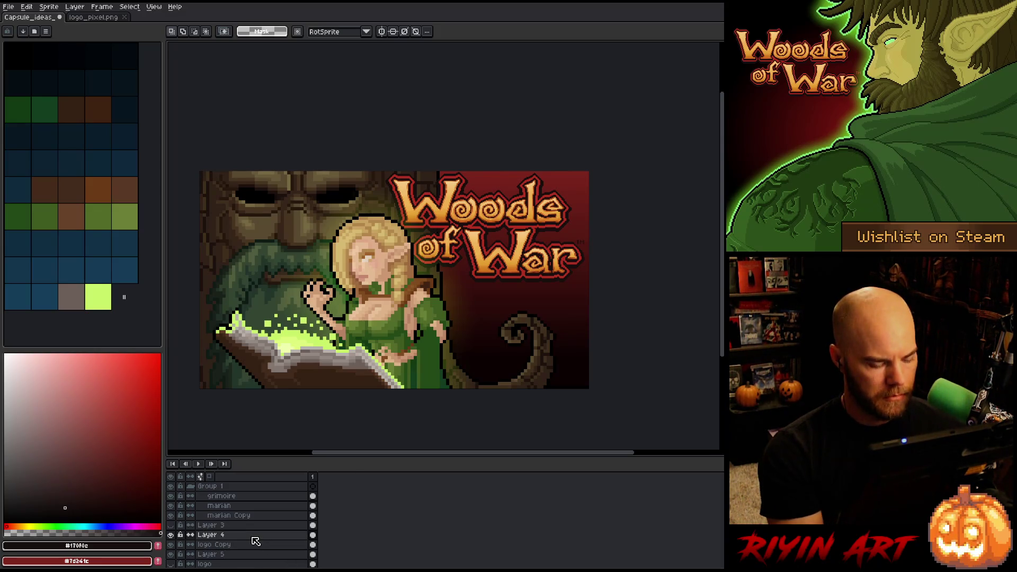
pyautogui.hotkey('shift', 'r')
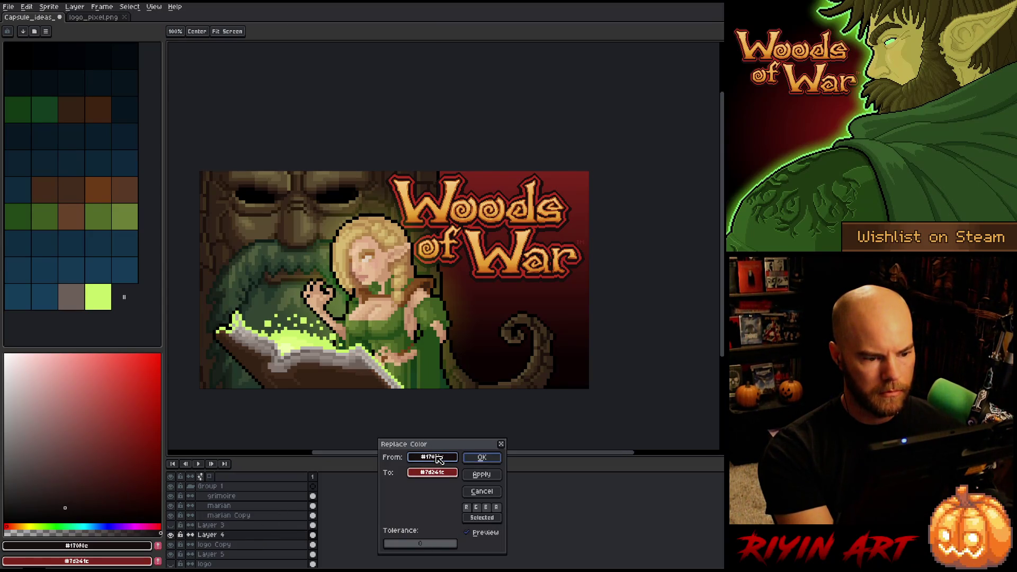
pyautogui.moveTo(439, 459)
pyautogui.mouseDown()
pyautogui.moveTo(451, 198)
pyautogui.moveTo(446, 217)
pyautogui.mouseUp()
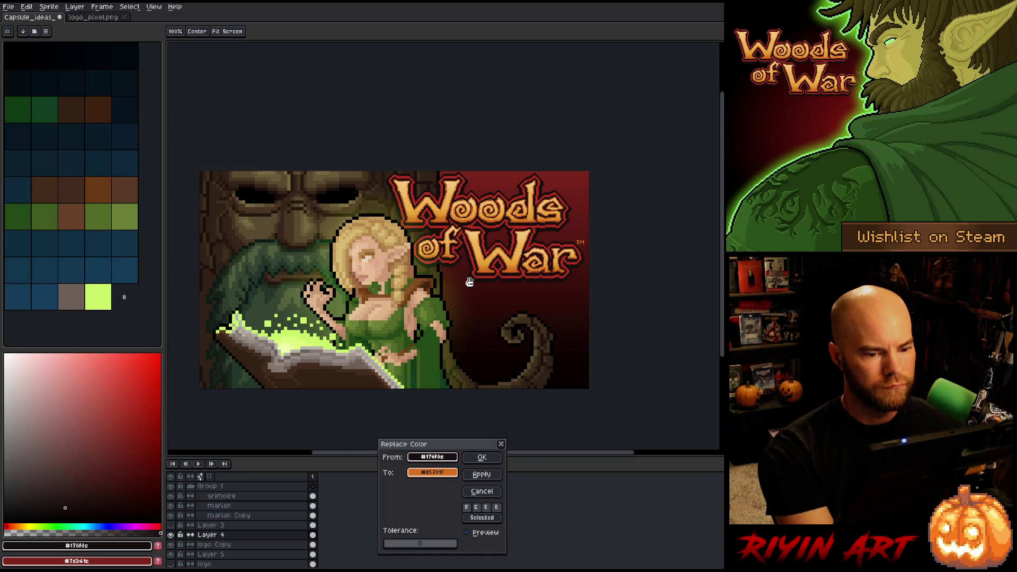
pyautogui.click(445, 476)
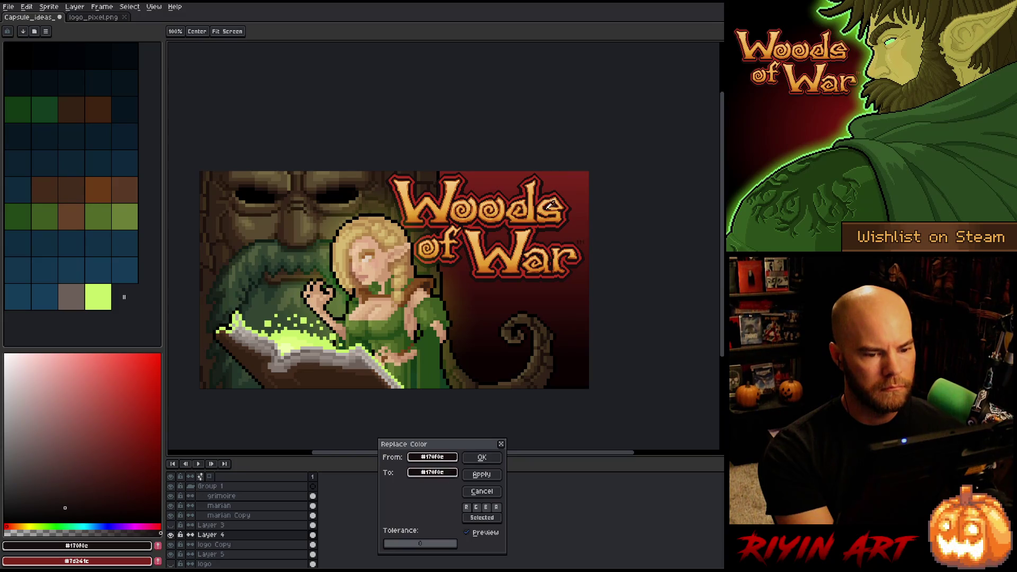
pyautogui.click(575, 173)
pyautogui.moveTo(576, 172)
pyautogui.mouseDown()
pyautogui.moveTo(551, 208)
pyautogui.moveTo(556, 243)
pyautogui.mouseUp()
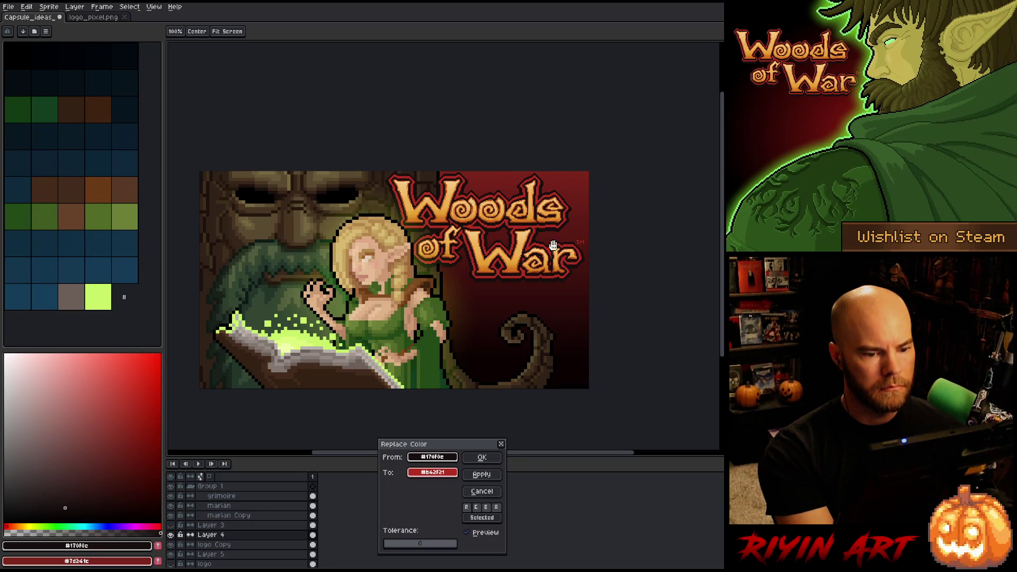
pyautogui.click(481, 457)
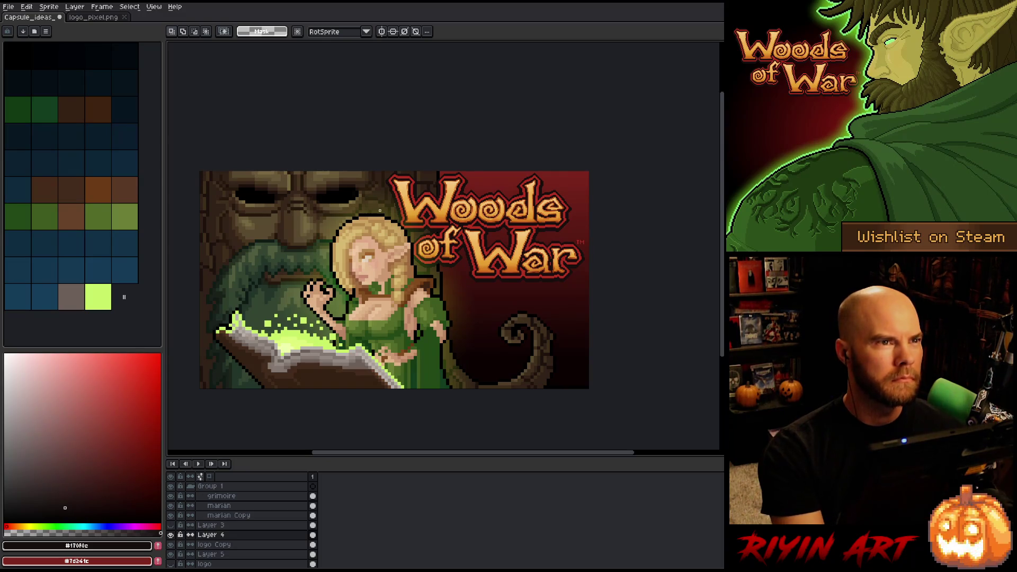
# Hide the menus, palette, layers and timeline so only the canvas shows
pyautogui.scroll(1, 380, 210)
pyautogui.moveTo(340, 137); pyautogui.dragTo(318, 156)
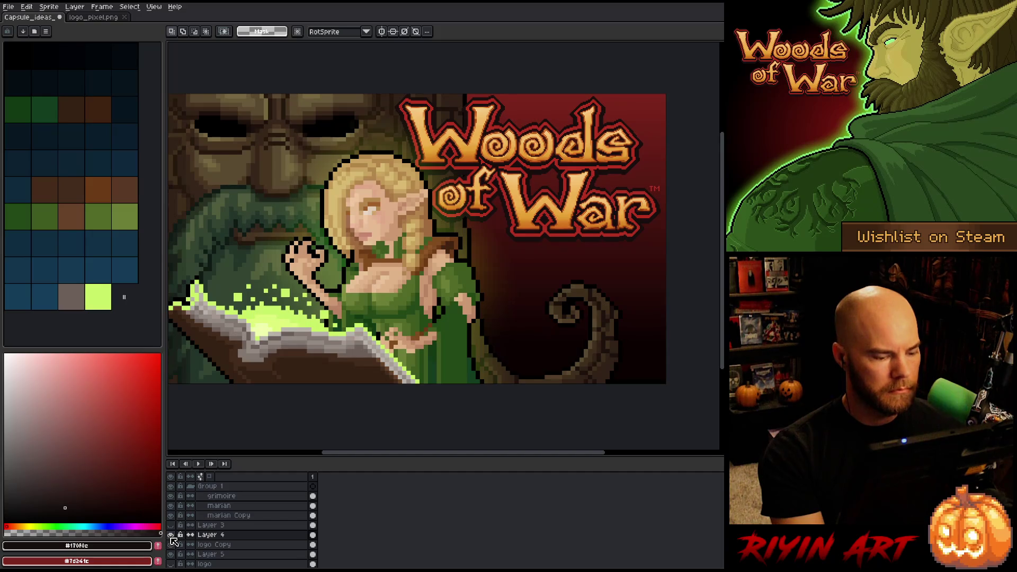
pyautogui.scroll(-1, 343, 286)
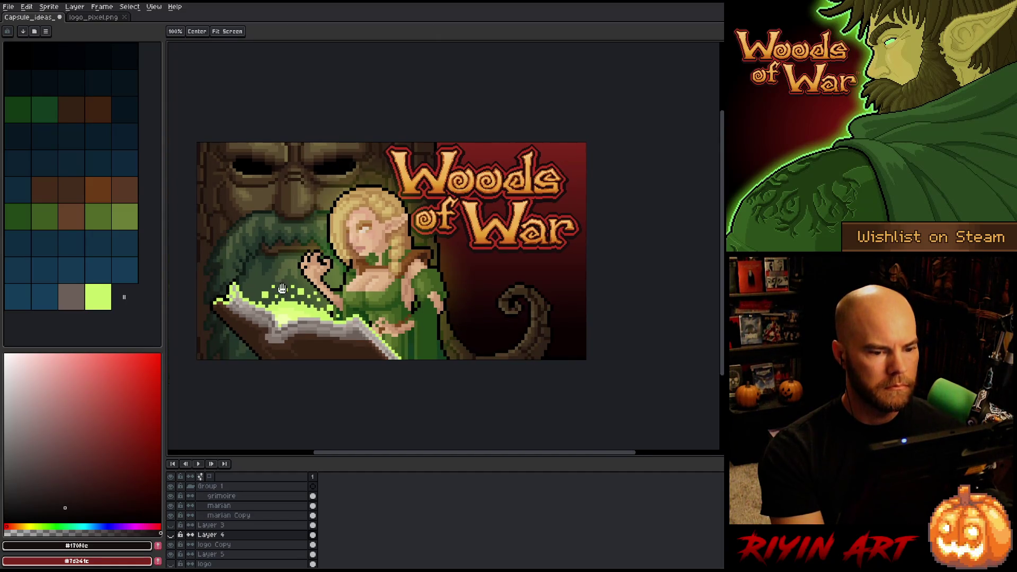
pyautogui.moveTo(290, 285)
pyautogui.mouseDown()
pyautogui.moveTo(326, 287)
pyautogui.moveTo(293, 289)
pyautogui.mouseUp()
pyautogui.scroll(1, 326, 287)
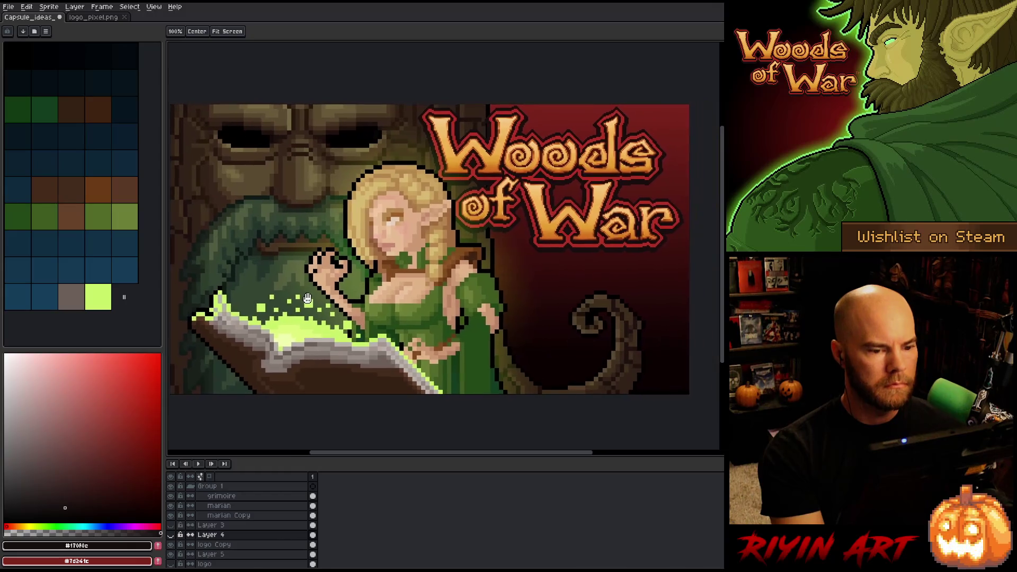
pyautogui.hotkey('ctrl', 'f')
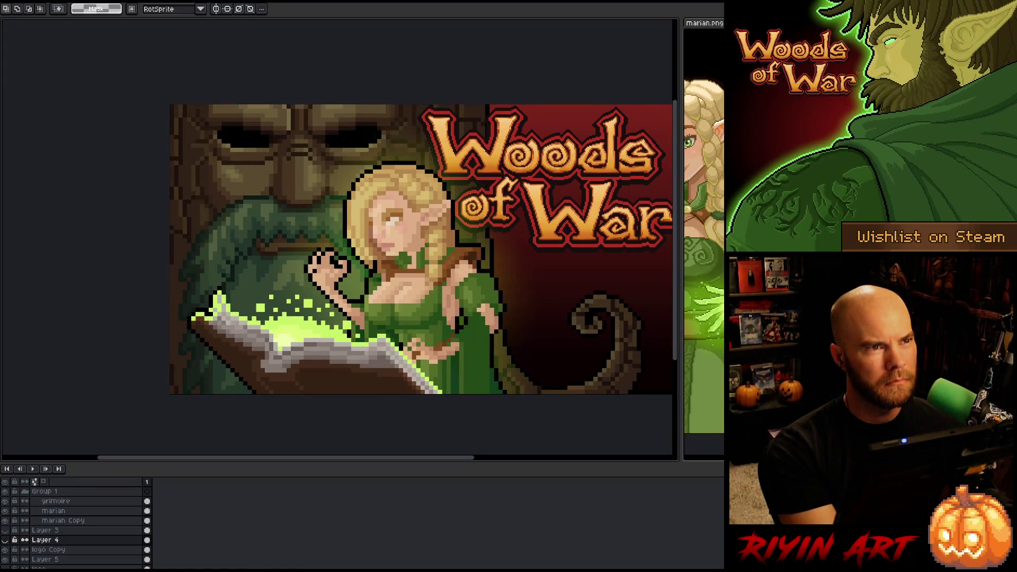
pyautogui.press('Tab')
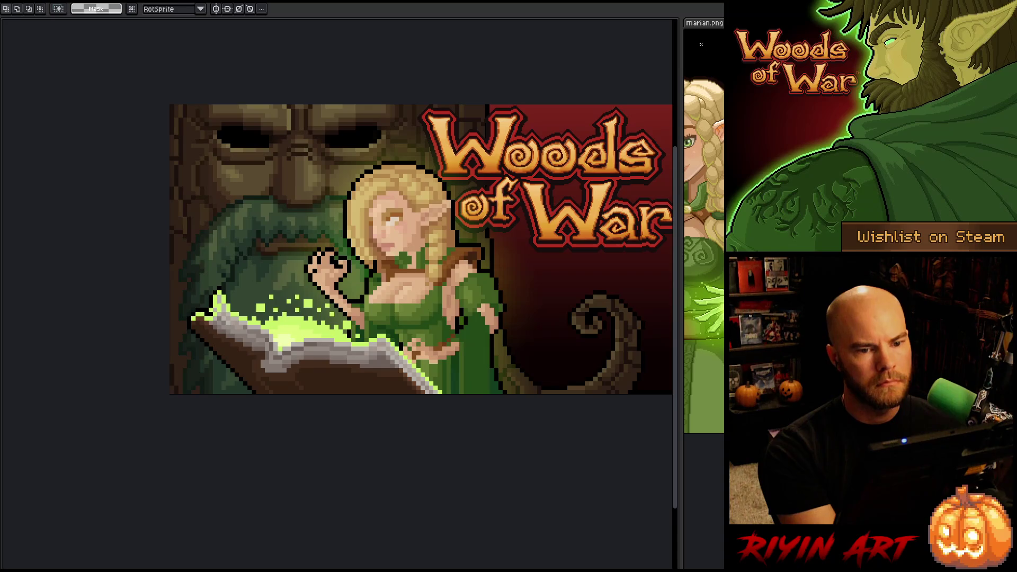
# Close marian.png, discarding its unsaved changes
pyautogui.hotkey('ctrl', 'w')
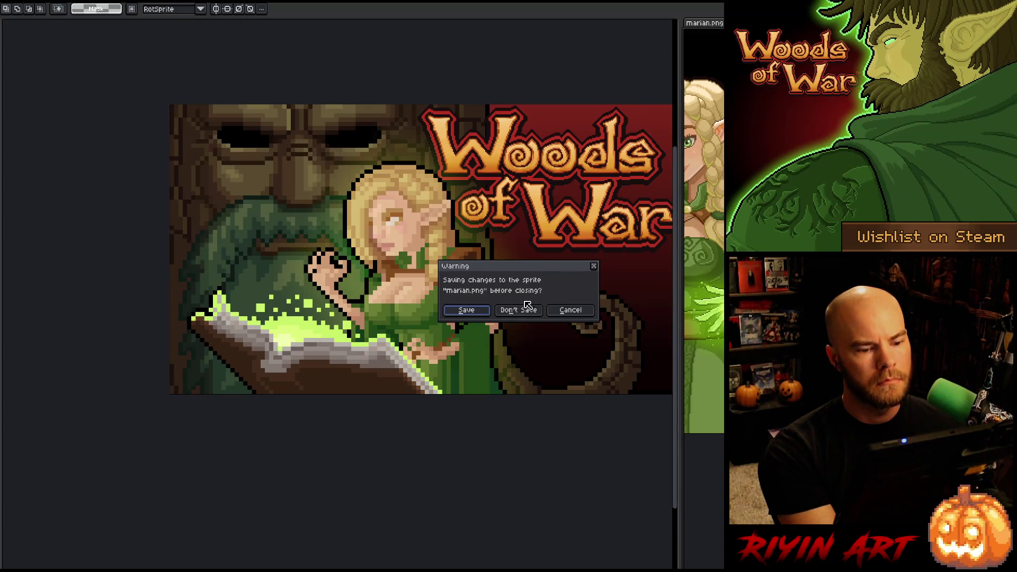
pyautogui.click(521, 307)
pyautogui.moveTo(544, 274); pyautogui.dragTo(488, 295)
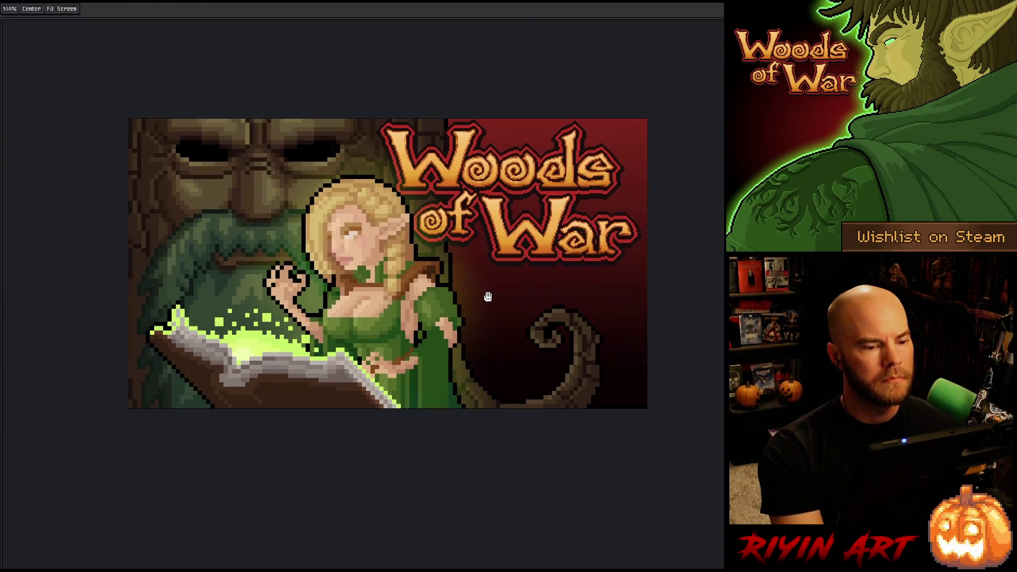
pyautogui.scroll(3, 466, 286)
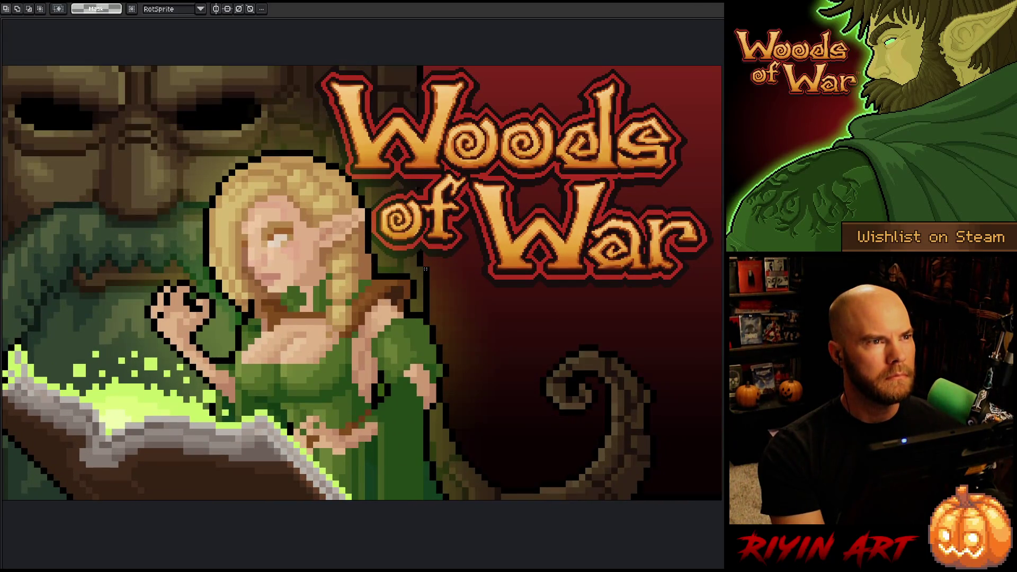
pyautogui.scroll(-1, 426, 269)
pyautogui.moveTo(425, 269)
pyautogui.mouseDown()
pyautogui.moveTo(450, 281)
pyautogui.moveTo(461, 256)
pyautogui.mouseUp()
pyautogui.rightClick(490, 258)
pyautogui.click(558, 271)
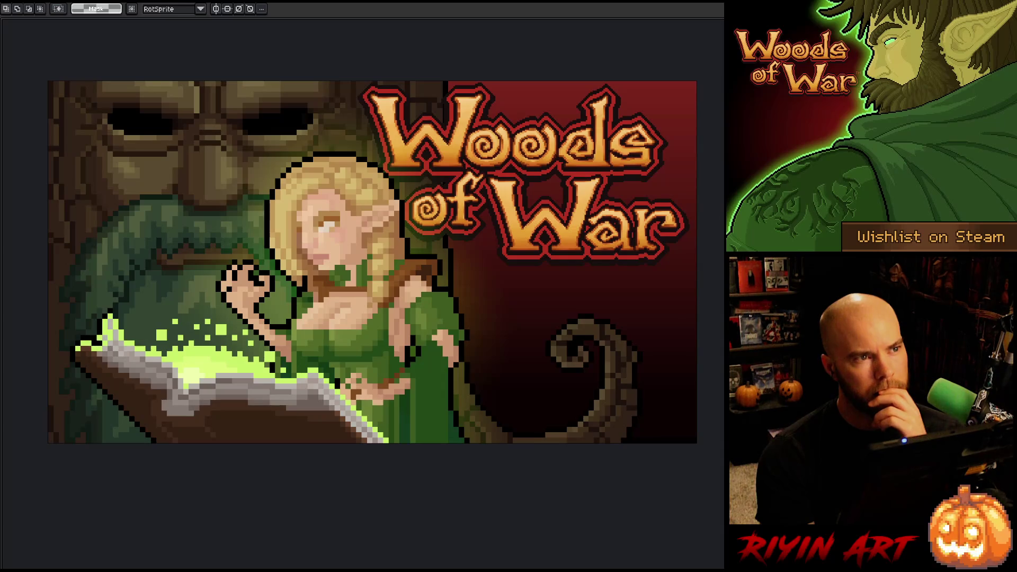
# Make Layer 2 visible and set its opacity to 83% in its layer properties
pyautogui.press('Tab')
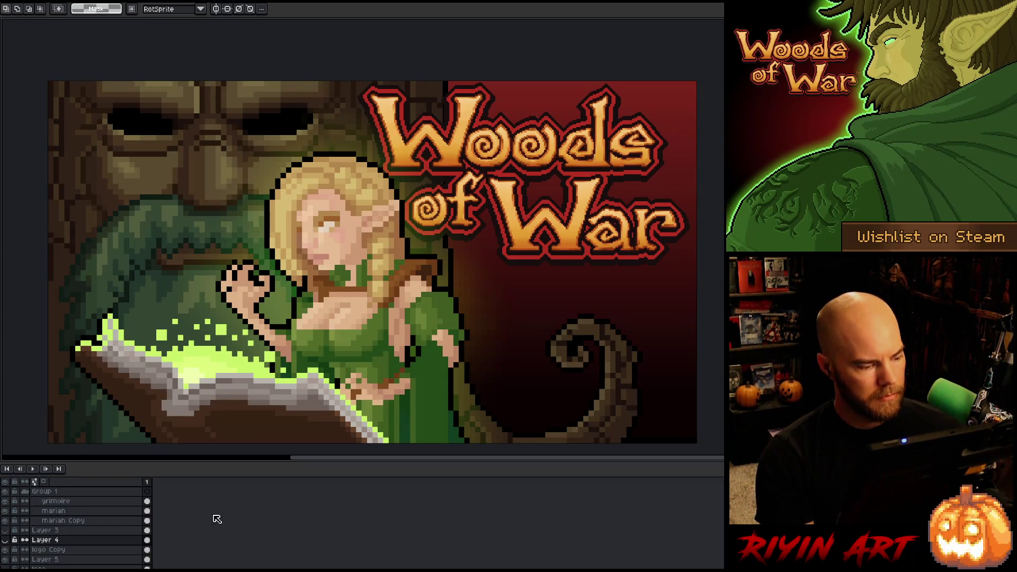
pyautogui.scroll(-5, 217, 519)
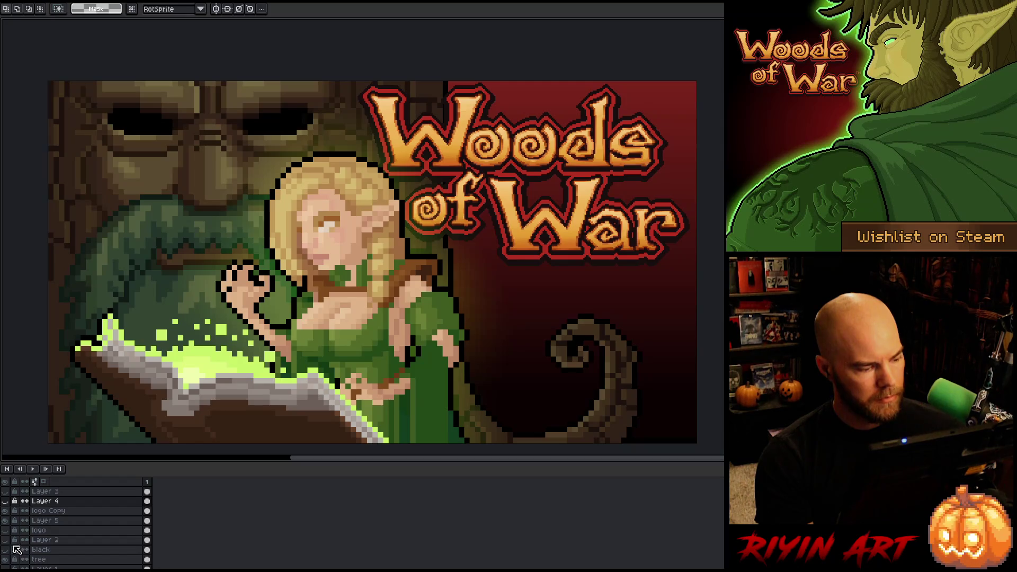
pyautogui.click(6, 541)
pyautogui.doubleClick(43, 539)
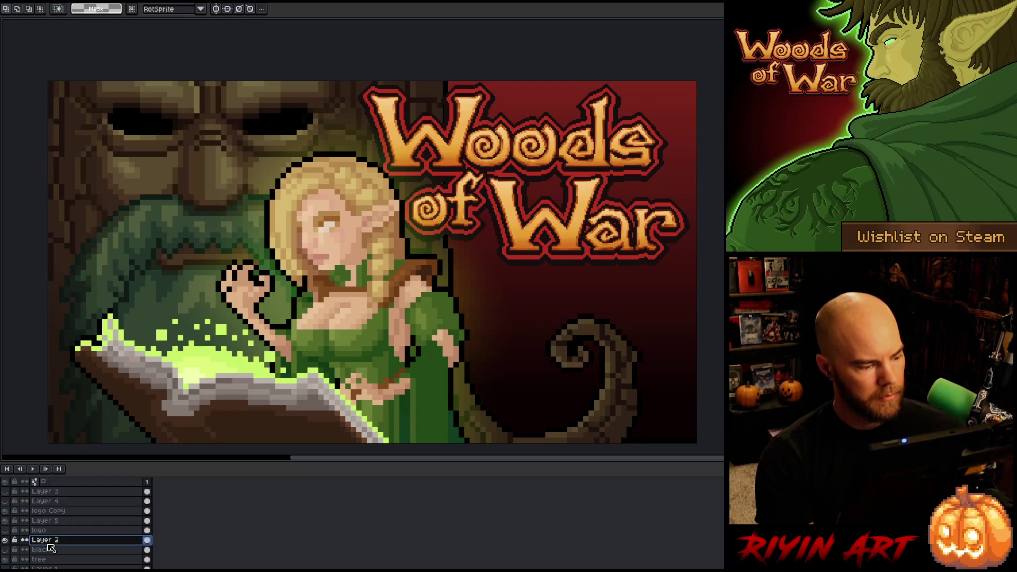
pyautogui.click(399, 120)
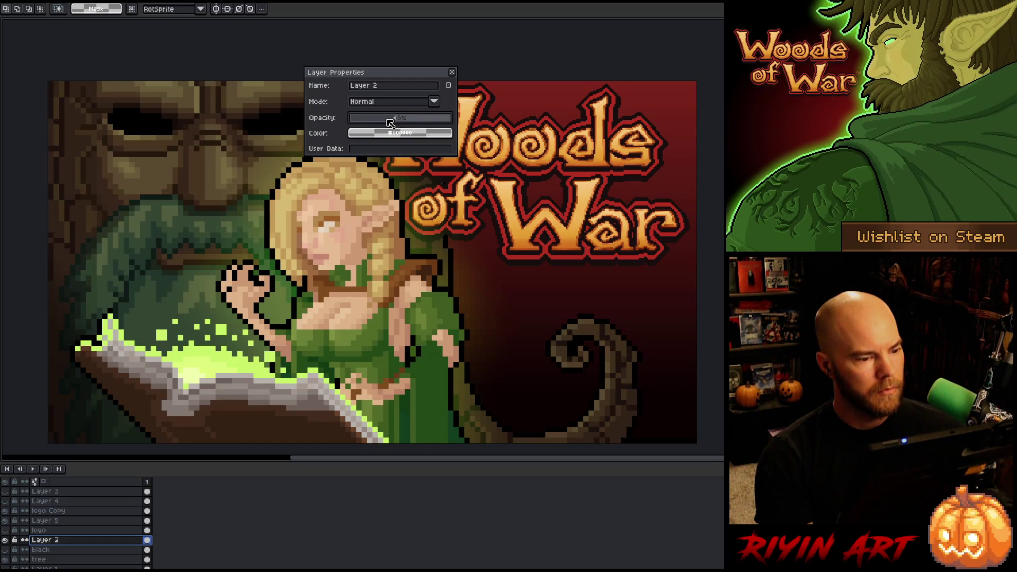
pyautogui.moveTo(390, 121)
pyautogui.mouseDown()
pyautogui.moveTo(437, 121)
pyautogui.moveTo(395, 127)
pyautogui.mouseUp()
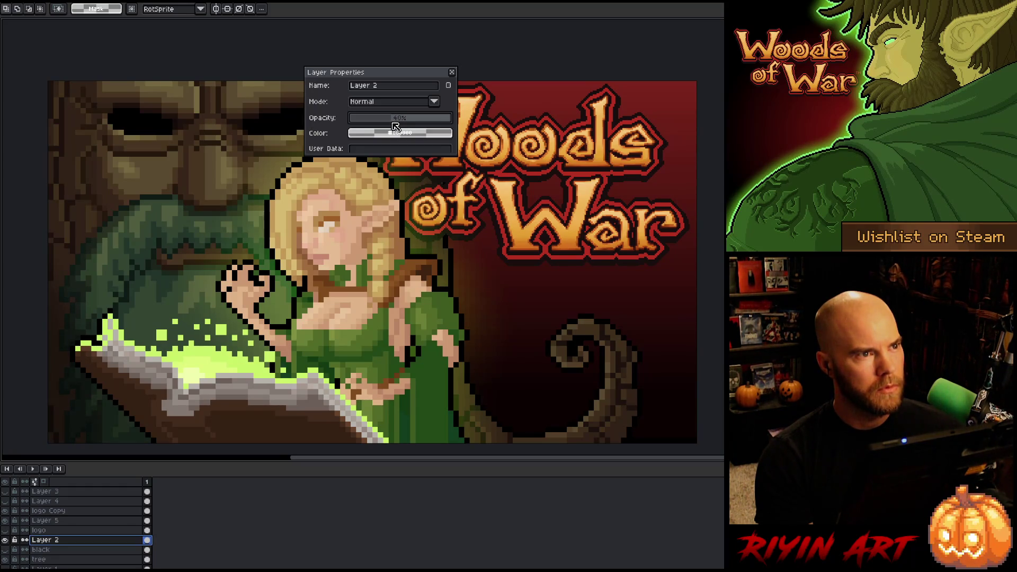
pyautogui.click(452, 72)
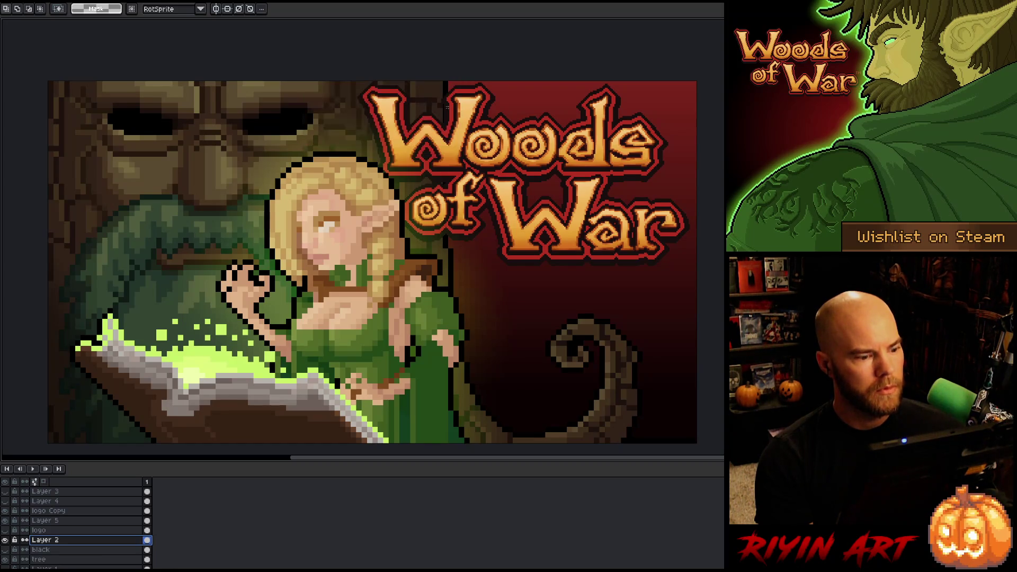
pyautogui.press('Tab')
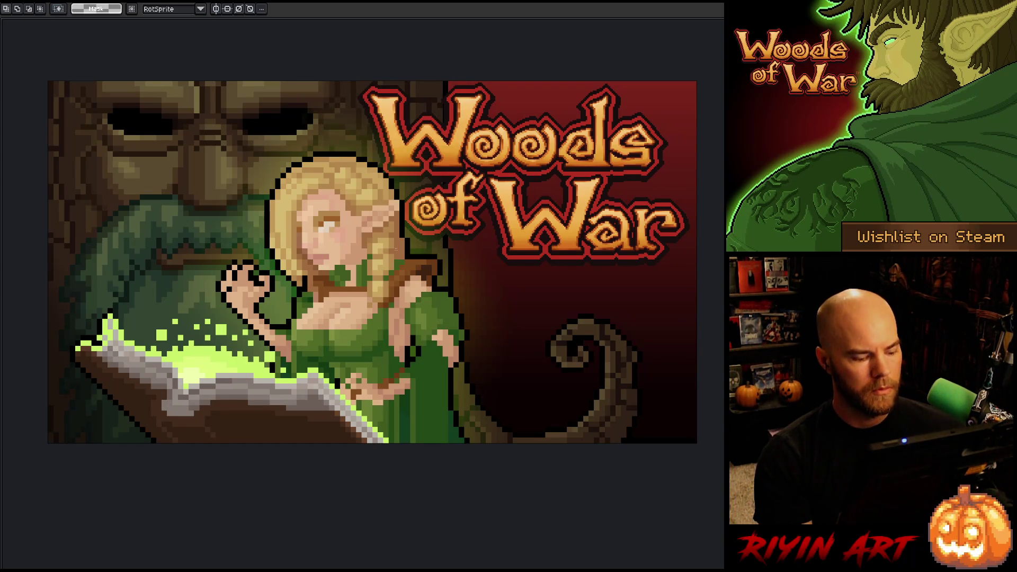
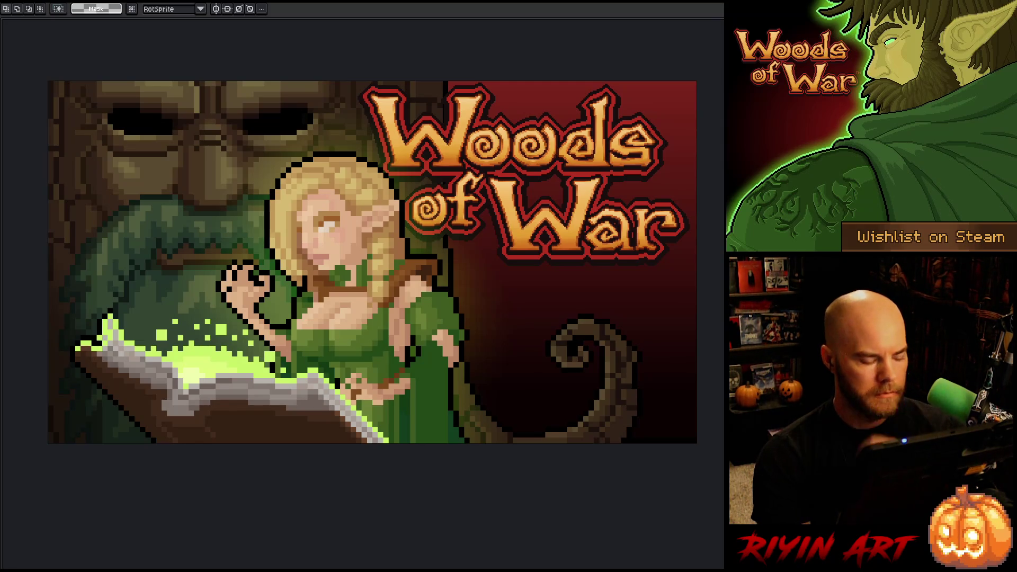
# Resize the canvas from 268 to 270 px high, anchored bottom-centre, keeping the 480 px width
pyautogui.press('Tab')
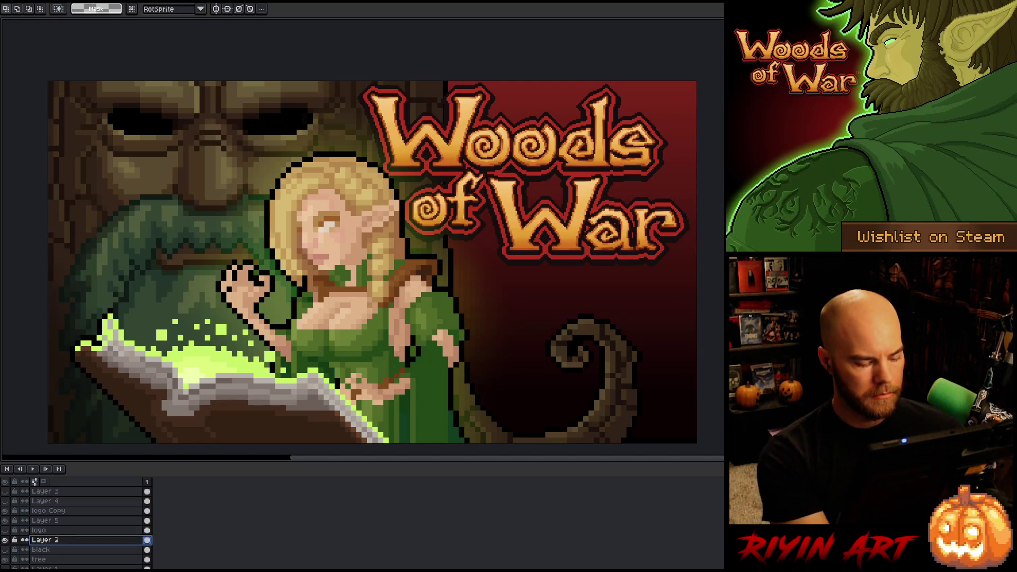
pyautogui.hotkey('ctrl', 'f')
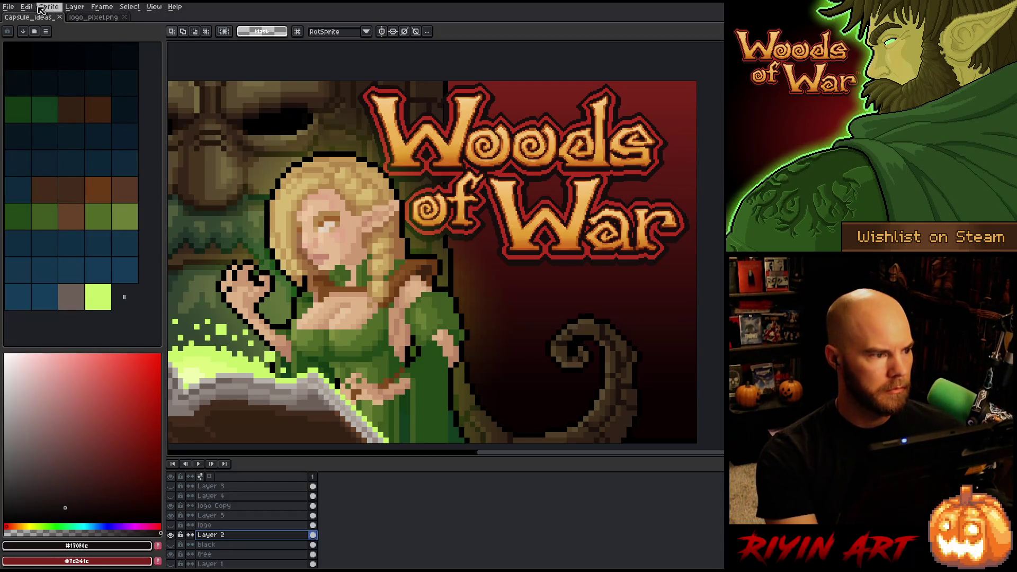
pyautogui.click(49, 7)
pyautogui.click(68, 65)
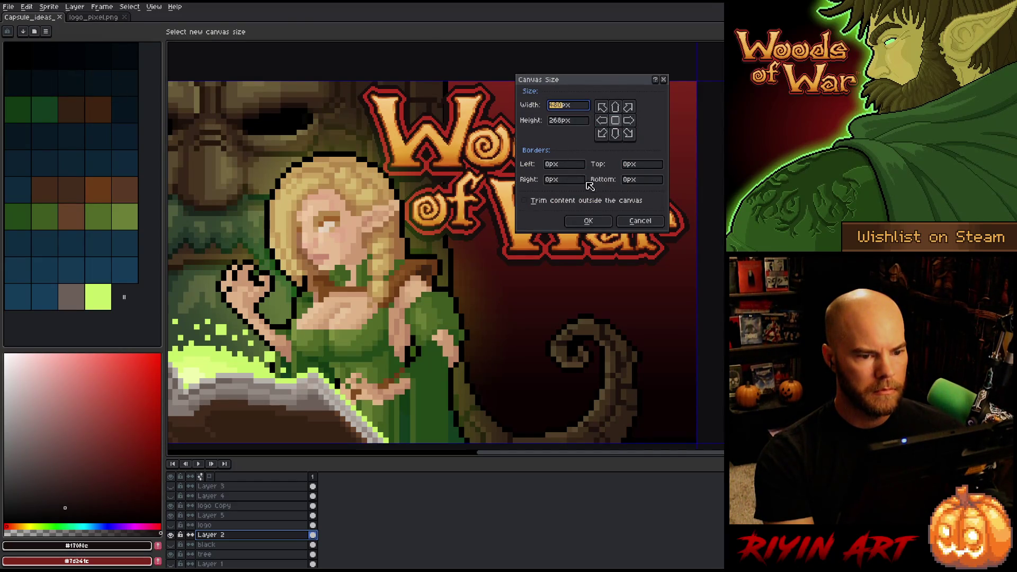
pyautogui.click(615, 134)
pyautogui.click(556, 120)
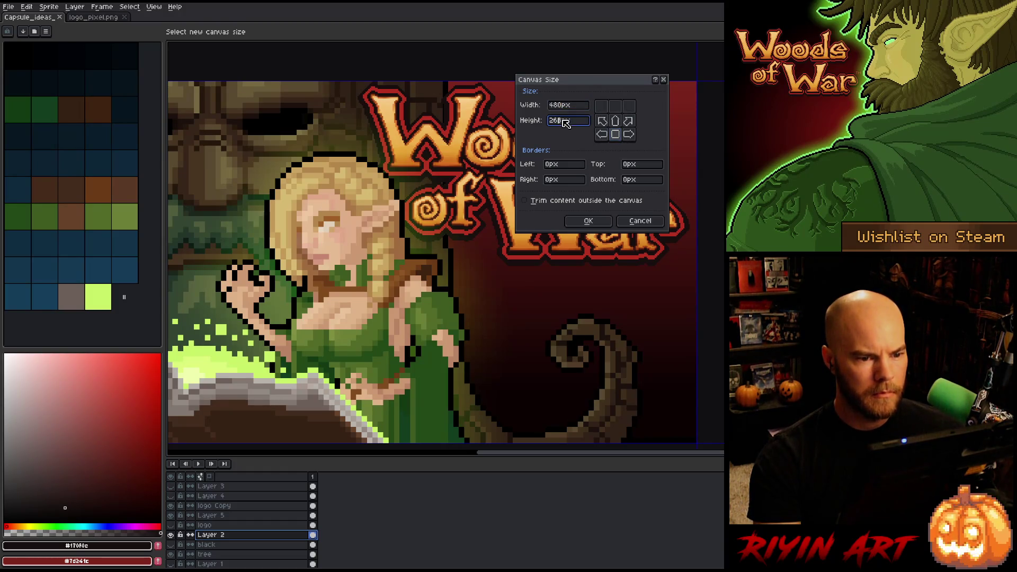
pyautogui.press('BackSpace')
pyautogui.write('70')
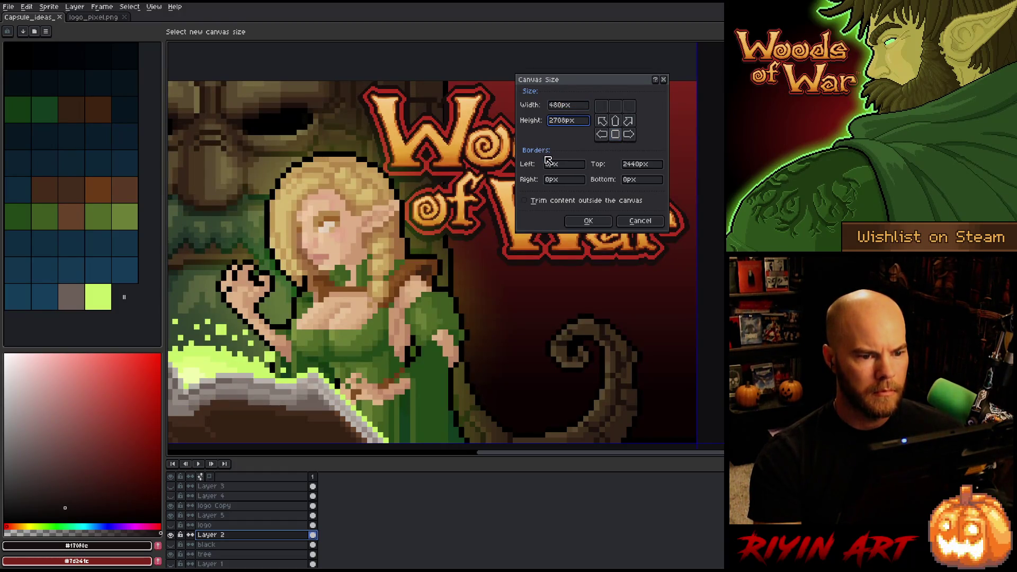
pyautogui.press('Delete')
pyautogui.write('0')
pyautogui.click(588, 221)
# Solo the background layer and fill its empty top strip with the sampled dark red #7d241c
pyautogui.scroll(2, 444, 244)
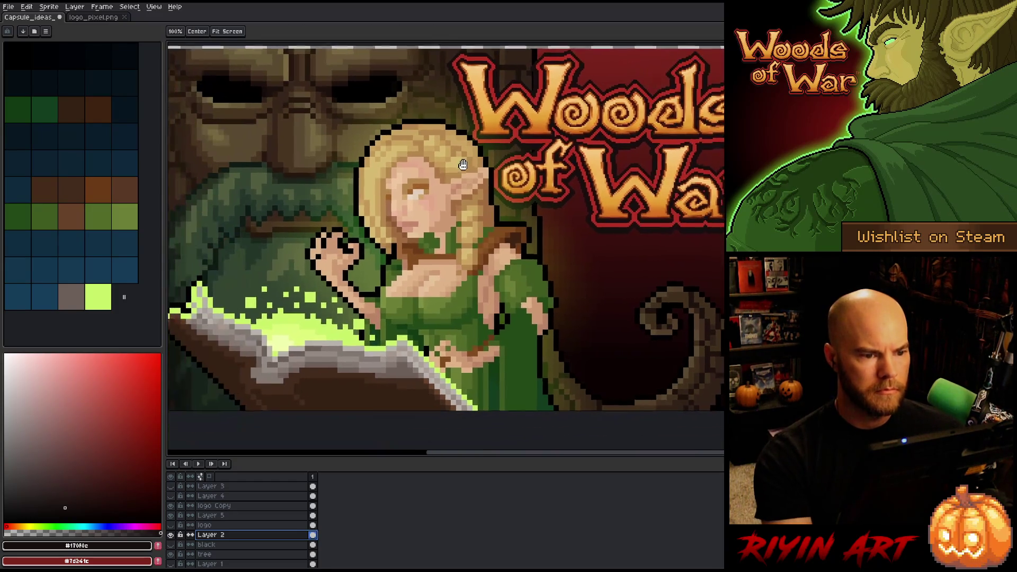
pyautogui.scroll(-2, 246, 554)
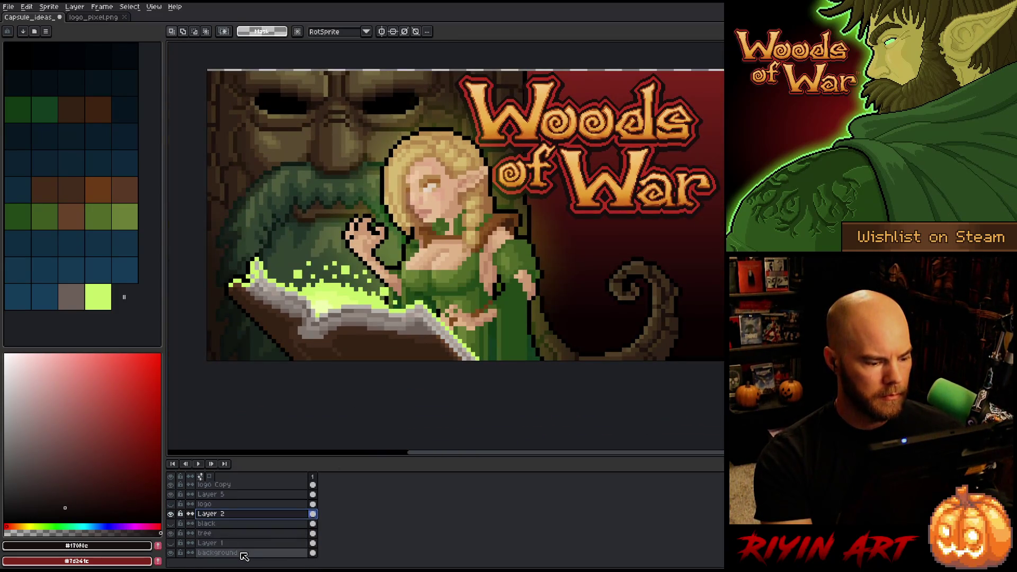
pyautogui.click(244, 552)
pyautogui.keyDown('alt'); pyautogui.click(171, 553); pyautogui.keyUp('alt')
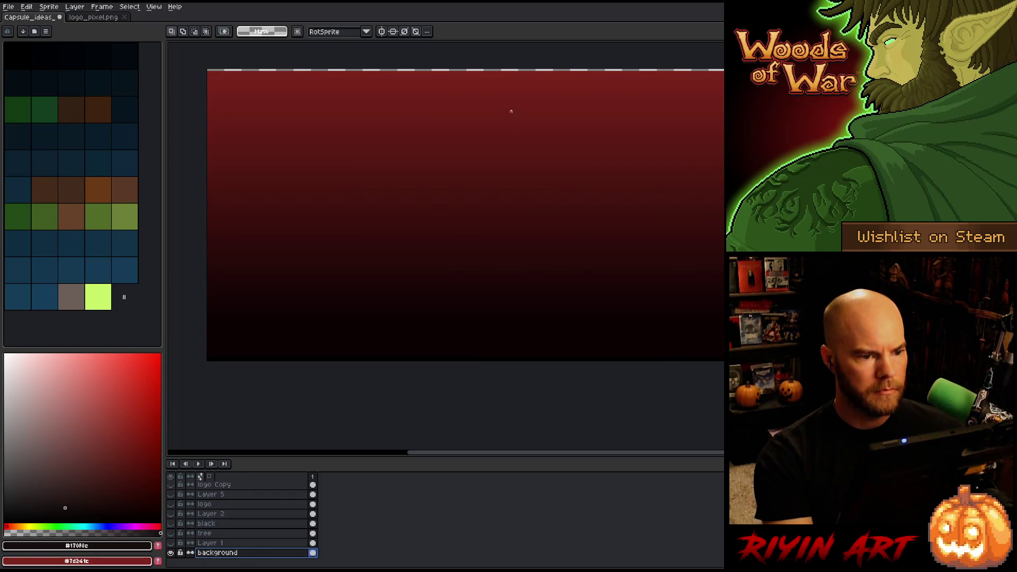
pyautogui.scroll(4, 412, 262)
pyautogui.press('i')
pyautogui.click(412, 264)
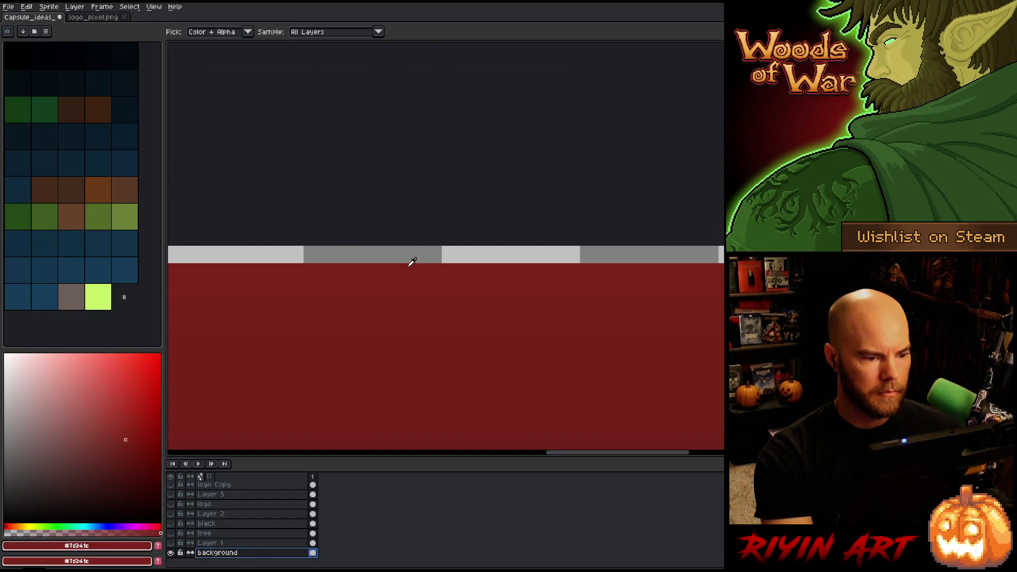
pyautogui.press('g')
pyautogui.click(407, 260)
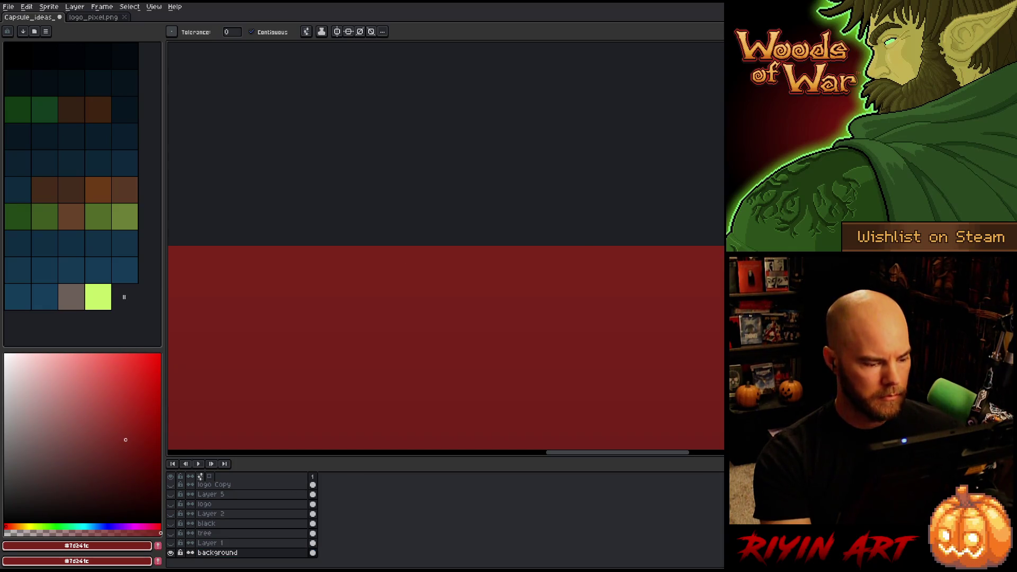
# Make all layers visible again, then show only the tree layer
pyautogui.keyDown('alt'); pyautogui.click(171, 552); pyautogui.keyUp('alt')
pyautogui.press('h')
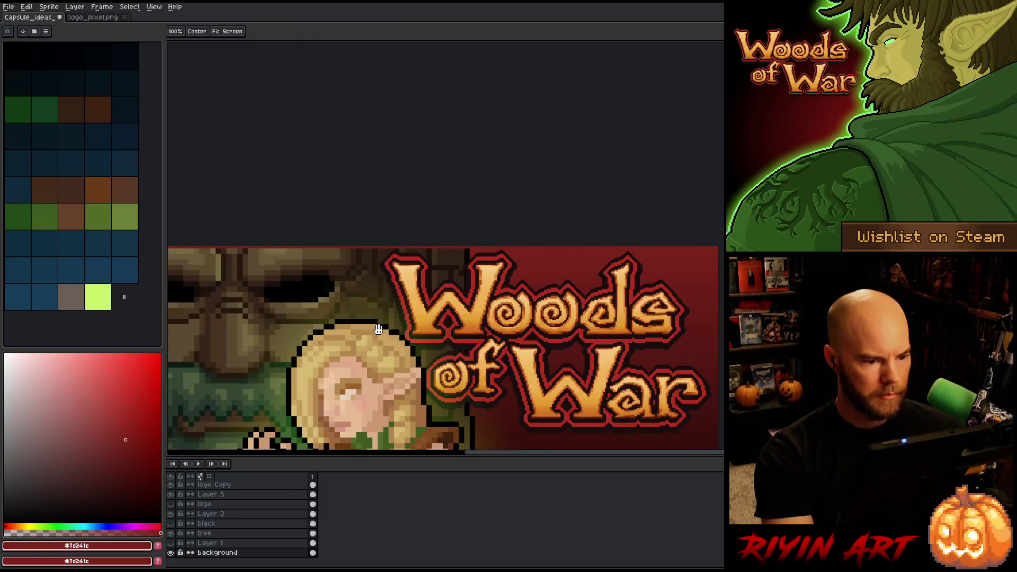
pyautogui.moveTo(378, 330); pyautogui.dragTo(489, 247)
pyautogui.press('g')
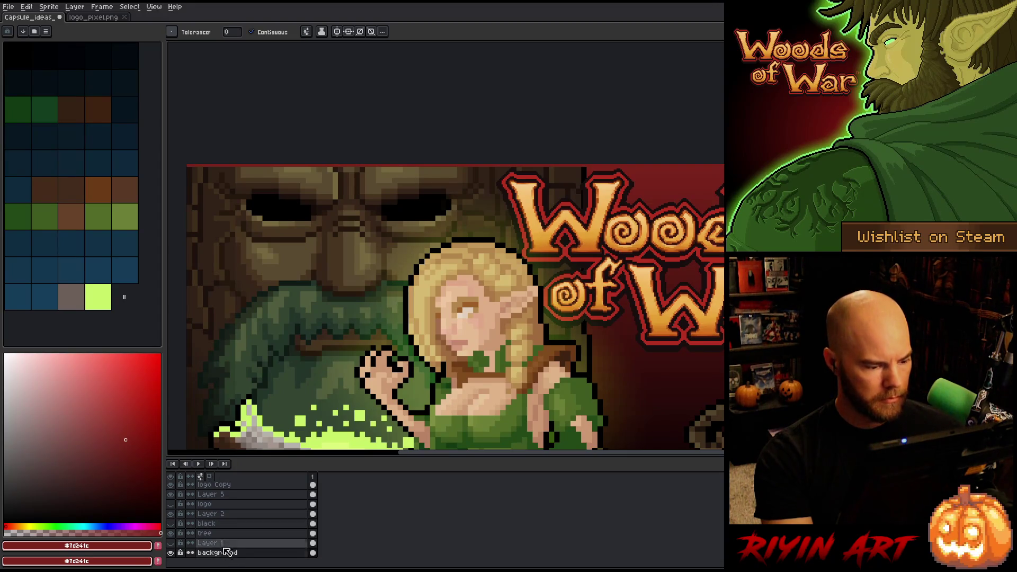
pyautogui.click(207, 534)
# Select the tree layer and zoom in on its top edge with rectangular selection ready
pyautogui.keyDown('alt'); pyautogui.click(170, 534); pyautogui.keyUp('alt')
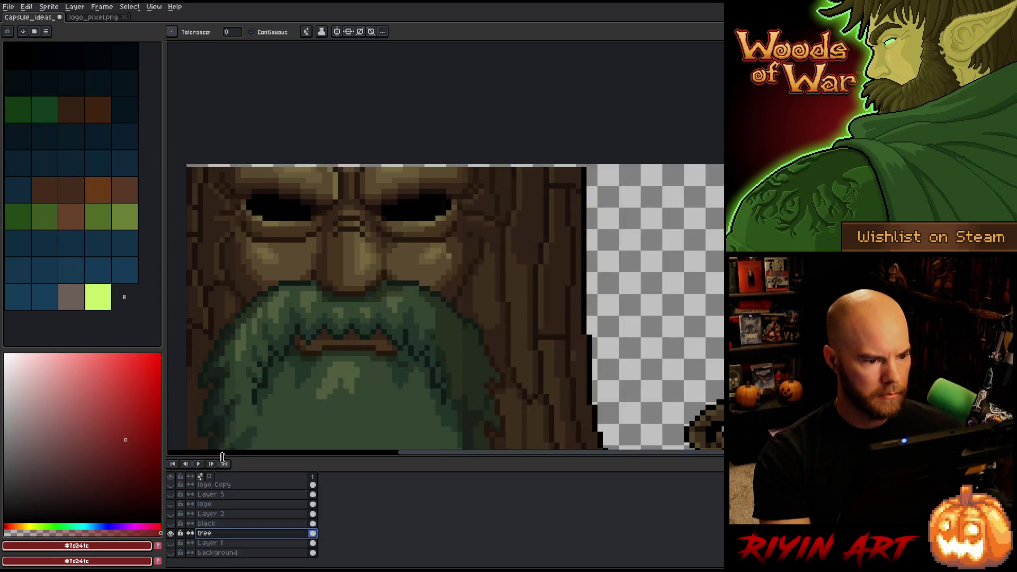
pyautogui.hscroll(-5, 488, 224)
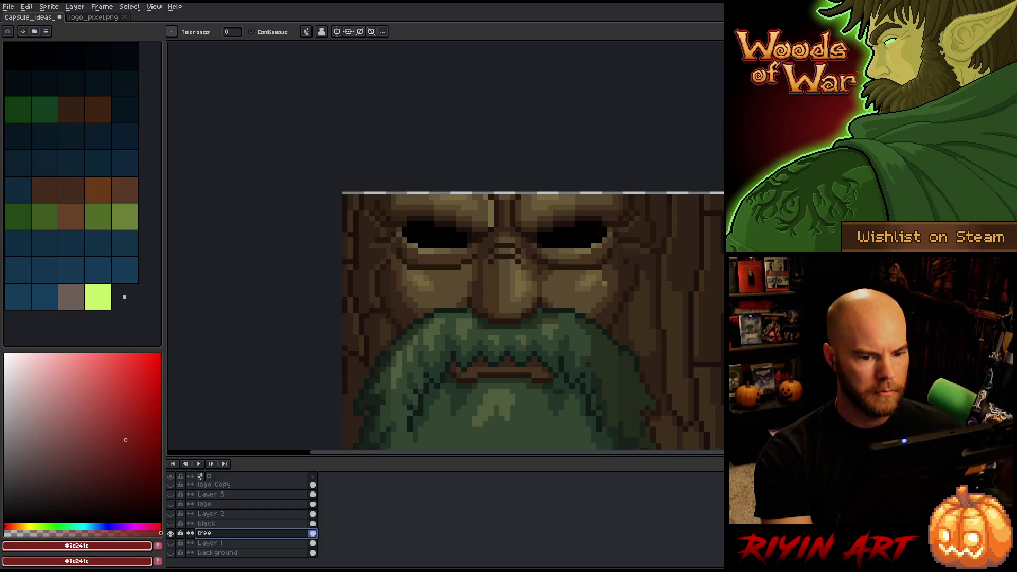
pyautogui.scroll(4, 707, 196)
pyautogui.press('m')
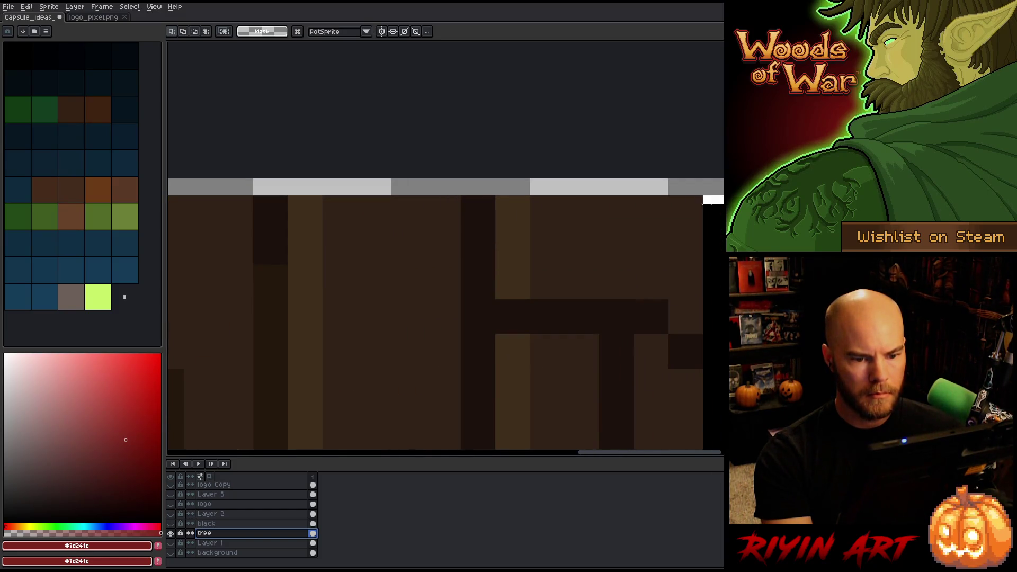
pyautogui.scroll(-3, 699, 200)
pyautogui.hscroll(-8, 371, 238)
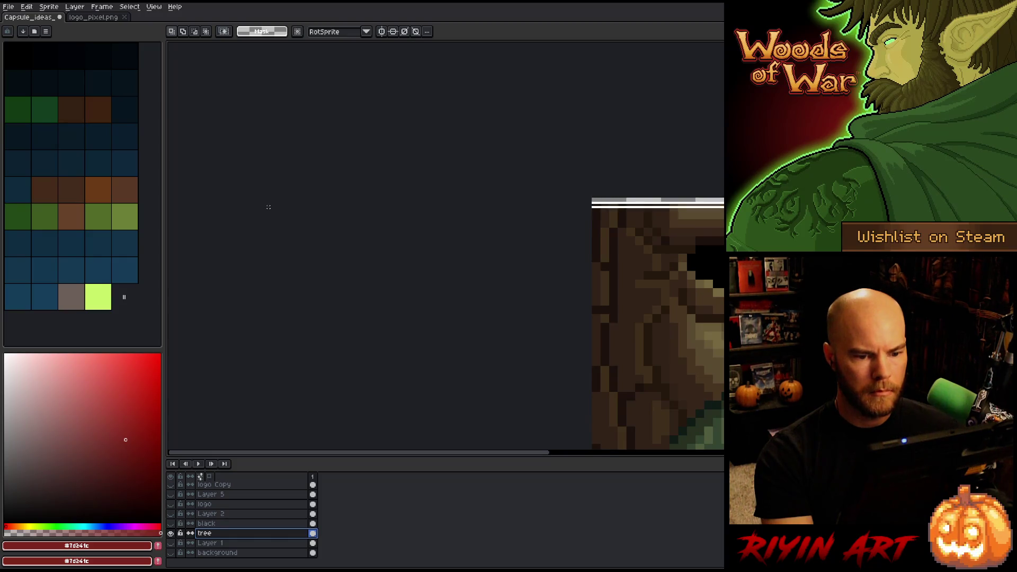
pyautogui.scroll(5, 529, 270)
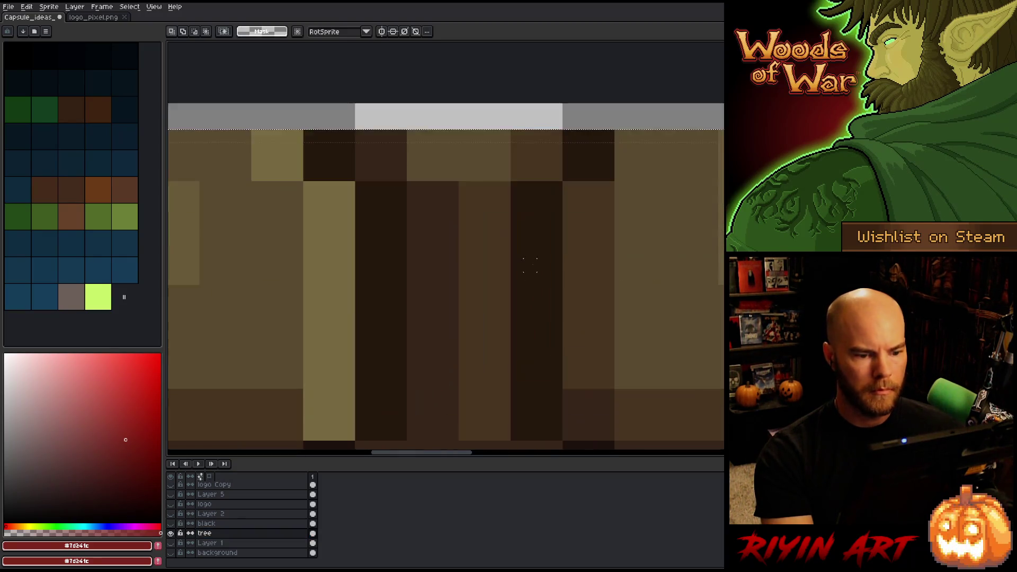
pyautogui.scroll(3, 636, 260)
pyautogui.hotkey('ctrl', 't')
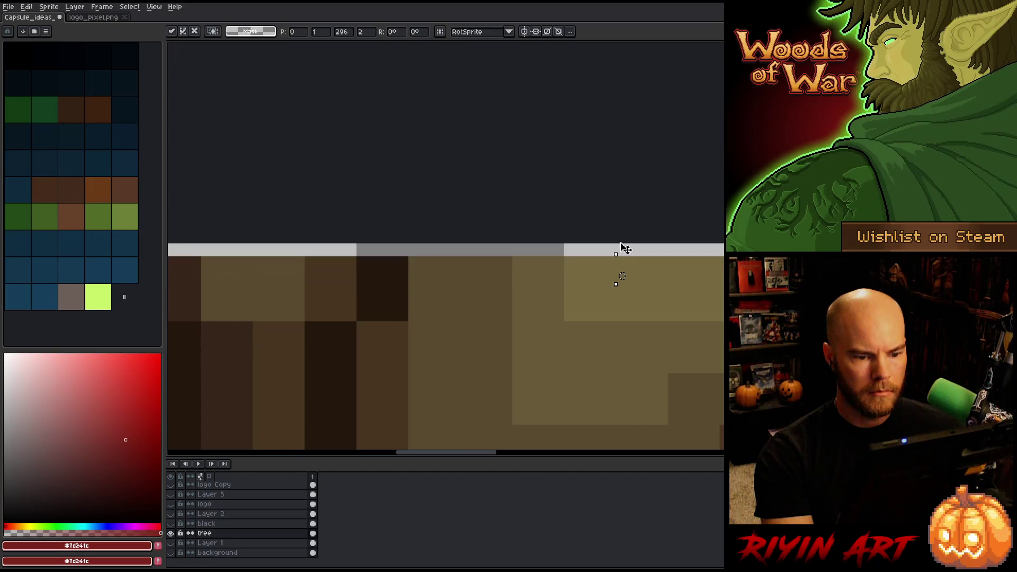
pyautogui.scroll(-4, 623, 234)
pyautogui.press('Return')
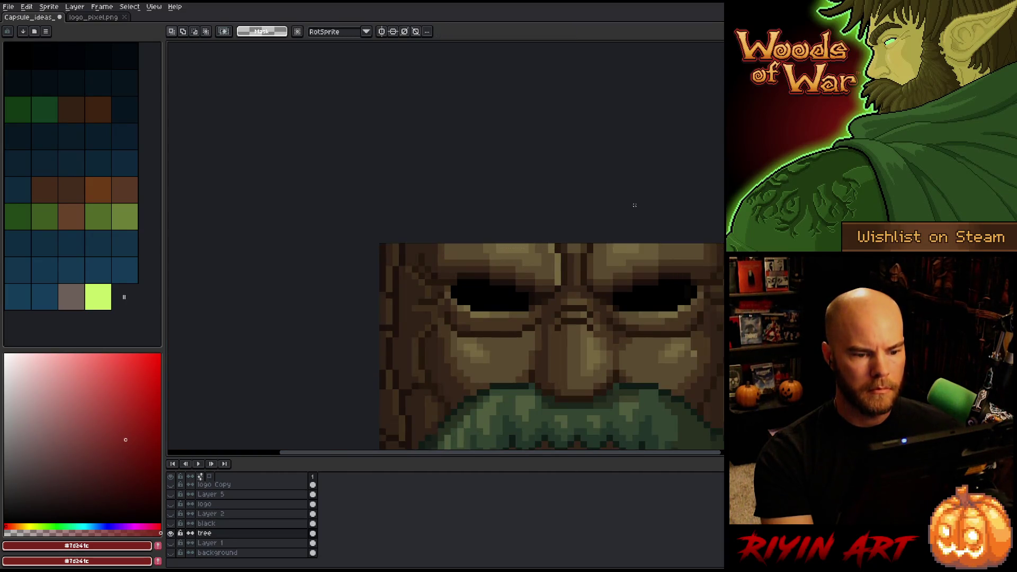
pyautogui.scroll(-3, 635, 205)
pyautogui.scroll(3, 388, 152)
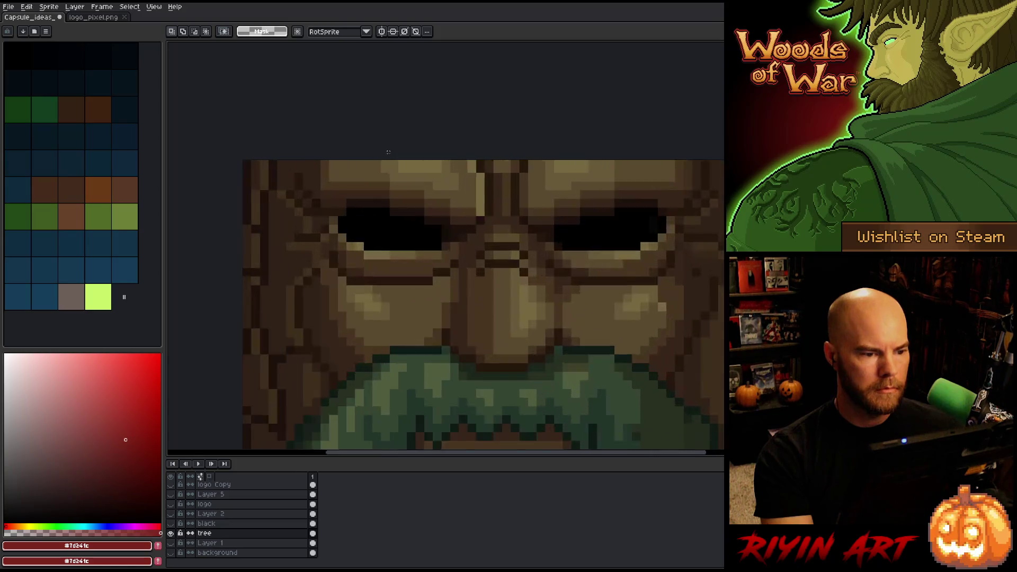
pyautogui.scroll(1, 388, 152)
pyautogui.scroll(-2, 388, 152)
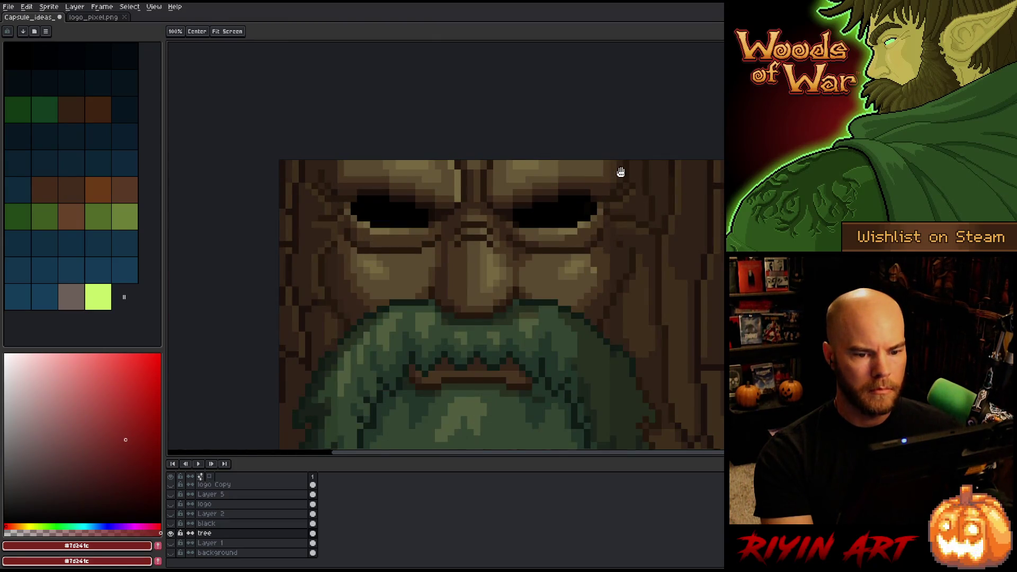
pyautogui.moveTo(620, 170); pyautogui.dragTo(583, 227)
pyautogui.scroll(2, 494, 219)
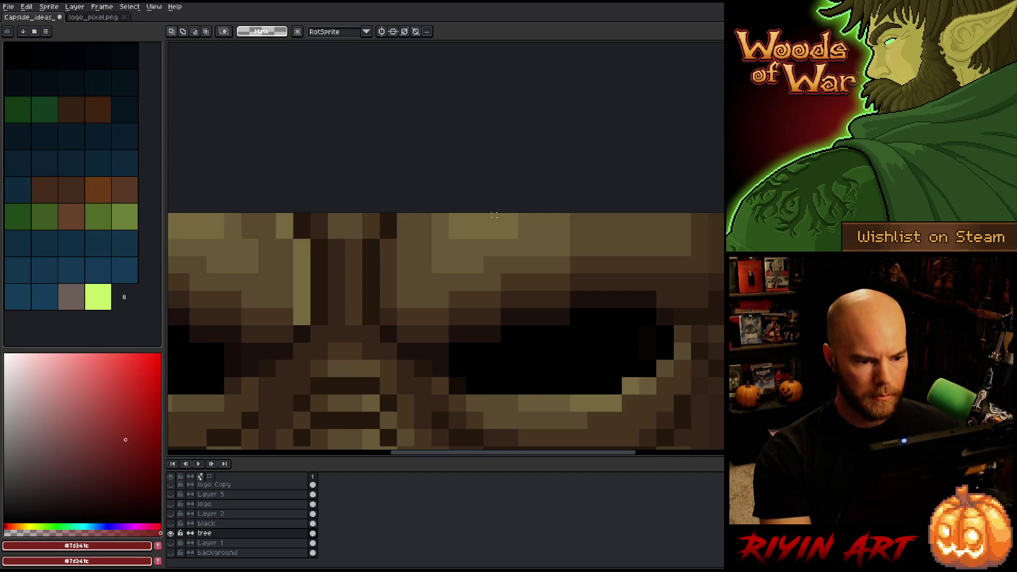
# Select the tree's top-edge pixels and stretch them upward to the new canvas top
pyautogui.moveTo(500, 217); pyautogui.dragTo(609, 222)
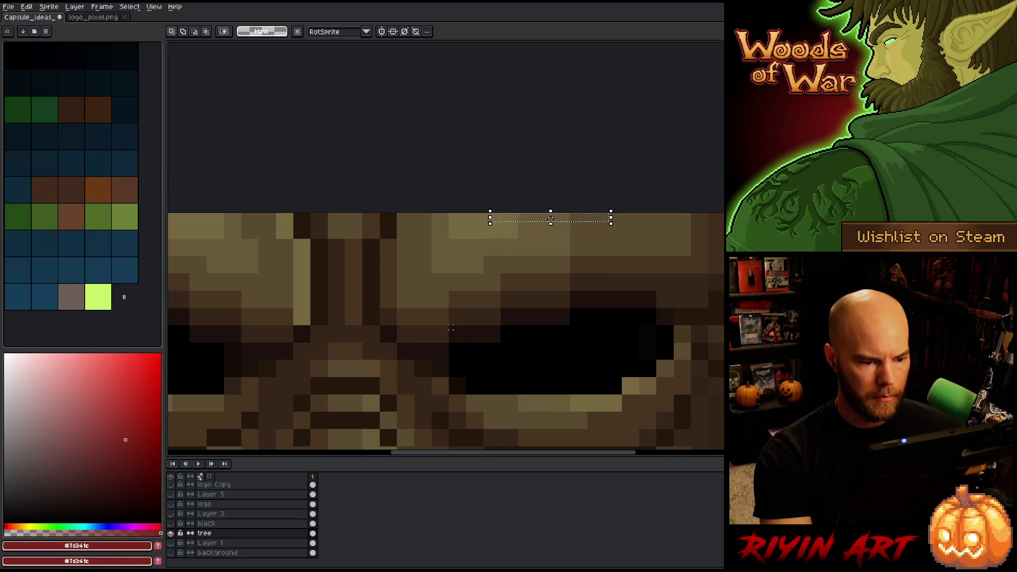
pyautogui.moveTo(448, 324)
pyautogui.mouseDown()
pyautogui.moveTo(468, 344)
pyautogui.moveTo(456, 334)
pyautogui.moveTo(551, 258)
pyautogui.moveTo(553, 220)
pyautogui.mouseUp()
pyautogui.press('Escape')
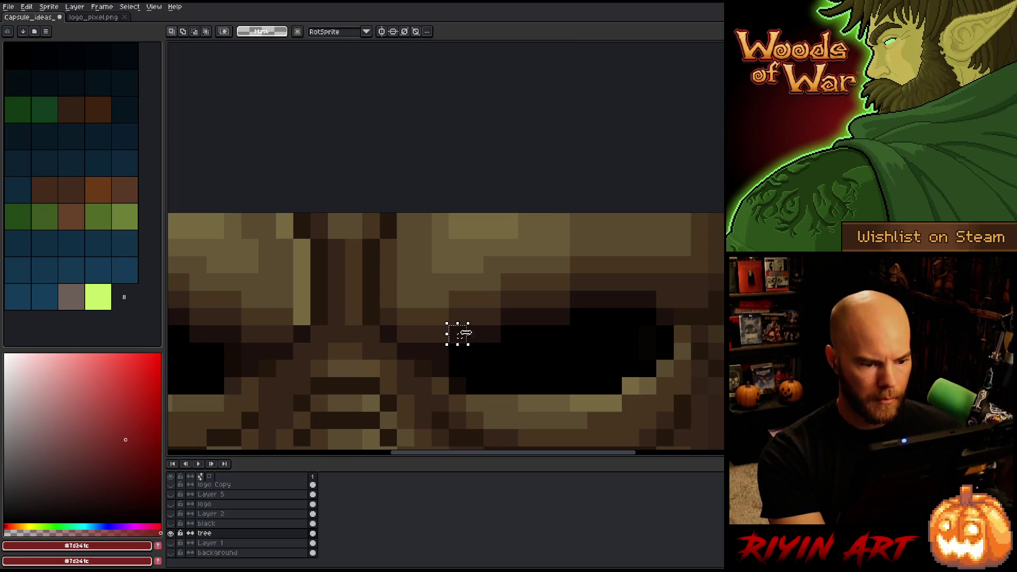
pyautogui.scroll(2, 464, 332)
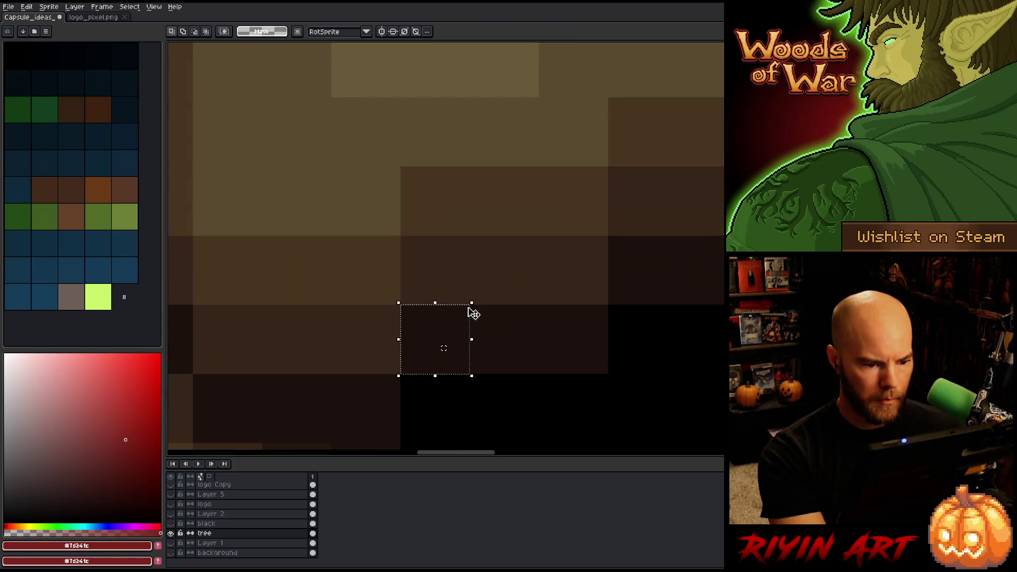
pyautogui.moveTo(475, 325); pyautogui.dragTo(585, 74)
pyautogui.press('space')
pyautogui.moveTo(676, 128)
pyautogui.mouseDown()
pyautogui.moveTo(483, 396)
pyautogui.moveTo(563, 161)
pyautogui.moveTo(554, 163)
pyautogui.moveTo(554, 142)
pyautogui.moveTo(543, 205)
pyautogui.moveTo(550, 125)
pyautogui.moveTo(545, 137)
pyautogui.moveTo(673, 137)
pyautogui.mouseUp()
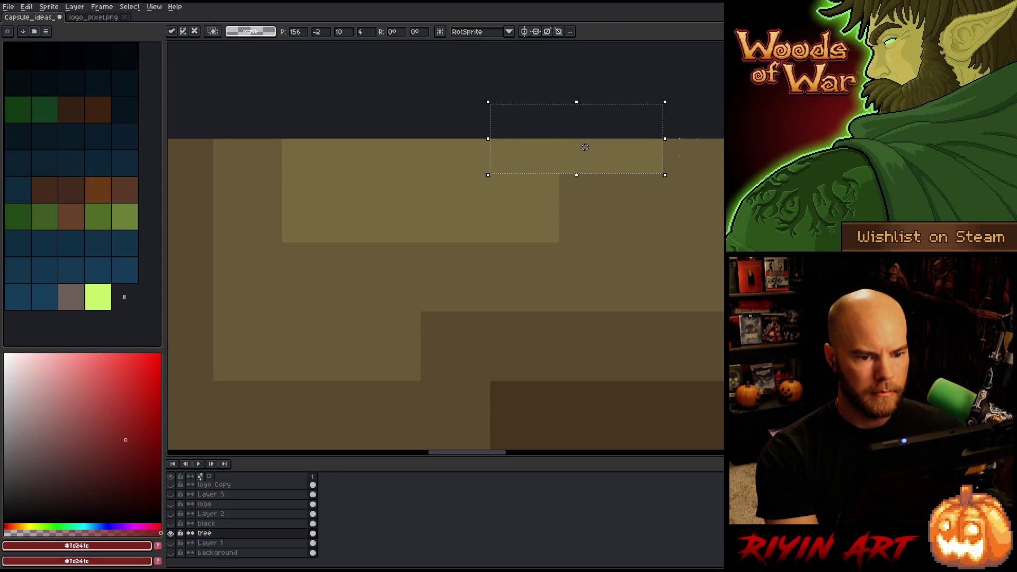
pyautogui.press('Return')
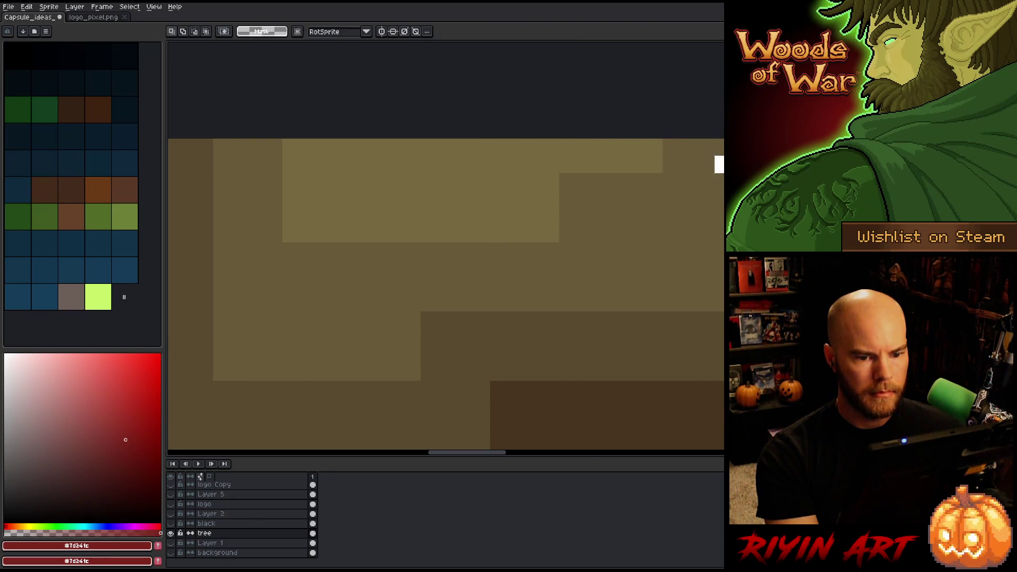
# Stretch a narrow column at the tree's top-right one pixel to the left
pyautogui.hotkey('ctrl', 't')
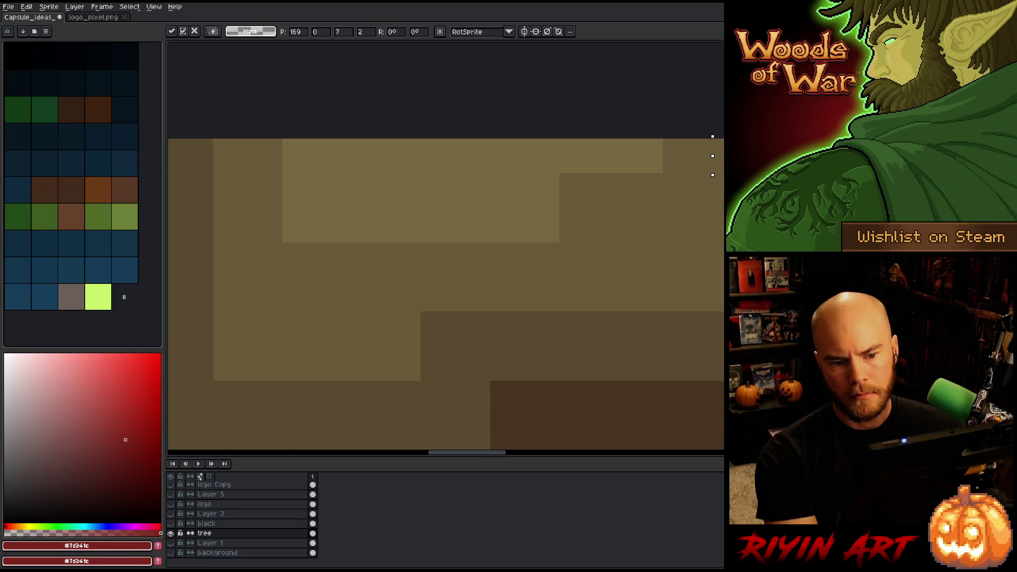
pyautogui.moveTo(699, 210)
pyautogui.mouseDown()
pyautogui.moveTo(678, 173)
pyautogui.moveTo(678, 137)
pyautogui.mouseUp()
pyautogui.moveTo(678, 173); pyautogui.dragTo(622, 183)
pyautogui.press('Return')
pyautogui.scroll(-5, 370, 254)
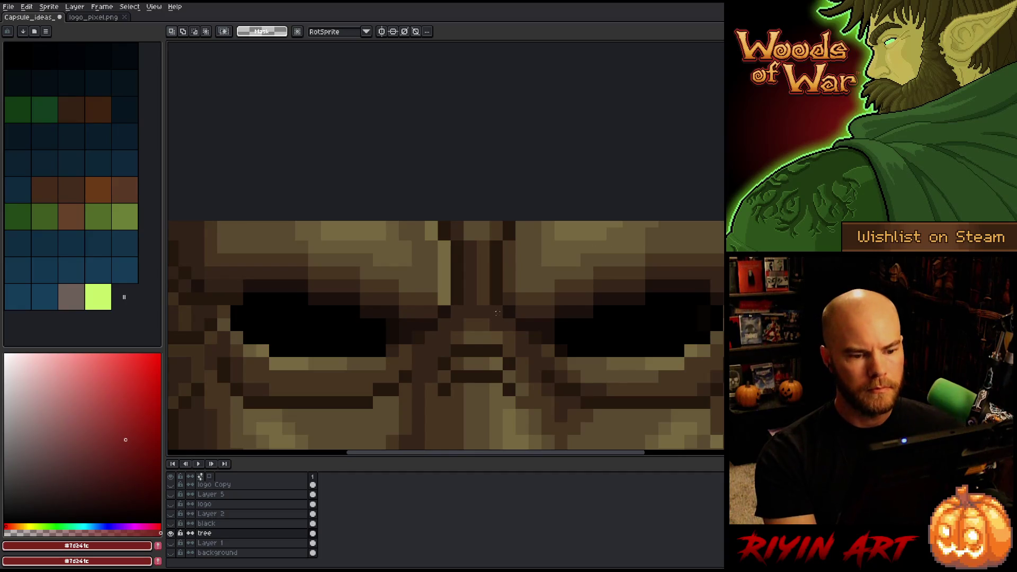
# Move a square block of tree pixels up and to the right
pyautogui.scroll(3, 370, 253)
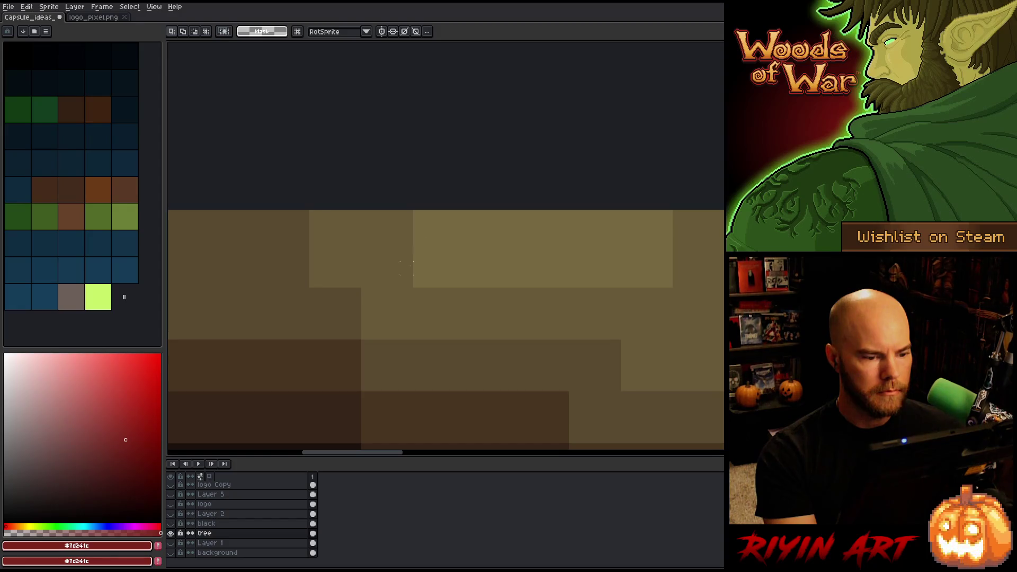
pyautogui.moveTo(355, 294); pyautogui.dragTo(314, 336)
pyautogui.moveTo(365, 303)
pyautogui.mouseDown()
pyautogui.moveTo(413, 220)
pyautogui.moveTo(428, 217)
pyautogui.moveTo(418, 244)
pyautogui.moveTo(445, 216)
pyautogui.moveTo(347, 224)
pyautogui.moveTo(359, 223)
pyautogui.mouseUp()
pyautogui.click(394, 268)
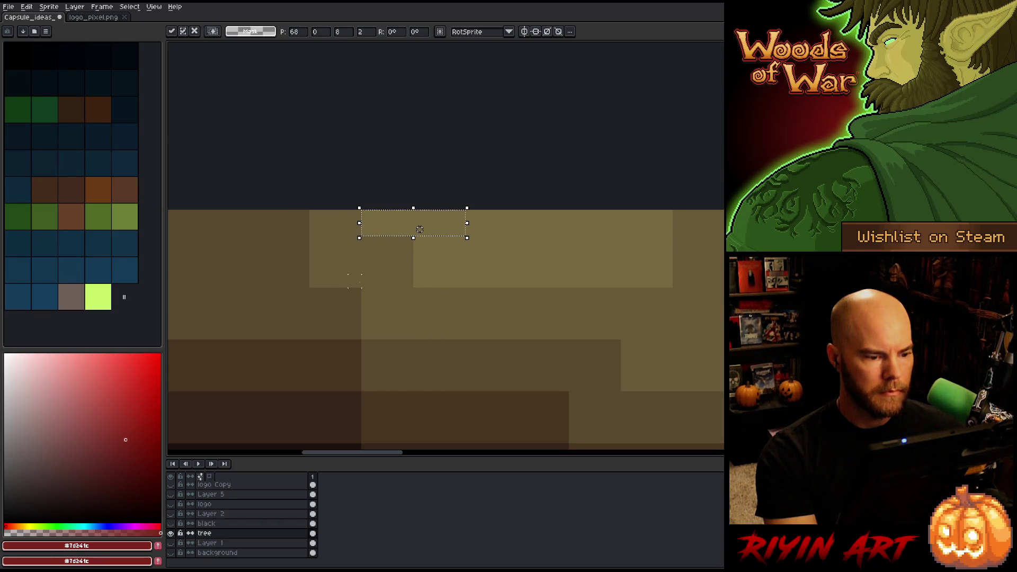
pyautogui.hotkey('ctrl', 'z')
pyautogui.hotkey('ctrl', 'z')
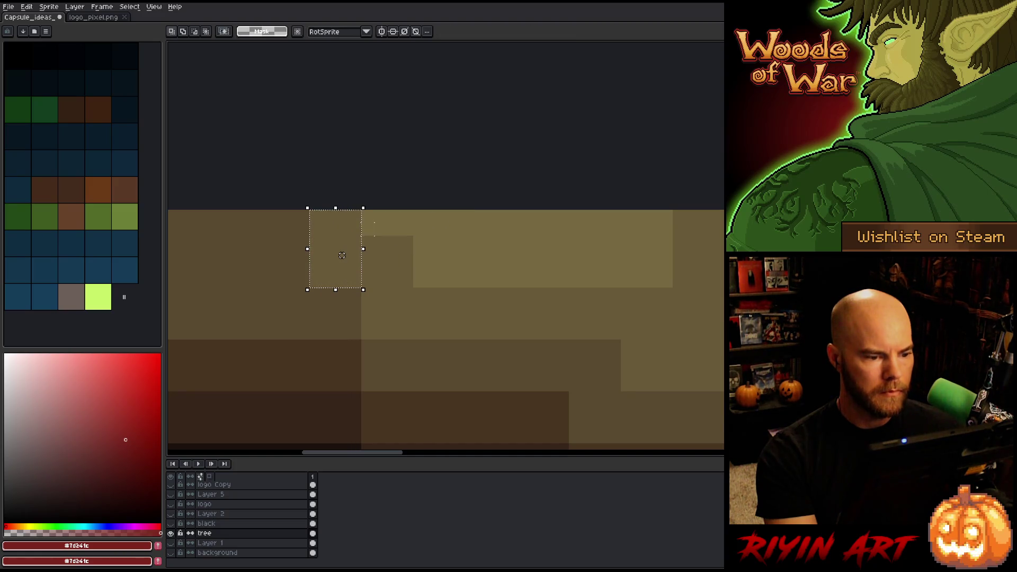
pyautogui.moveTo(364, 226)
pyautogui.mouseDown()
pyautogui.moveTo(414, 229)
pyautogui.moveTo(371, 228)
pyautogui.mouseUp()
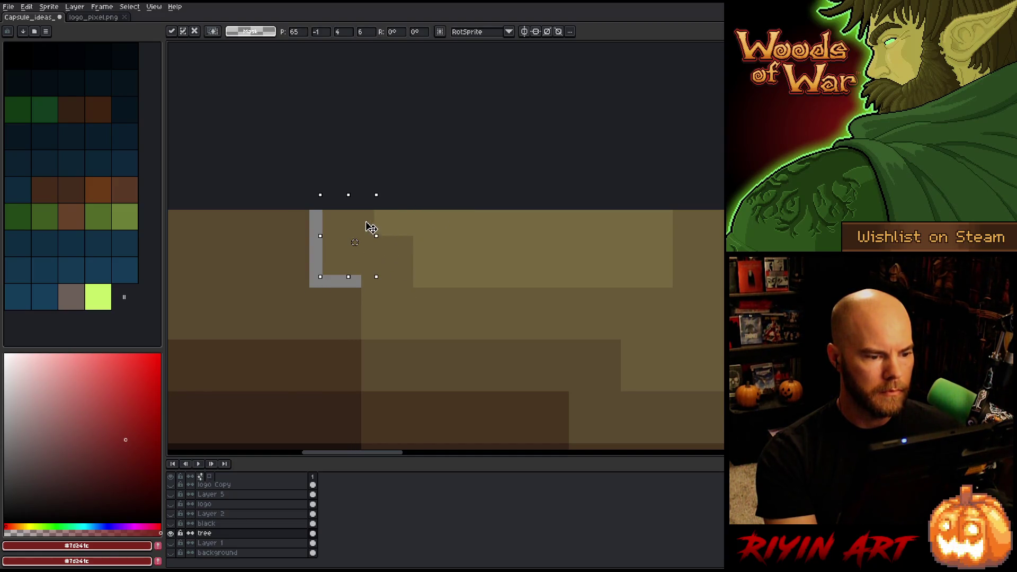
pyautogui.press('Return')
pyautogui.scroll(-4, 371, 227)
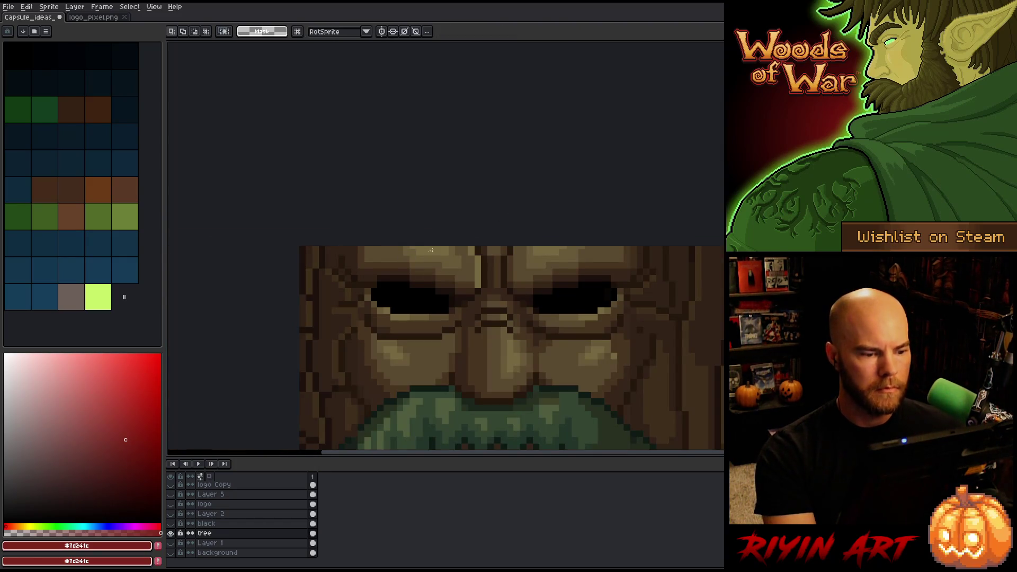
pyautogui.scroll(4, 431, 250)
pyautogui.scroll(-3, 304, 226)
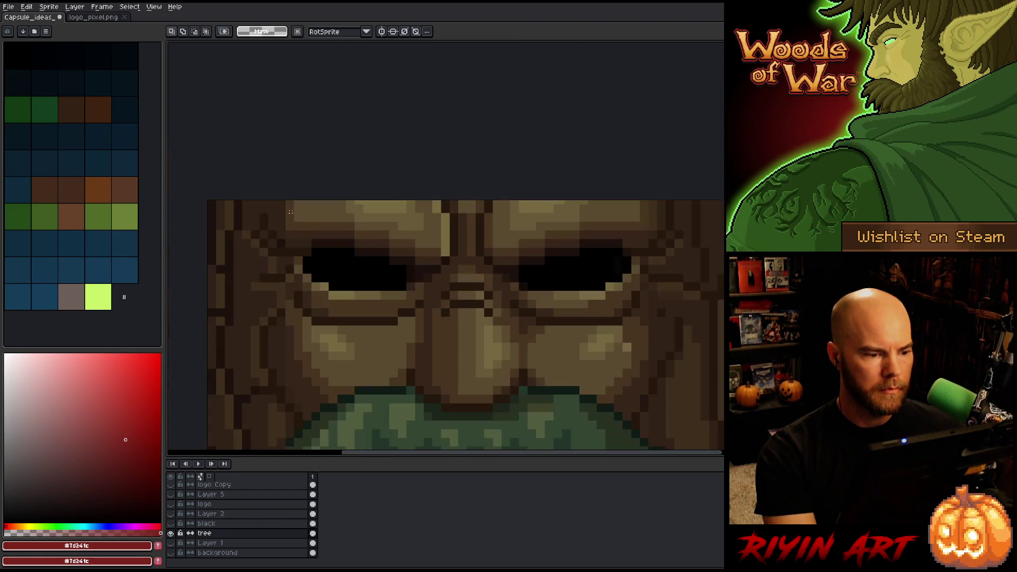
pyautogui.scroll(4, 292, 201)
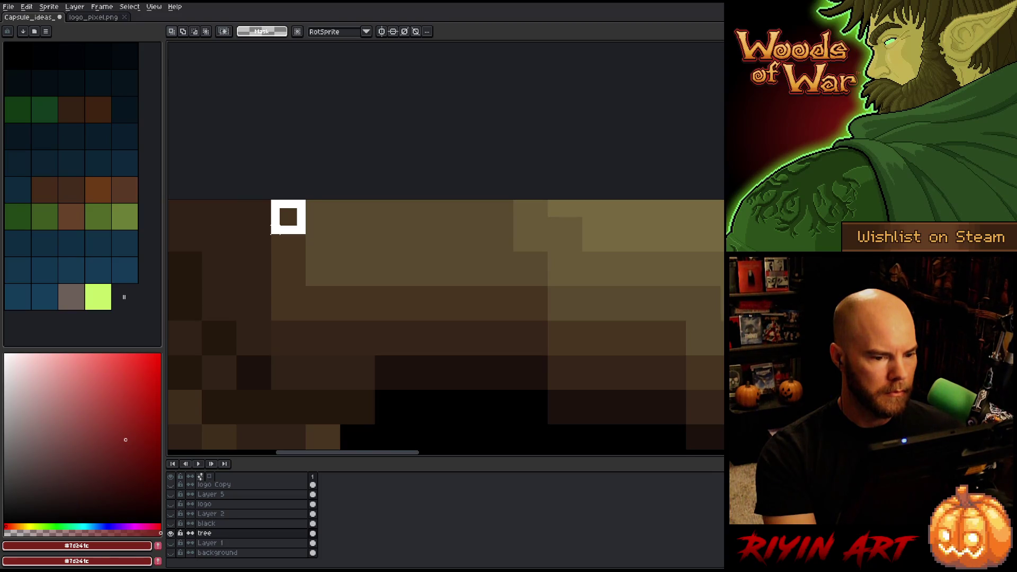
# Shift a thin strip along the top edge left and fill the gap with brown #5a4b31
pyautogui.moveTo(274, 230); pyautogui.dragTo(302, 223)
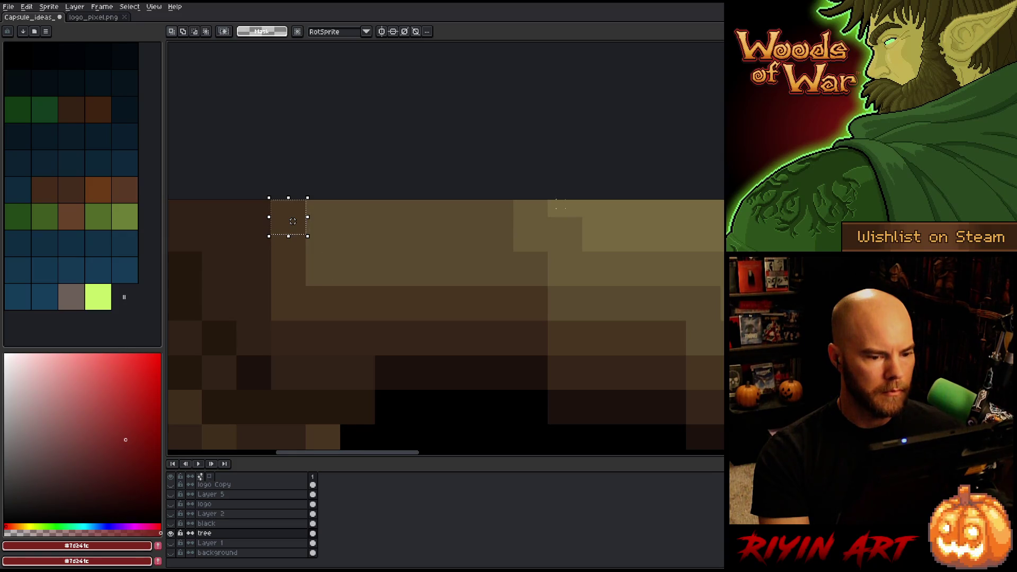
pyautogui.moveTo(577, 213); pyautogui.dragTo(215, 162)
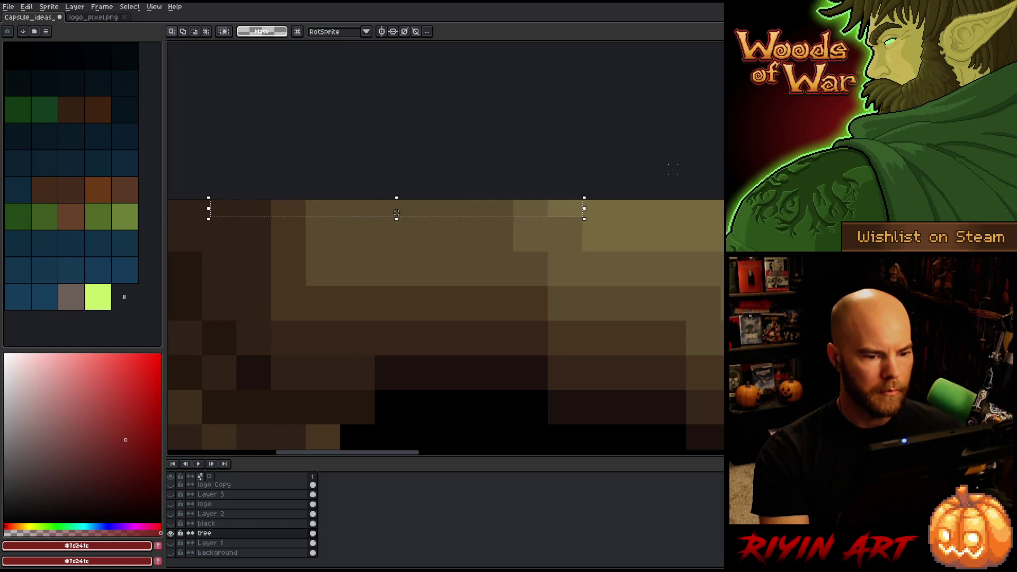
pyautogui.moveTo(674, 197)
pyautogui.mouseDown()
pyautogui.moveTo(308, 229)
pyautogui.moveTo(345, 229)
pyautogui.mouseUp()
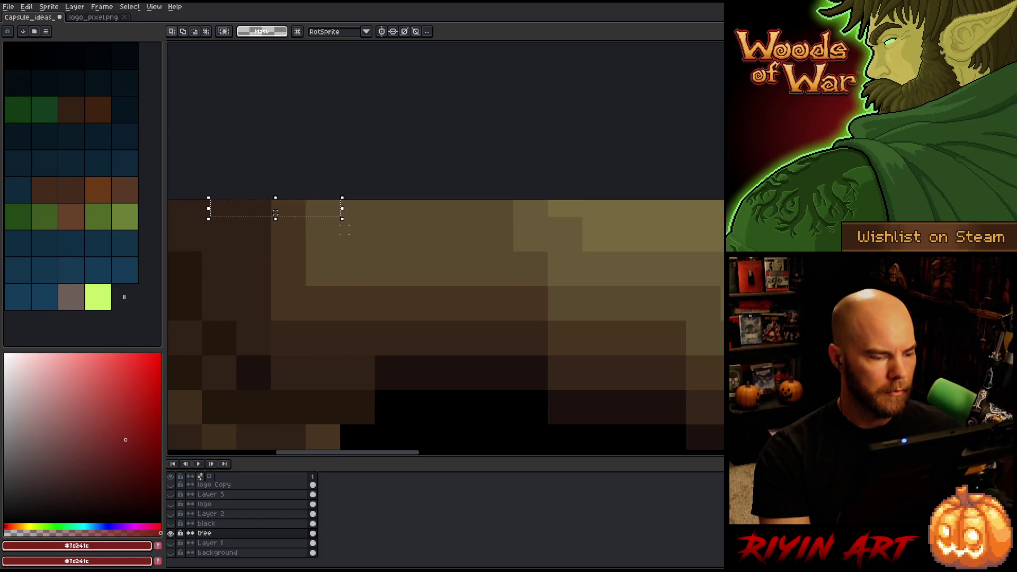
pyautogui.moveTo(276, 212); pyautogui.dragTo(240, 213)
pyautogui.click(345, 230)
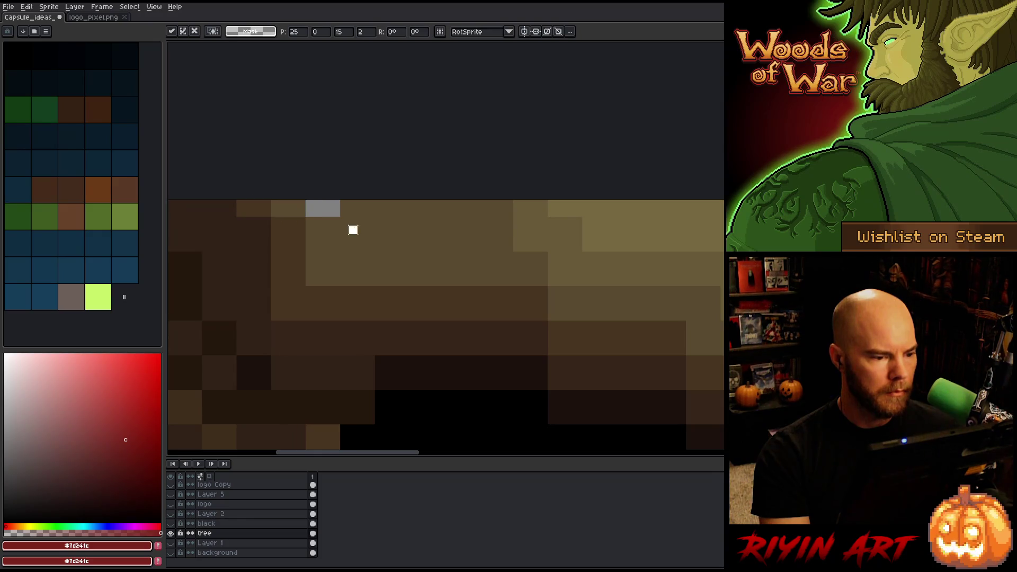
pyautogui.press('i')
pyautogui.click(362, 229)
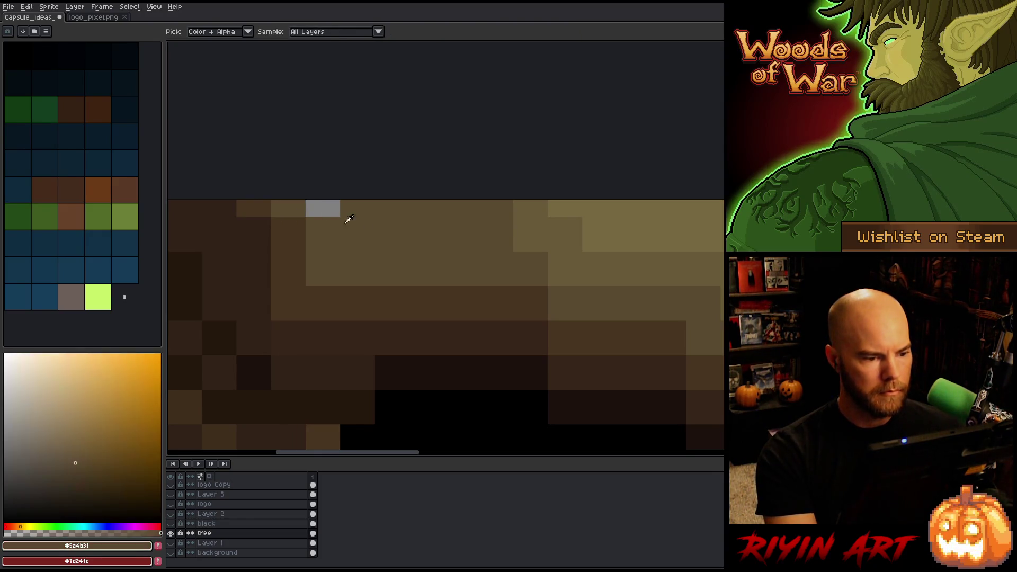
pyautogui.press('g')
pyautogui.click(322, 208)
# Nudge another block near the tree's top edge left and pan back to the face
pyautogui.scroll(-4, 389, 250)
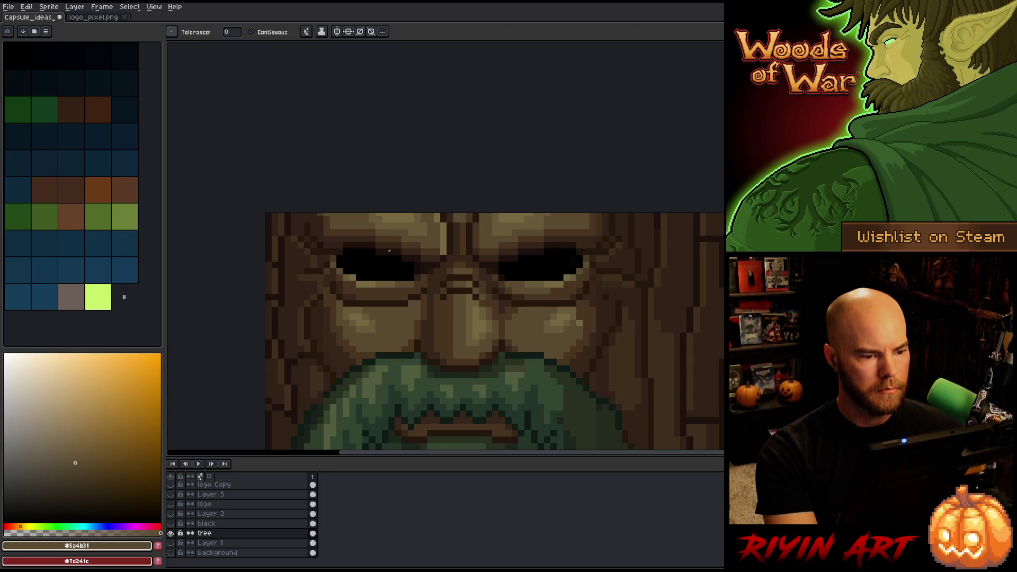
pyautogui.scroll(5, 318, 219)
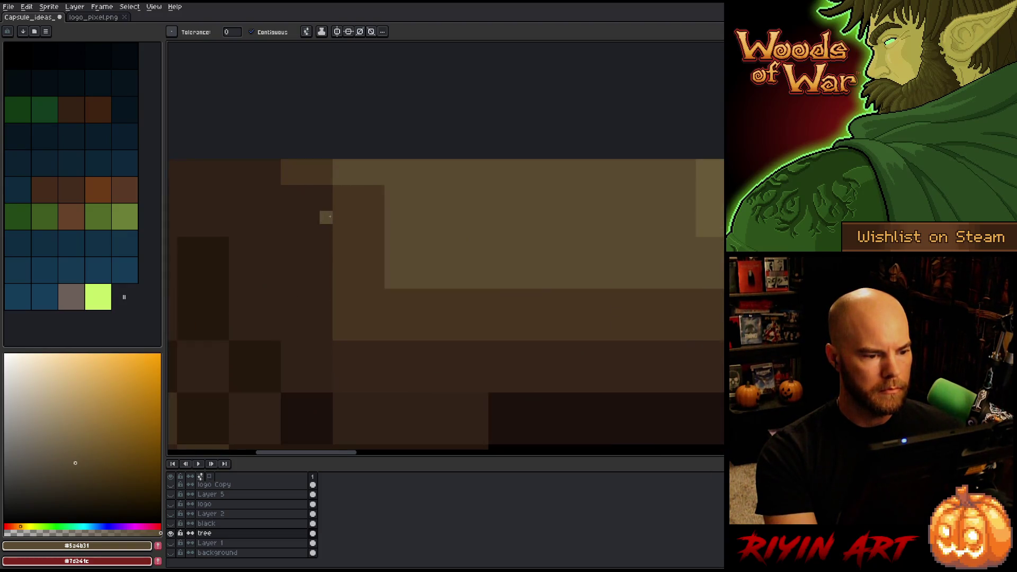
pyautogui.press('m')
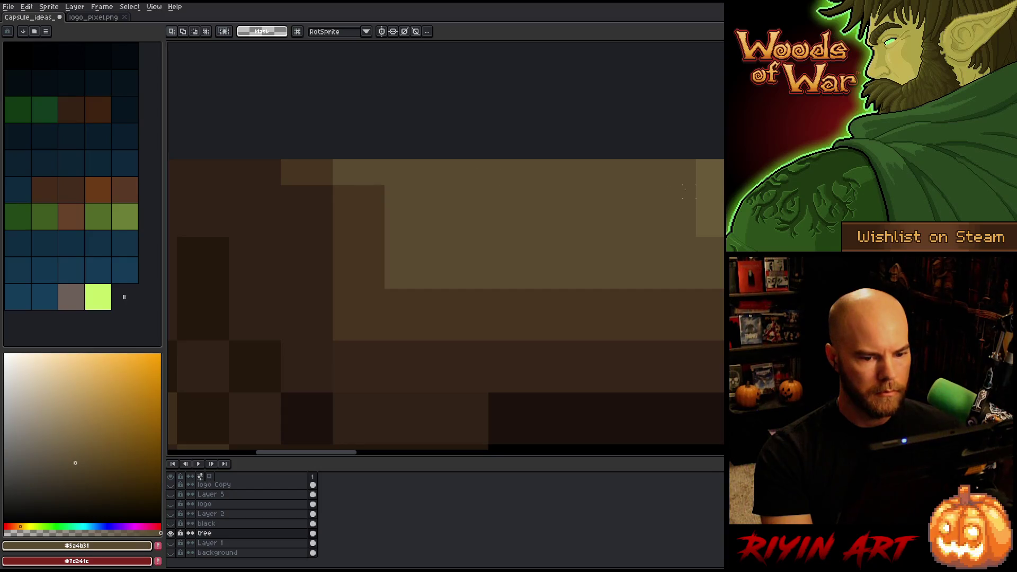
pyautogui.moveTo(724, 184)
pyautogui.mouseDown()
pyautogui.moveTo(518, 241)
pyautogui.moveTo(254, 239)
pyautogui.moveTo(330, 211)
pyautogui.mouseUp()
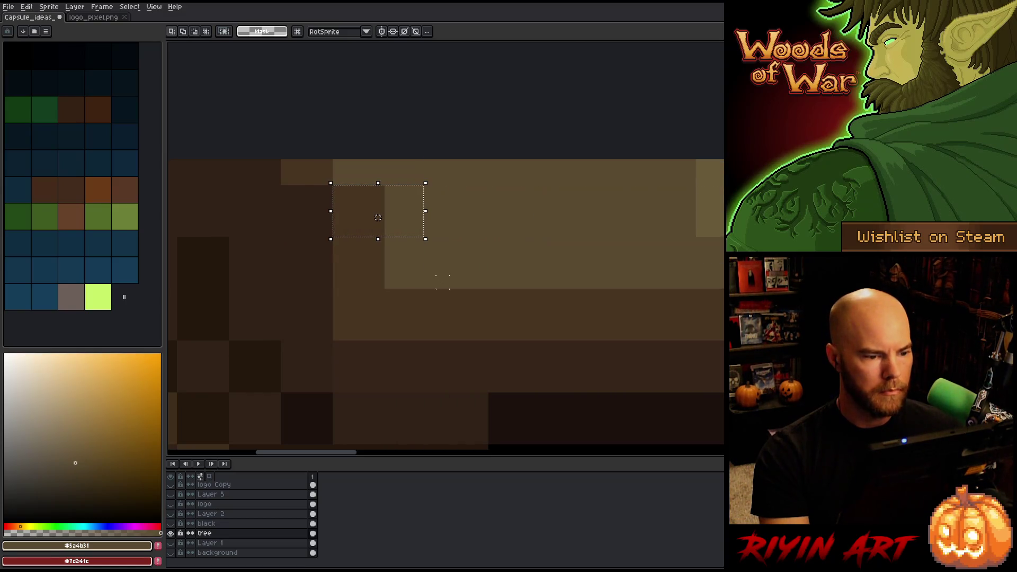
pyautogui.press('Left')
pyautogui.press('Left')
pyautogui.press('Left')
pyautogui.press('Left')
pyautogui.press('Return')
pyautogui.press('i')
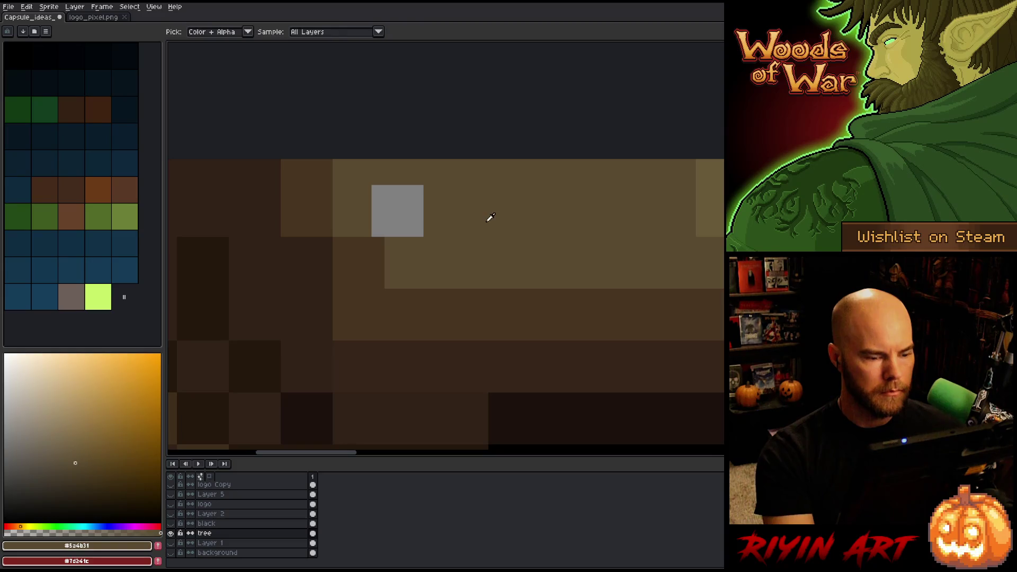
pyautogui.scroll(-3, 391, 216)
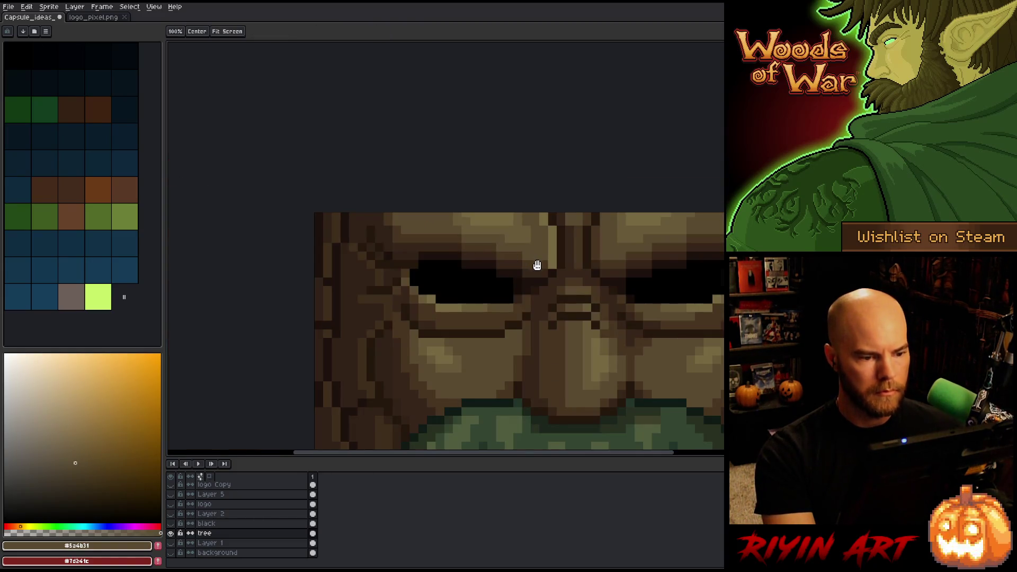
pyautogui.moveTo(535, 265); pyautogui.dragTo(310, 242)
pyautogui.press('w')
pyautogui.scroll(-2, 357, 238)
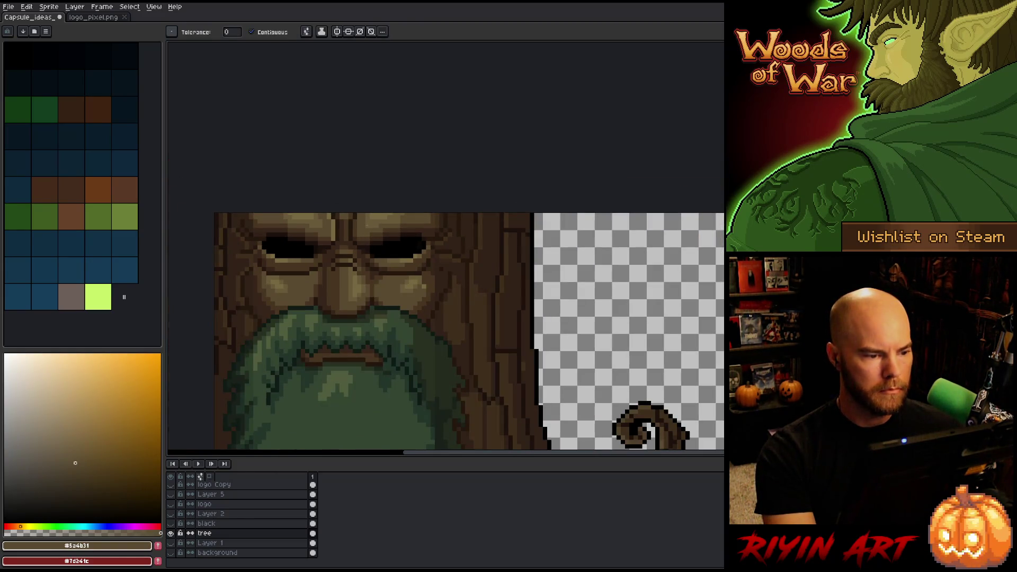
pyautogui.press('v')
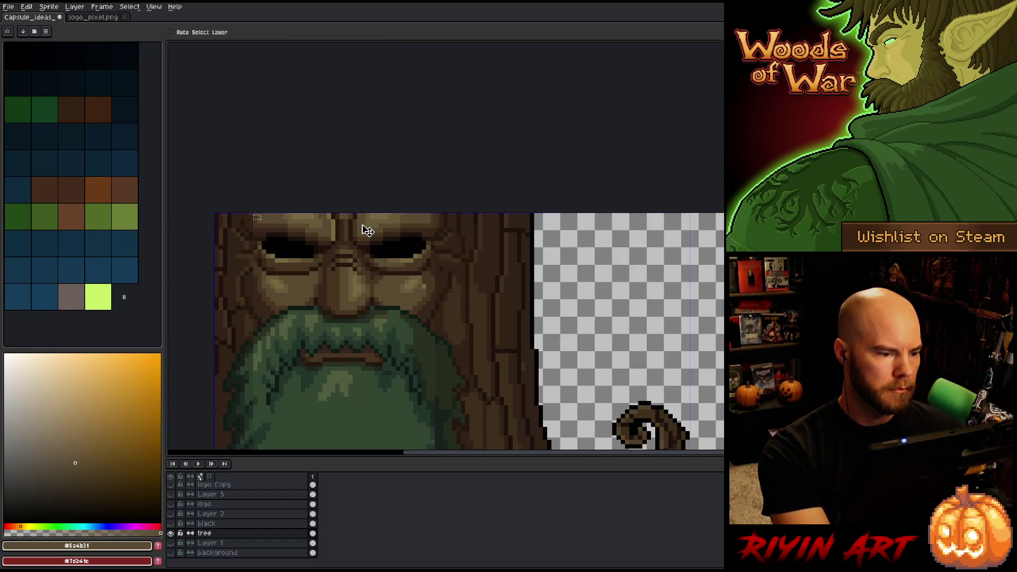
pyautogui.press('m')
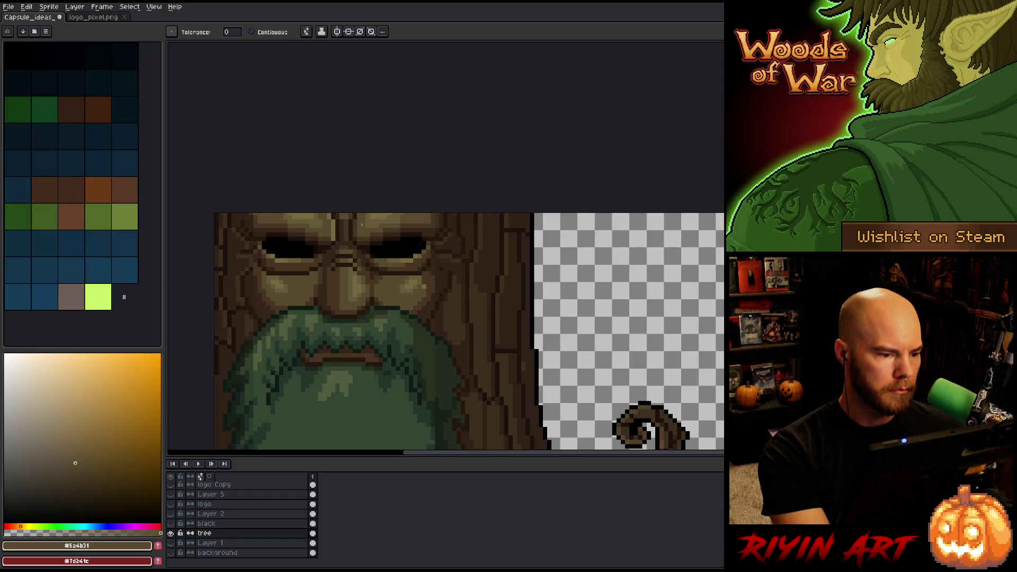
pyautogui.press('v')
pyautogui.press('w')
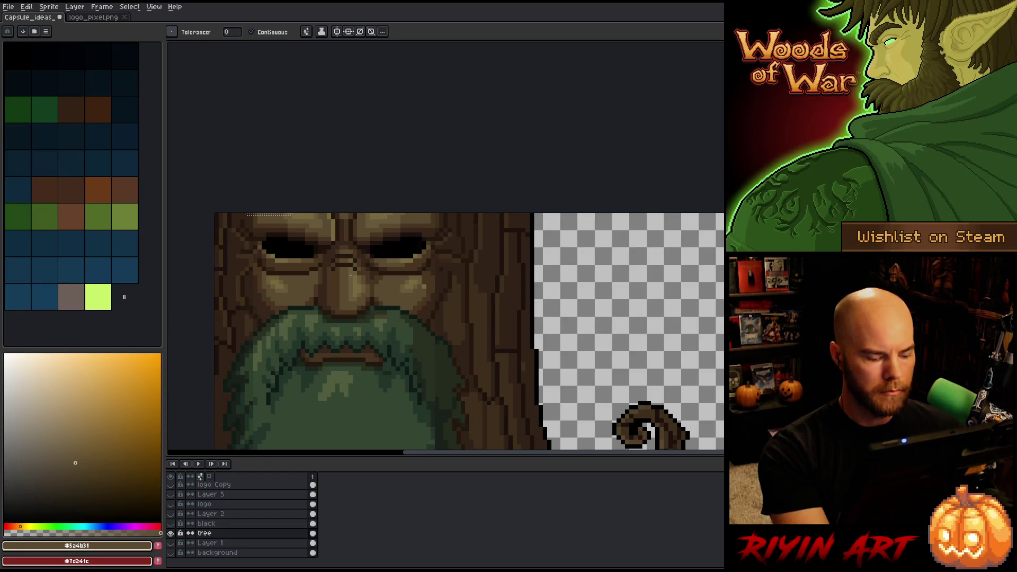
pyautogui.scroll(-3, 350, 275)
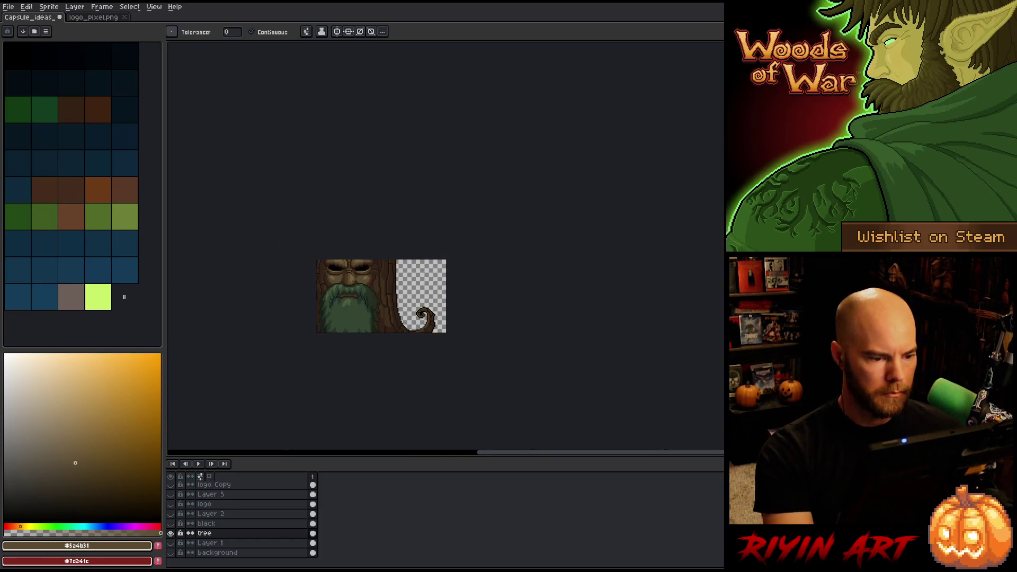
# Show all layers again and bring the full capsule art into view
pyautogui.click(172, 534)
pyautogui.scroll(3, 426, 274)
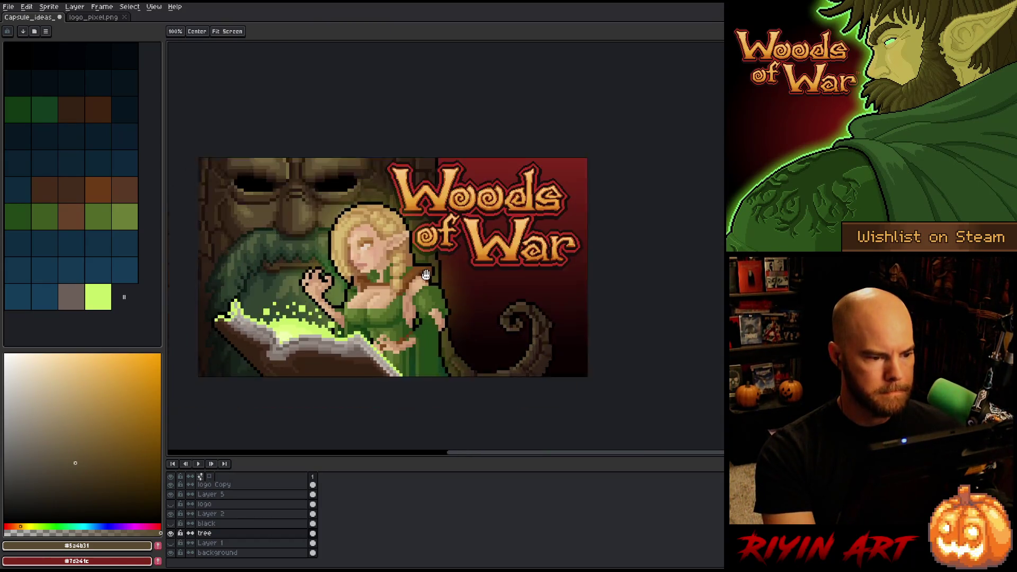
pyautogui.moveTo(426, 275); pyautogui.dragTo(467, 241)
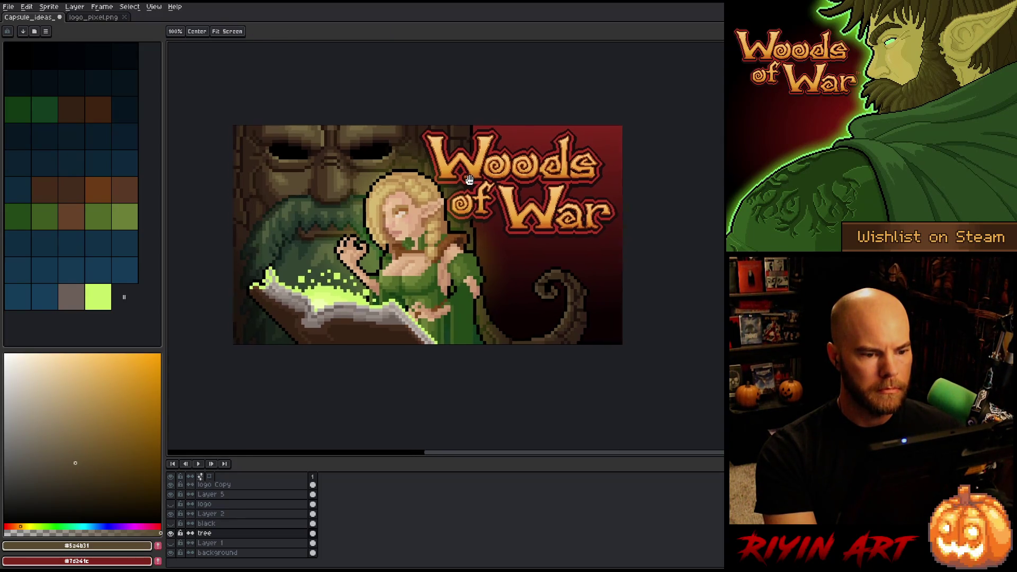
pyautogui.moveTo(435, 233); pyautogui.dragTo(406, 240)
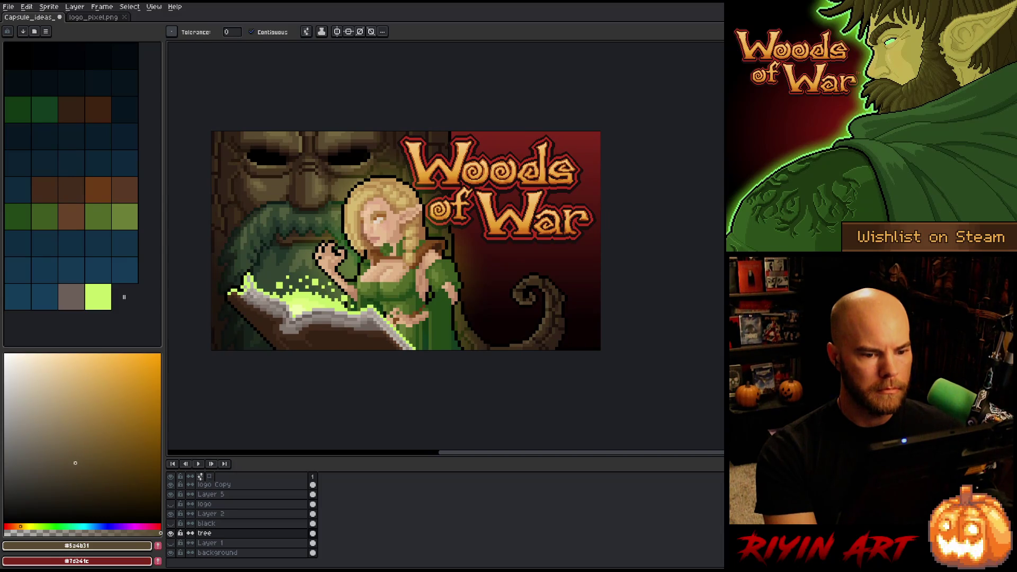
pyautogui.scroll(2, 221, 518)
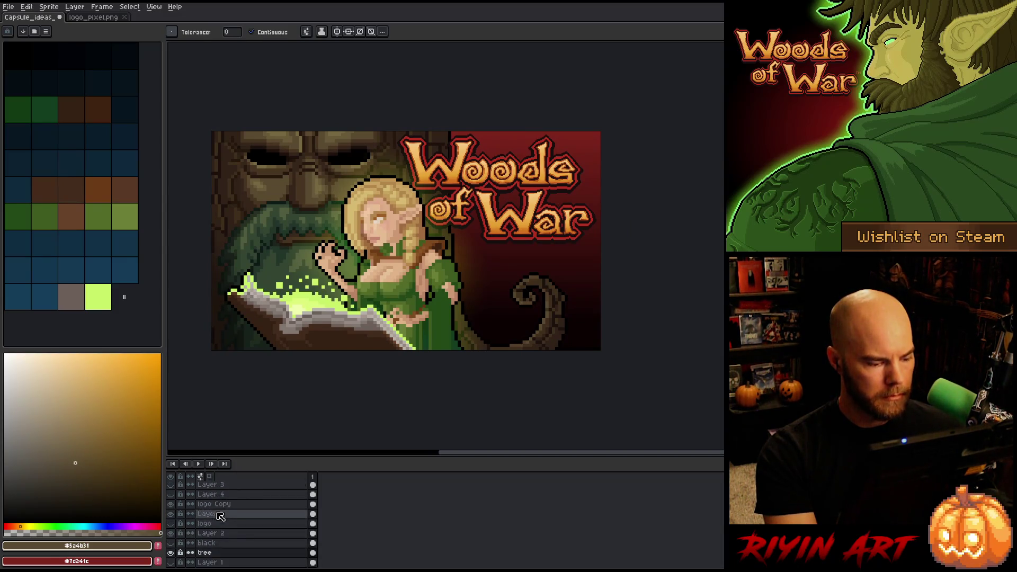
# Select Layer 5 and logo Copy, compare them, and merge logo Copy down into Layer 5
pyautogui.click(232, 514)
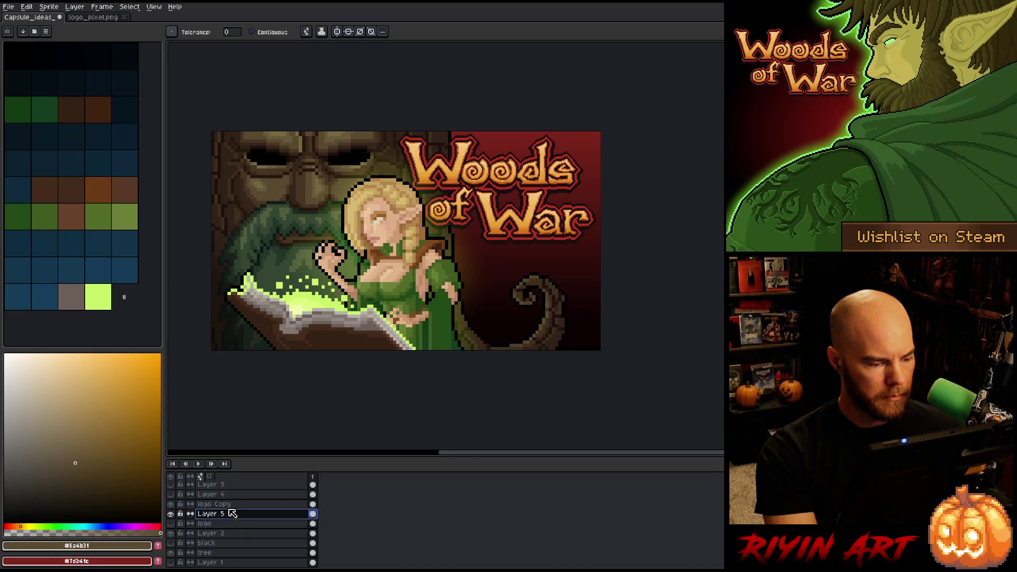
pyautogui.keyDown('shift'); pyautogui.click(227, 505); pyautogui.keyUp('shift')
pyautogui.scroll(2, 226, 509)
pyautogui.scroll(-1, 226, 509)
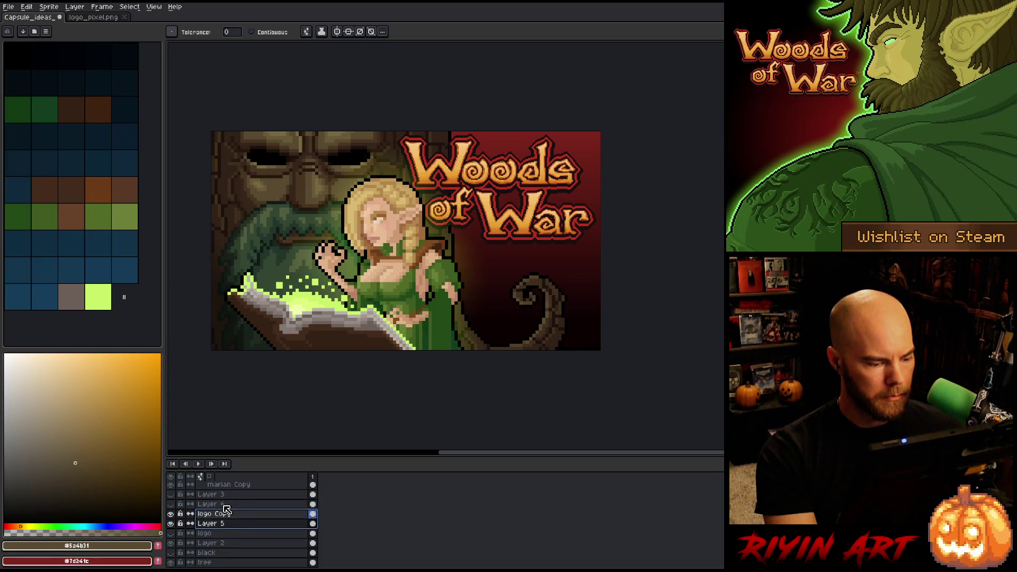
pyautogui.click(171, 523)
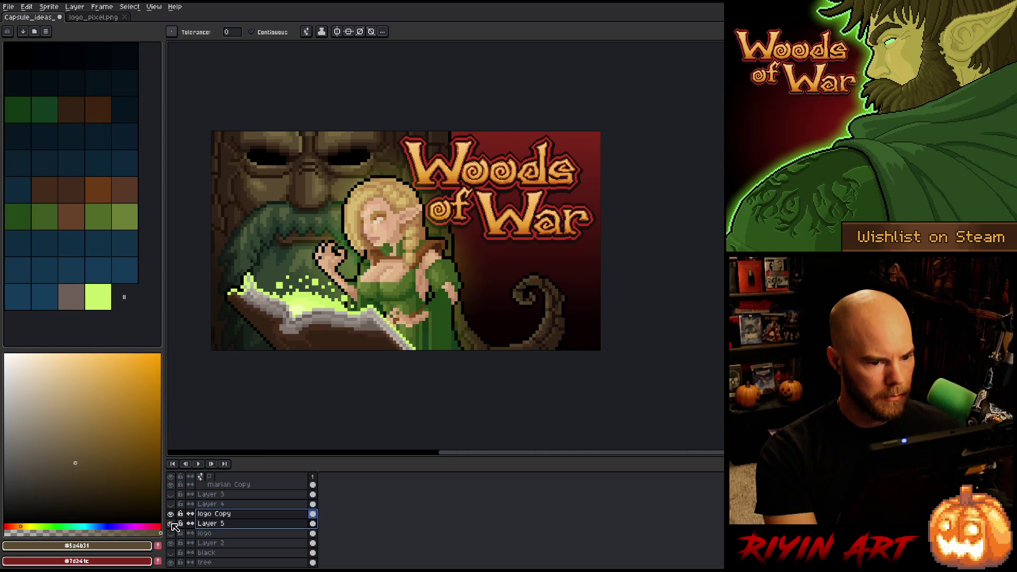
pyautogui.click(170, 523)
pyautogui.click(170, 514)
pyautogui.click(170, 513)
pyautogui.hotkey('ctrl', 'e')
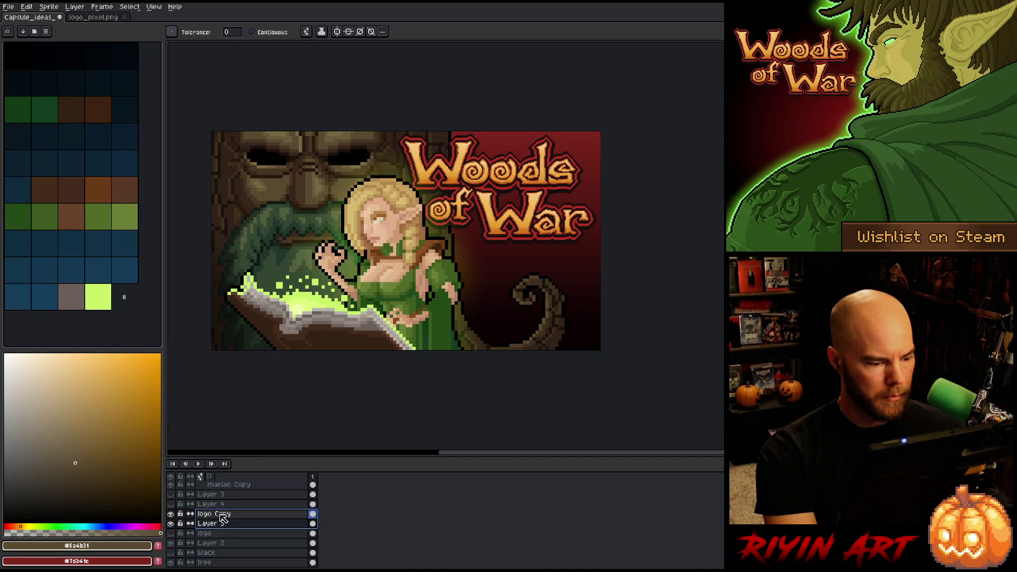
# Rename Layer 5 to 'logo edit'
pyautogui.click(170, 514)
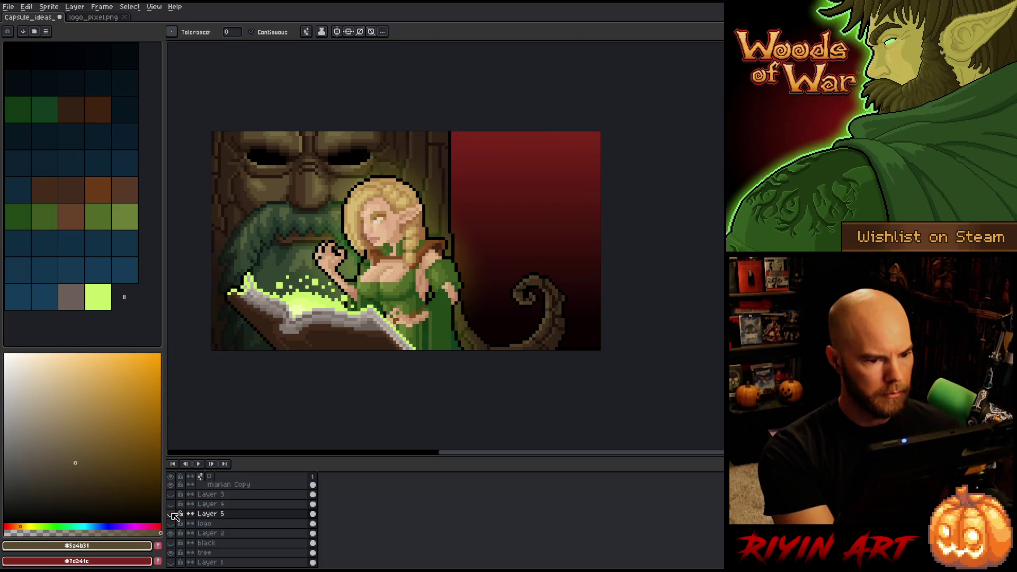
pyautogui.click(171, 514)
pyautogui.doubleClick(206, 514)
pyautogui.write('logo ')
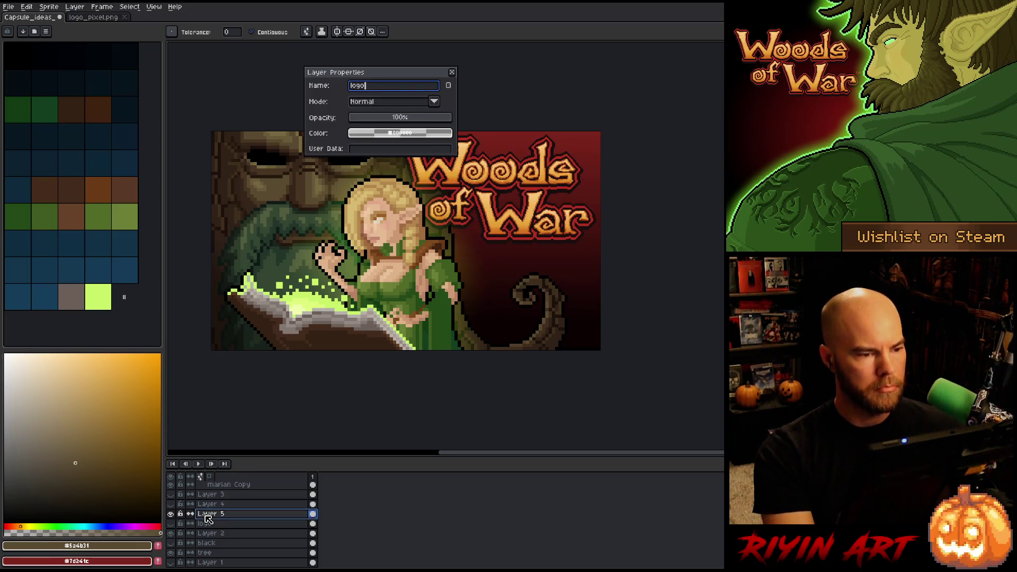
pyautogui.write('edit')
pyautogui.press('Return')
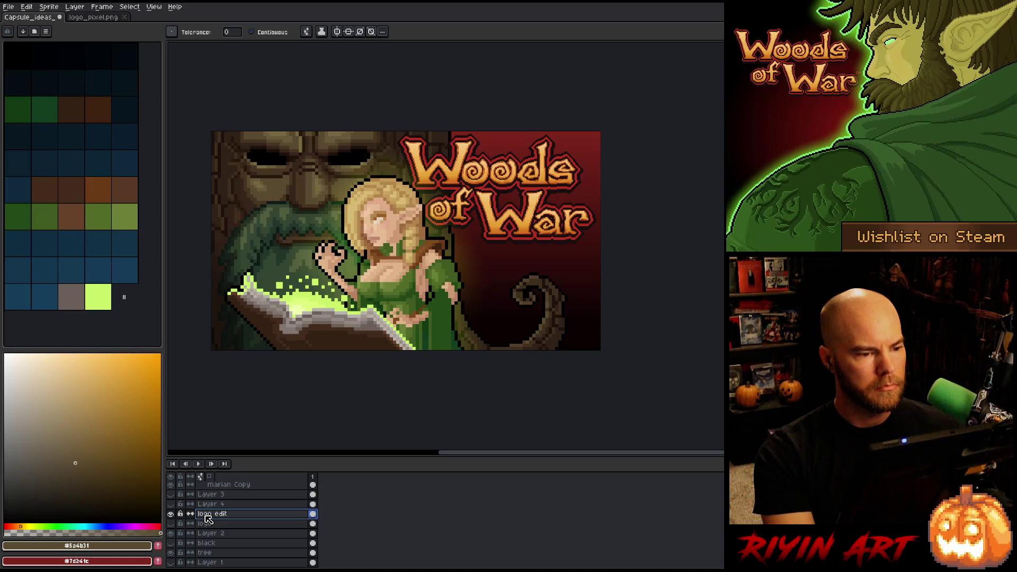
# Transform the logo, select small patches near the r and W, then hide the menus and palettes
pyautogui.hotkey('ctrl', 't')
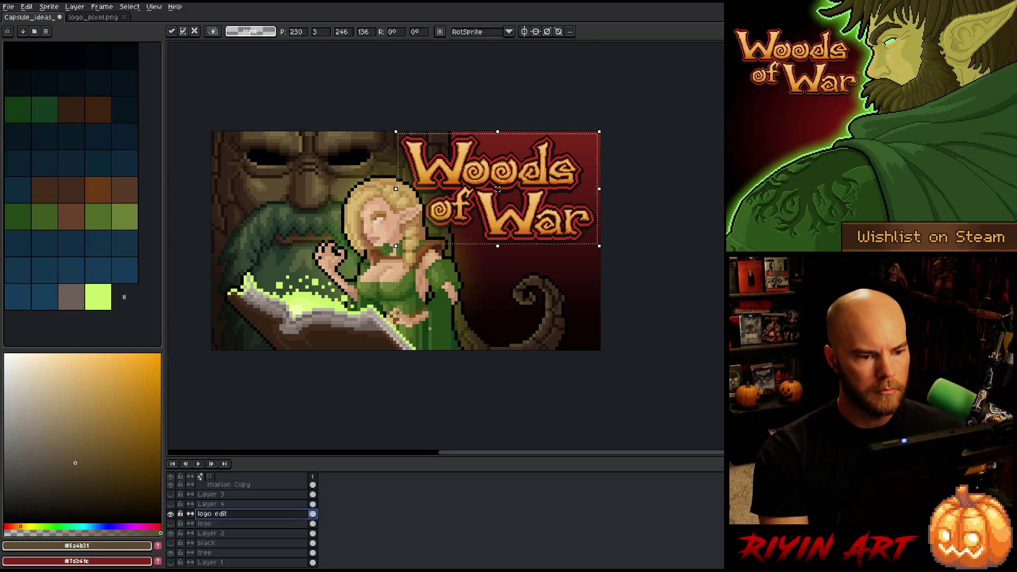
pyautogui.scroll(2, 475, 228)
pyautogui.scroll(2, 639, 216)
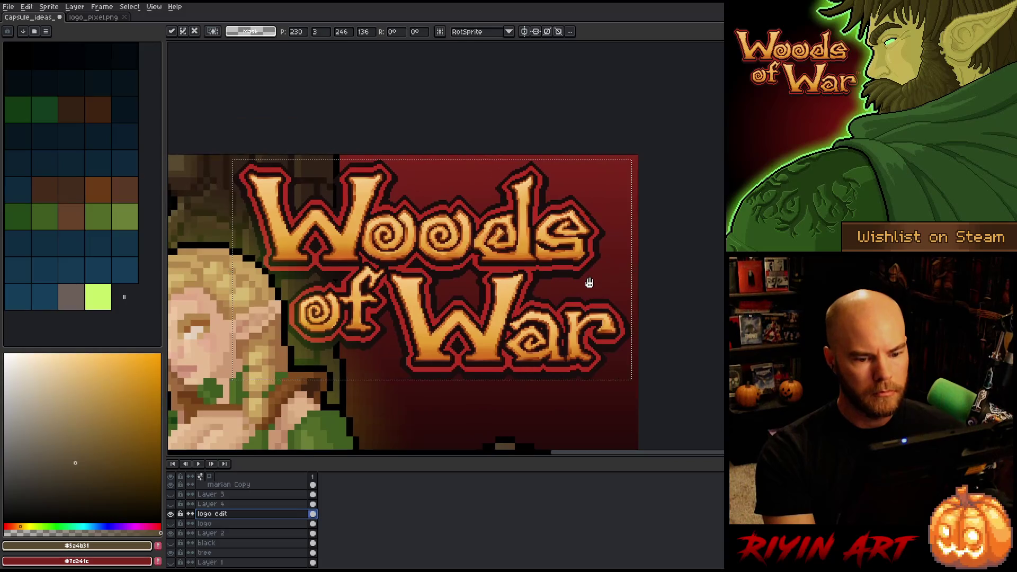
pyautogui.click(693, 218)
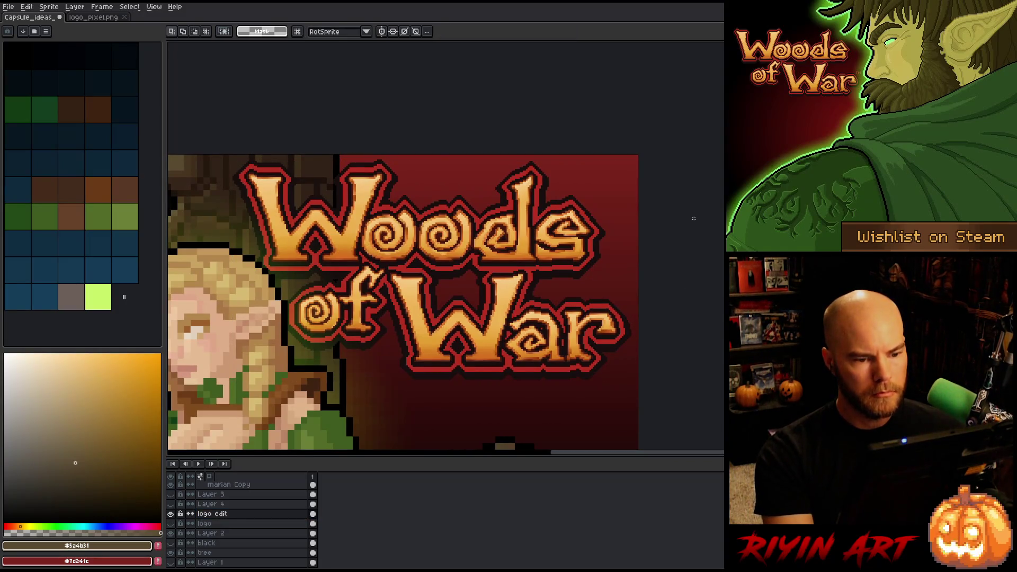
pyautogui.scroll(3, 649, 330)
pyautogui.moveTo(623, 341); pyautogui.dragTo(651, 279)
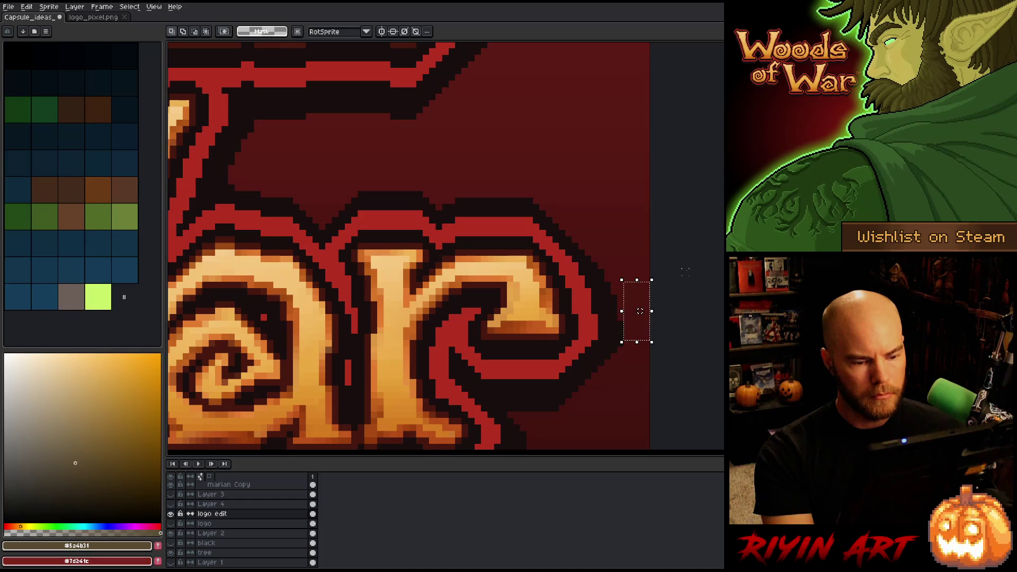
pyautogui.scroll(-4, 684, 272)
pyautogui.scroll(4, 498, 256)
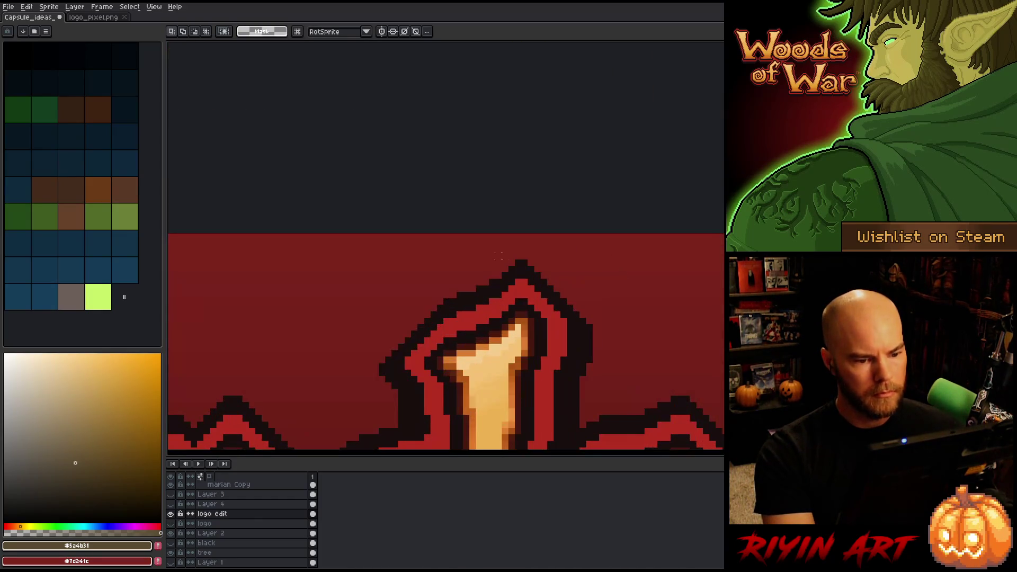
pyautogui.moveTo(518, 256); pyautogui.dragTo(617, 232)
pyautogui.scroll(-3, 663, 204)
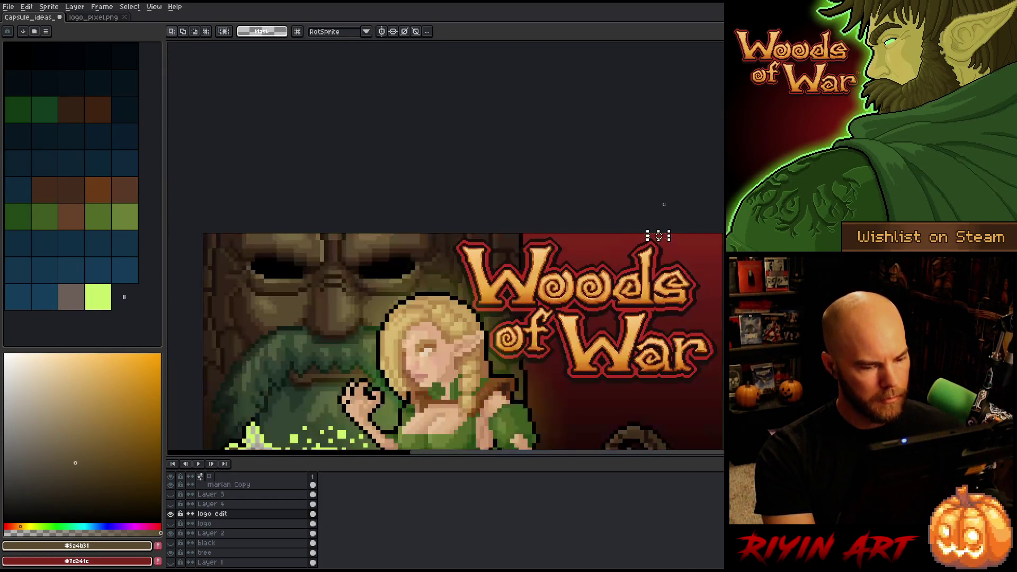
pyautogui.scroll(-4, 658, 236)
pyautogui.scroll(4, 507, 274)
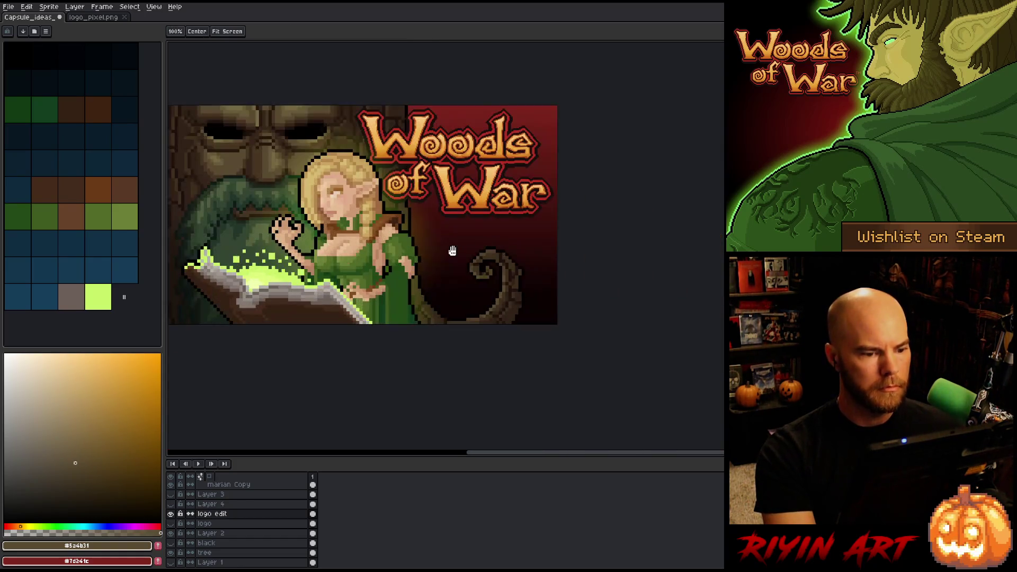
pyautogui.hotkey('ctrl', 'f')
# Inspect the artwork without the timeline, panning and zooming, then restore the layers timeline
pyautogui.press('Tab')
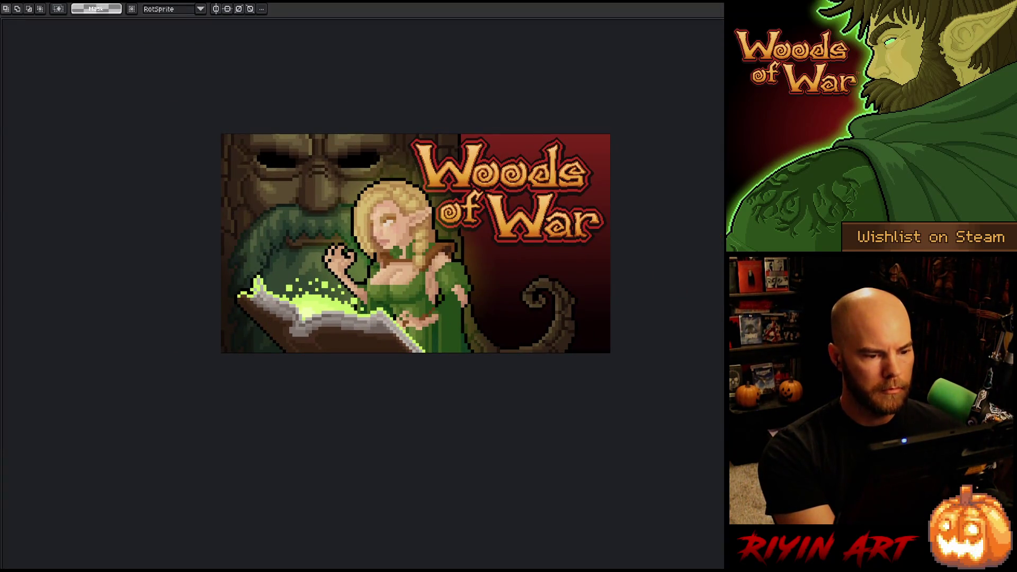
pyautogui.scroll(1, 470, 269)
pyautogui.scroll(4, 470, 269)
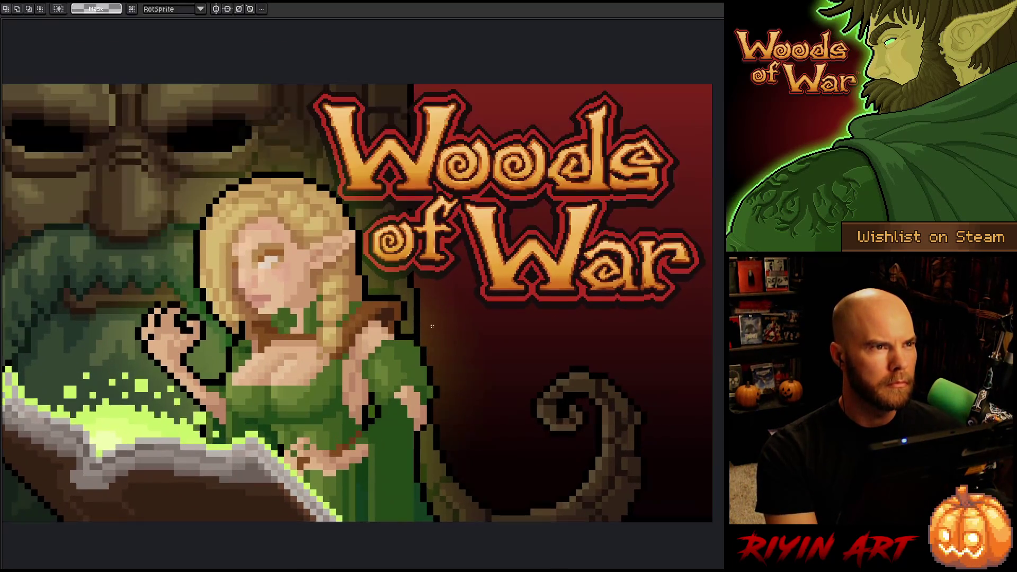
pyautogui.scroll(-3, 439, 307)
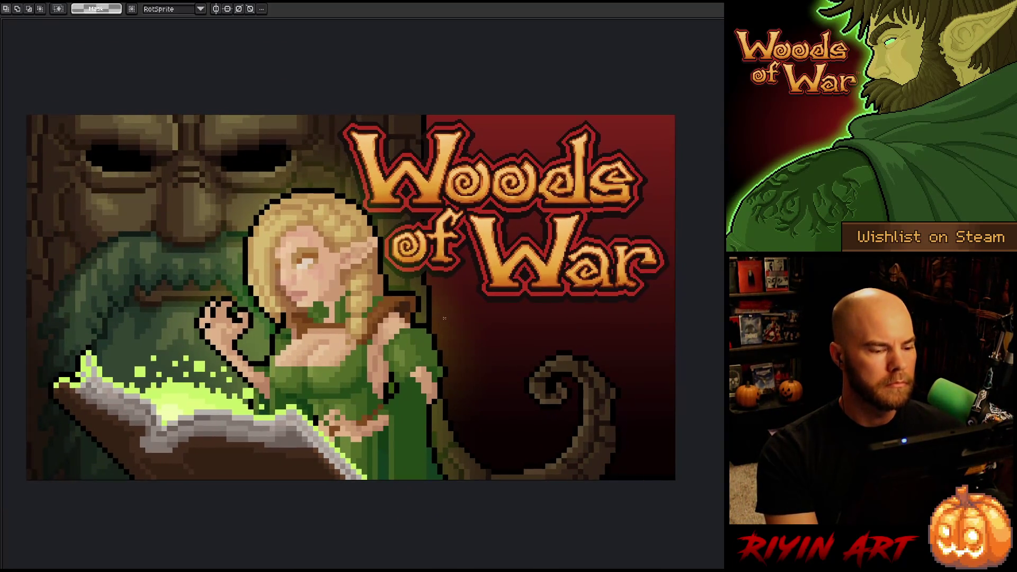
pyautogui.press('space')
pyautogui.moveTo(674, 318)
pyautogui.mouseDown()
pyautogui.moveTo(681, 295)
pyautogui.moveTo(699, 299)
pyautogui.mouseUp()
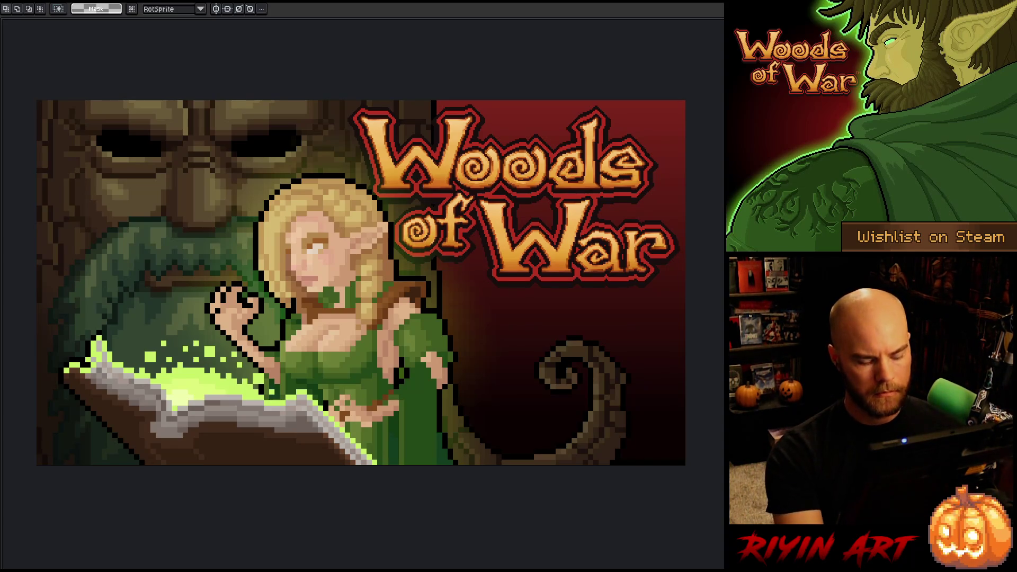
pyautogui.press('Tab')
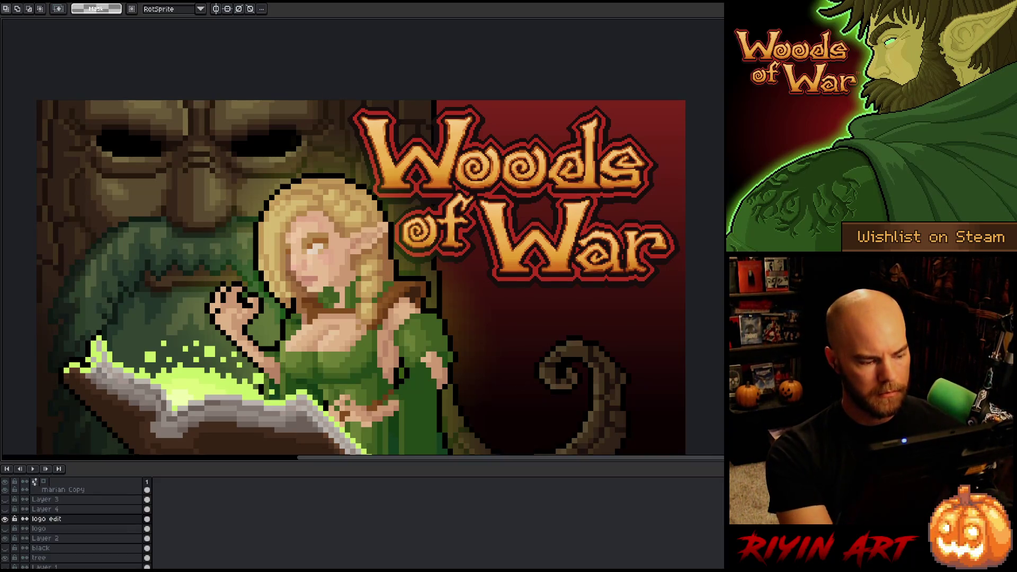
pyautogui.scroll(-3, 371, 348)
pyautogui.scroll(8, 371, 347)
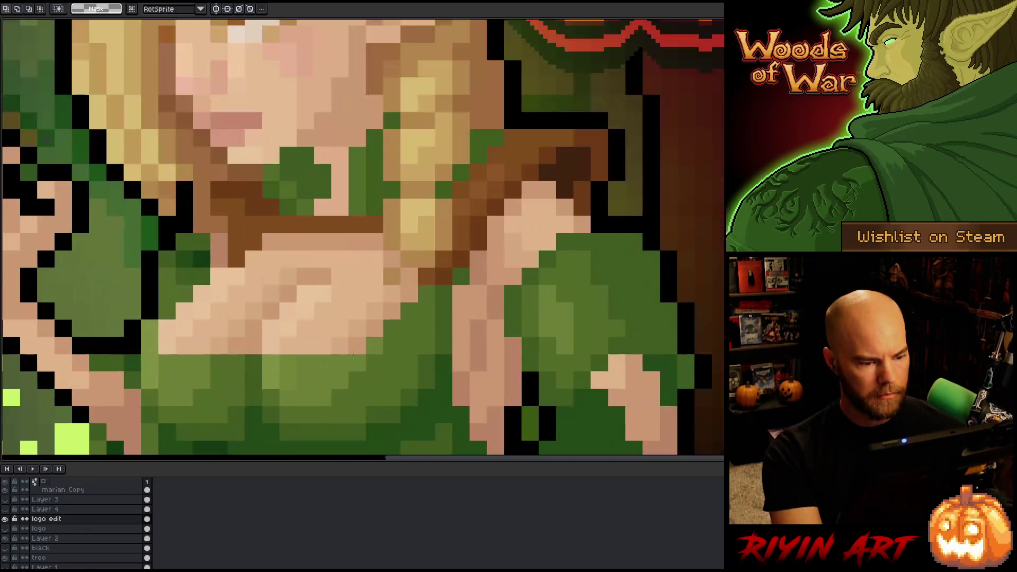
pyautogui.press('alt')
pyautogui.press('b')
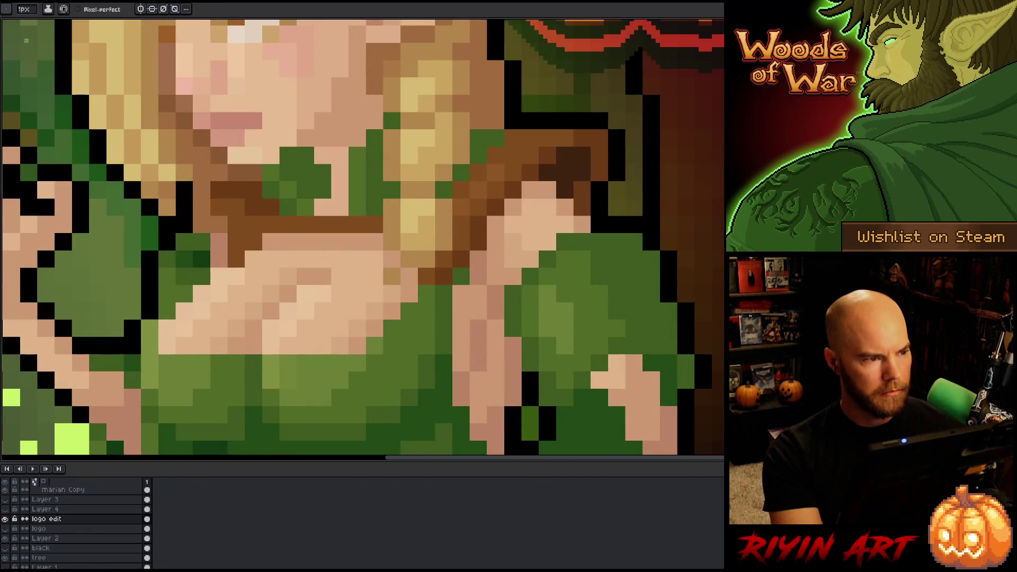
pyautogui.click(32, 11)
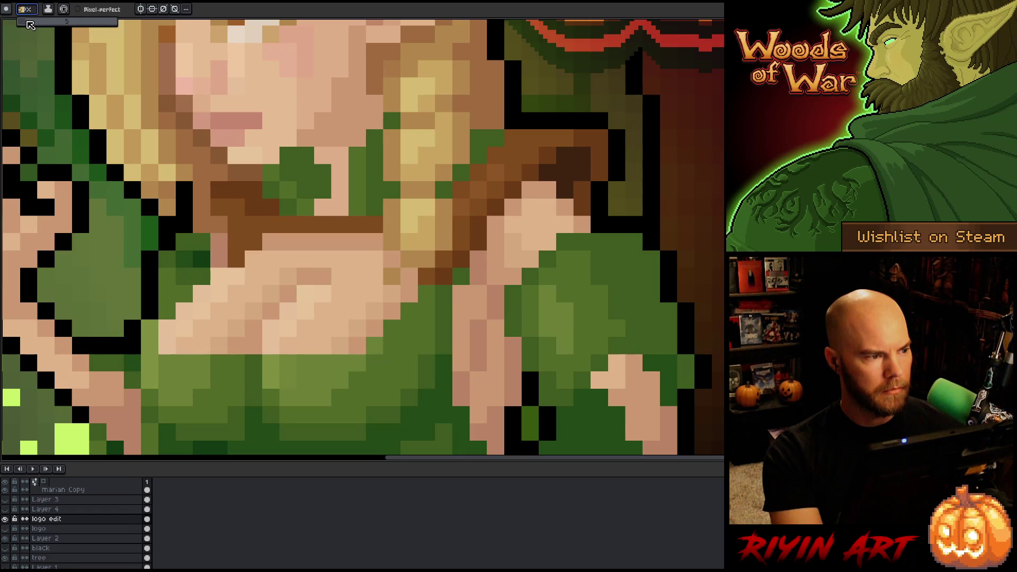
pyautogui.click(5, 9)
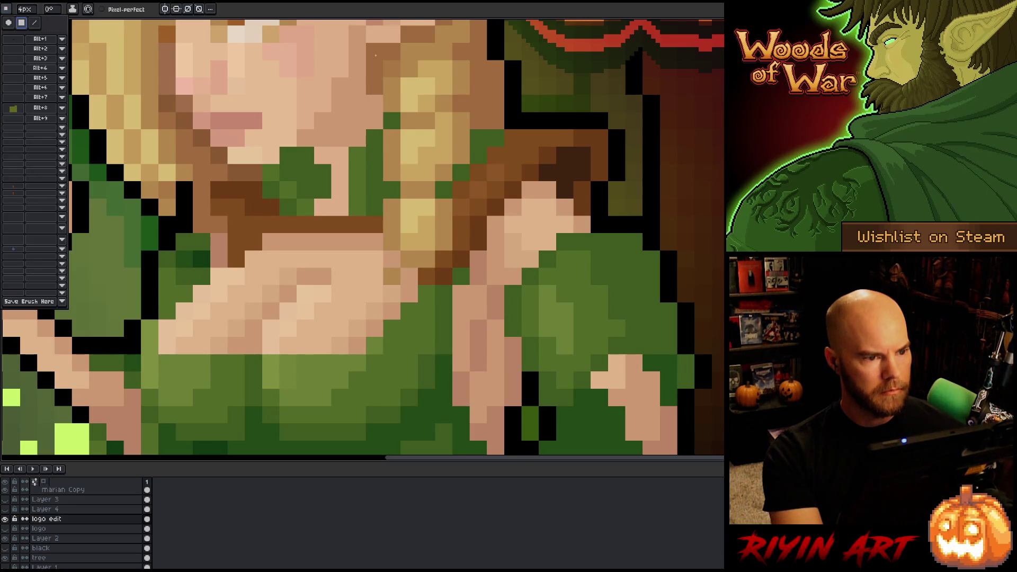
pyautogui.click(389, 10)
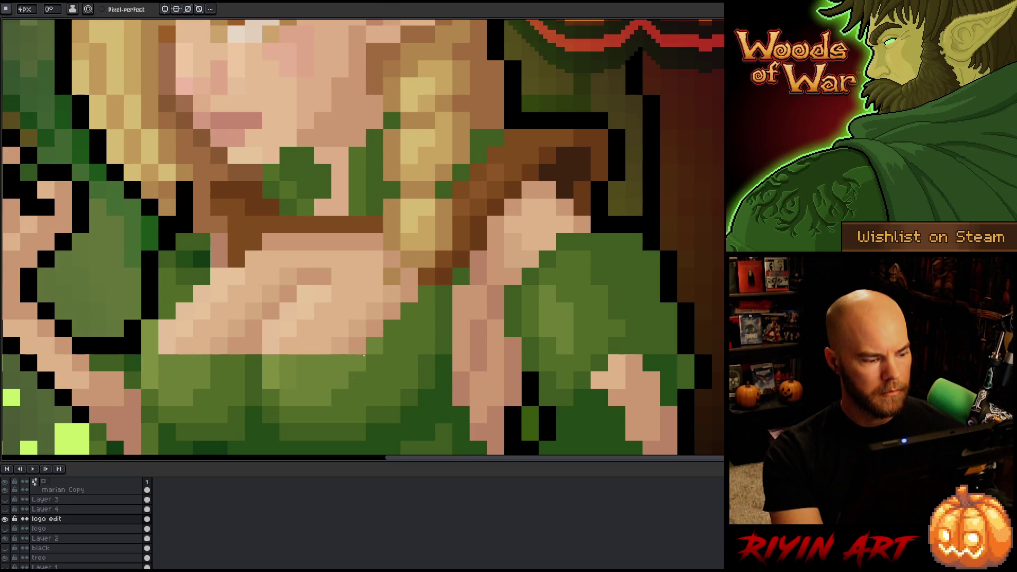
pyautogui.scroll(3, 62, 525)
pyautogui.click(62, 511)
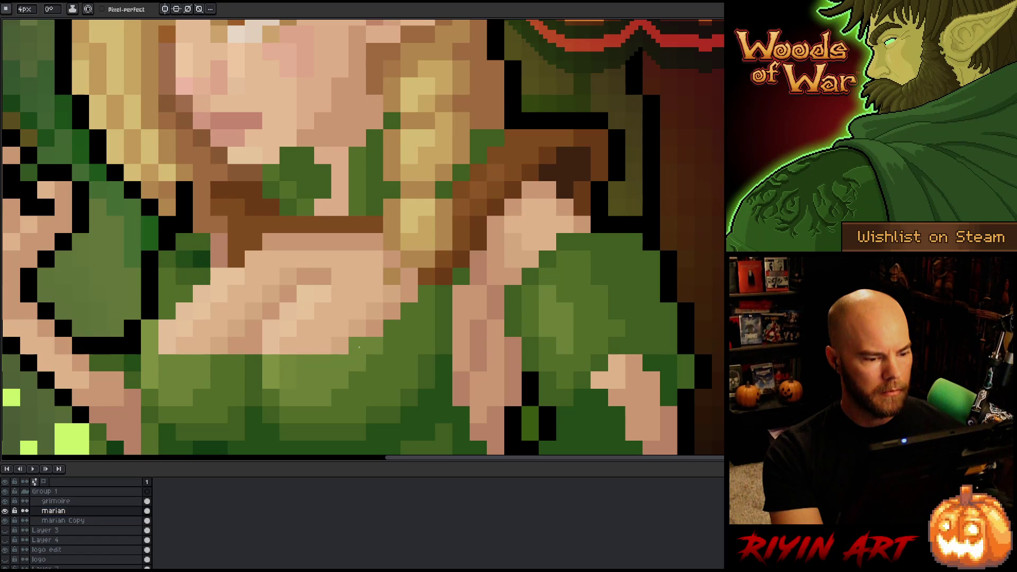
pyautogui.press('i')
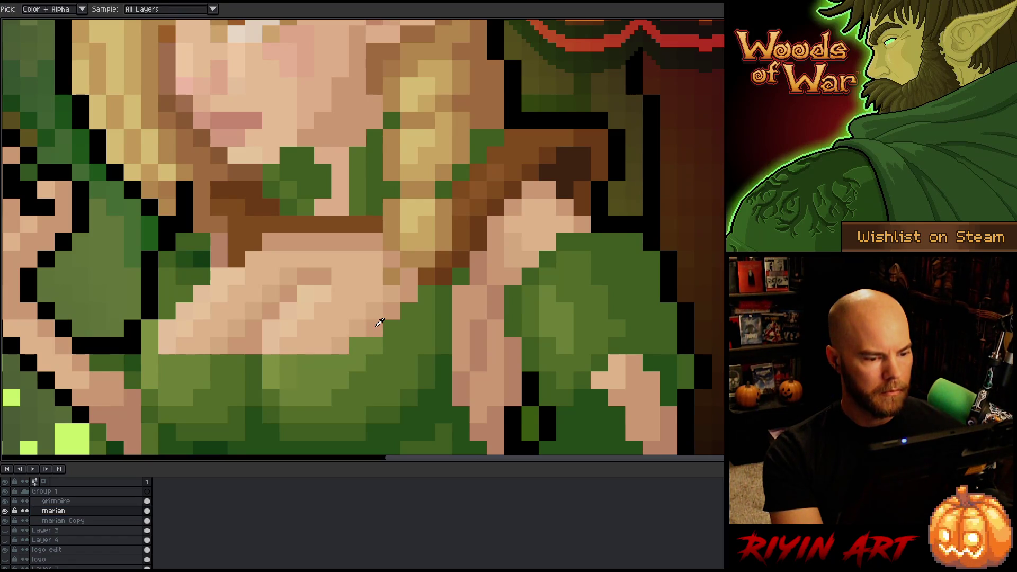
pyautogui.scroll(-3, 380, 324)
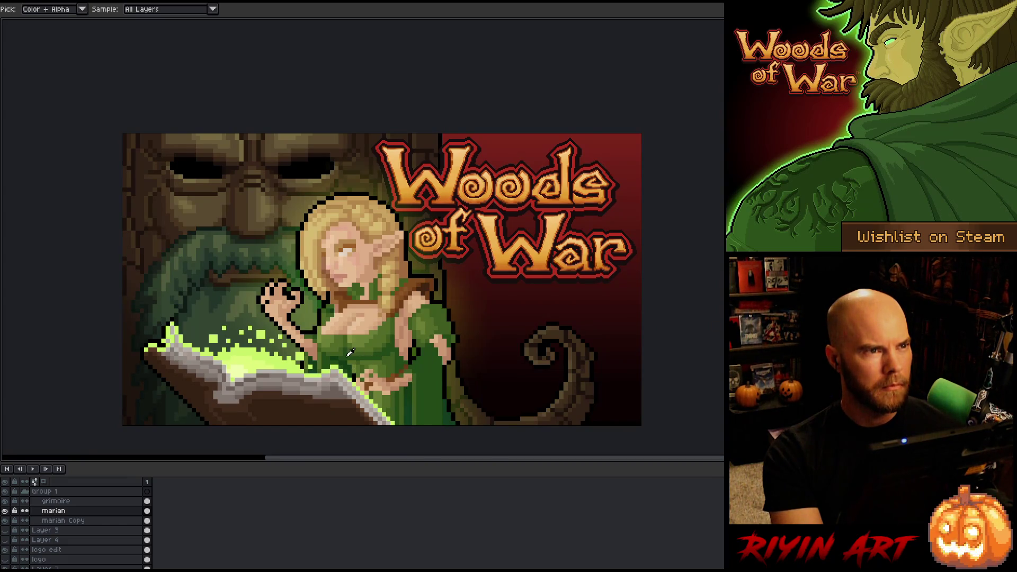
pyautogui.scroll(4, 379, 355)
pyautogui.scroll(1, 381, 295)
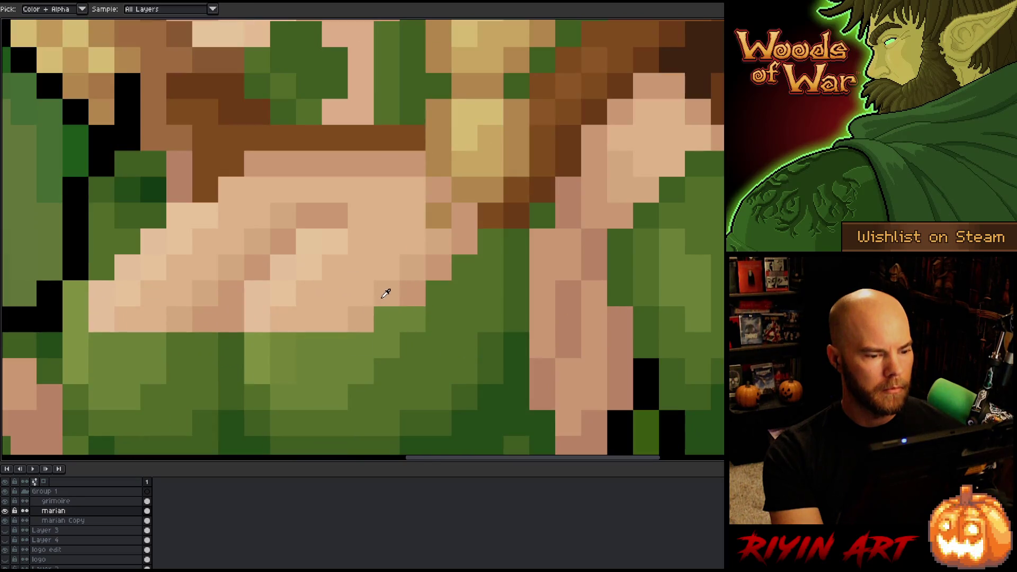
pyautogui.press('b')
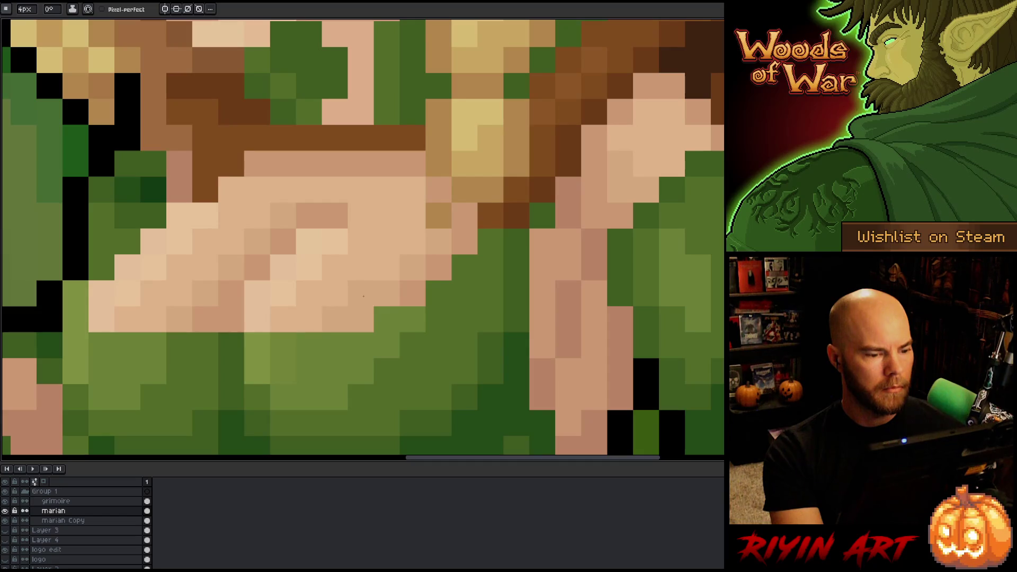
pyautogui.press('i')
pyautogui.click(417, 290)
pyautogui.press('b')
pyautogui.click(361, 319)
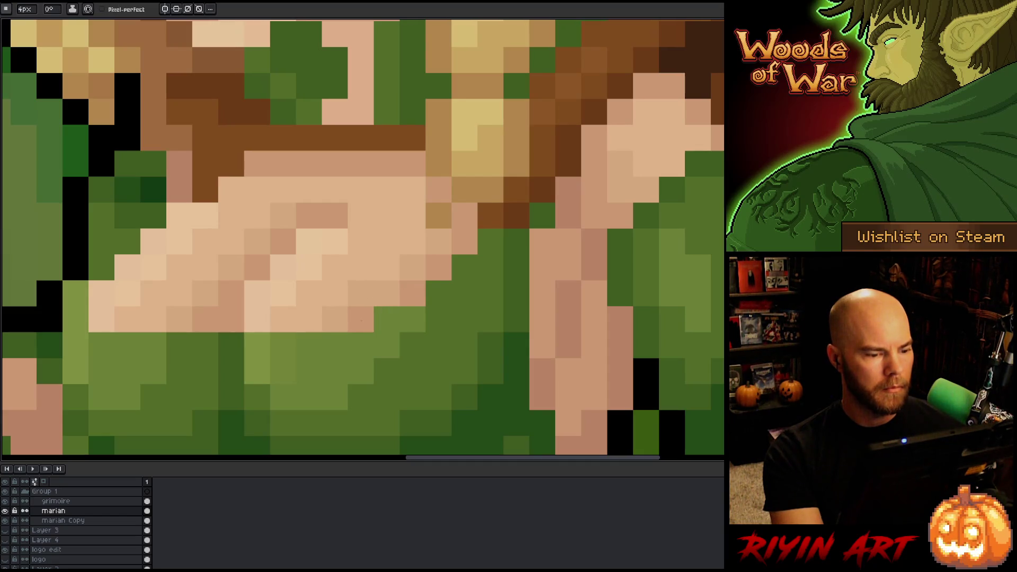
pyautogui.click(386, 294)
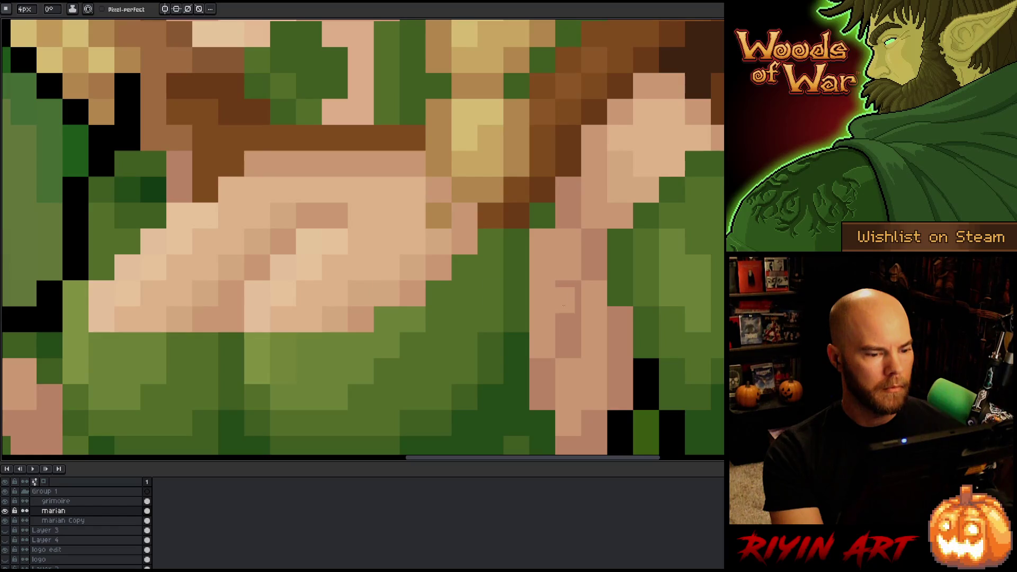
pyautogui.scroll(-5, 389, 294)
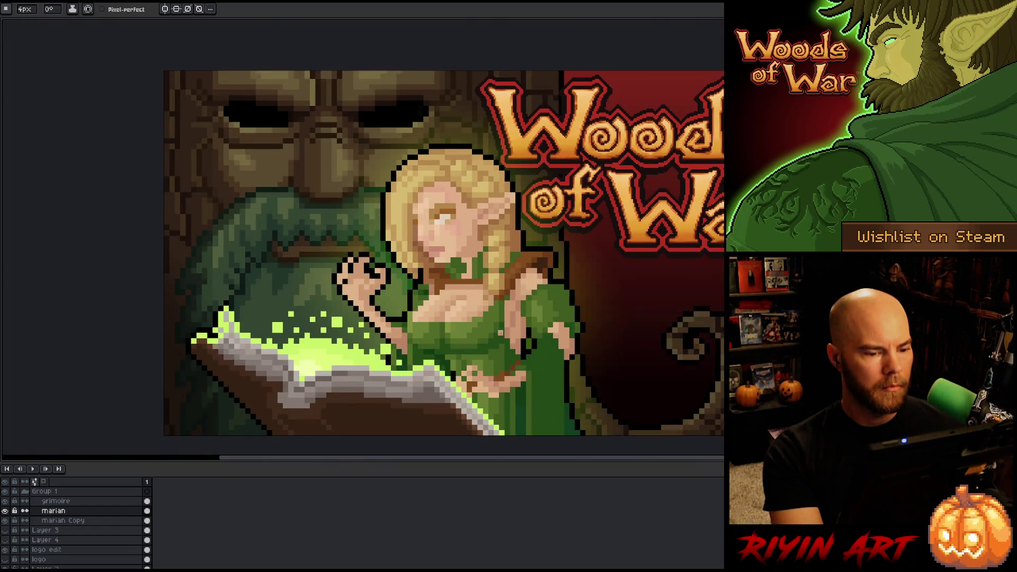
pyautogui.scroll(5, 500, 332)
pyautogui.scroll(-5, 397, 266)
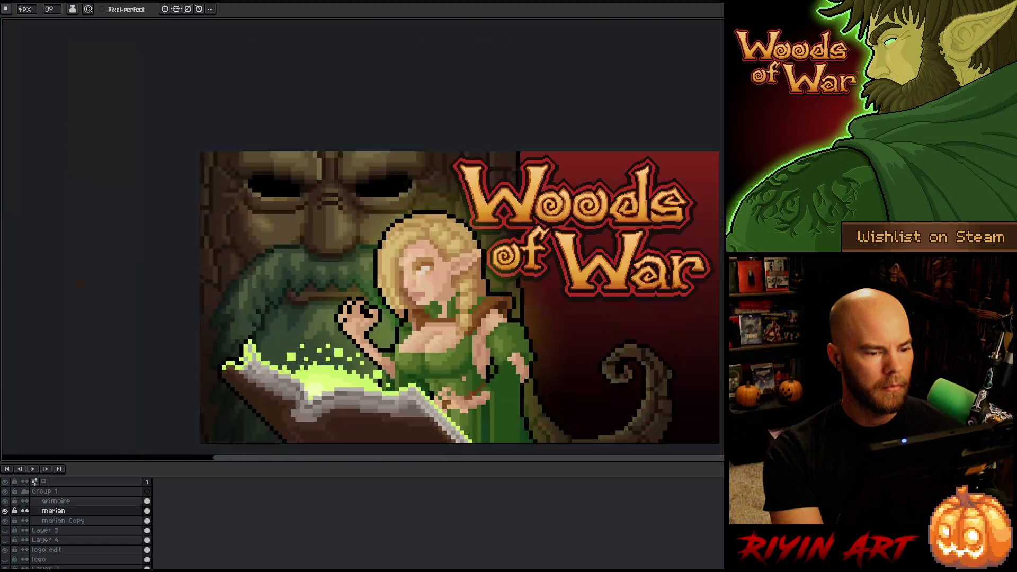
pyautogui.scroll(5, 409, 353)
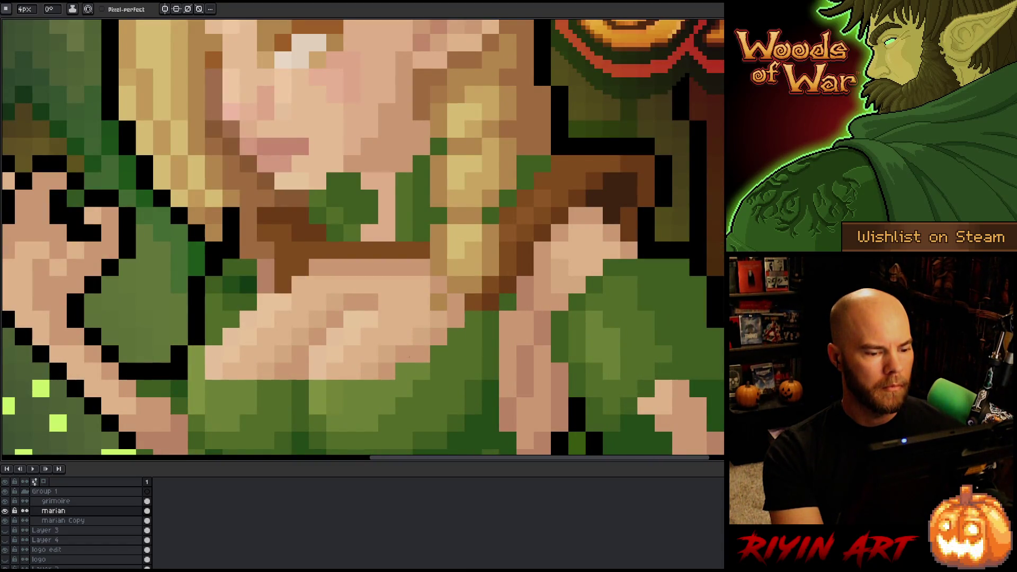
pyautogui.scroll(-3, 408, 354)
pyautogui.scroll(-3, 371, 386)
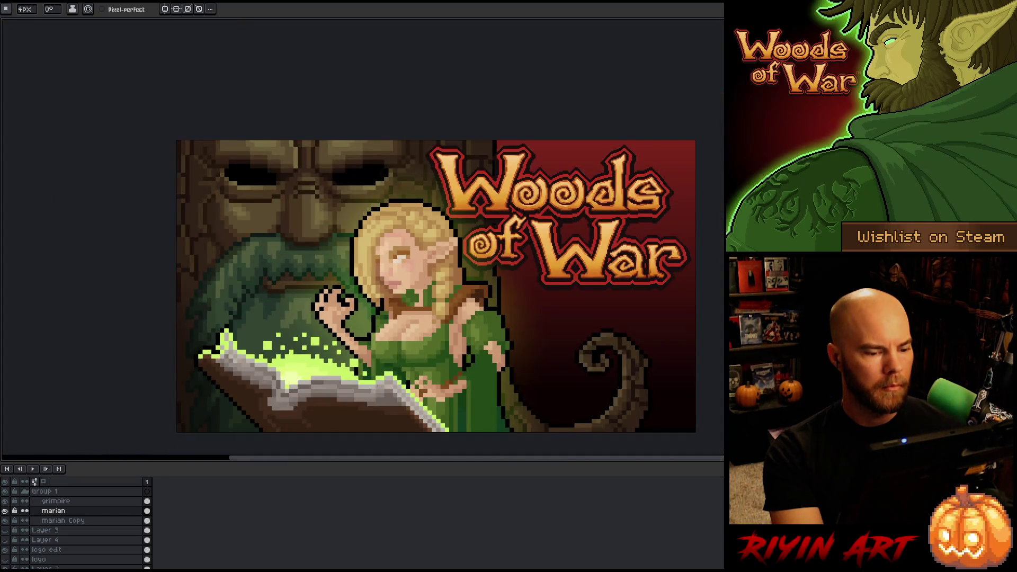
pyautogui.scroll(5, 411, 354)
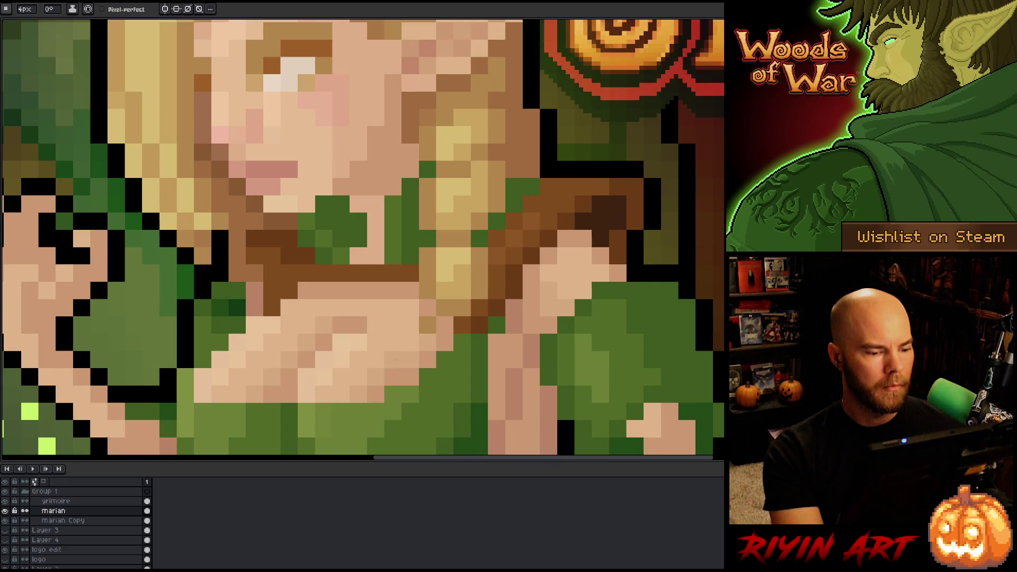
pyautogui.scroll(-4, 397, 360)
pyautogui.scroll(6, 386, 350)
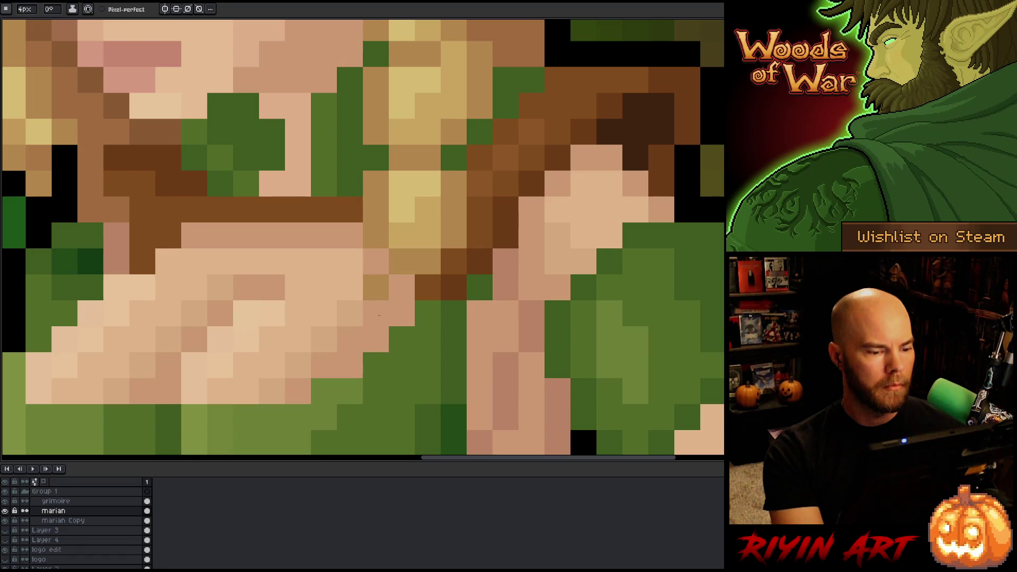
pyautogui.scroll(-10, 379, 315)
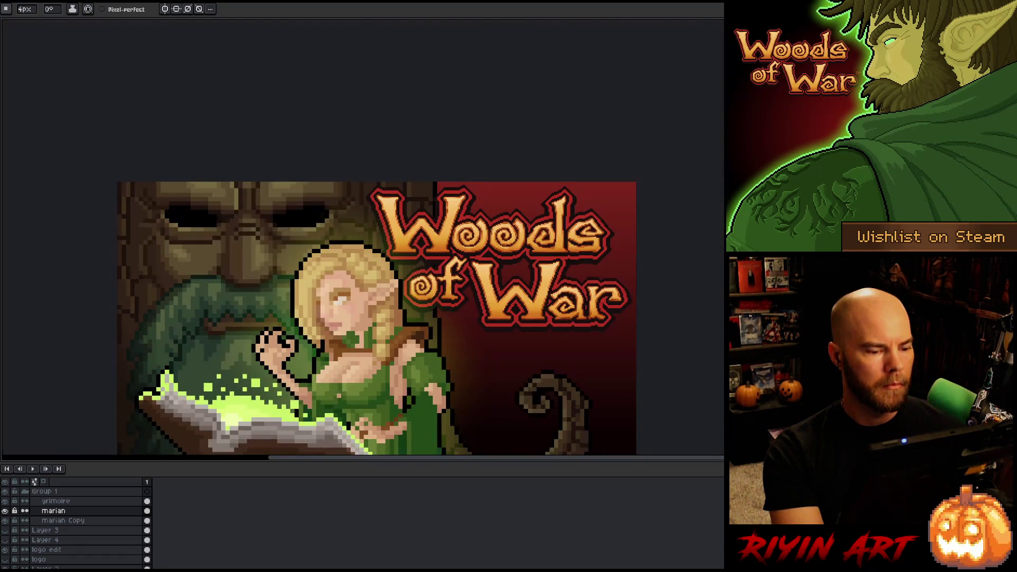
pyautogui.moveTo(355, 394); pyautogui.dragTo(407, 304)
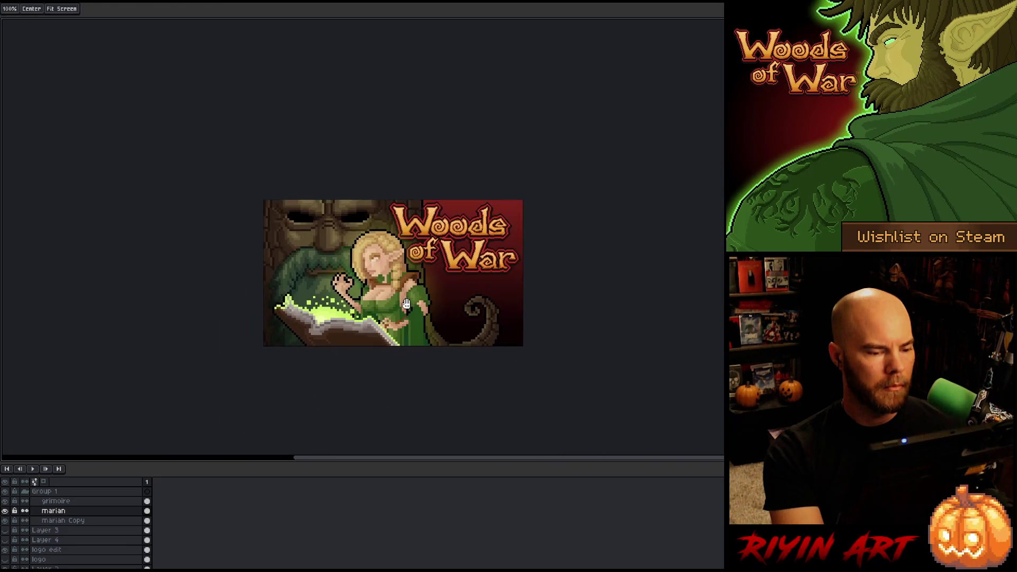
pyautogui.scroll(3, 407, 304)
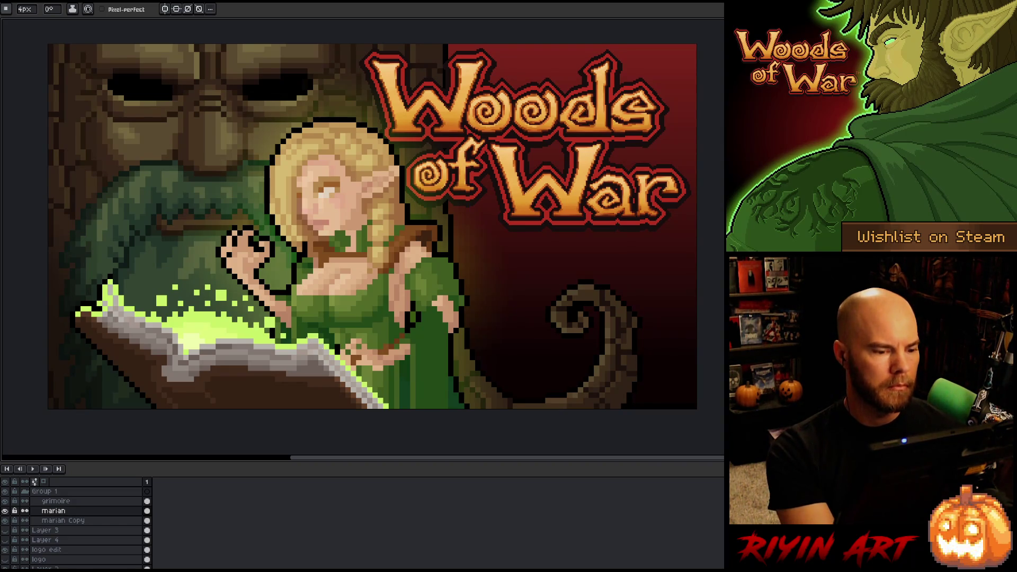
# Make the marian layer active and zoom in on the elf's dress
pyautogui.press('v')
pyautogui.click(387, 339)
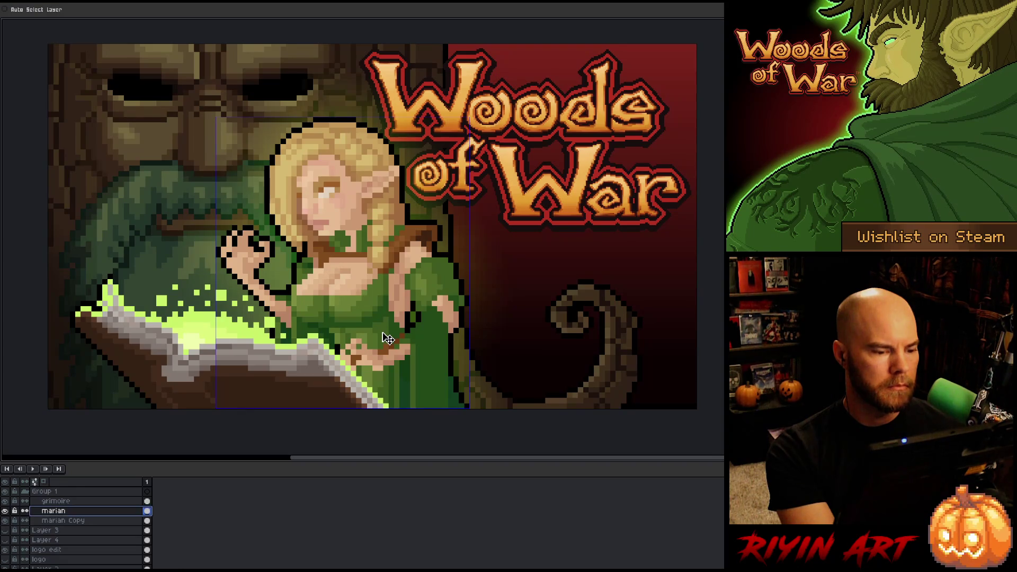
pyautogui.press('b')
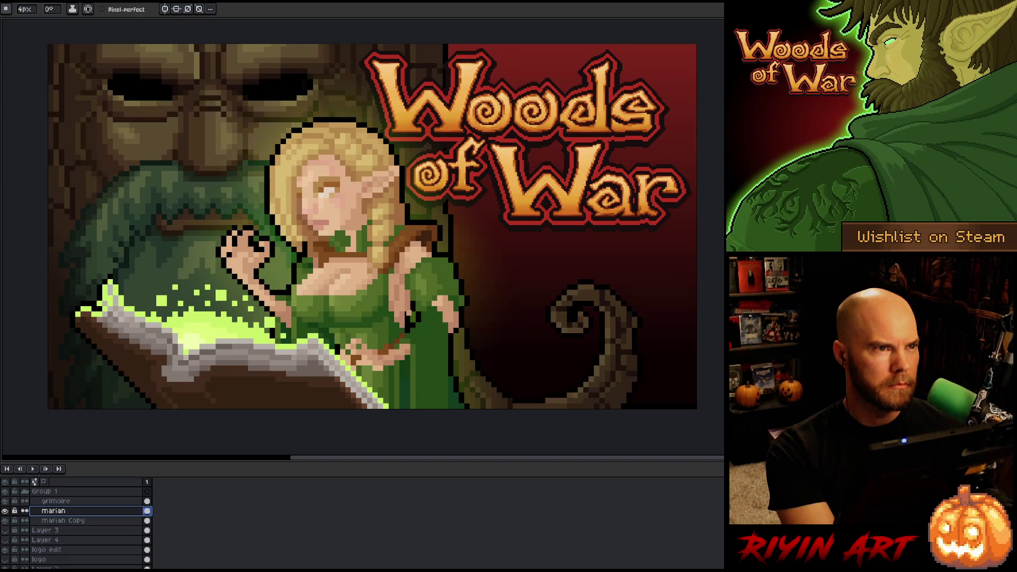
pyautogui.press('v')
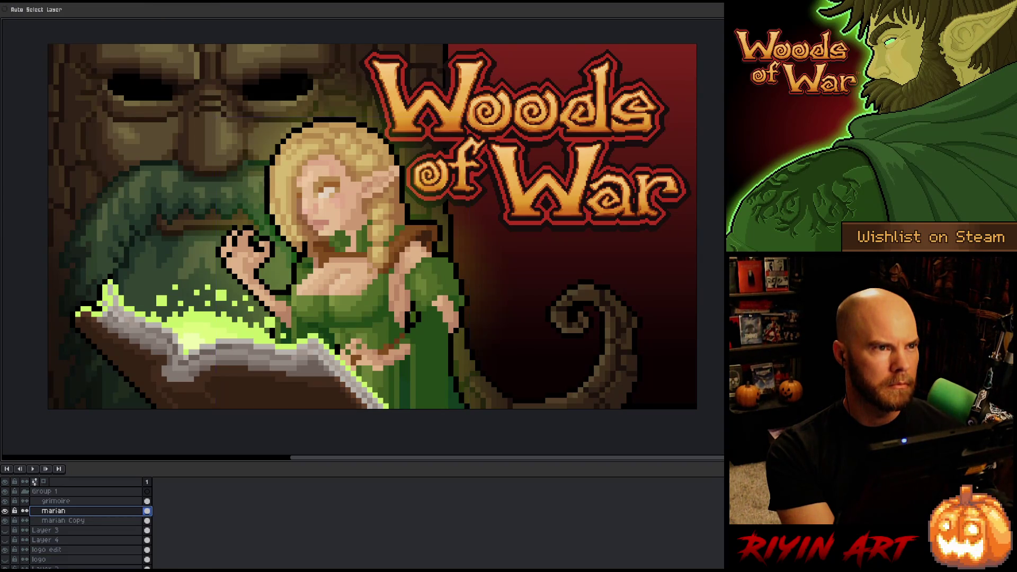
pyautogui.press('b')
pyautogui.press('v')
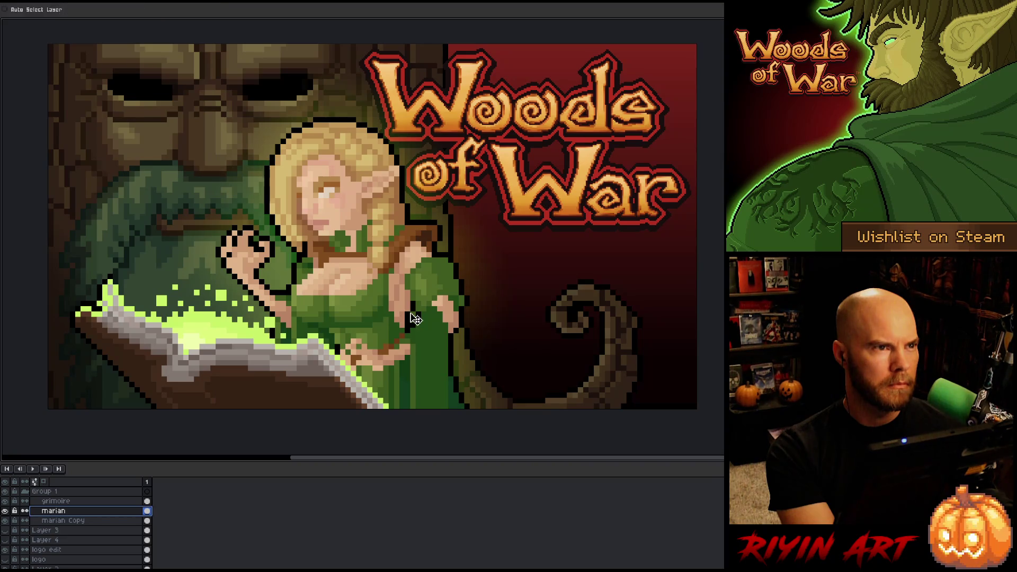
pyautogui.press('b')
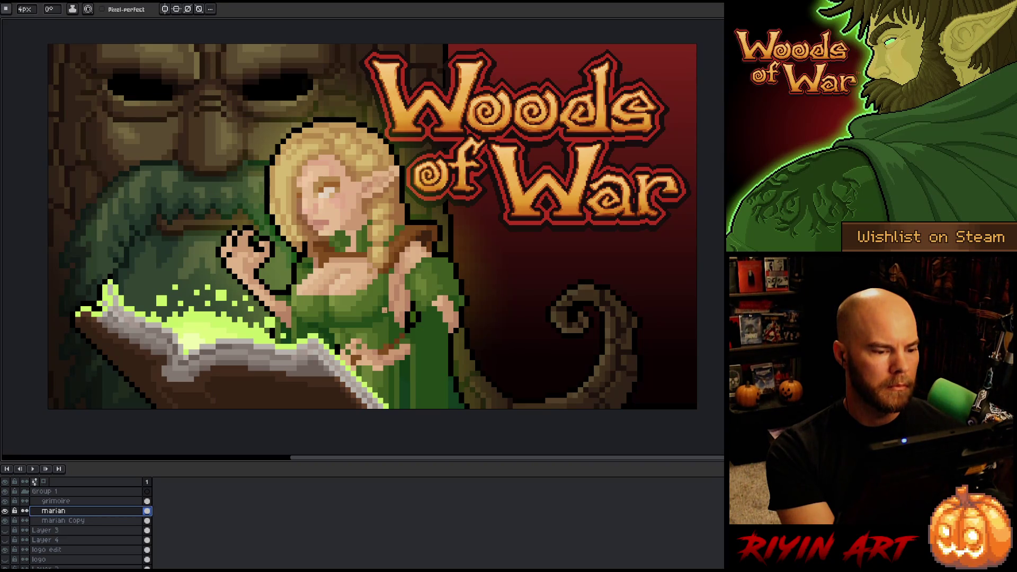
pyautogui.scroll(3, 316, 295)
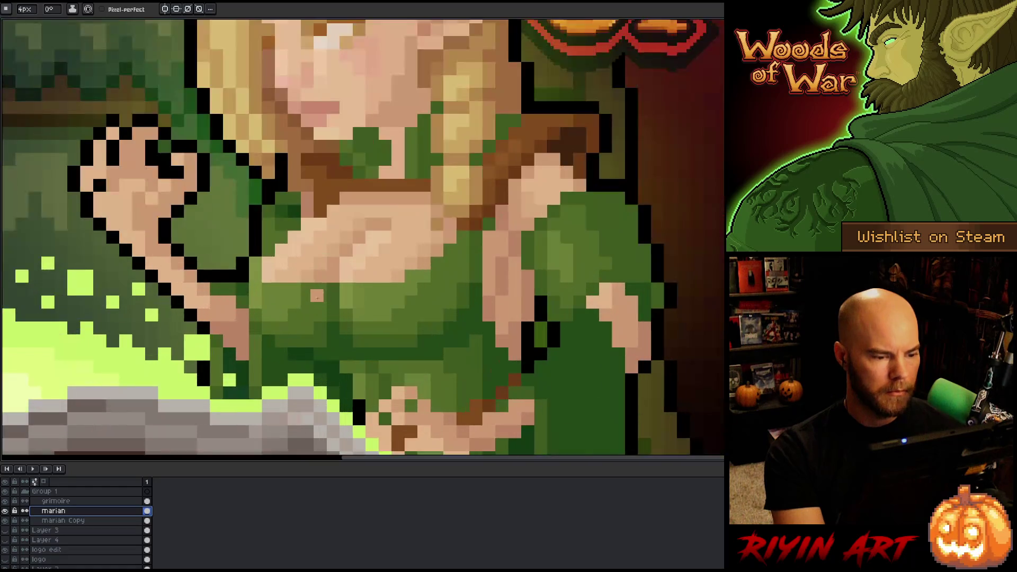
pyautogui.scroll(2, 317, 295)
pyautogui.press('v')
pyautogui.press('b')
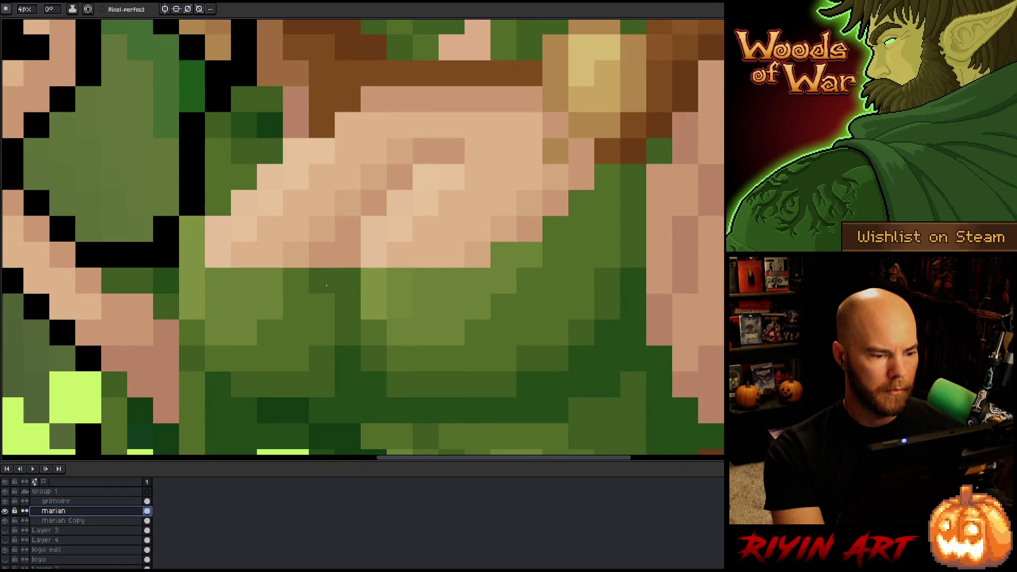
# Repaint dress pixels below the neckline in darker and lighter green
pyautogui.click(324, 307)
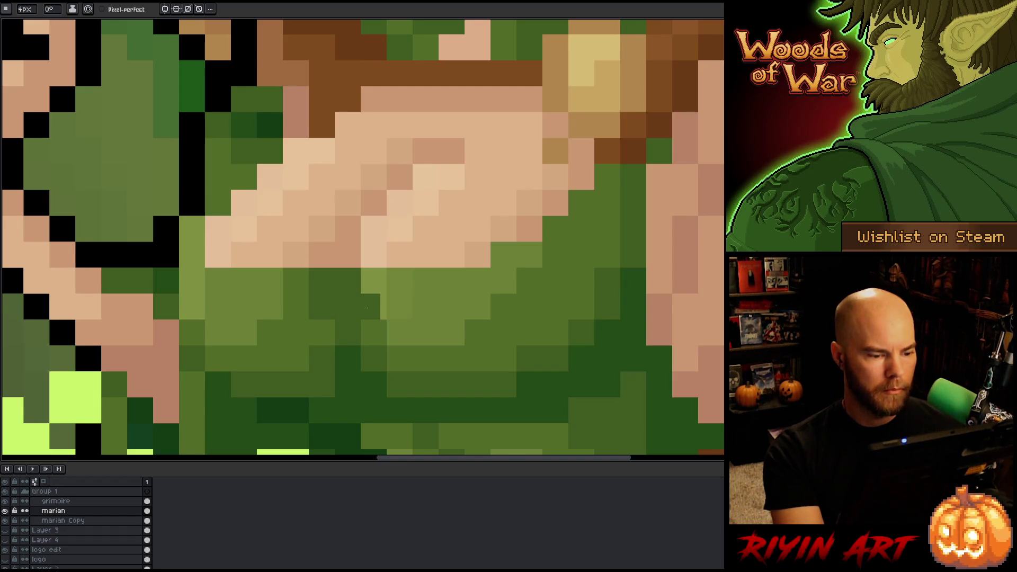
pyautogui.press('e')
pyautogui.press('i')
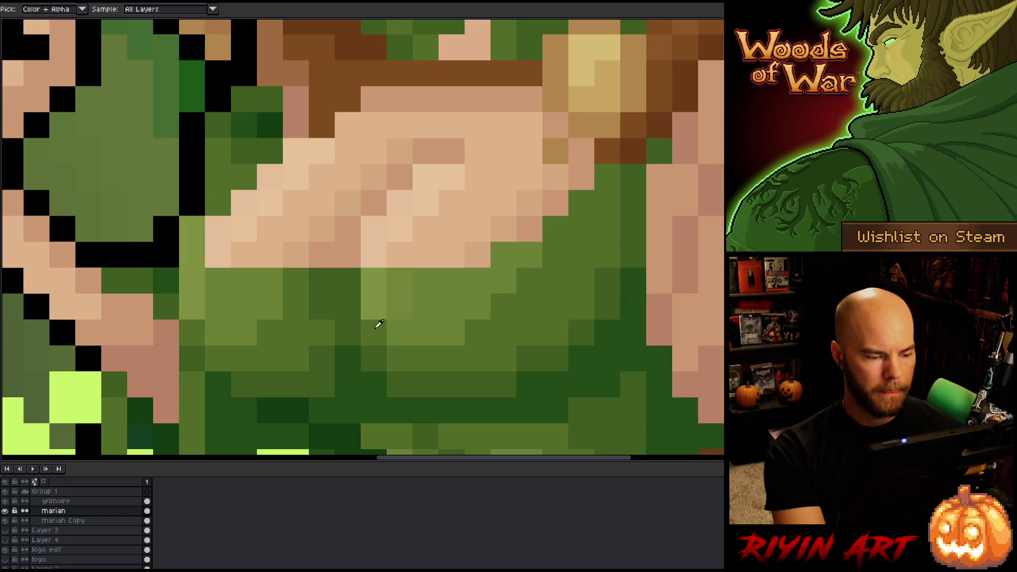
pyautogui.click(379, 324)
pyautogui.press('b')
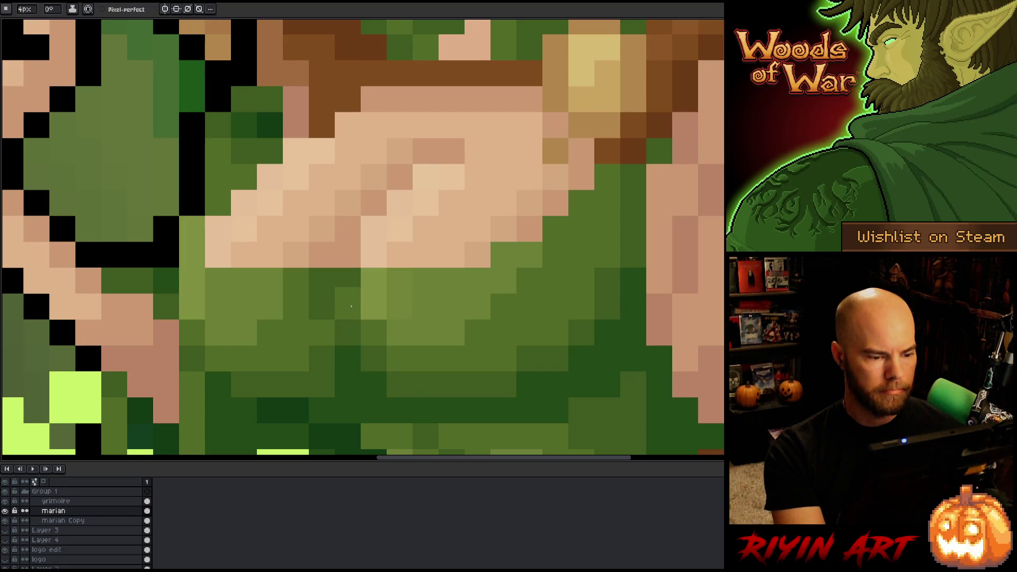
pyautogui.click(349, 275)
# Paint a neckline pixel in the chest's peach skin tone and pick up nearby dress greens
pyautogui.press('i')
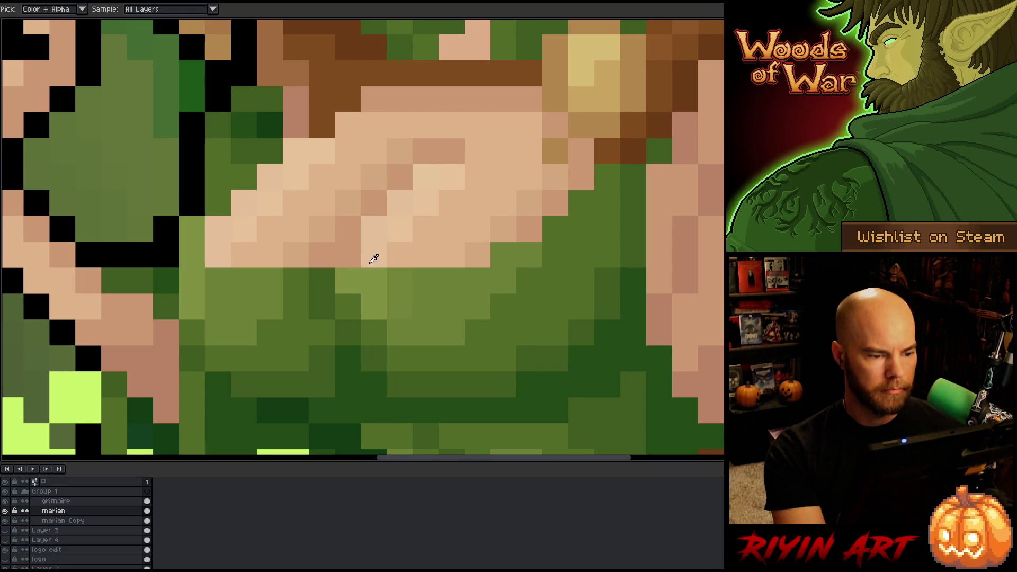
pyautogui.click(374, 261)
pyautogui.press('b')
pyautogui.click(349, 255)
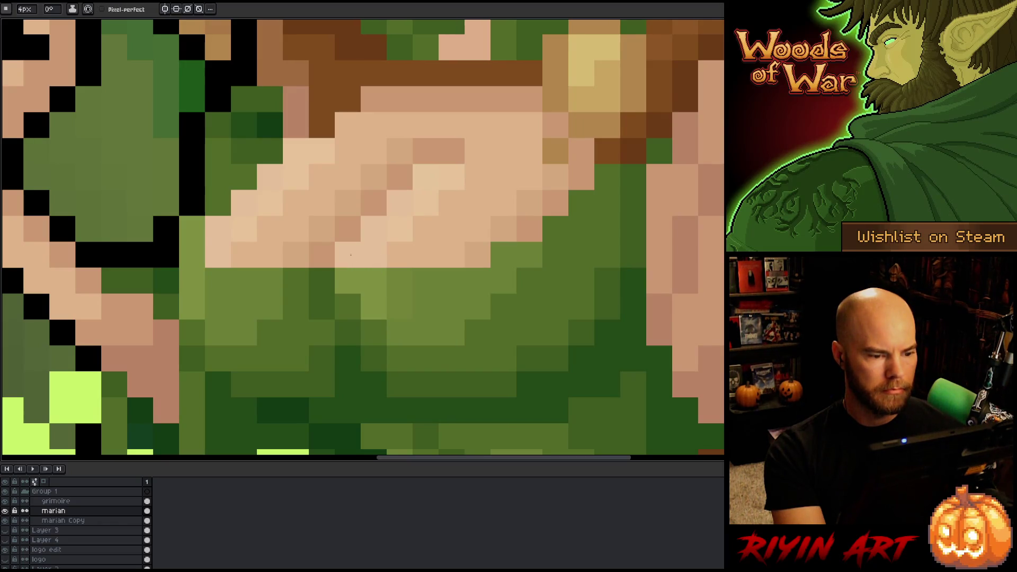
pyautogui.press('i')
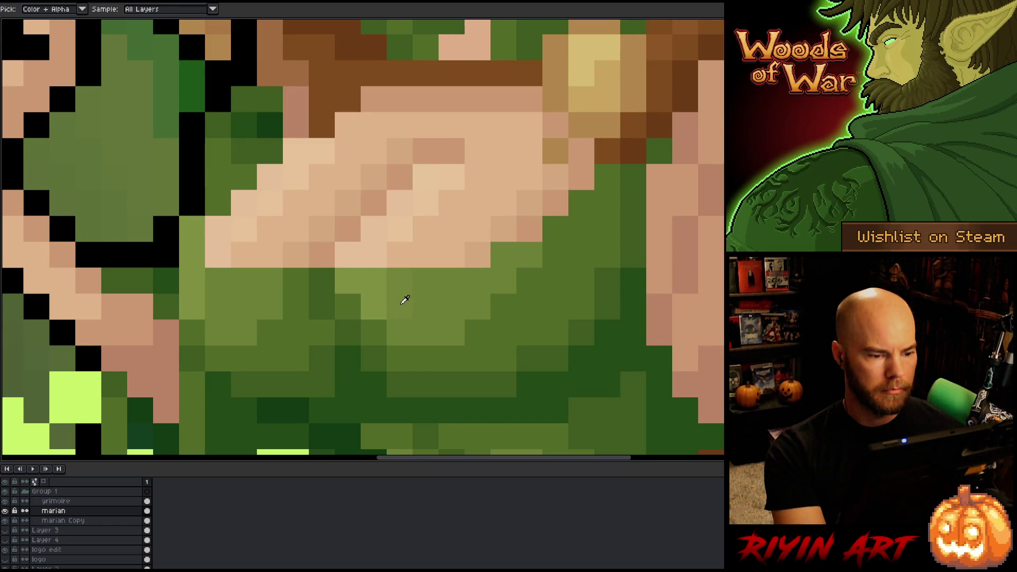
pyautogui.click(404, 300)
pyautogui.press('b')
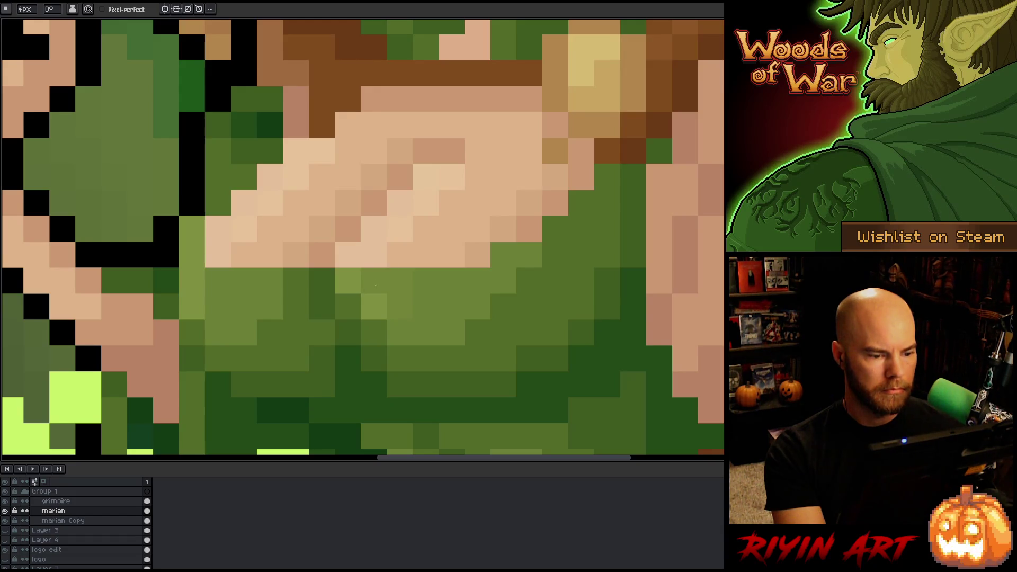
pyautogui.press('i')
pyautogui.click(431, 329)
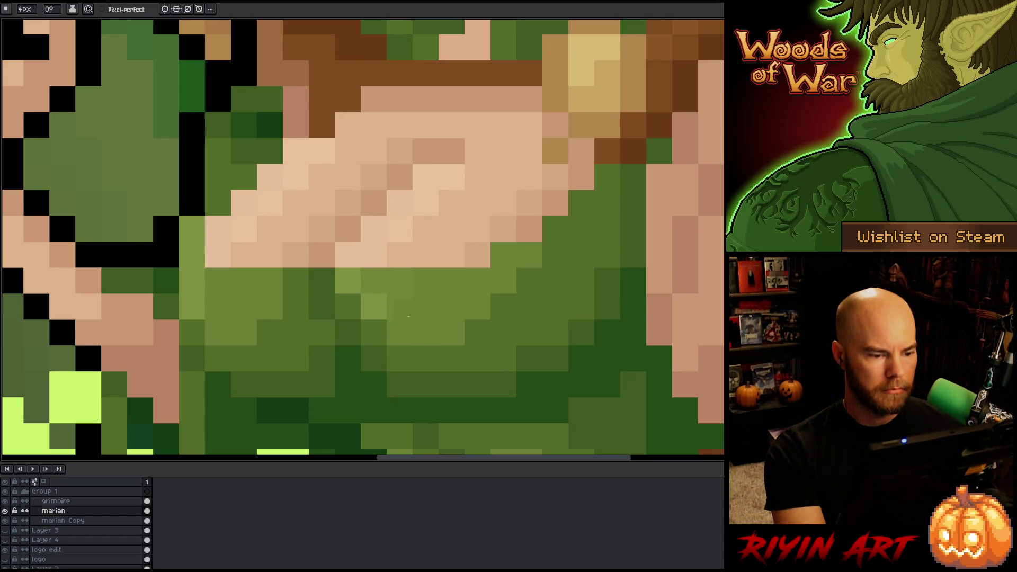
pyautogui.press('b')
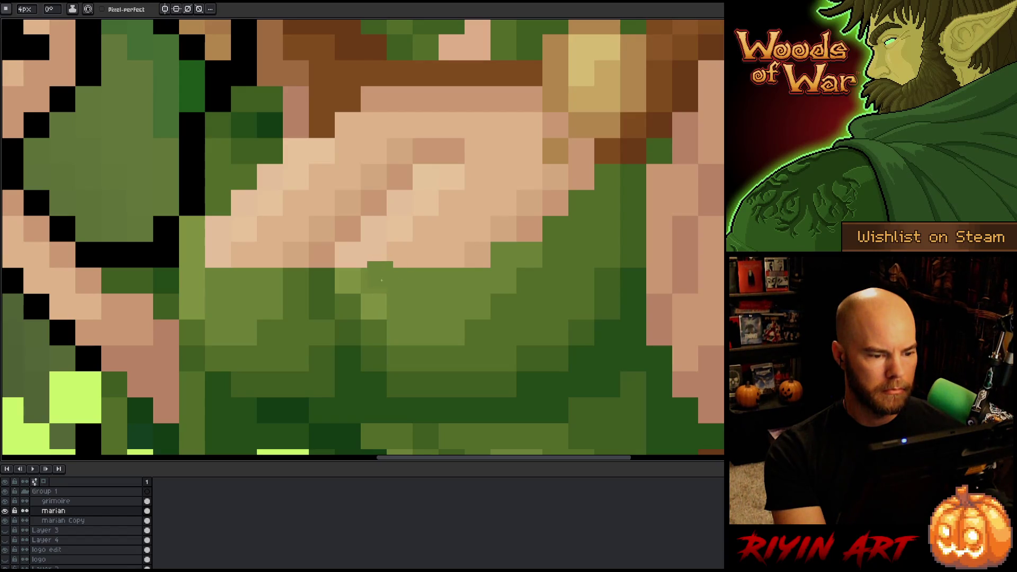
# Repaint two dress pixels below the chest in sampled darker green
pyautogui.scroll(-5, 401, 282)
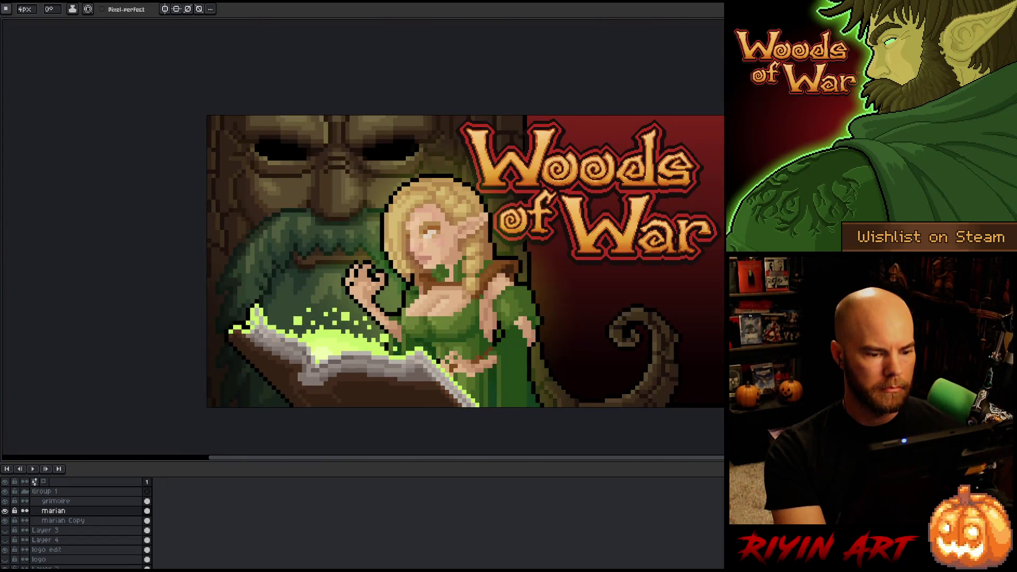
pyautogui.press('v')
pyautogui.press('b')
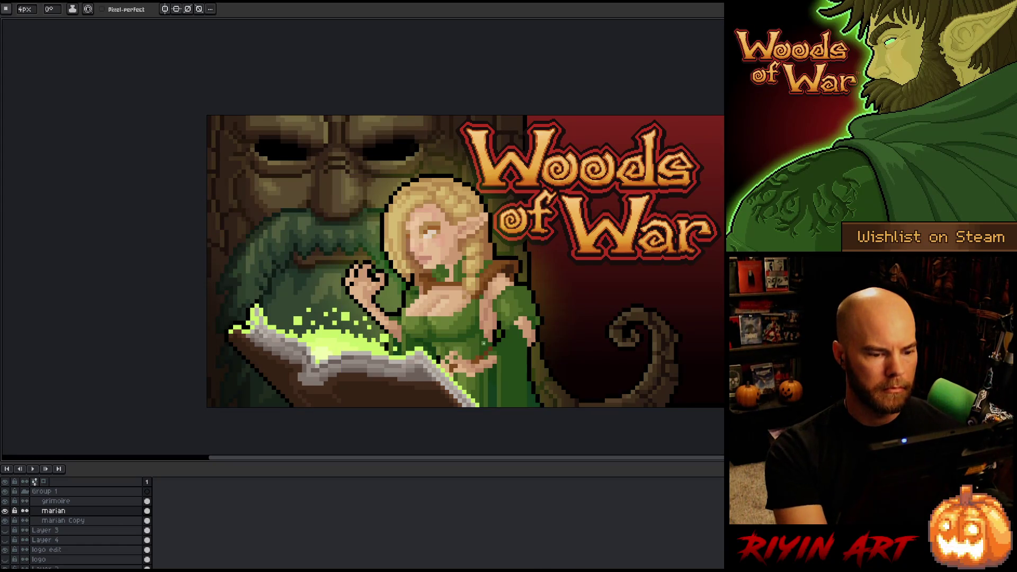
pyautogui.moveTo(461, 346); pyautogui.dragTo(303, 340)
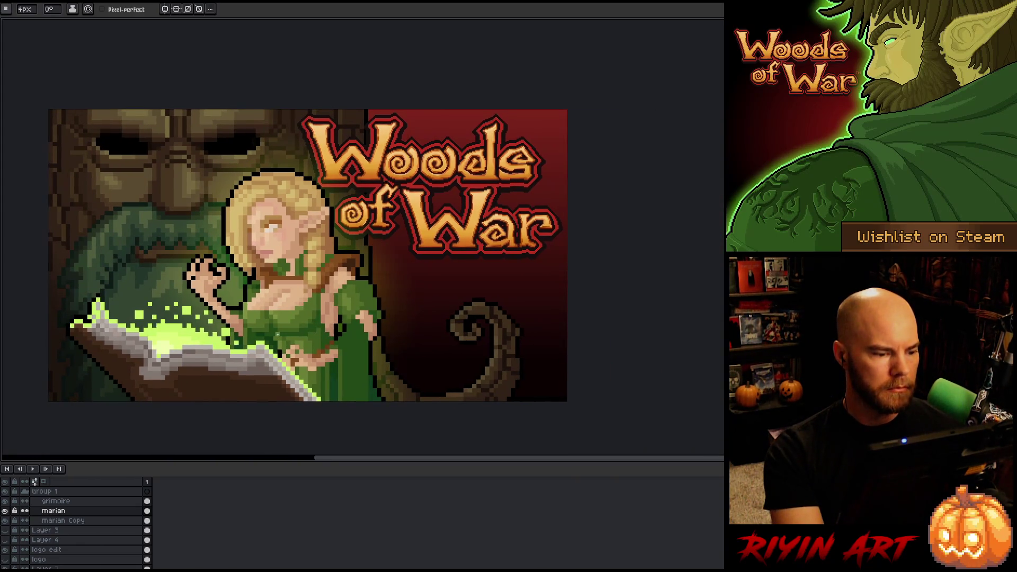
pyautogui.scroll(5, 269, 332)
pyautogui.press('b')
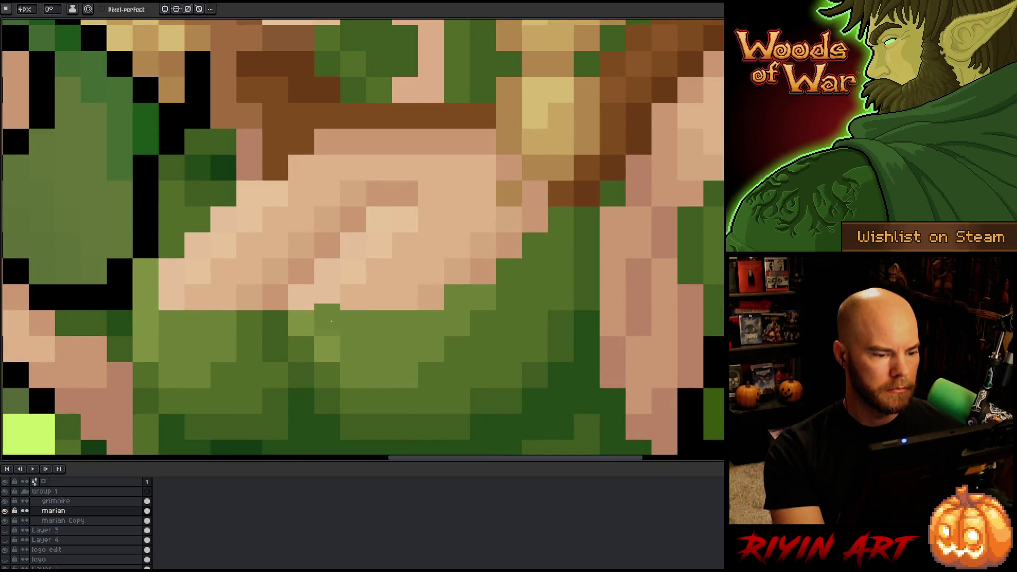
pyautogui.scroll(-5, 325, 329)
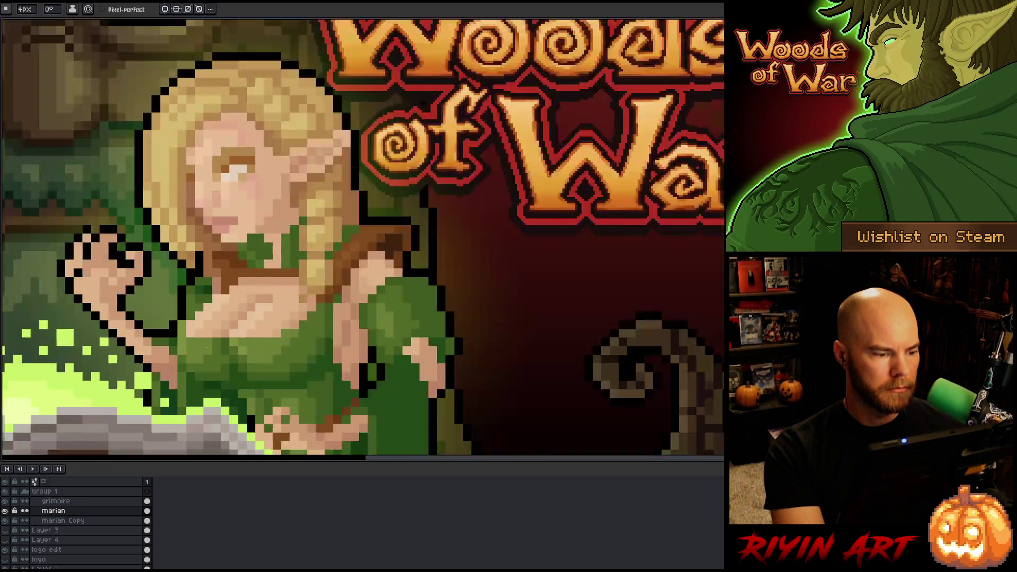
pyautogui.scroll(5, 222, 359)
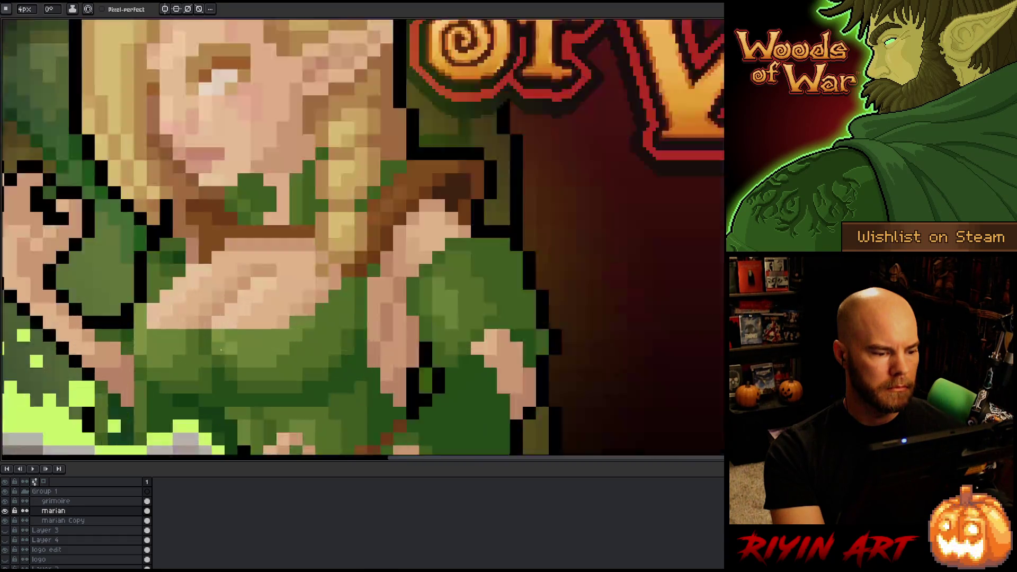
pyautogui.scroll(-5, 279, 333)
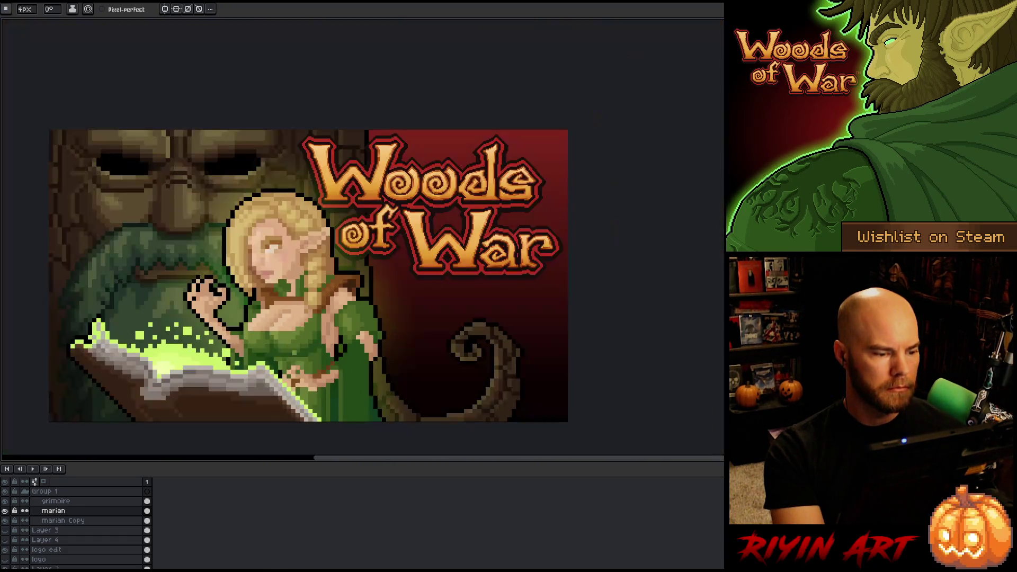
pyautogui.scroll(2, 81, 405)
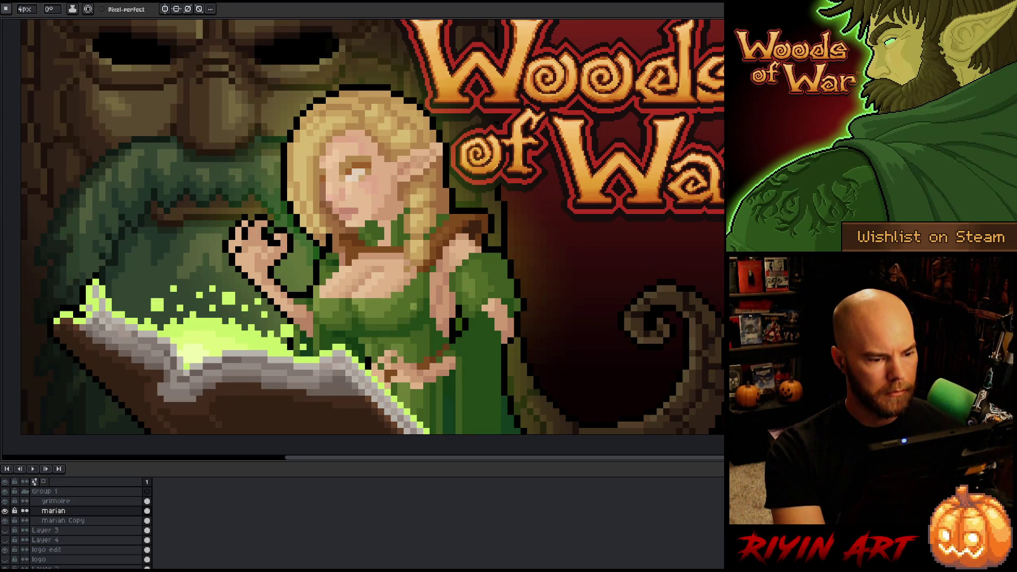
pyautogui.scroll(5, 347, 304)
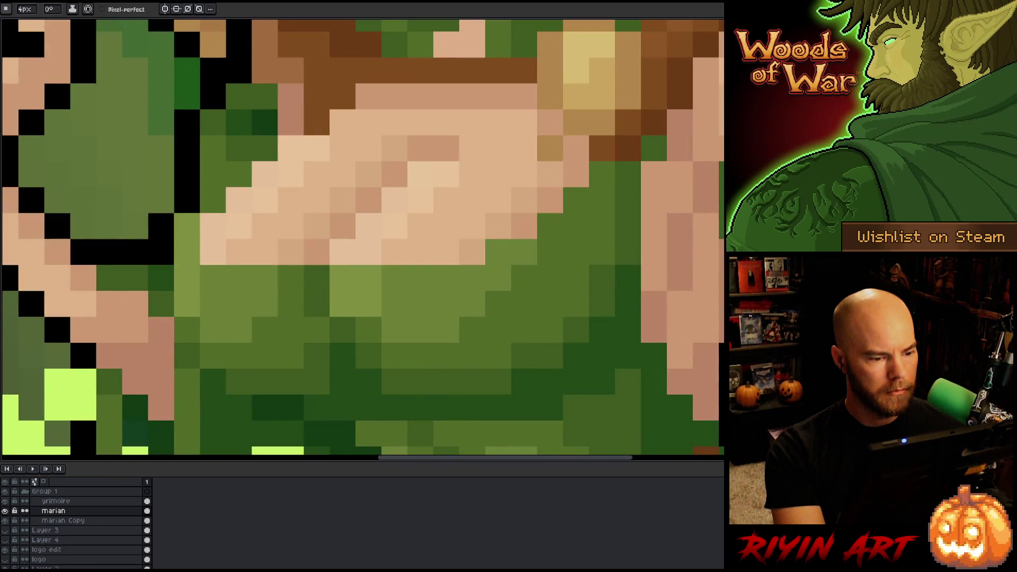
pyautogui.press('alt')
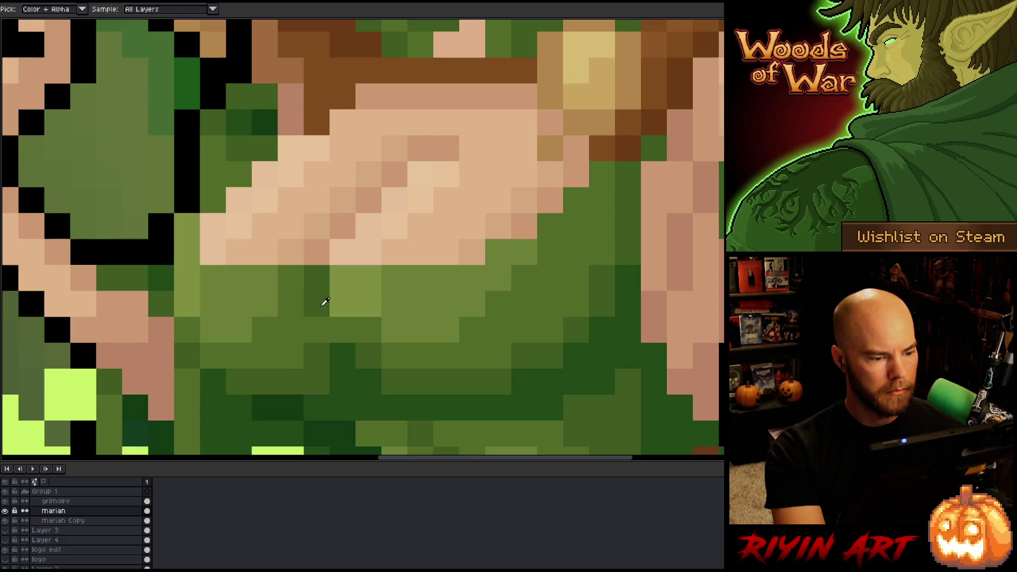
pyautogui.keyDown('alt'); pyautogui.click(322, 304); pyautogui.keyUp('alt')
pyautogui.click(316, 329)
pyautogui.keyDown('alt'); pyautogui.click(342, 356); pyautogui.keyUp('alt')
pyautogui.click(320, 358)
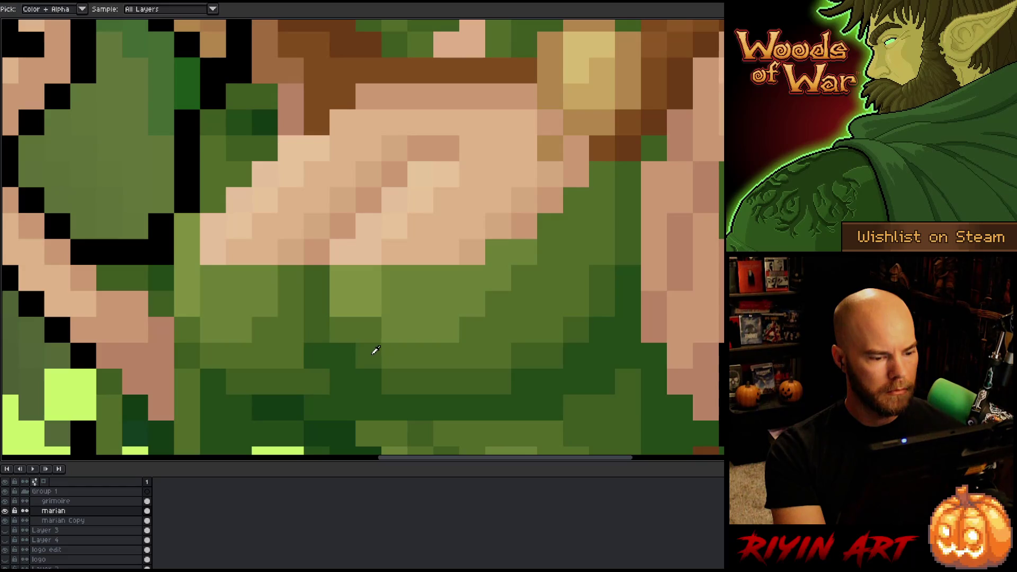
# Repaint several dress pixels in sampled lighter greens and deepen one to darker green
pyautogui.keyDown('alt'); pyautogui.click(372, 352); pyautogui.keyUp('alt')
pyautogui.click(342, 358)
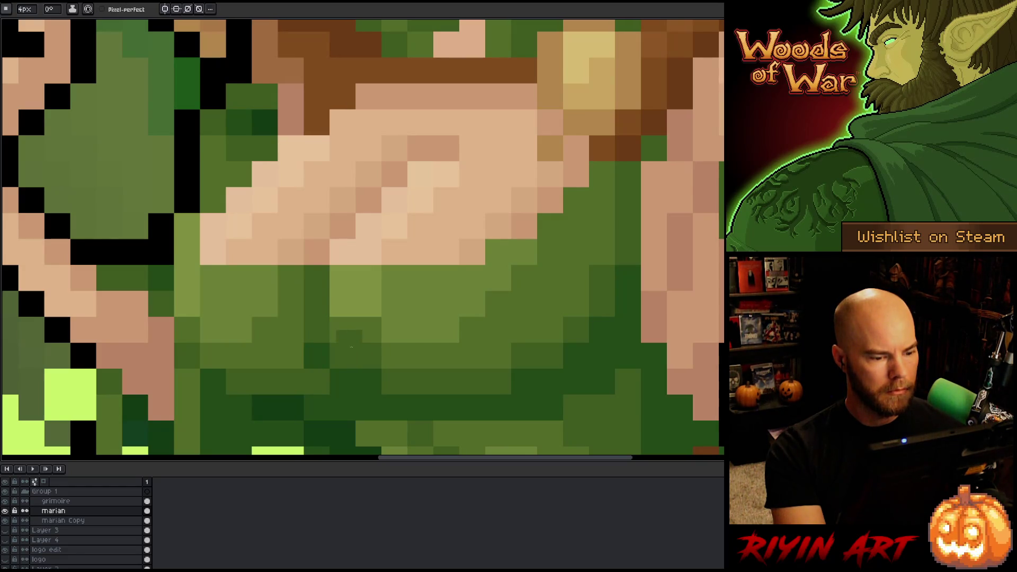
pyautogui.click(369, 384)
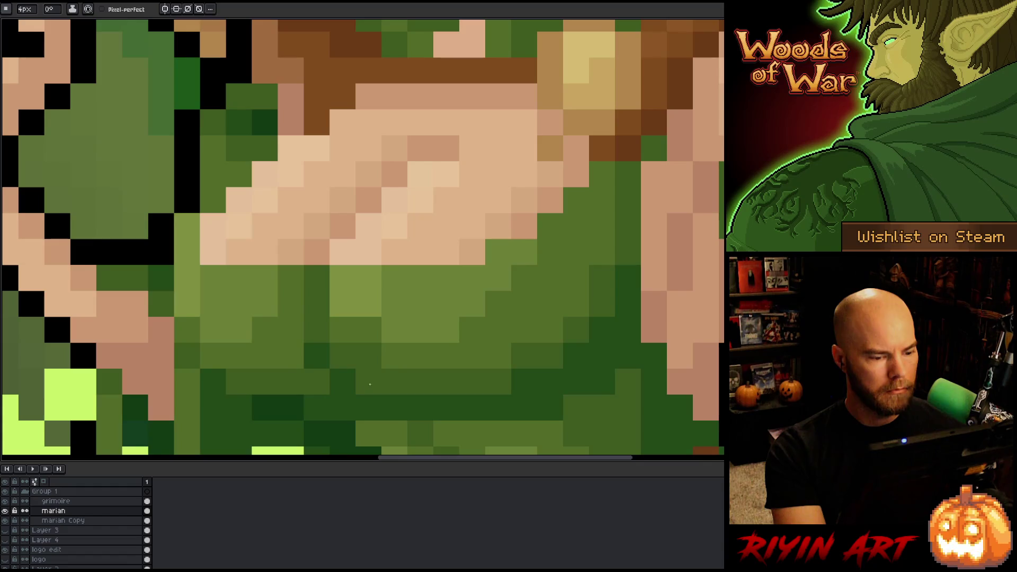
pyautogui.keyDown('alt'); pyautogui.click(376, 325); pyautogui.keyUp('alt')
pyautogui.click(369, 357)
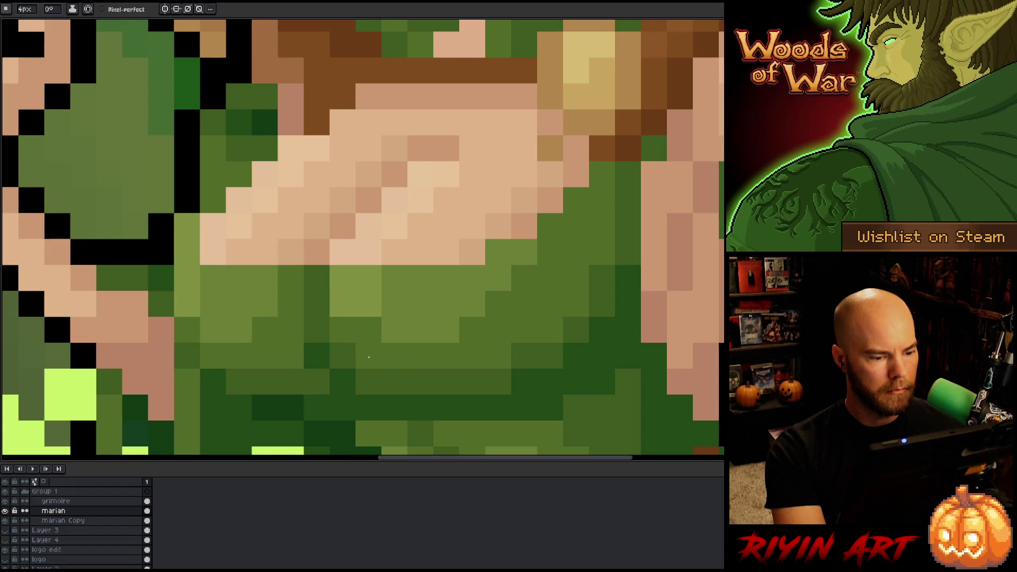
pyautogui.keyDown('alt'); pyautogui.click(401, 327); pyautogui.keyUp('alt')
pyautogui.click(368, 332)
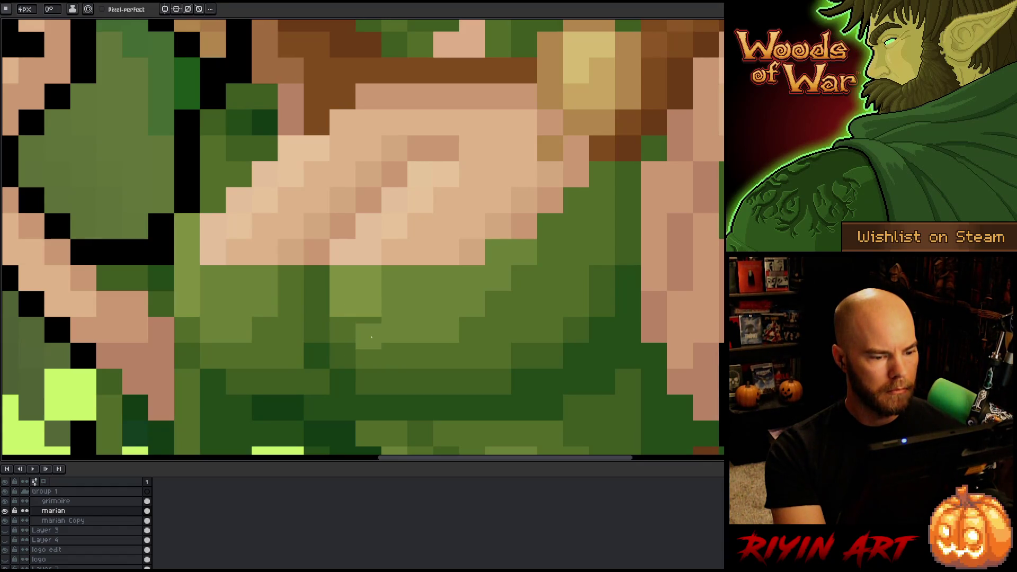
pyautogui.click(371, 307)
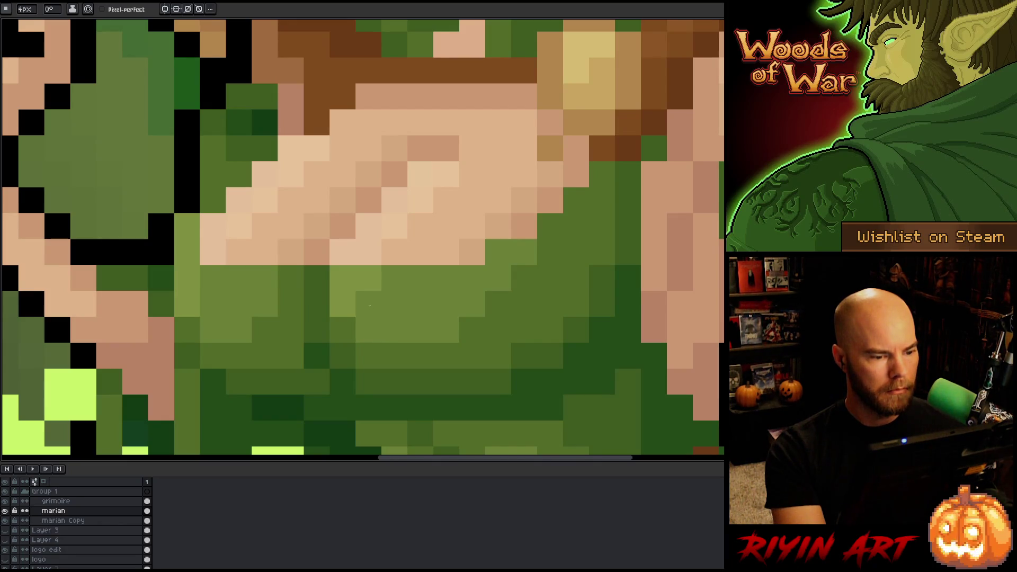
# Zoom out and centre the whole capsule artwork to review the retouched dress
pyautogui.scroll(-5, 382, 305)
pyautogui.scroll(5, 433, 310)
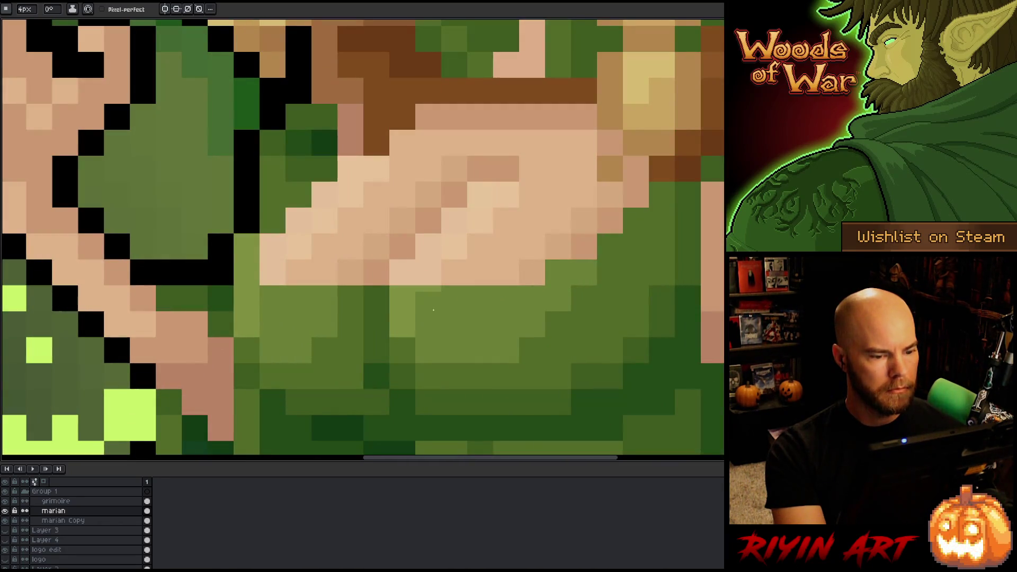
pyautogui.scroll(-5, 433, 302)
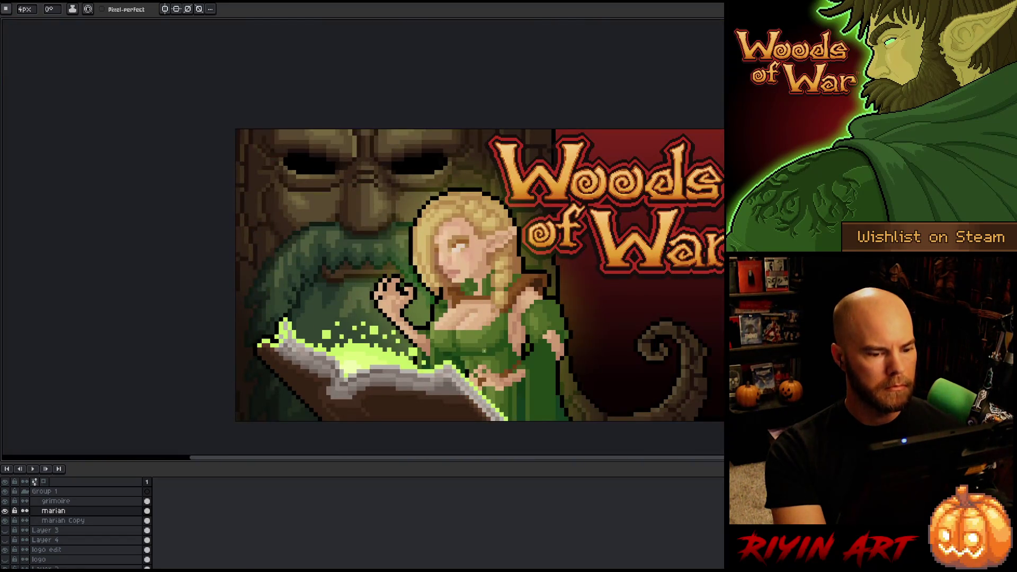
pyautogui.moveTo(497, 377); pyautogui.dragTo(348, 335)
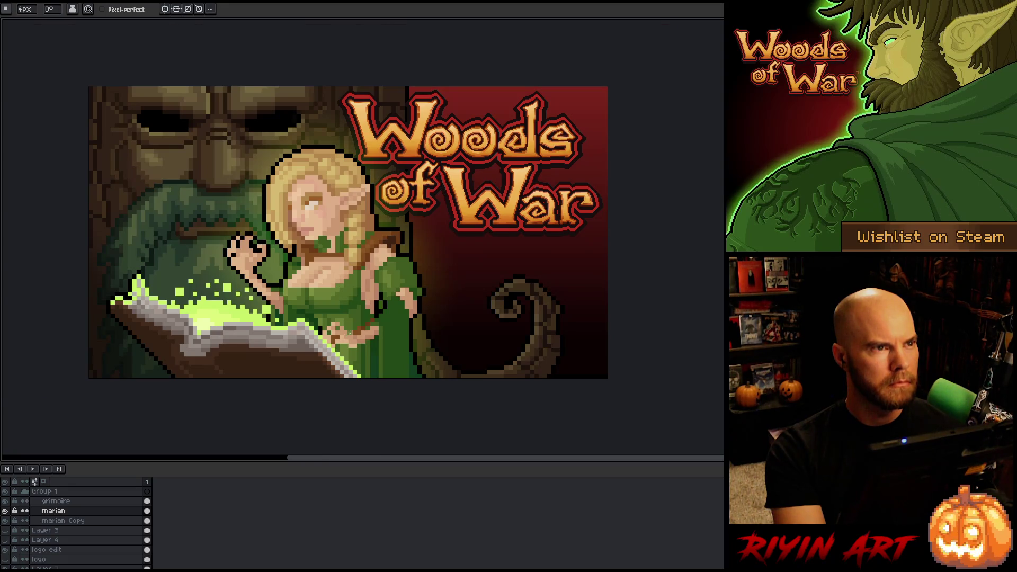
pyautogui.scroll(1, 349, 332)
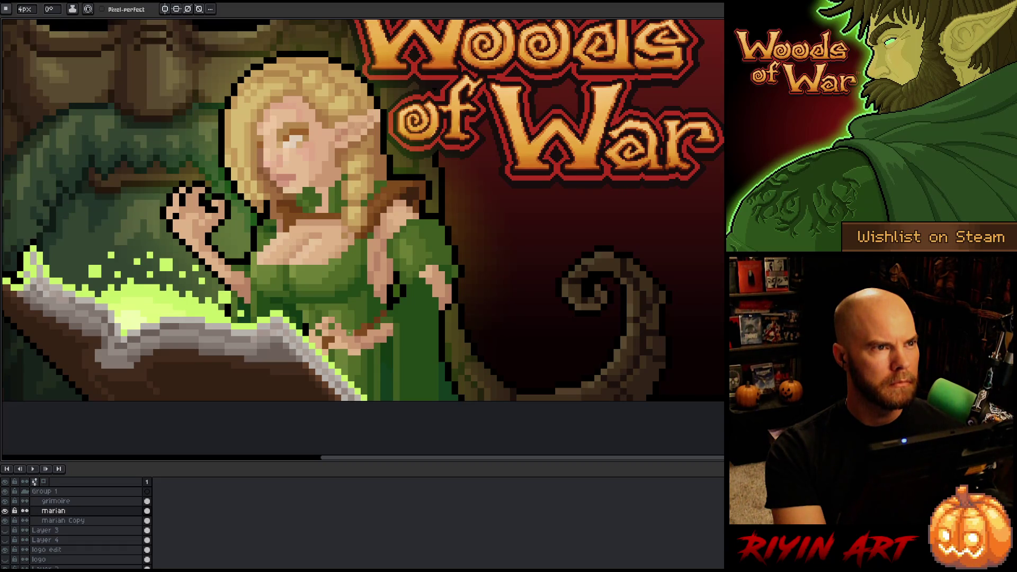
pyautogui.scroll(2, 349, 333)
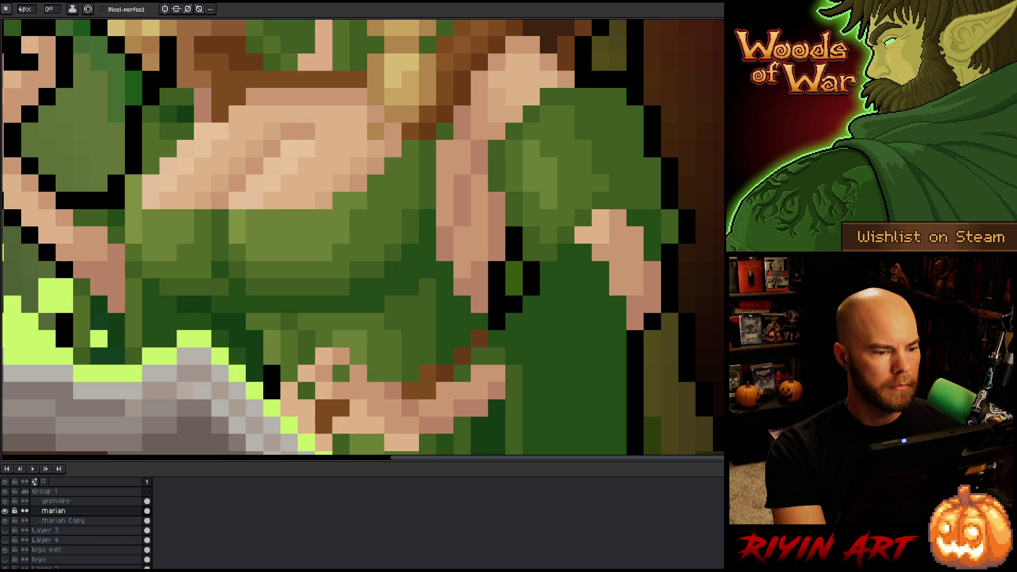
pyautogui.scroll(-3, 344, 235)
pyautogui.scroll(3, 329, 266)
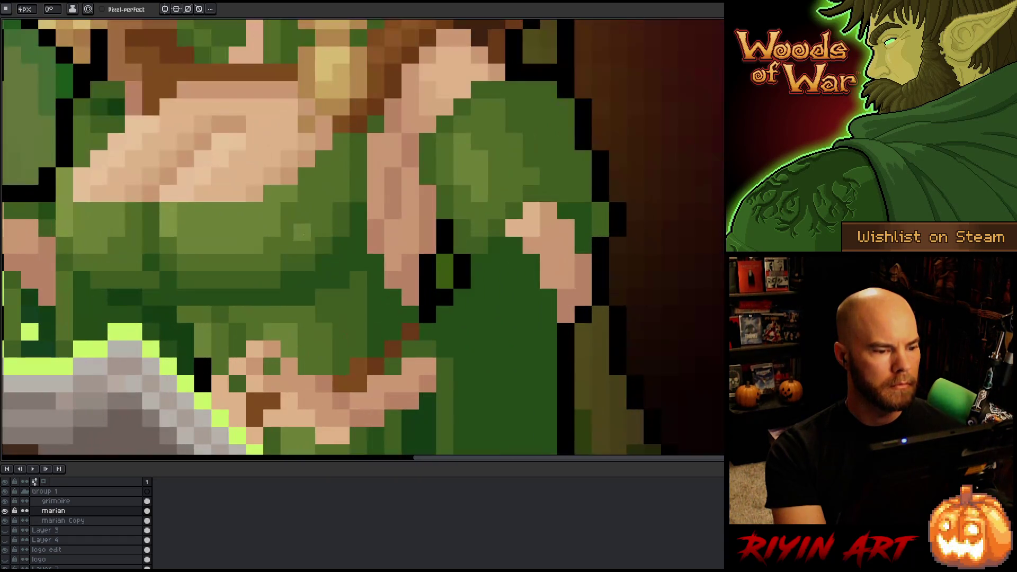
pyautogui.scroll(-3, 292, 212)
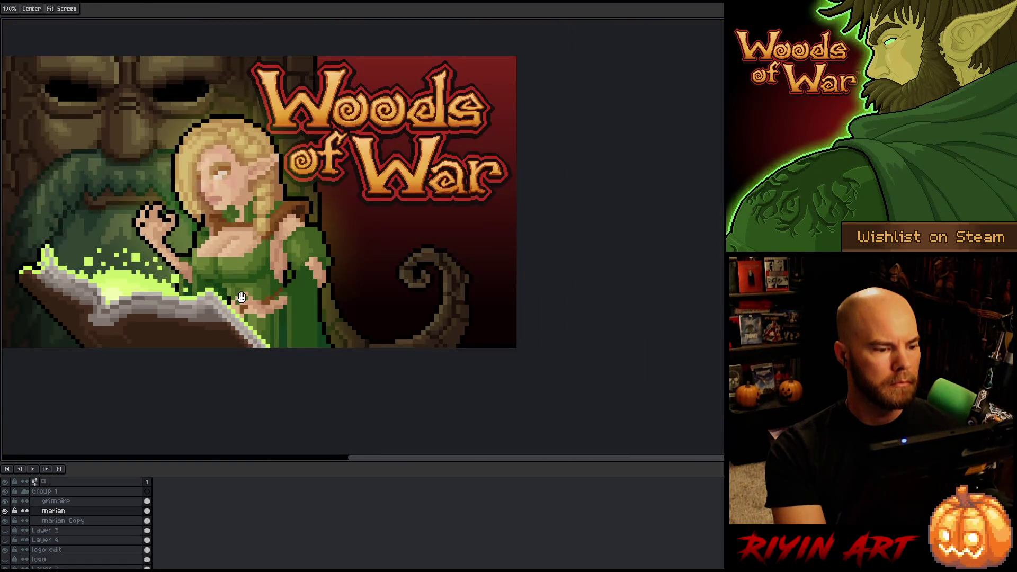
pyautogui.moveTo(292, 212); pyautogui.dragTo(413, 212)
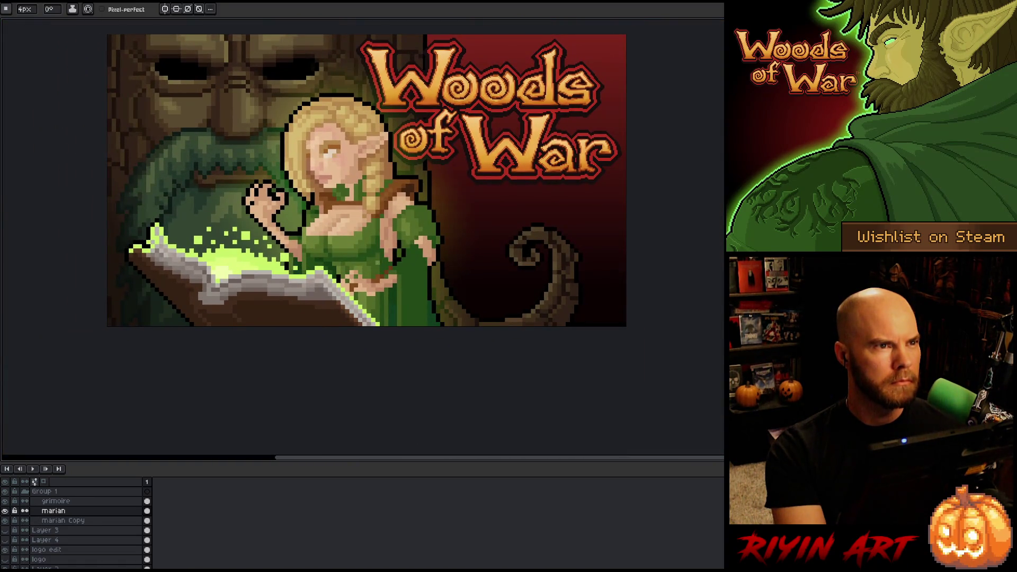
pyautogui.scroll(3, 296, 164)
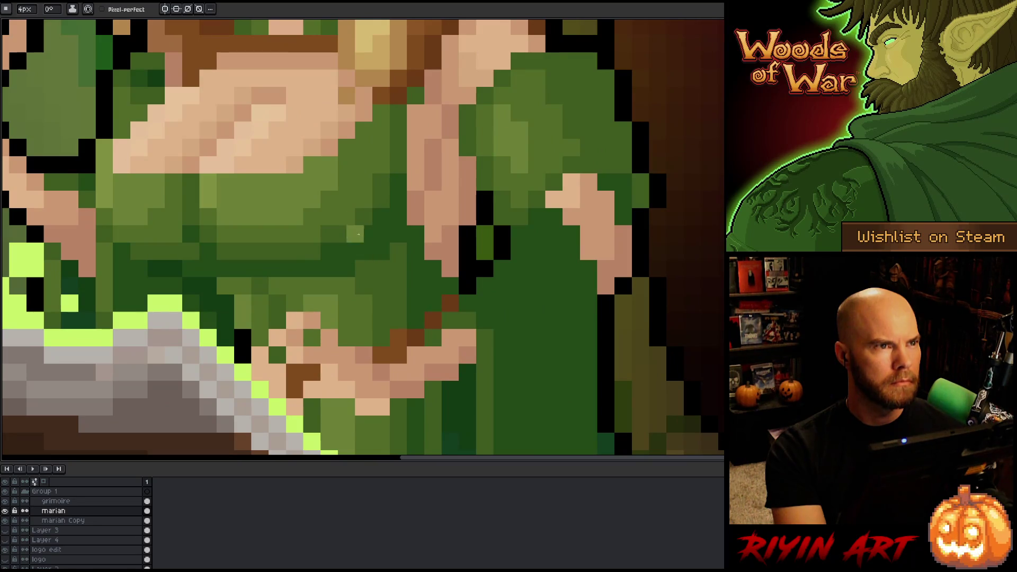
pyautogui.scroll(-1, 355, 222)
pyautogui.scroll(1, 339, 186)
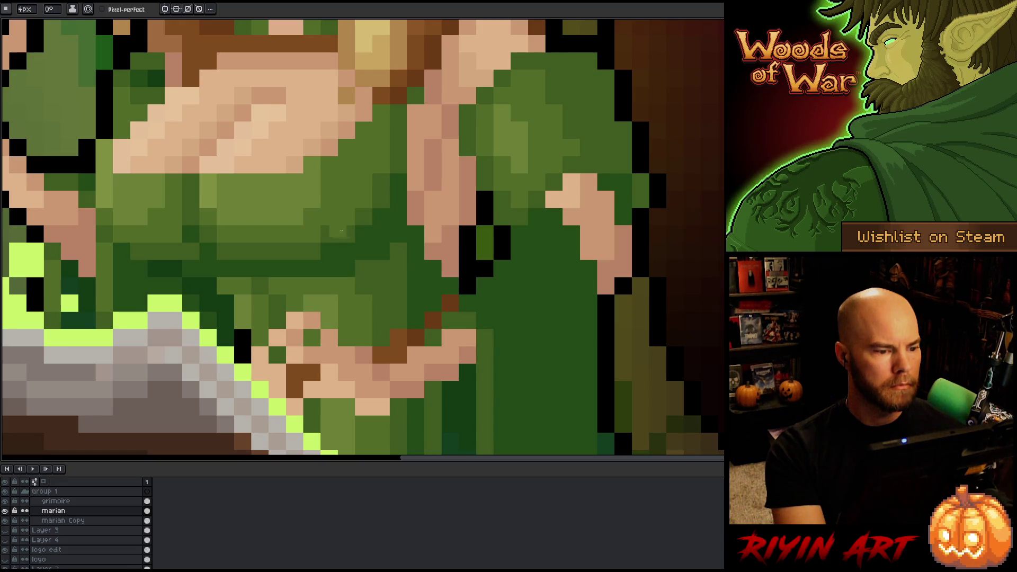
pyautogui.scroll(-5, 385, 250)
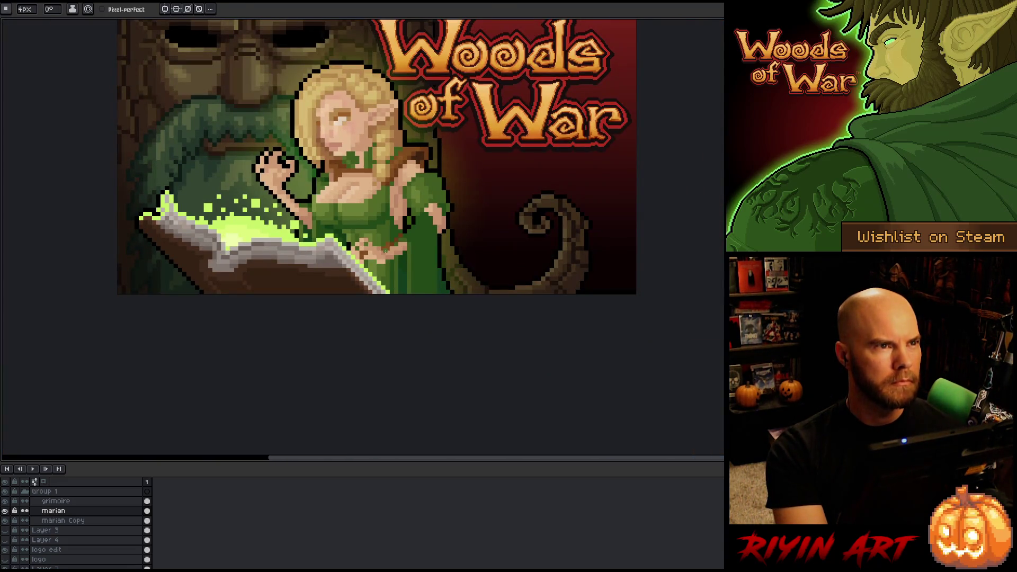
pyautogui.scroll(5, 378, 213)
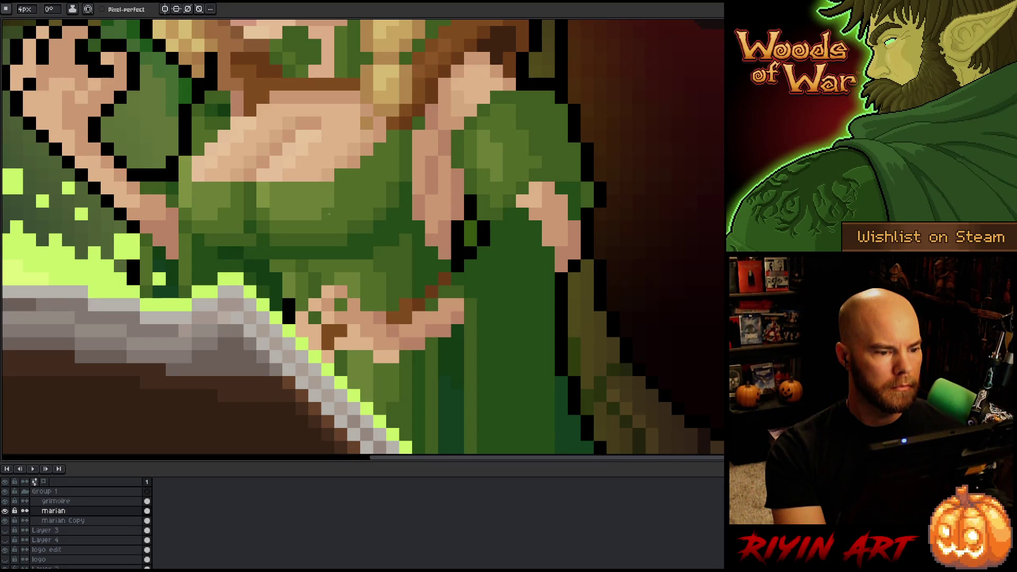
pyautogui.scroll(-5, 329, 214)
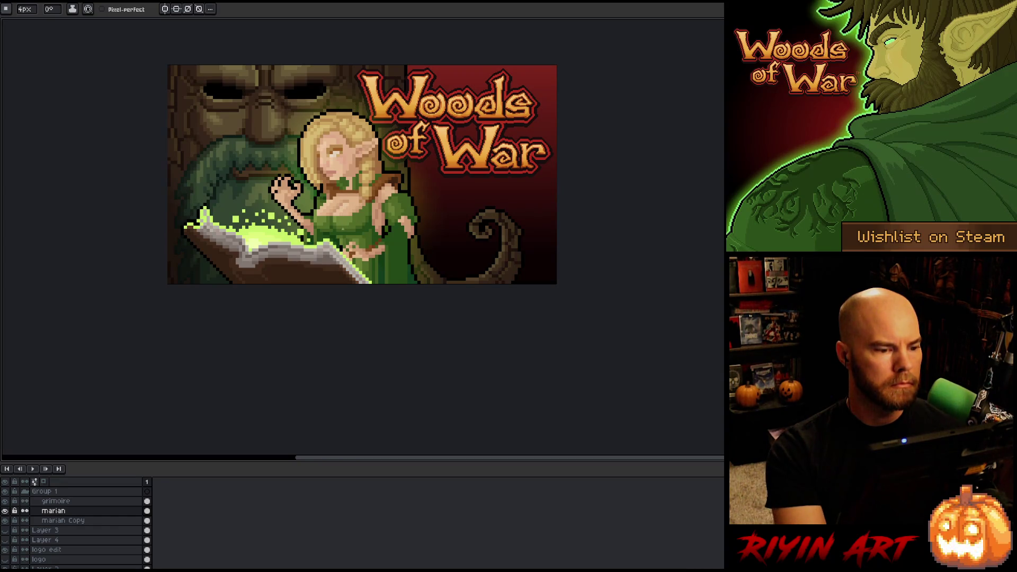
pyautogui.scroll(5, 343, 229)
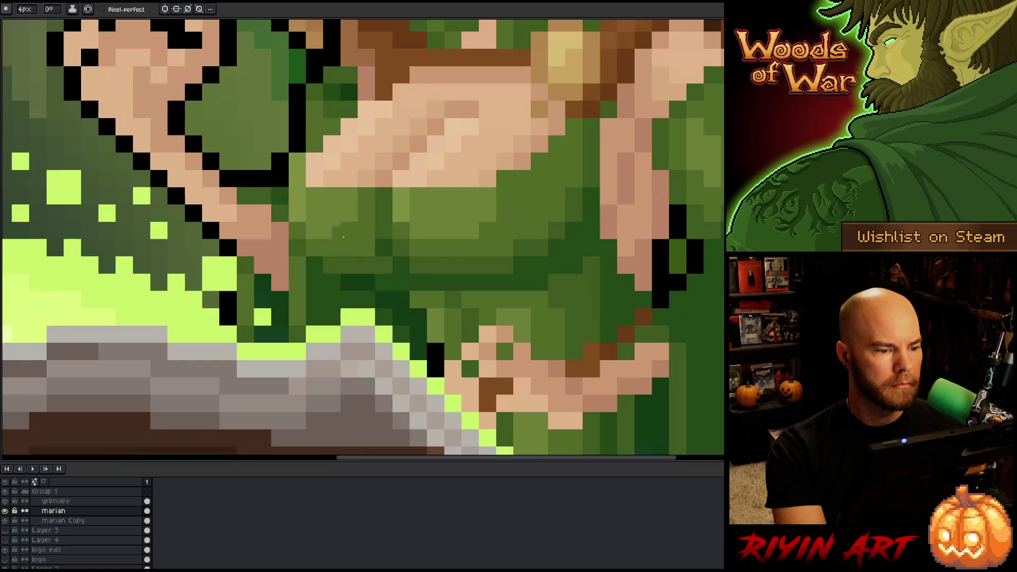
# Nudge the artwork slightly right and down, zooming in and out to recheck the shading
pyautogui.press('i')
pyautogui.press('b')
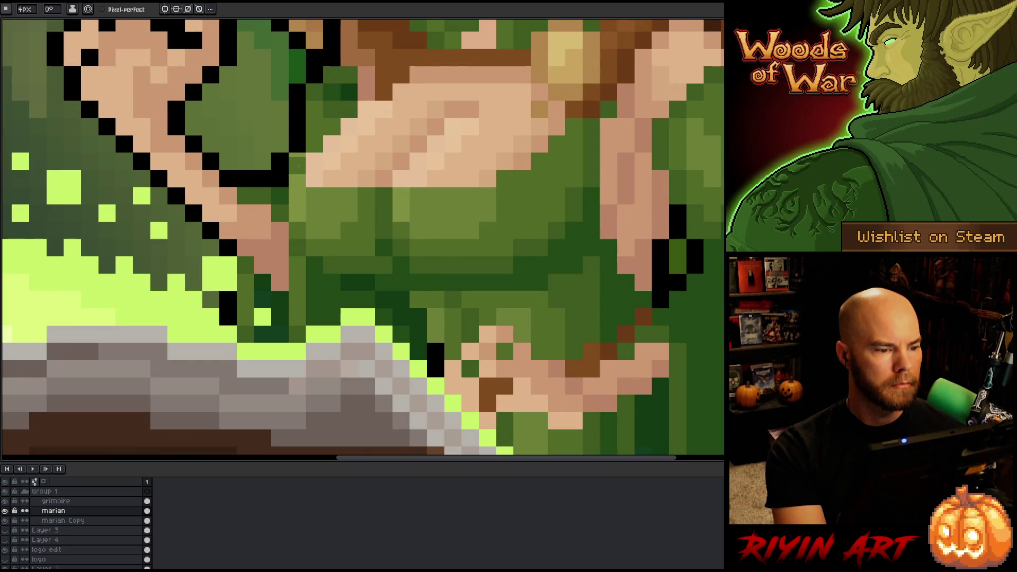
pyautogui.scroll(-5, 298, 163)
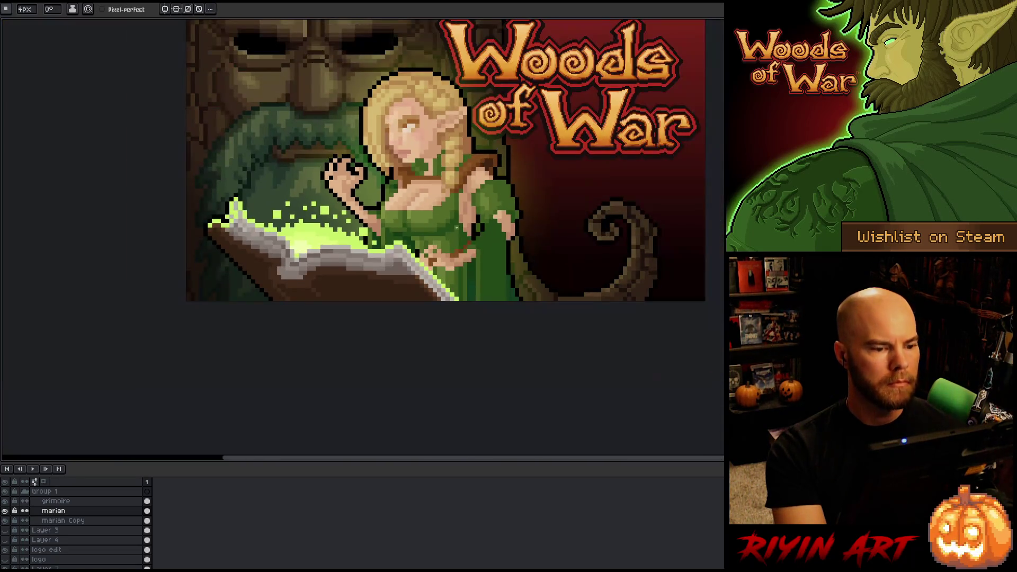
pyautogui.scroll(1, 356, 239)
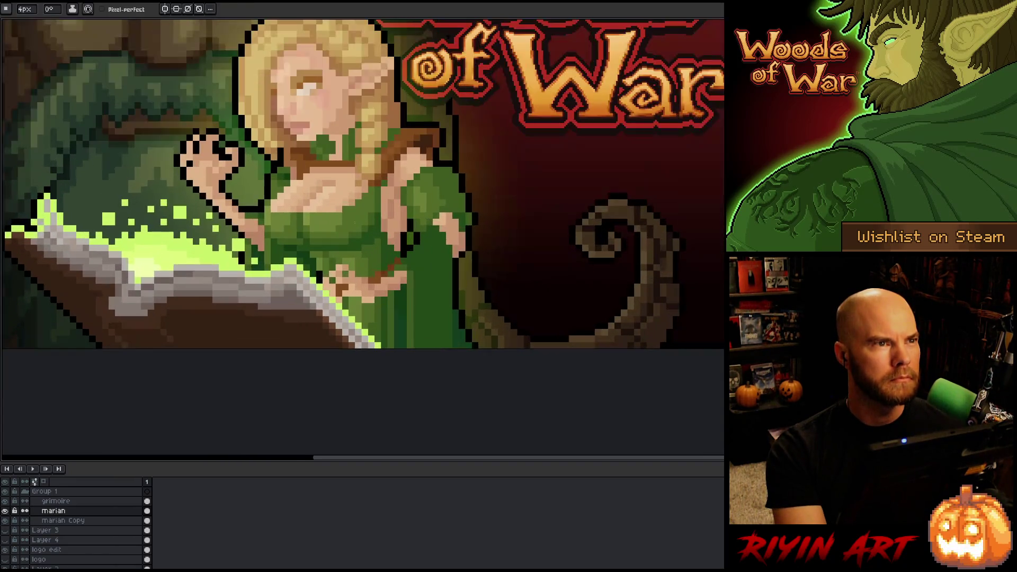
pyautogui.scroll(-2, 342, 206)
pyautogui.press('v')
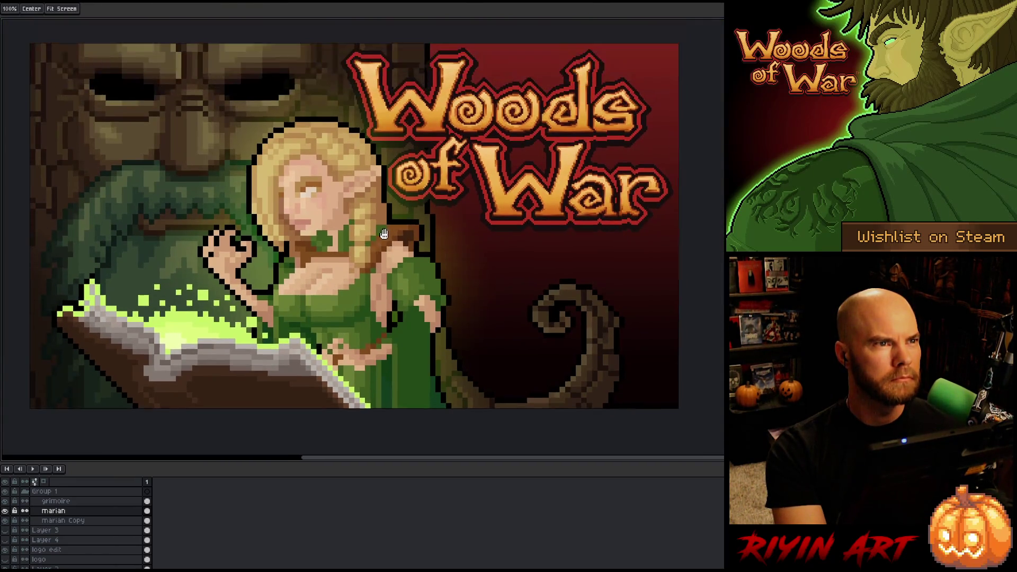
pyautogui.press('b')
pyautogui.scroll(-2, 418, 233)
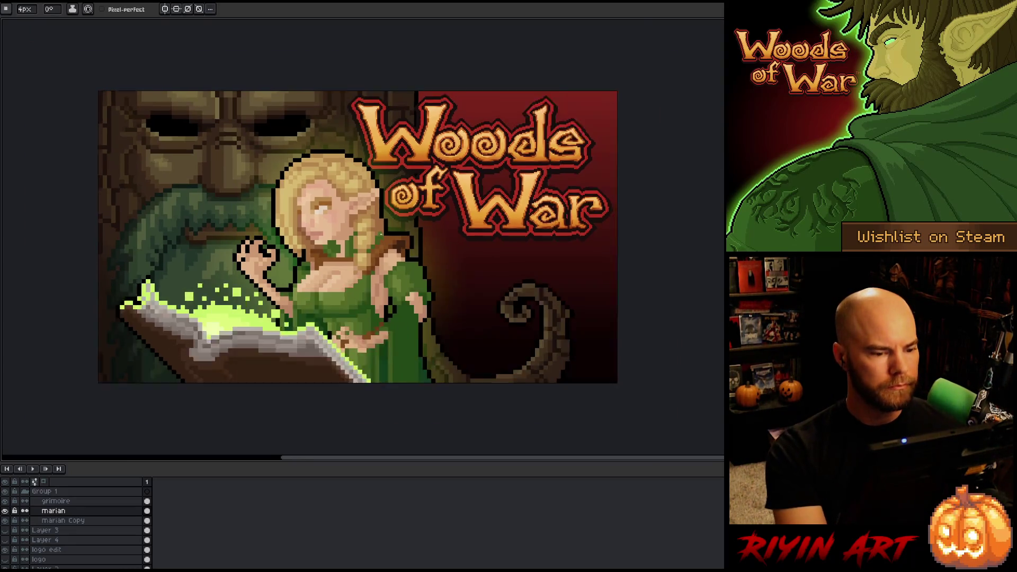
pyautogui.scroll(1, 432, 225)
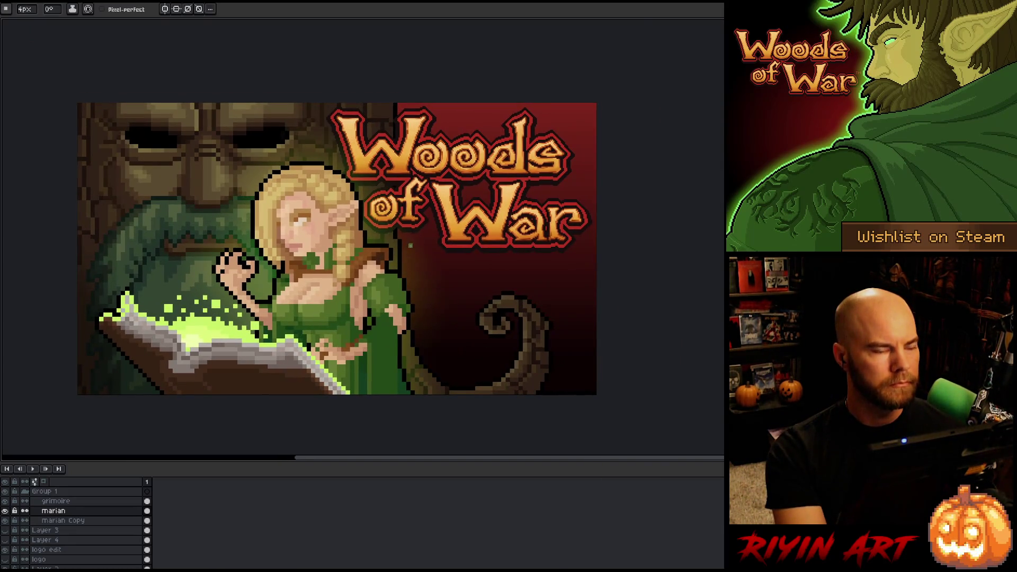
pyautogui.moveTo(432, 271); pyautogui.dragTo(437, 276)
pyautogui.press('space')
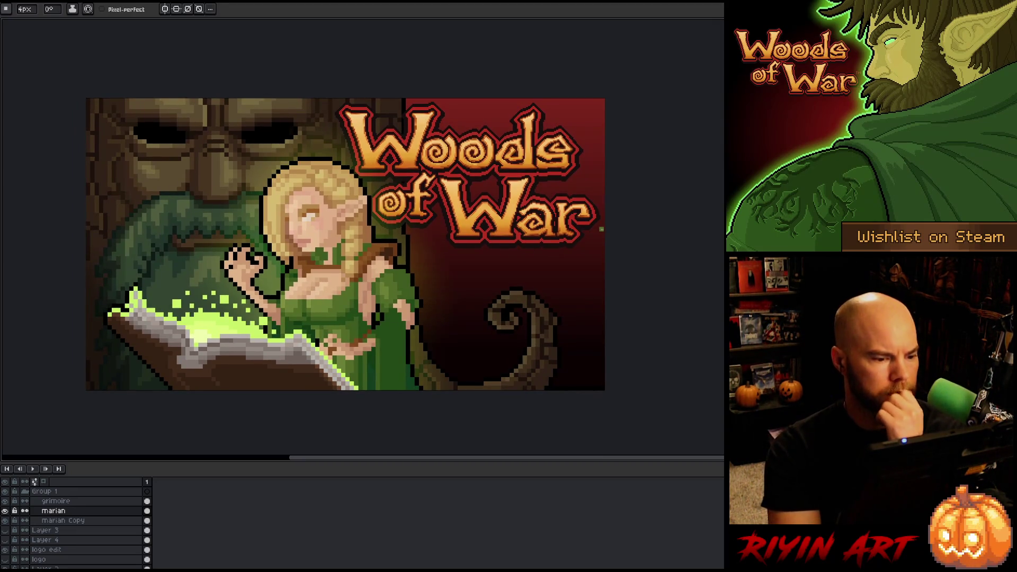
pyautogui.scroll(5, 395, 254)
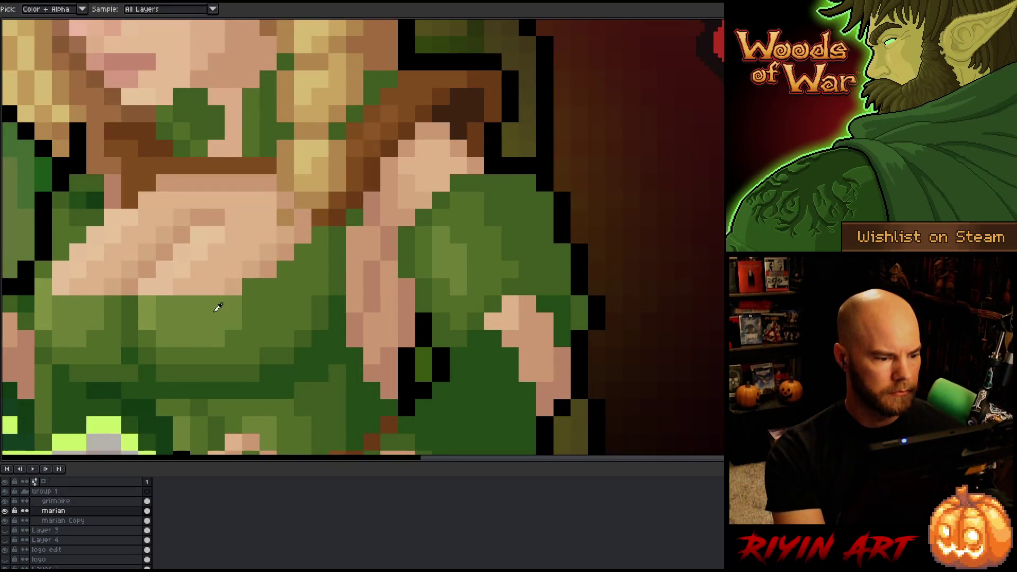
pyautogui.scroll(-5, 253, 287)
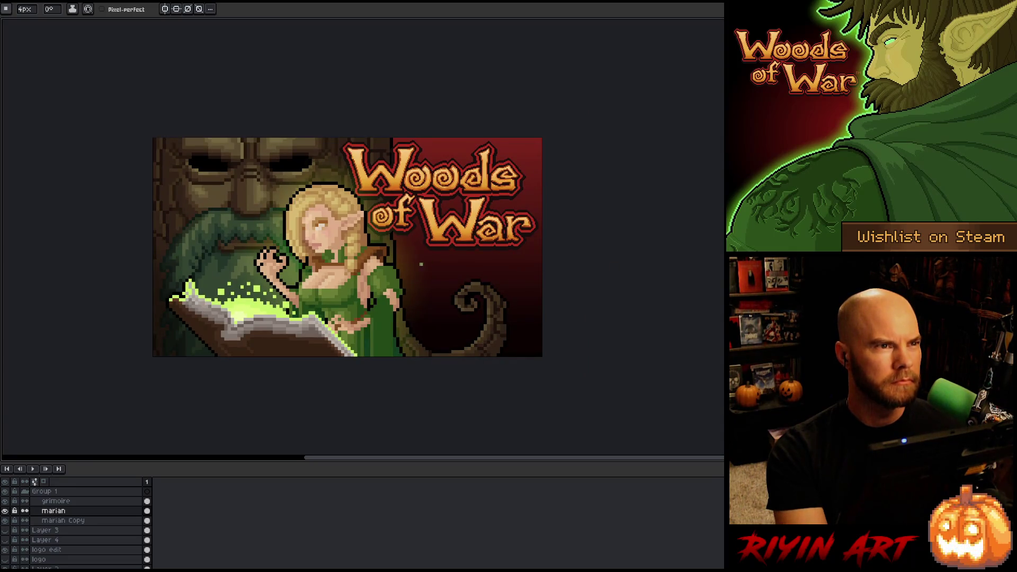
pyautogui.scroll(2, 421, 264)
pyautogui.scroll(-1, 449, 276)
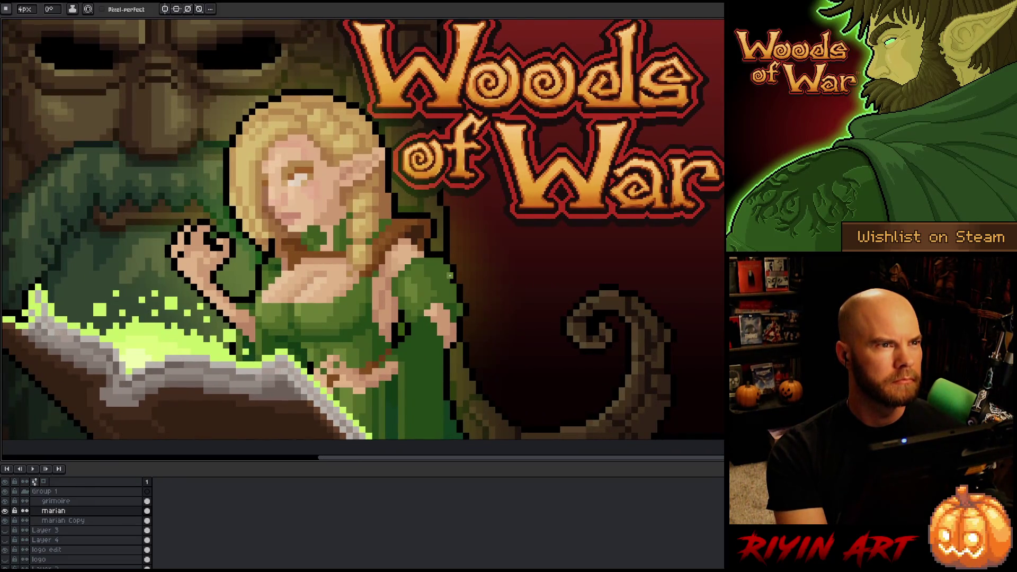
pyautogui.scroll(-1, 450, 275)
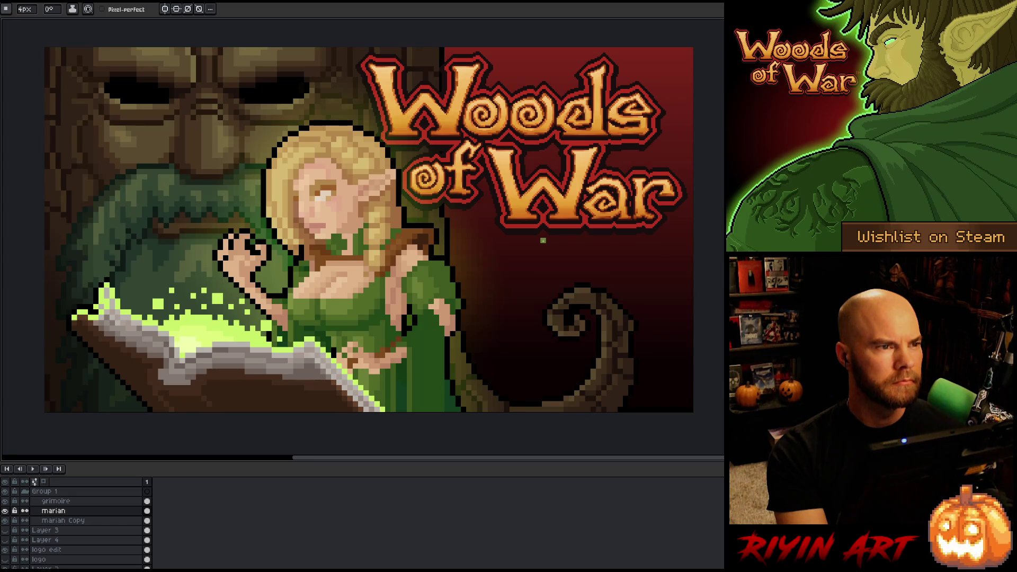
pyautogui.click(5, 511)
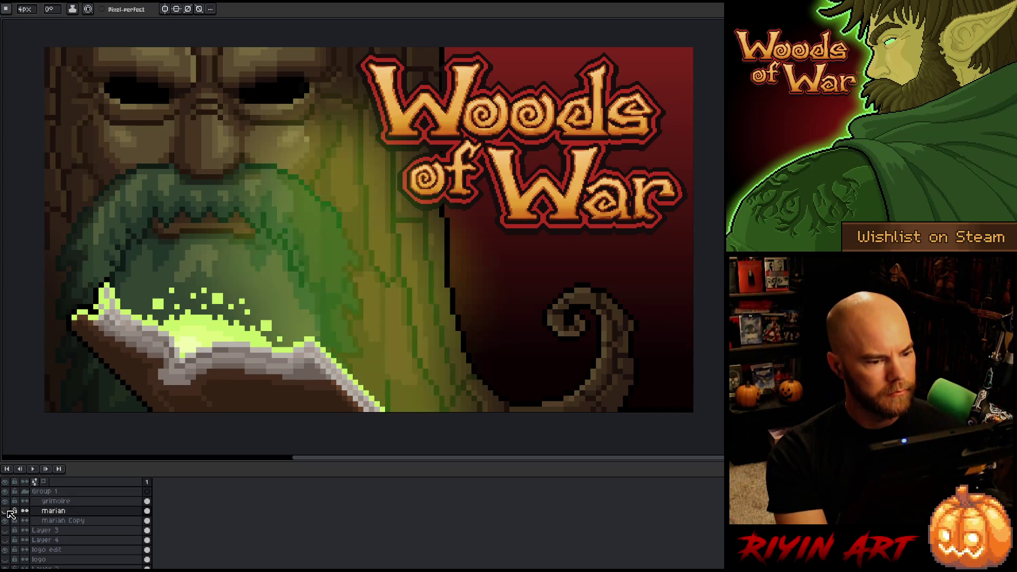
pyautogui.click(6, 511)
pyautogui.click(6, 511)
pyautogui.click(6, 511)
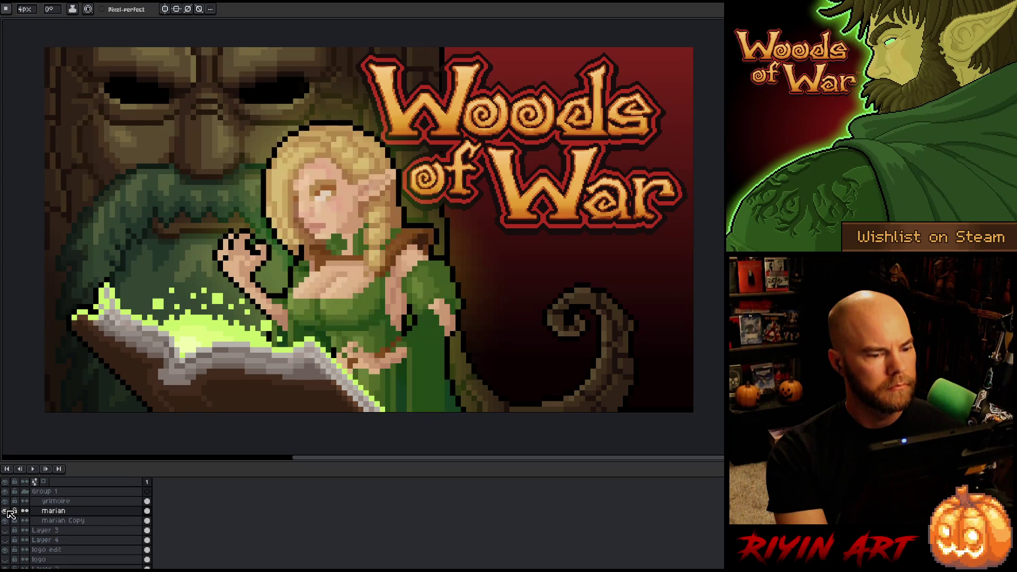
pyautogui.click(7, 511)
pyautogui.click(7, 511)
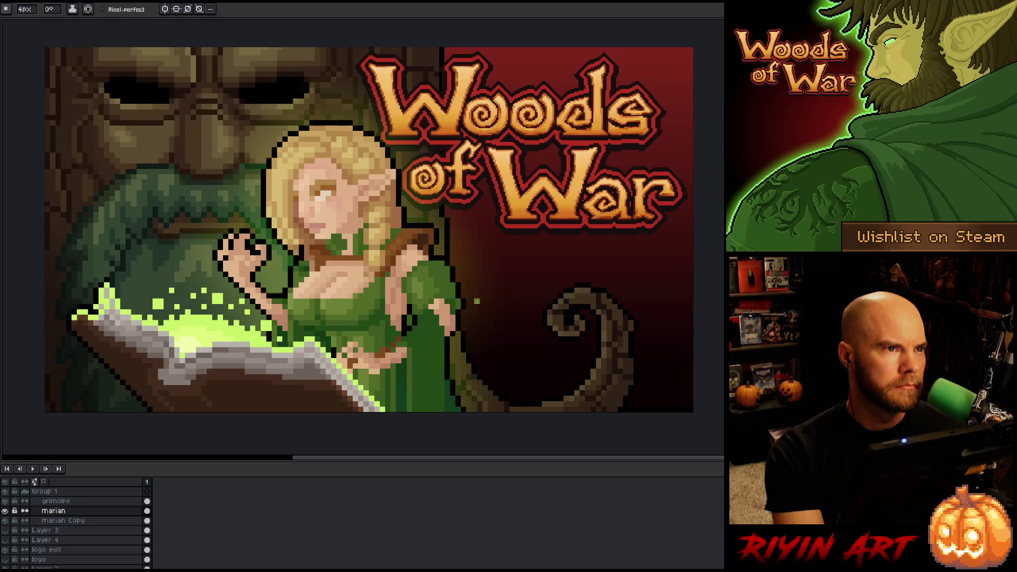
pyautogui.scroll(-1, 477, 300)
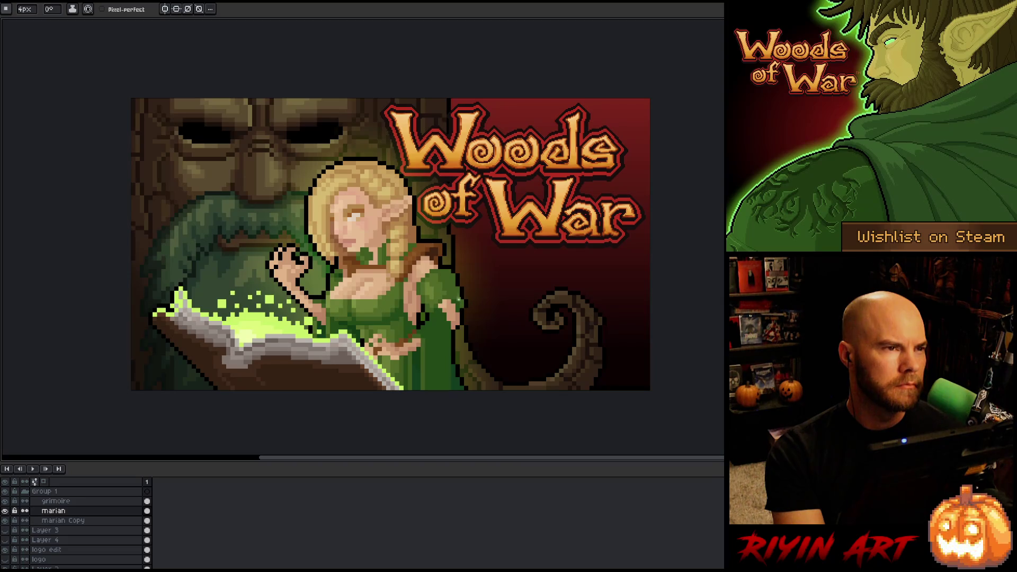
pyautogui.moveTo(459, 299)
pyautogui.mouseDown()
pyautogui.moveTo(445, 260)
pyautogui.moveTo(452, 278)
pyautogui.mouseUp()
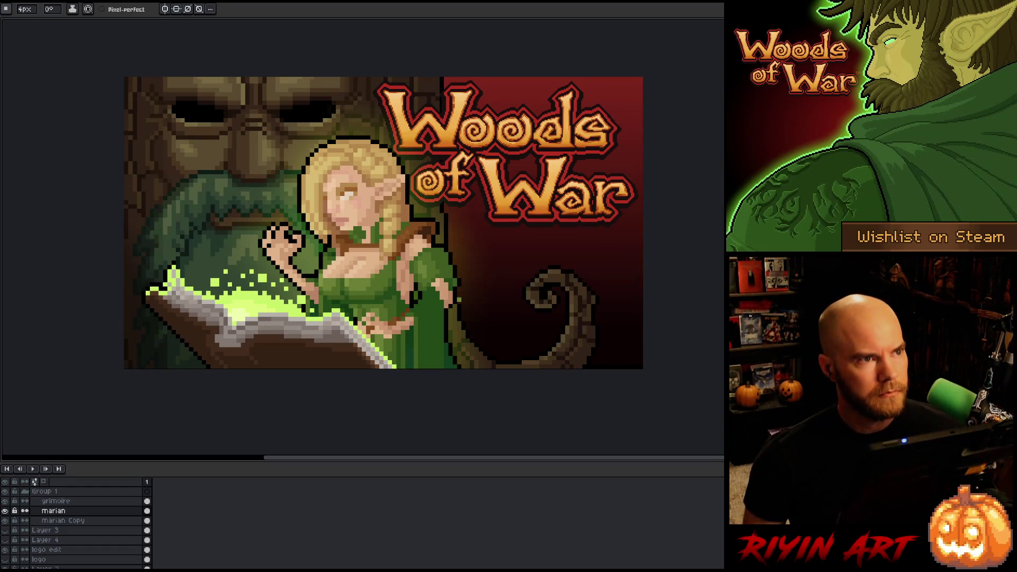
pyautogui.rightClick(489, 261)
pyautogui.press('Escape')
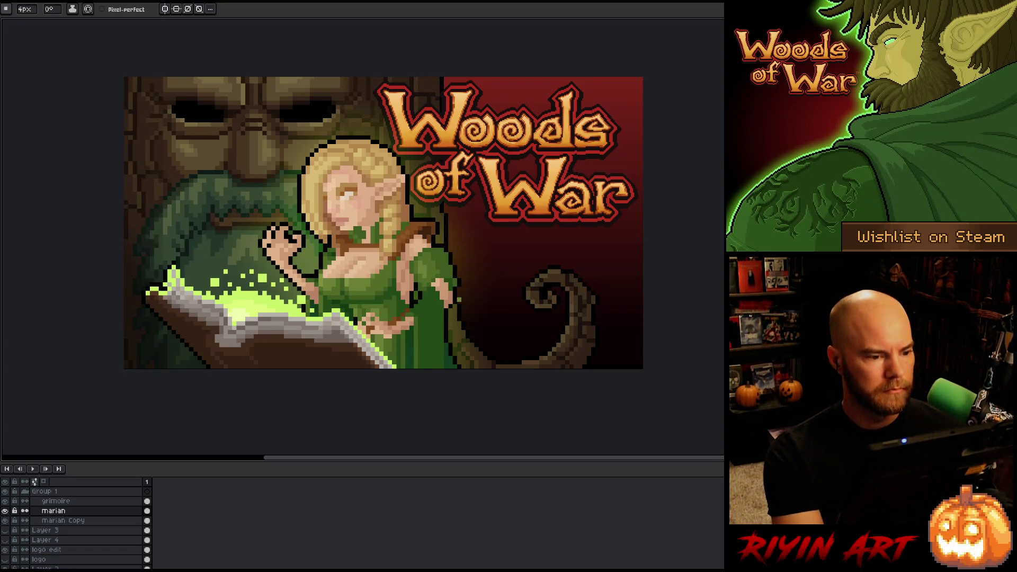
pyautogui.scroll(1, 219, 227)
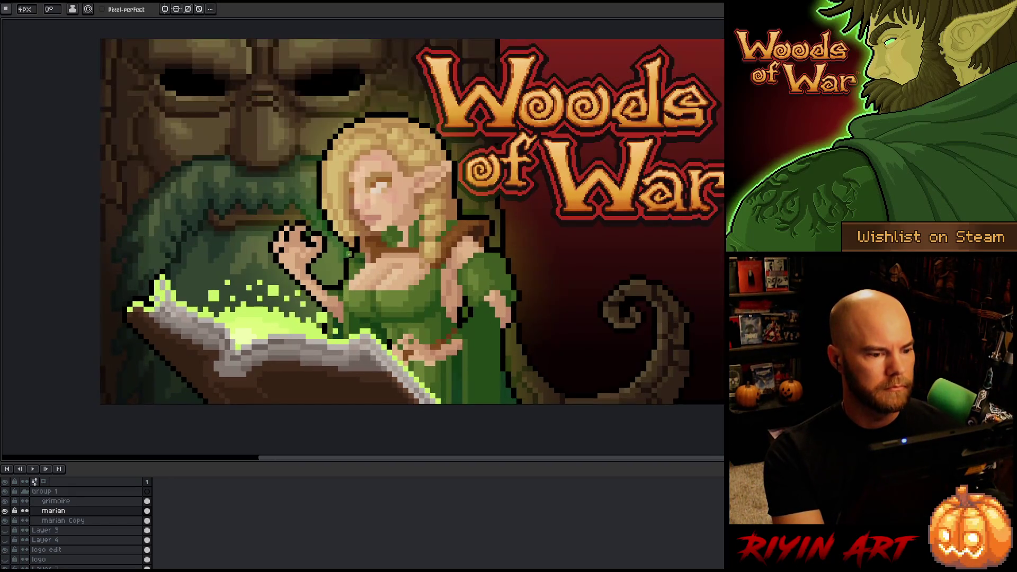
pyautogui.press('h')
pyautogui.press('b')
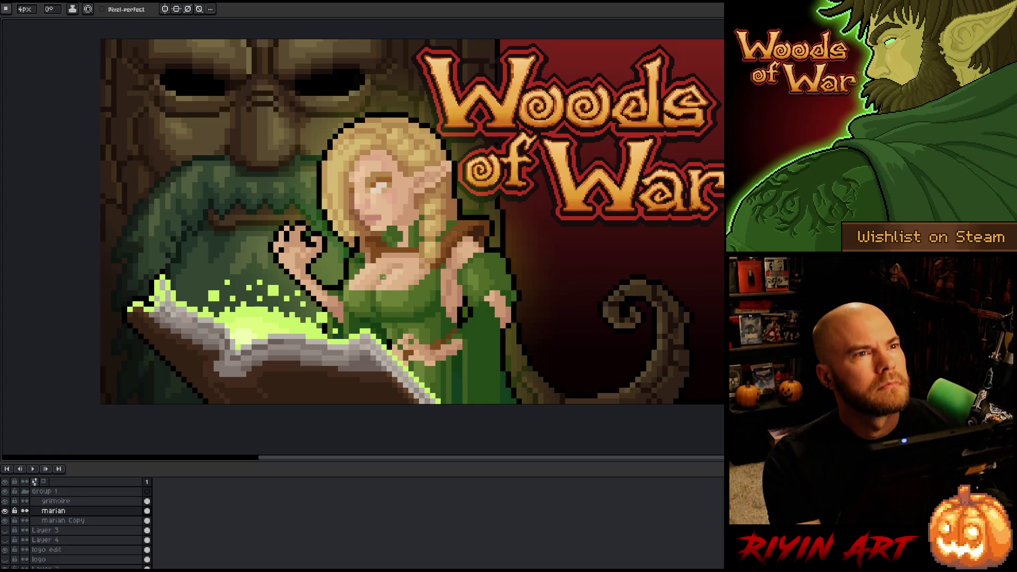
pyautogui.press('h')
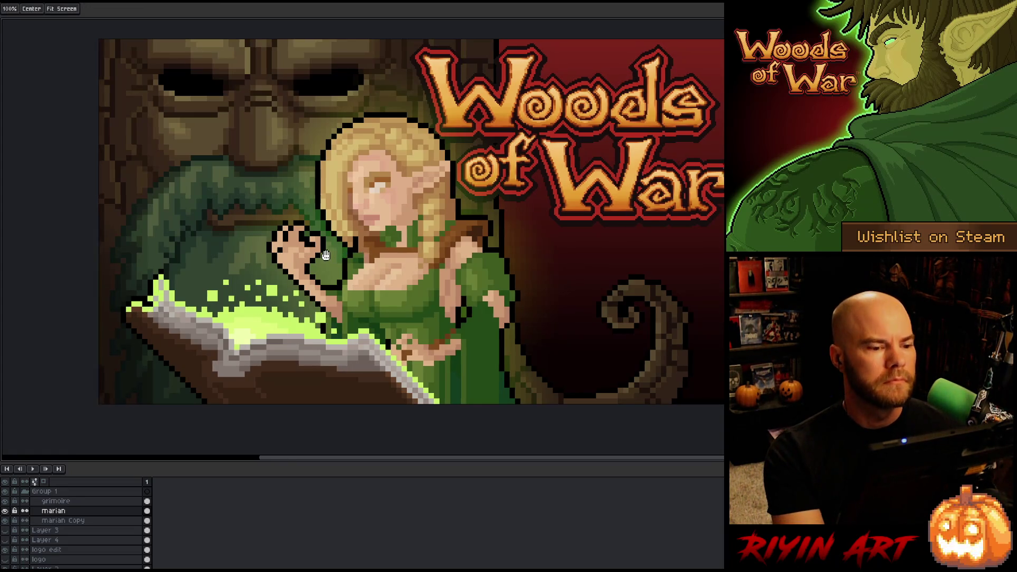
pyautogui.moveTo(329, 254); pyautogui.dragTo(272, 261)
pyautogui.press('b')
pyautogui.scroll(-1, 305, 243)
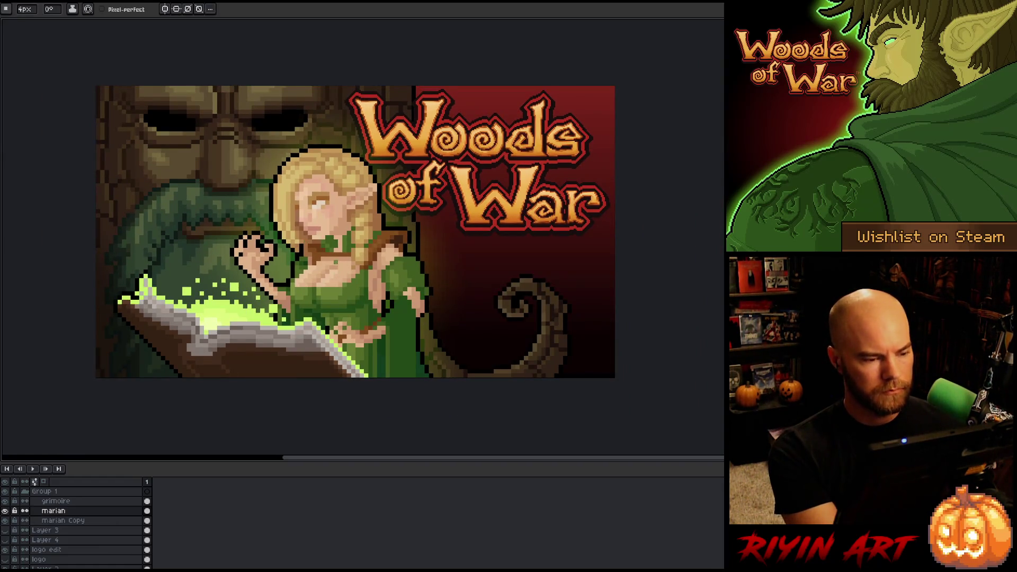
pyautogui.press('Tab')
pyautogui.press('Tab')
pyautogui.press('ctrl')
# Close logo_pixel and save the capsule art as Capsule_ideas_v7.aseprite
pyautogui.press('Tab')
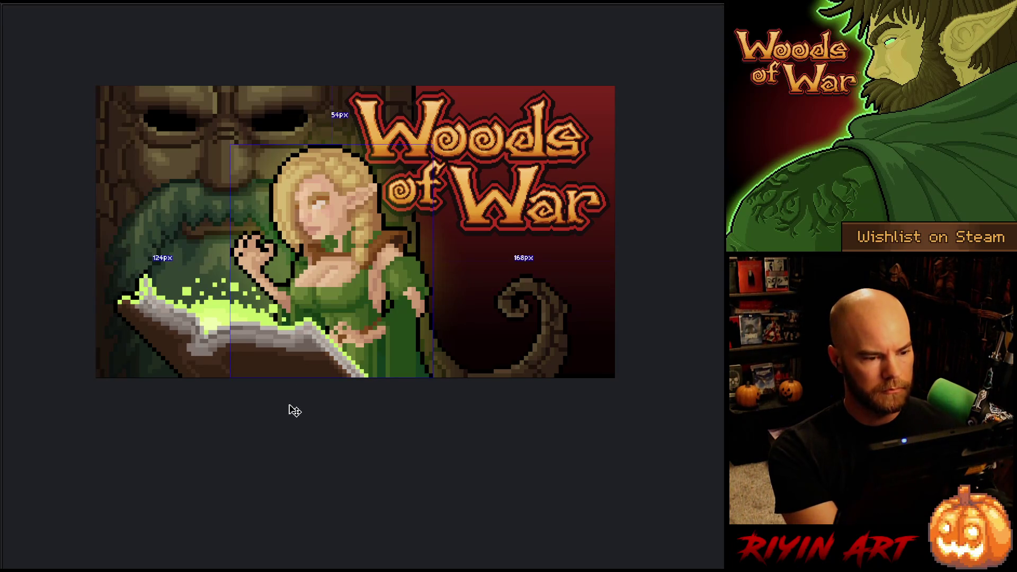
pyautogui.press('Tab')
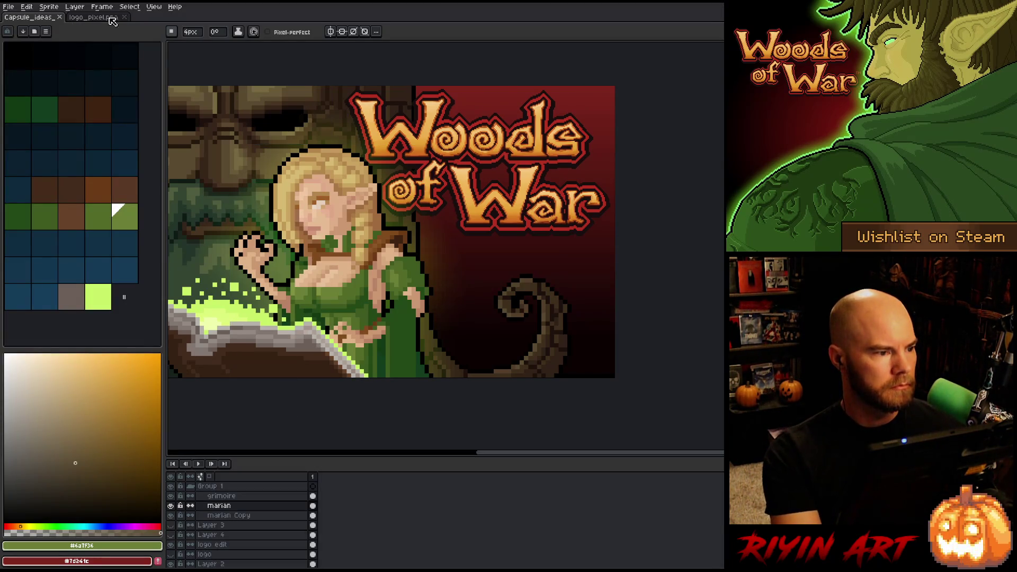
pyautogui.click(124, 17)
pyautogui.click(8, 6)
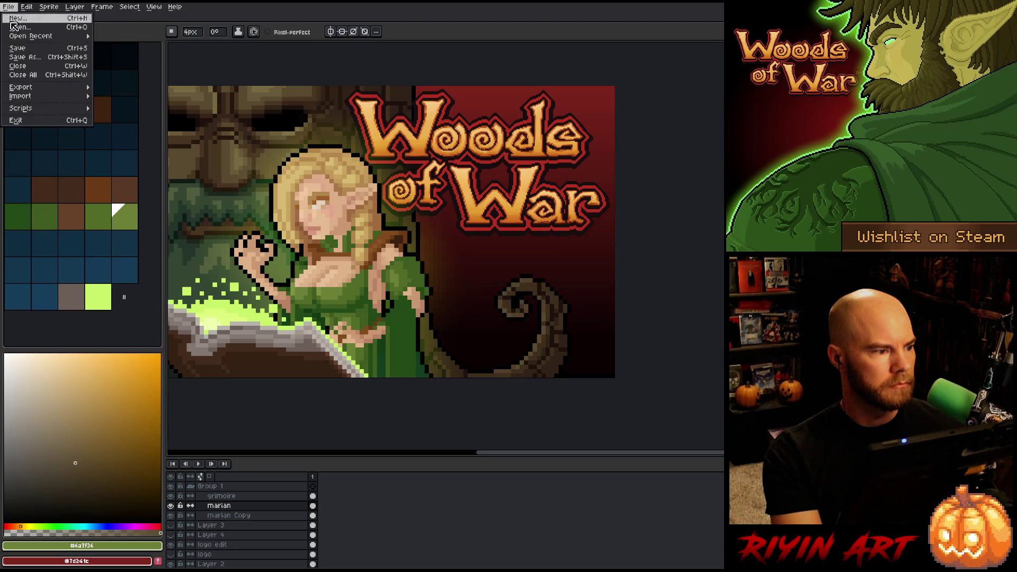
pyautogui.click(10, 7)
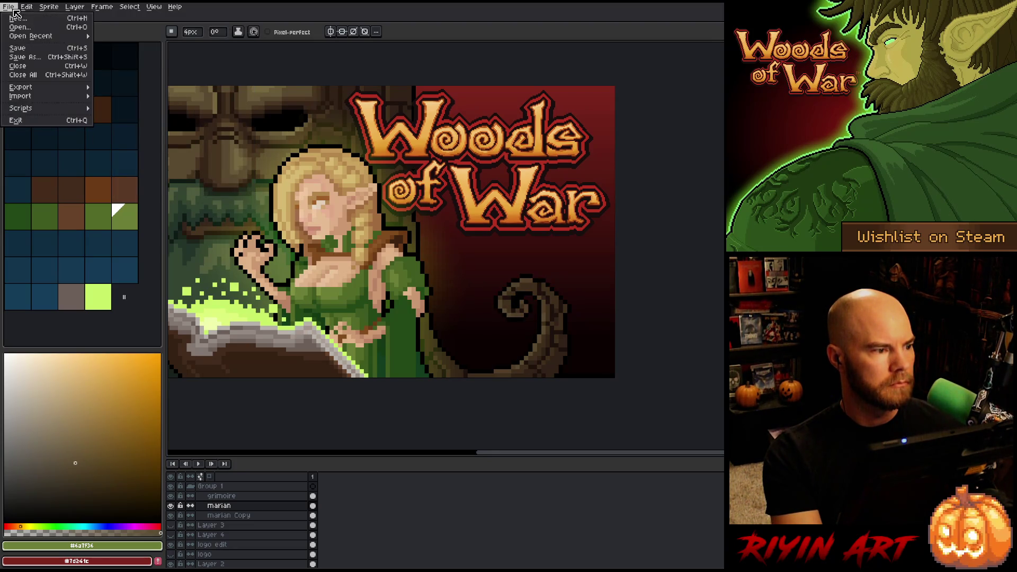
pyautogui.click(24, 57)
pyautogui.click(384, 360)
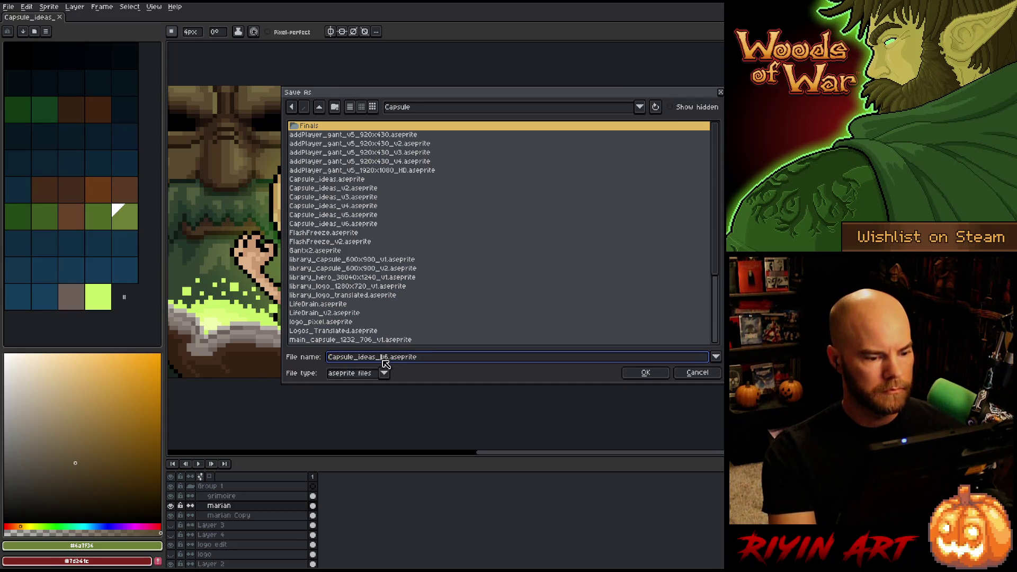
pyautogui.press('BackSpace')
pyautogui.write('7')
pyautogui.press('Return')
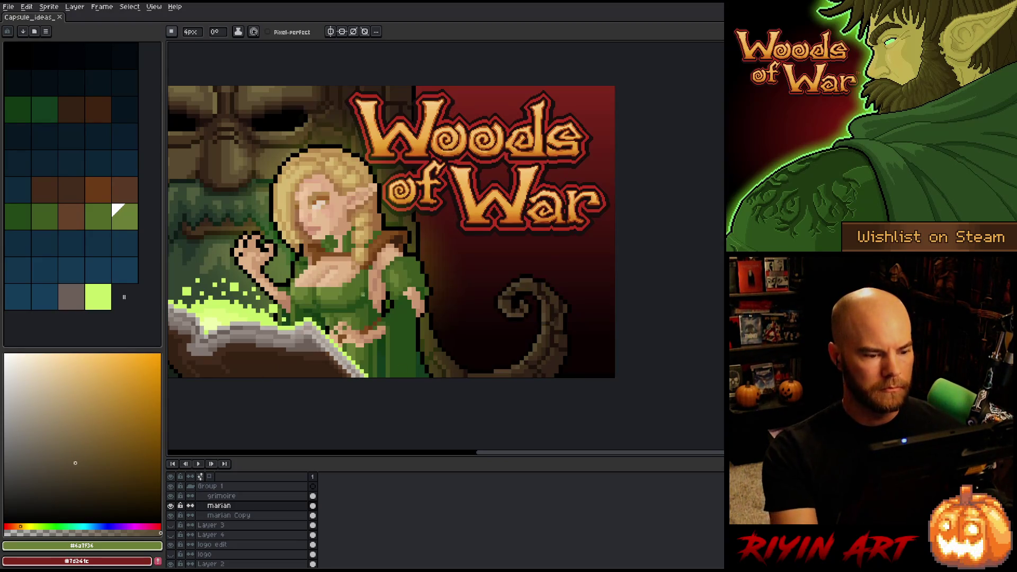
# Open dragon_fire_boss_v29.aseprite from the recent files list
pyautogui.scroll(-2, 304, 258)
pyautogui.moveTo(305, 258)
pyautogui.mouseDown()
pyautogui.moveTo(315, 173)
pyautogui.moveTo(305, 169)
pyautogui.mouseUp()
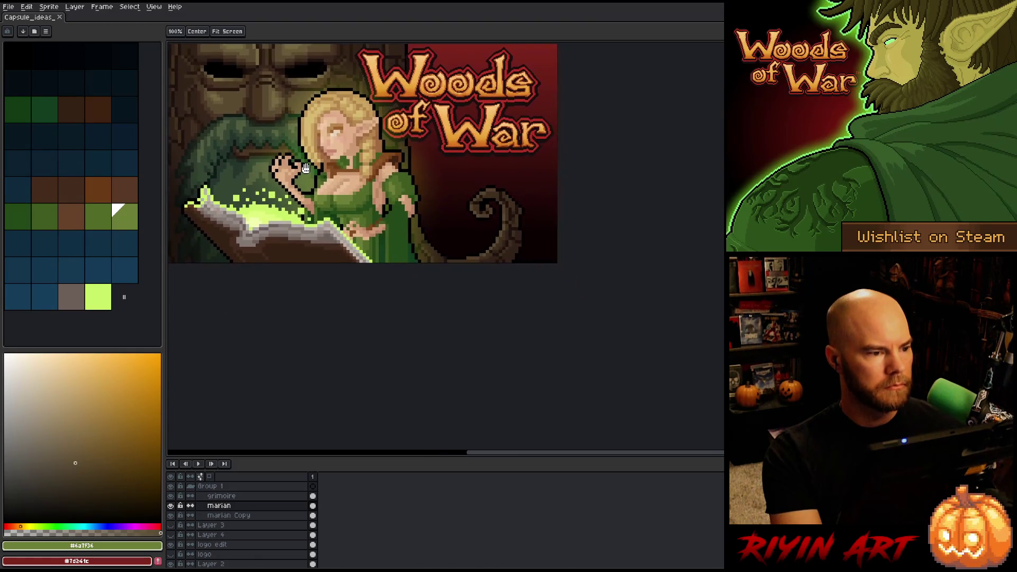
pyautogui.click(8, 7)
pyautogui.moveTo(48, 36)
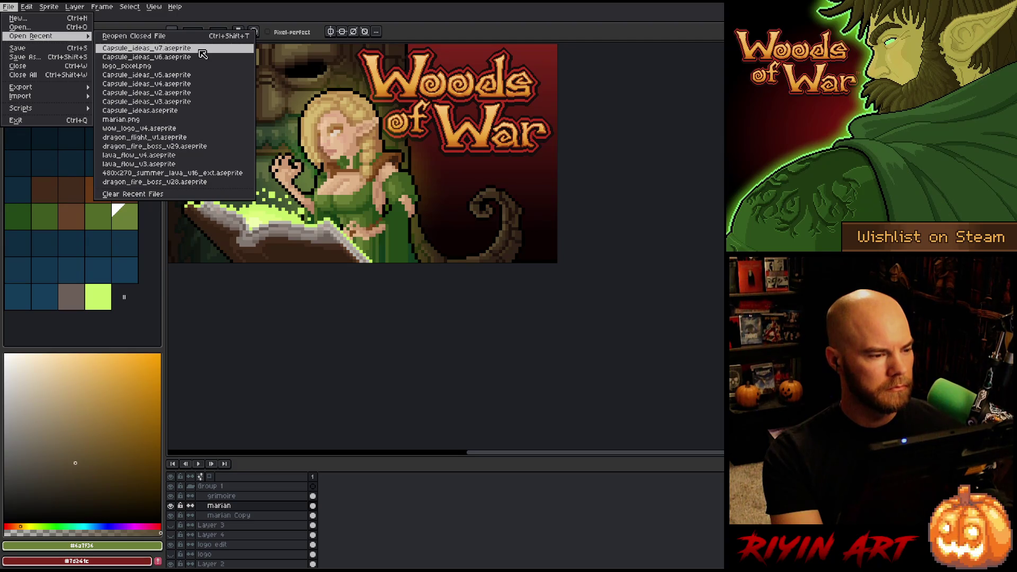
pyautogui.click(196, 146)
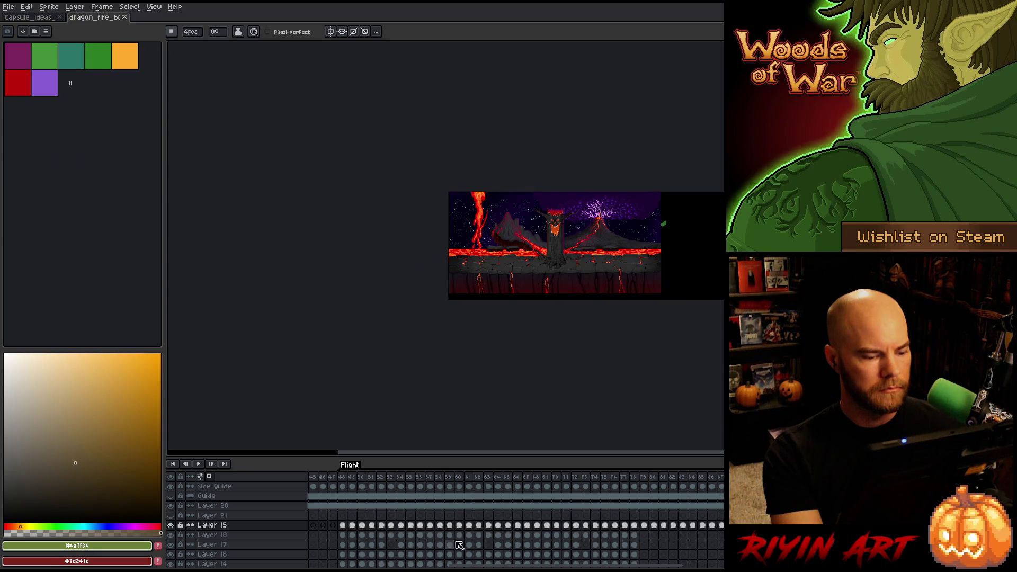
# Go to frame 2 of the Attack1 animation and zoom toward the dragon's belly
pyautogui.moveTo(575, 567); pyautogui.dragTo(432, 567)
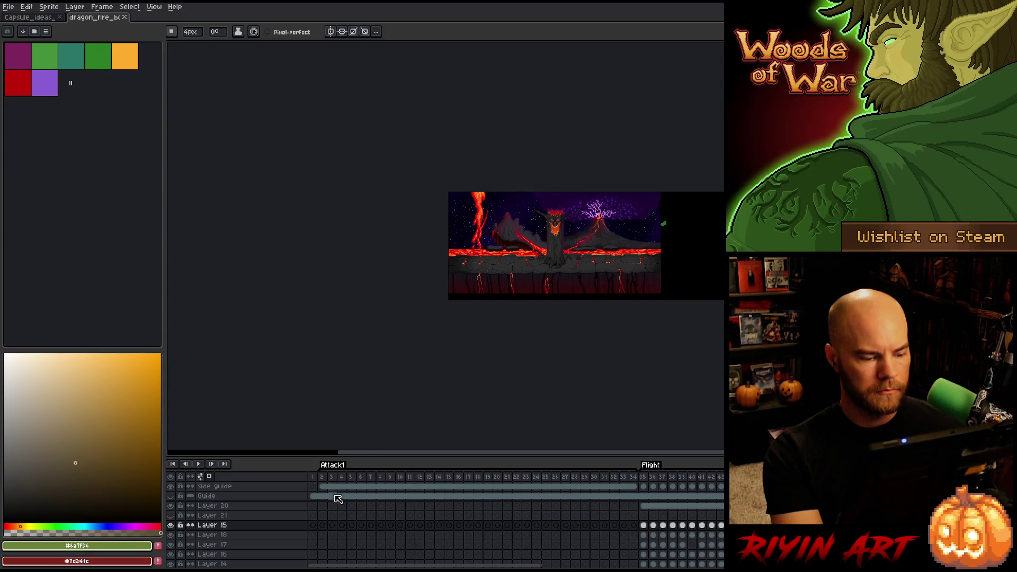
pyautogui.click(322, 476)
pyautogui.scroll(2, 581, 336)
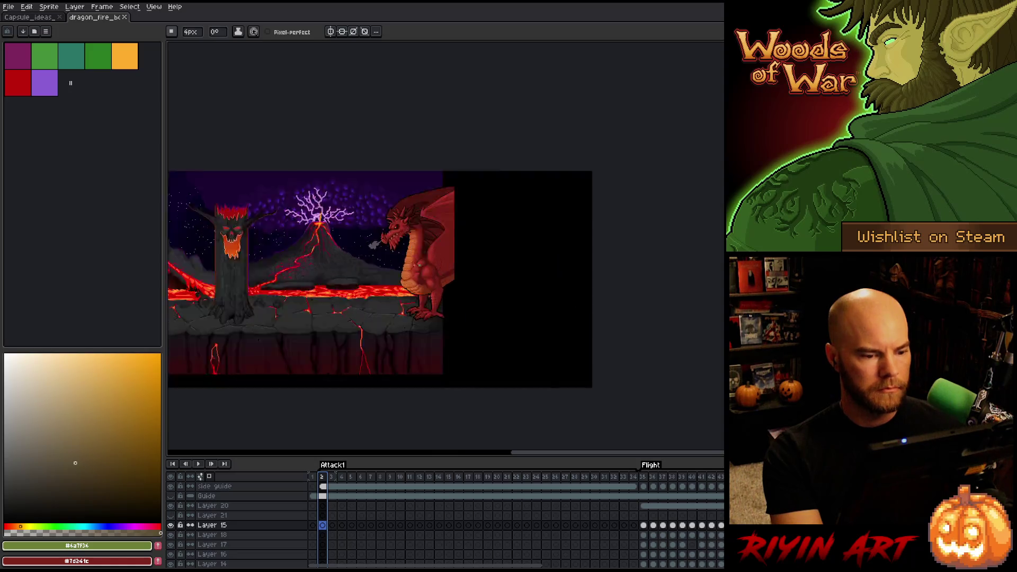
pyautogui.scroll(4, 416, 265)
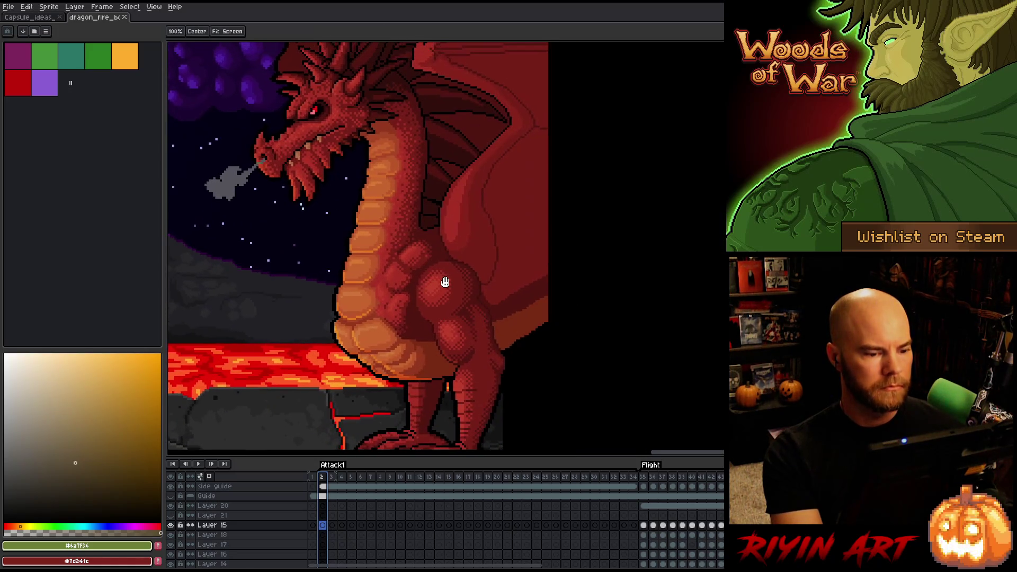
pyautogui.scroll(-1, 389, 314)
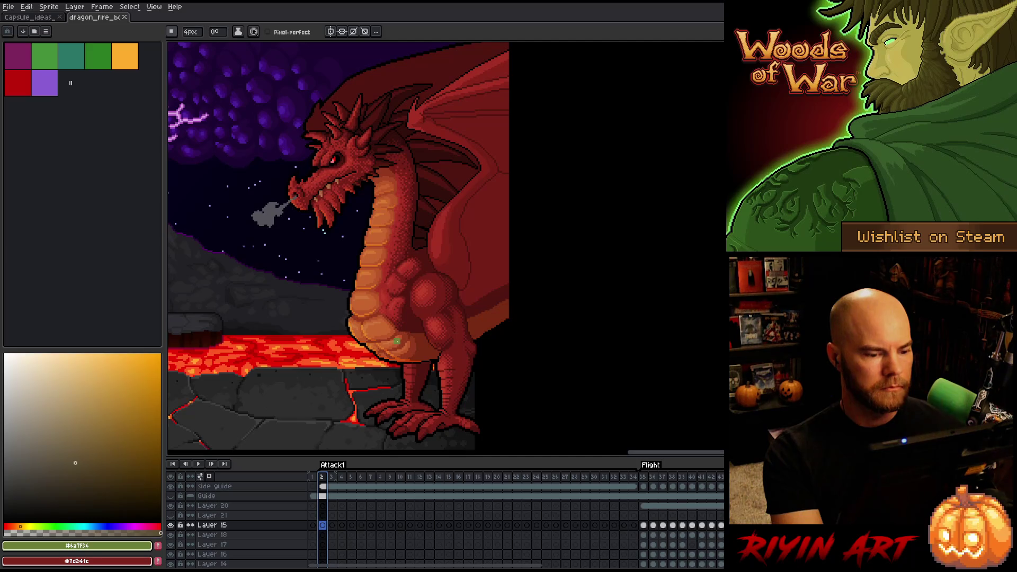
pyautogui.scroll(1, 401, 318)
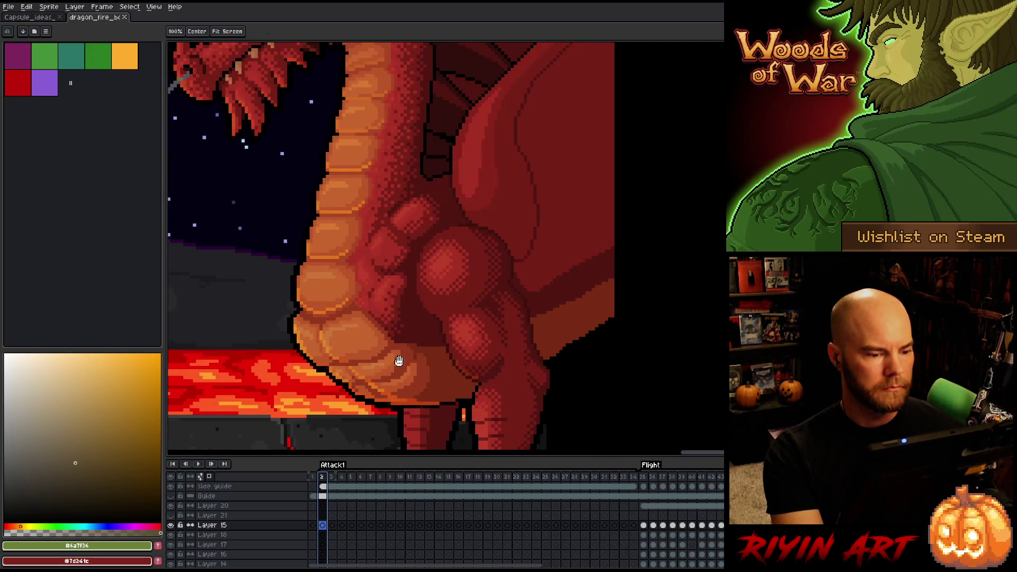
pyautogui.moveTo(400, 359)
pyautogui.mouseDown()
pyautogui.moveTo(379, 310)
pyautogui.moveTo(393, 326)
pyautogui.mouseUp()
pyautogui.scroll(-1, 393, 325)
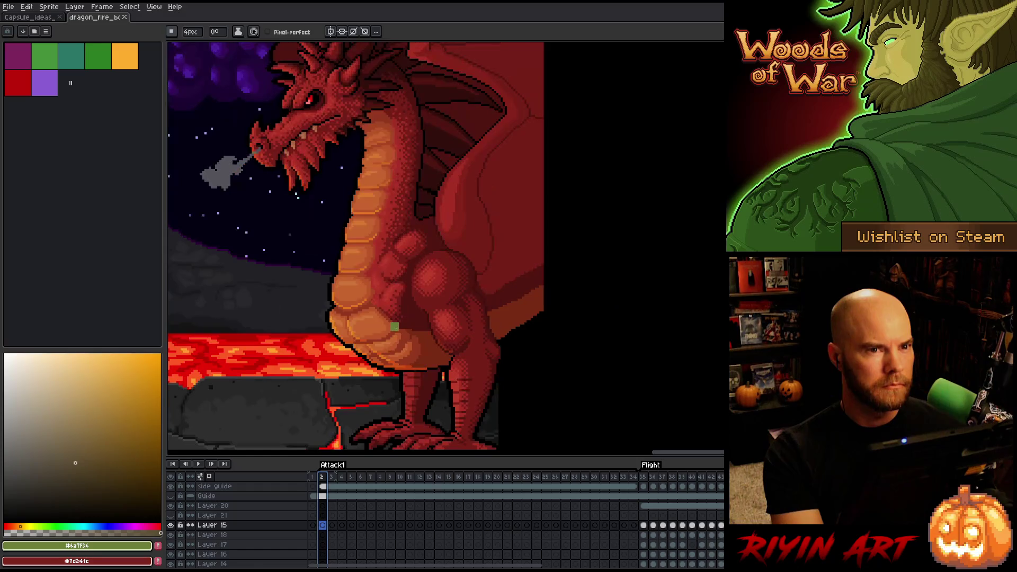
pyautogui.moveTo(397, 262); pyautogui.dragTo(395, 263)
# Pan to the belly scales and set the brush size to 1px
pyautogui.press('b')
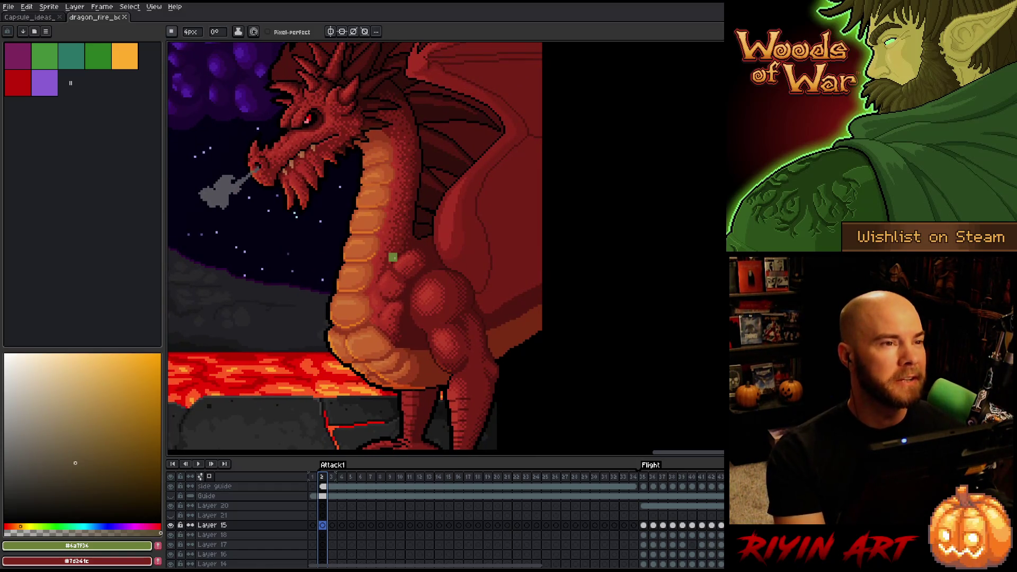
pyautogui.scroll(1, 370, 313)
pyautogui.press('space')
pyautogui.moveTo(339, 340); pyautogui.dragTo(380, 291)
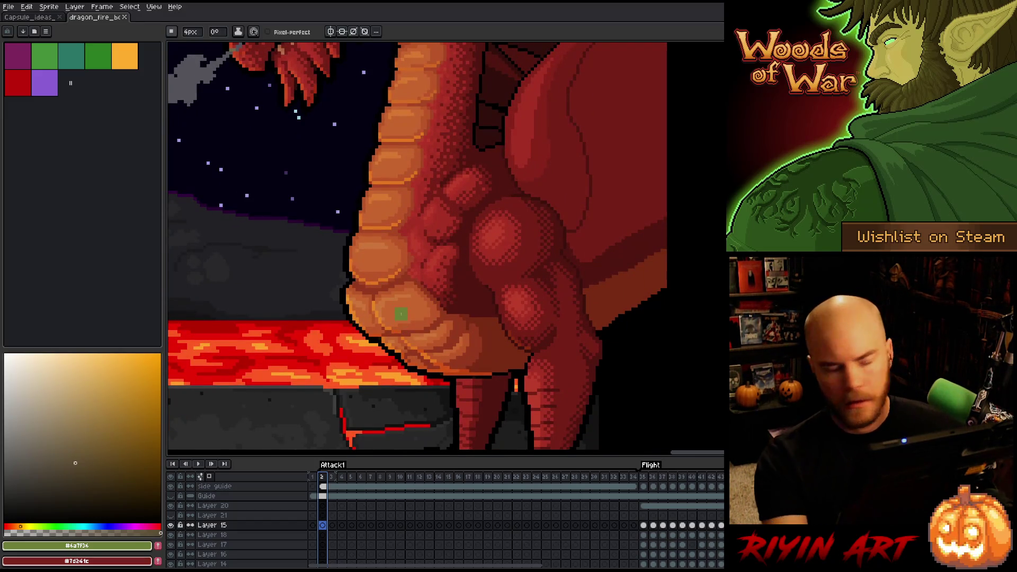
pyautogui.moveTo(190, 31); pyautogui.dragTo(190, 40)
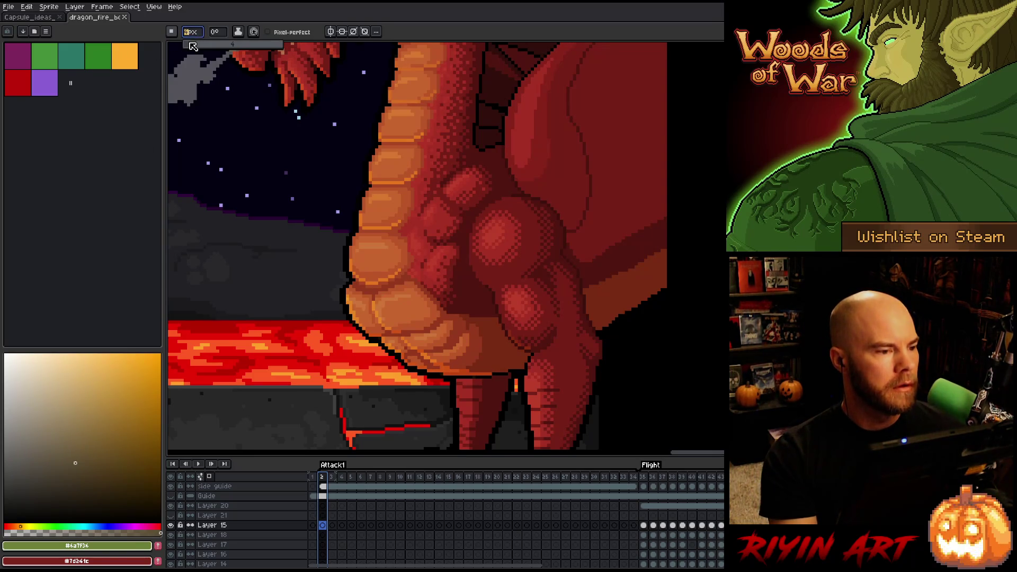
# Return the timeline to frame 1 after briefly selecting frames 2 through 7
pyautogui.click(171, 31)
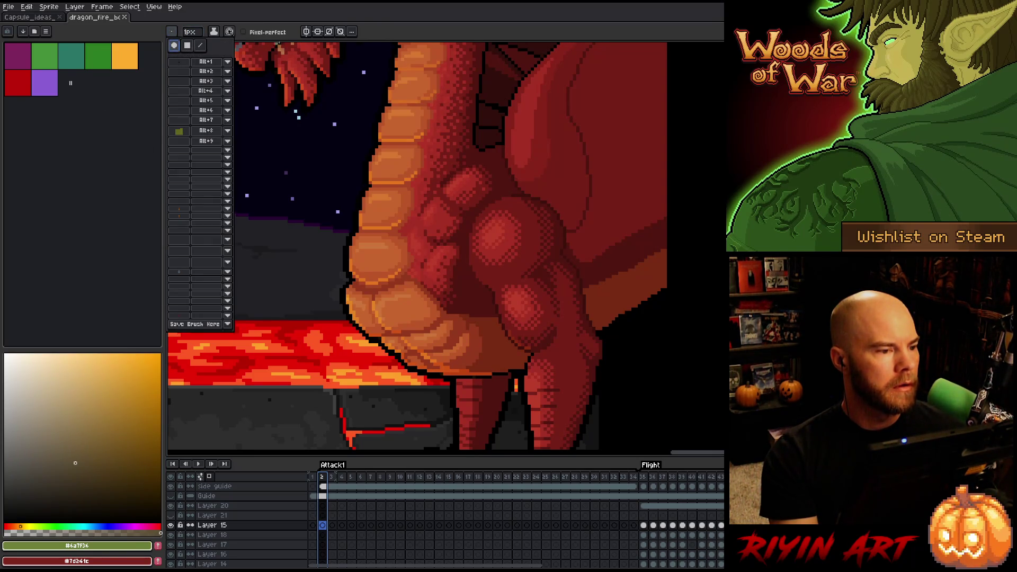
pyautogui.click(466, 36)
pyautogui.scroll(-5, 339, 496)
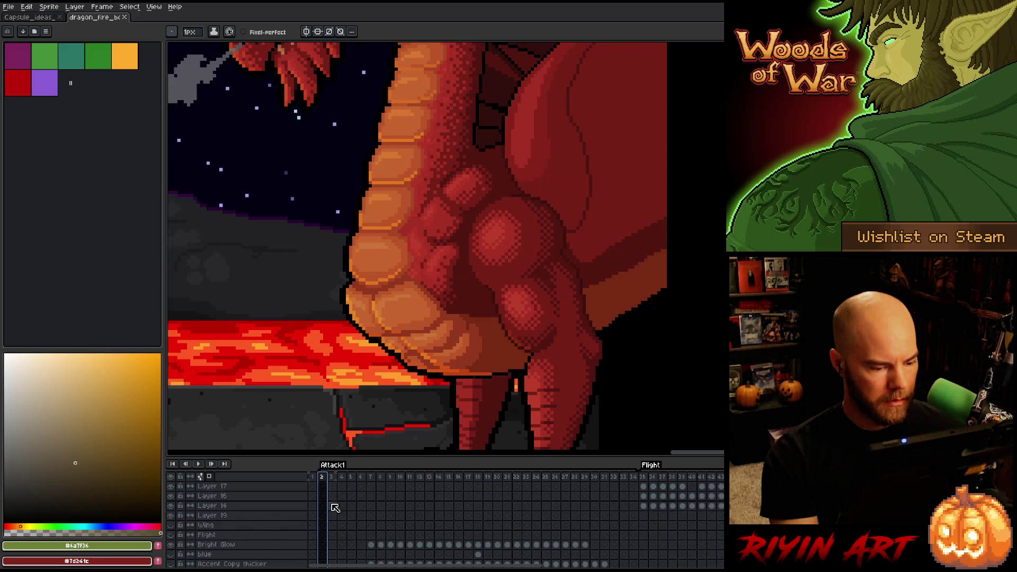
pyautogui.click(316, 479)
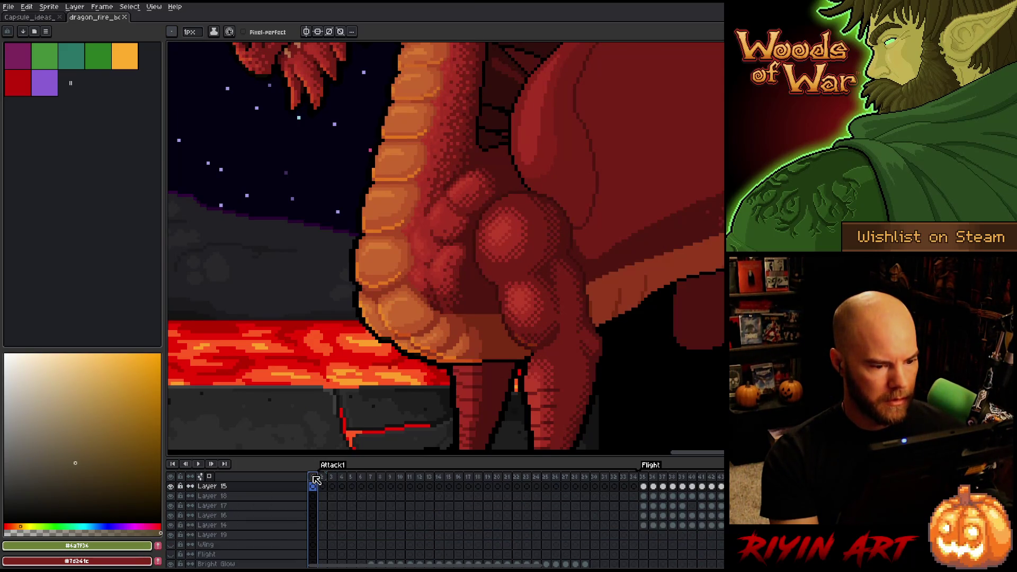
pyautogui.moveTo(322, 477); pyautogui.dragTo(381, 478)
pyautogui.click(312, 479)
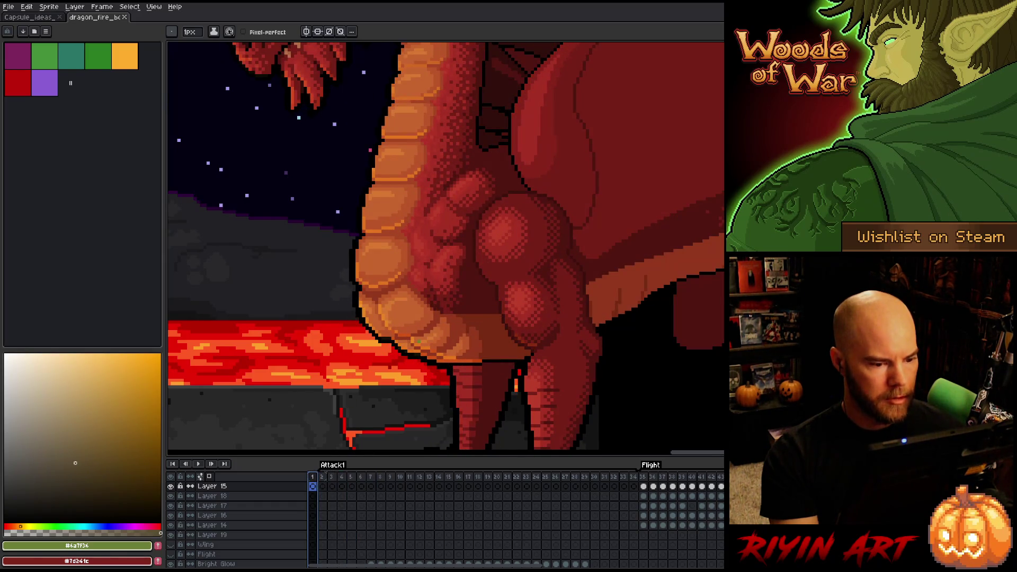
pyautogui.scroll(2, 460, 332)
pyautogui.scroll(-2, 332, 503)
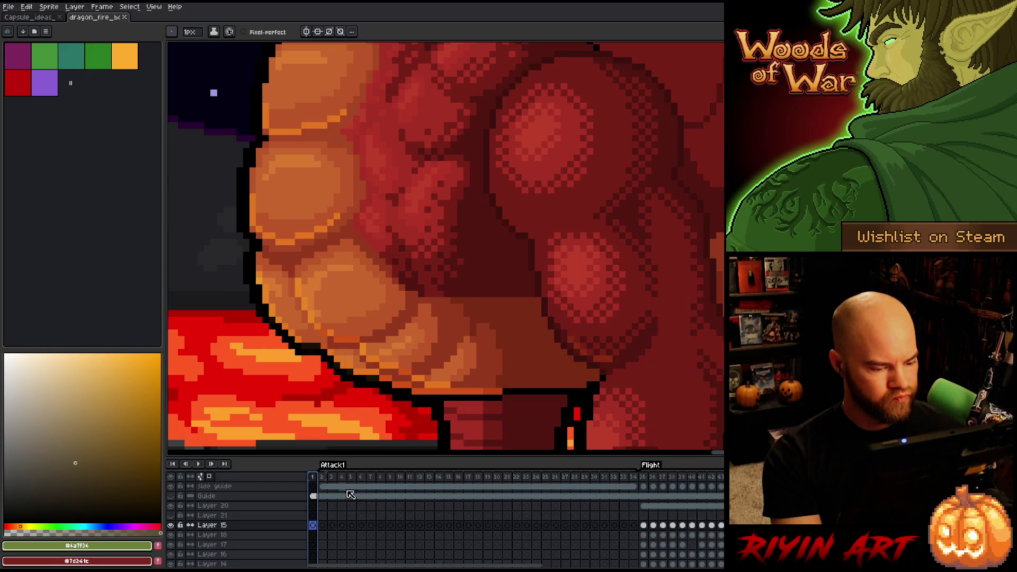
pyautogui.scroll(-4, 333, 504)
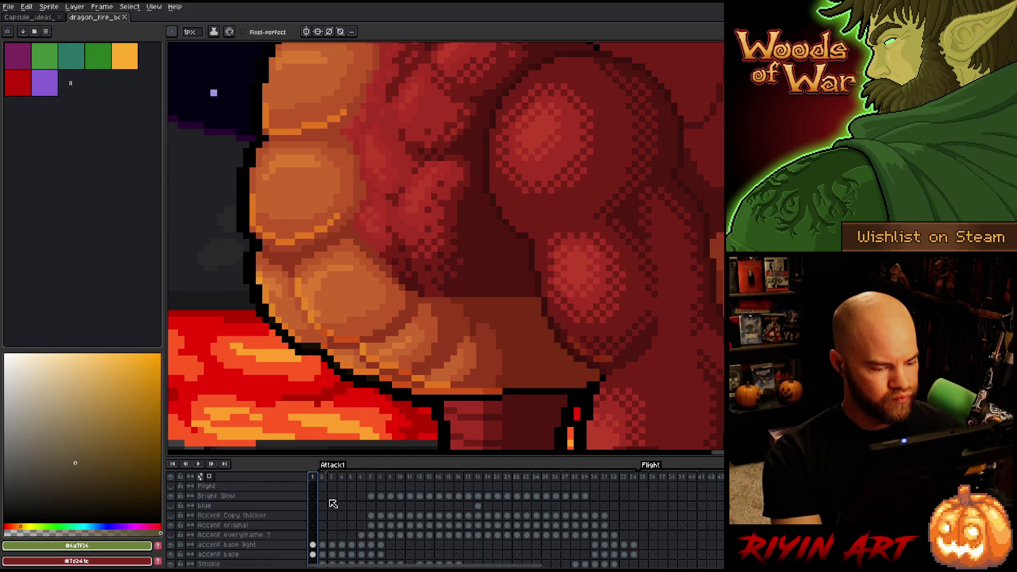
# Add a new layer named 'edit' above accent base light and zoom into the belly
pyautogui.click(313, 516)
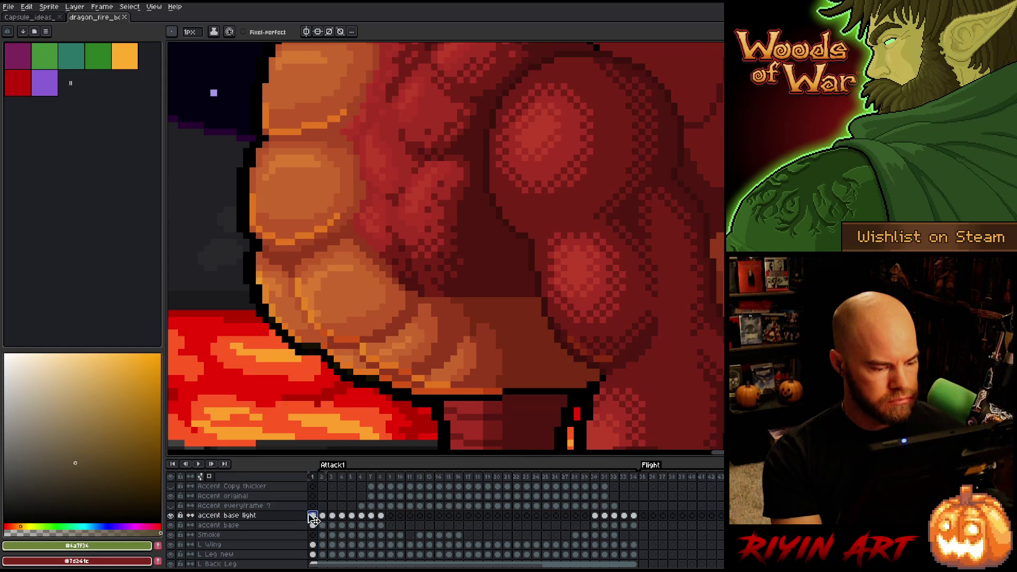
pyautogui.scroll(-2, 306, 519)
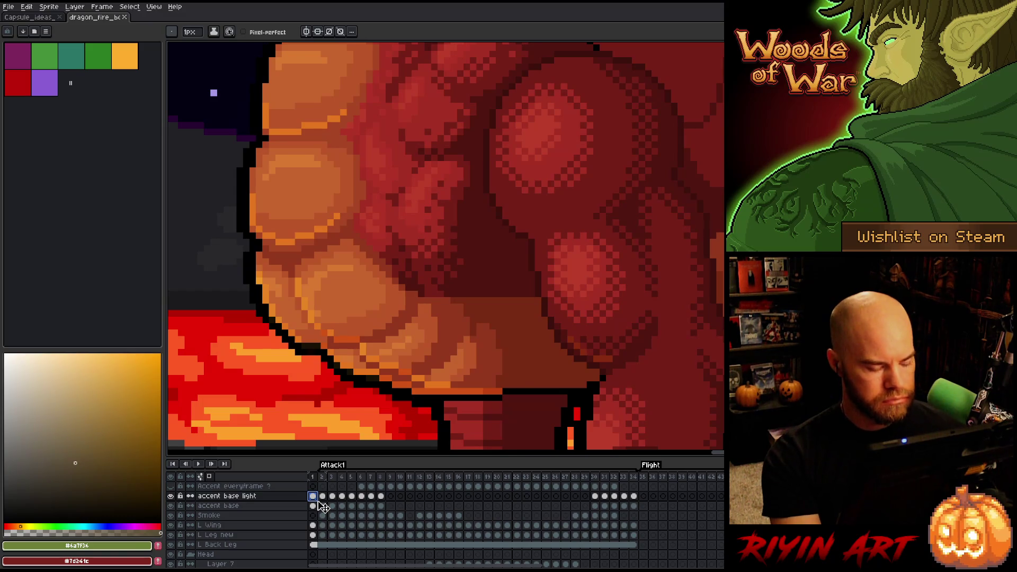
pyautogui.hotkey('shift', 'n')
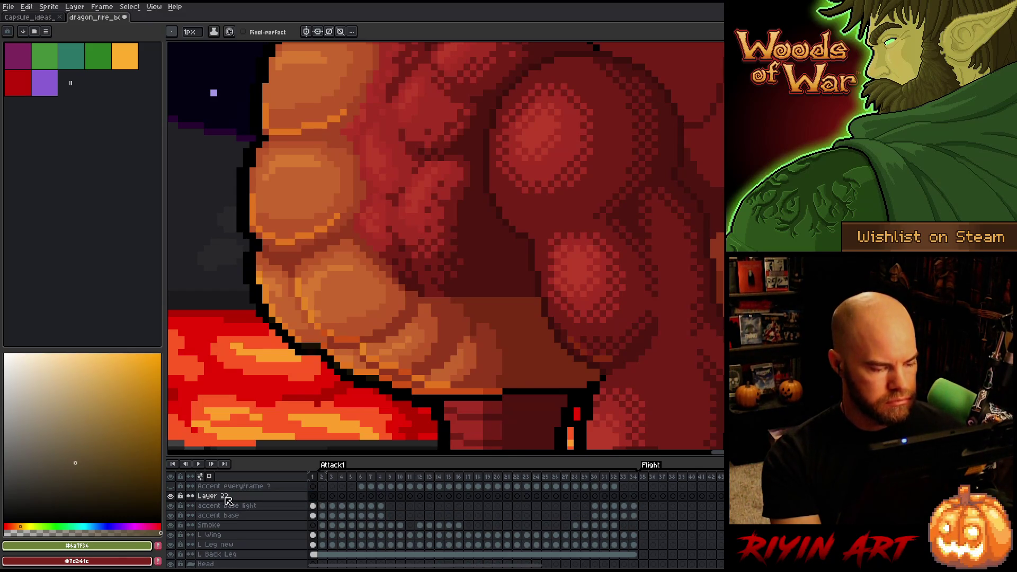
pyautogui.doubleClick(226, 497)
pyautogui.write('edit')
pyautogui.press('Return')
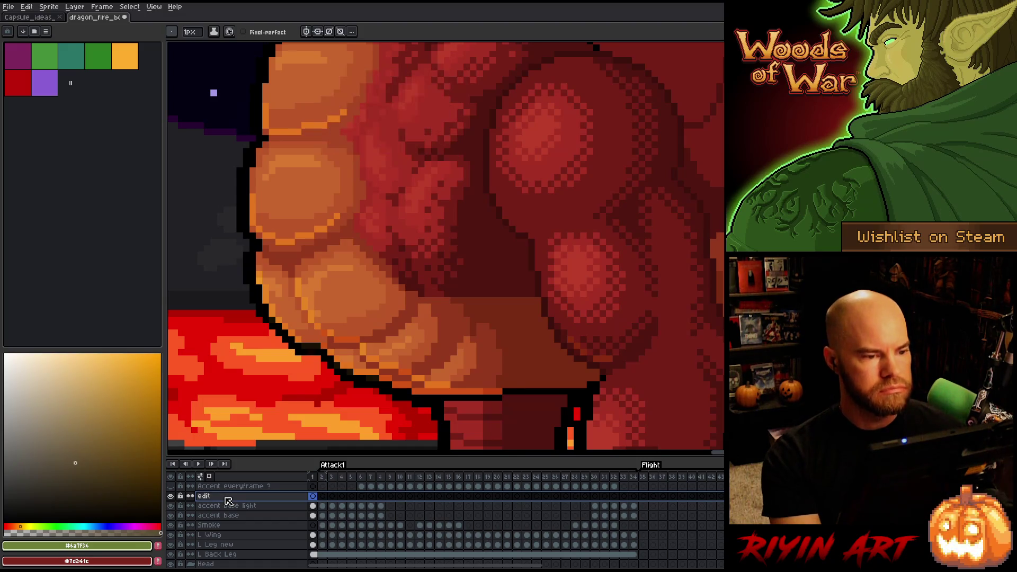
pyautogui.scroll(-5, 358, 281)
pyautogui.scroll(4, 413, 339)
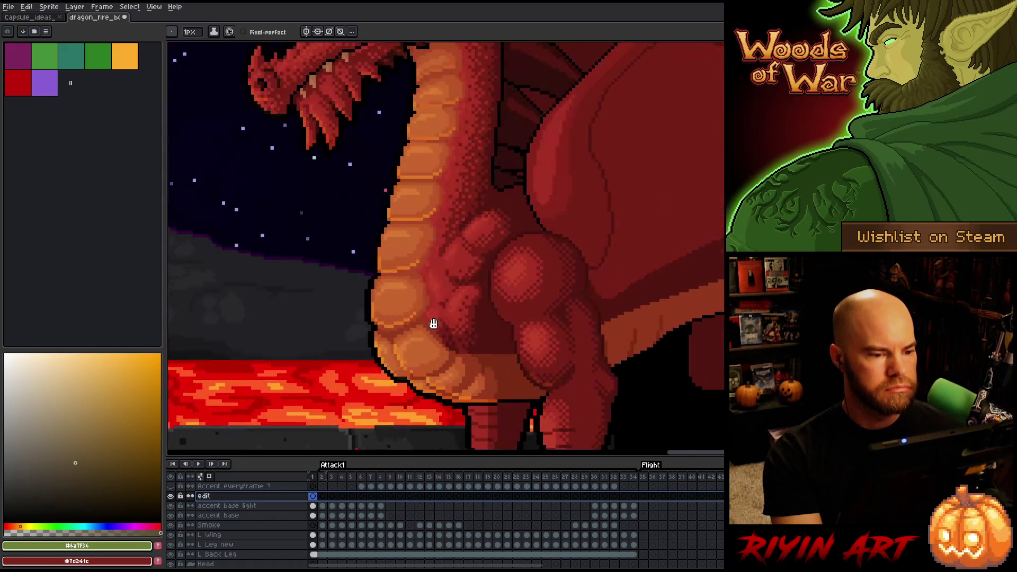
pyautogui.scroll(1, 397, 339)
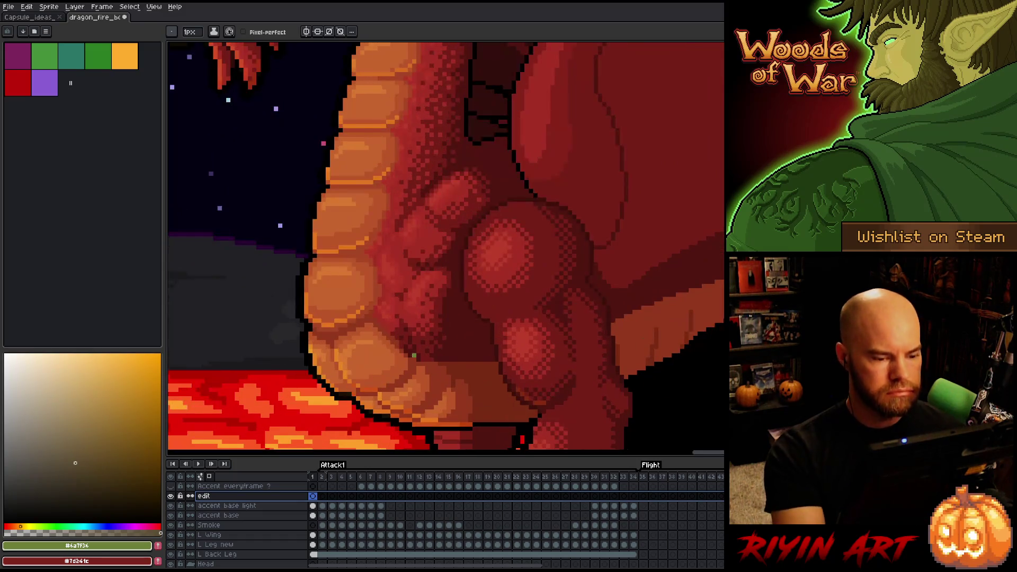
# Paint dark red #92381c and light-orange #bb5629 strokes across the belly scales
pyautogui.keyDown('alt'); pyautogui.click(369, 316); pyautogui.keyUp('alt')
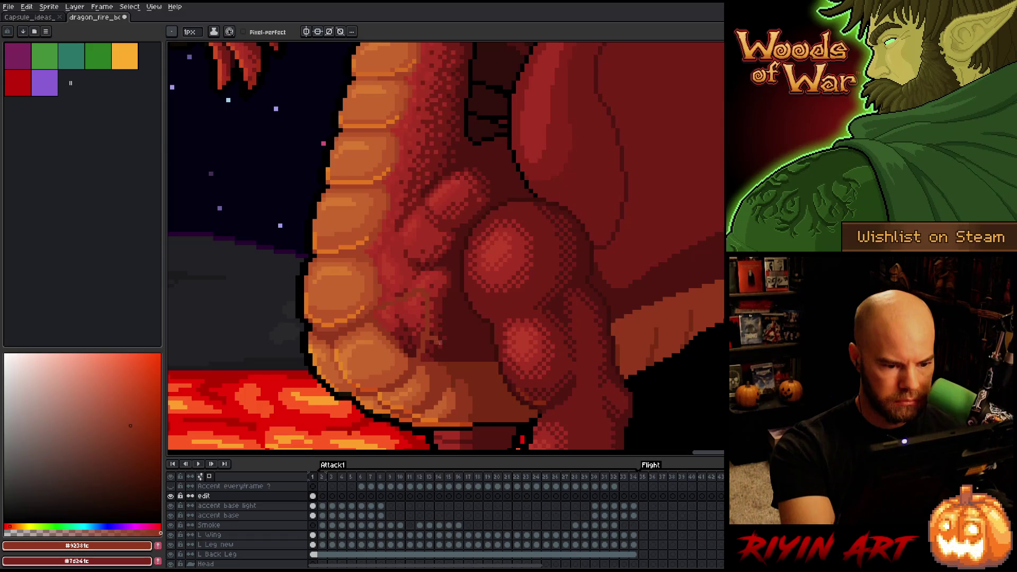
pyautogui.moveTo(432, 342); pyautogui.dragTo(453, 358)
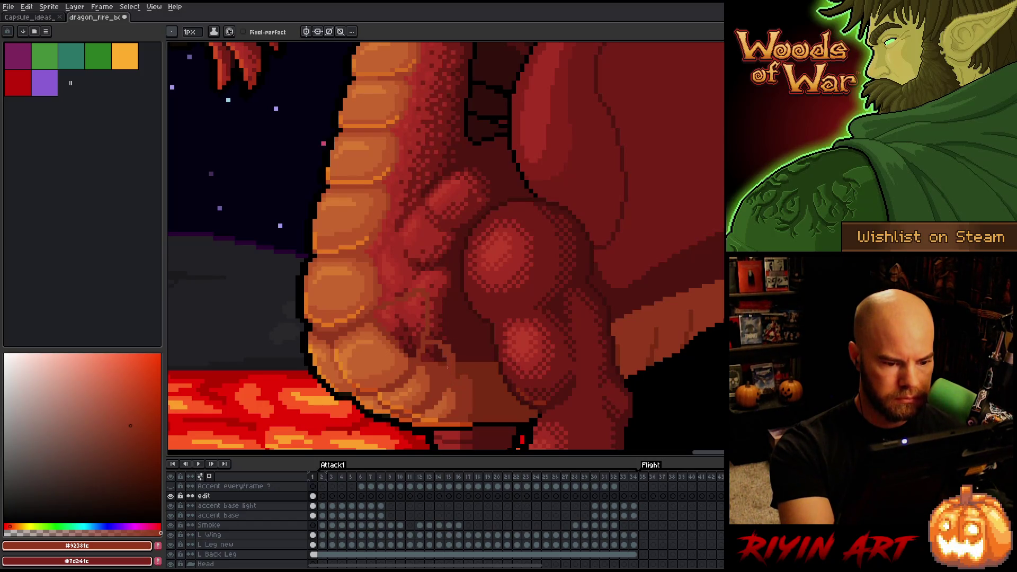
pyautogui.keyDown('alt'); pyautogui.click(420, 363); pyautogui.keyUp('alt')
pyautogui.moveTo(421, 368)
pyautogui.mouseDown()
pyautogui.moveTo(430, 354)
pyautogui.moveTo(439, 381)
pyautogui.mouseUp()
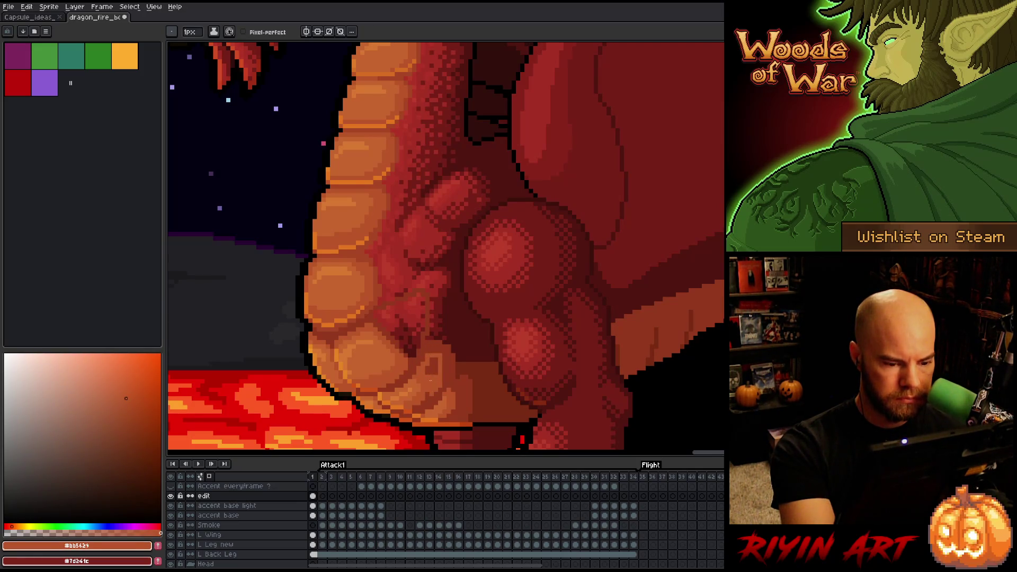
# Alternate sampling the darker red and light orange from the dragon's belly
pyautogui.keyDown('alt'); pyautogui.click(431, 394); pyautogui.keyUp('alt')
pyautogui.keyDown('alt'); pyautogui.click(428, 390); pyautogui.keyUp('alt')
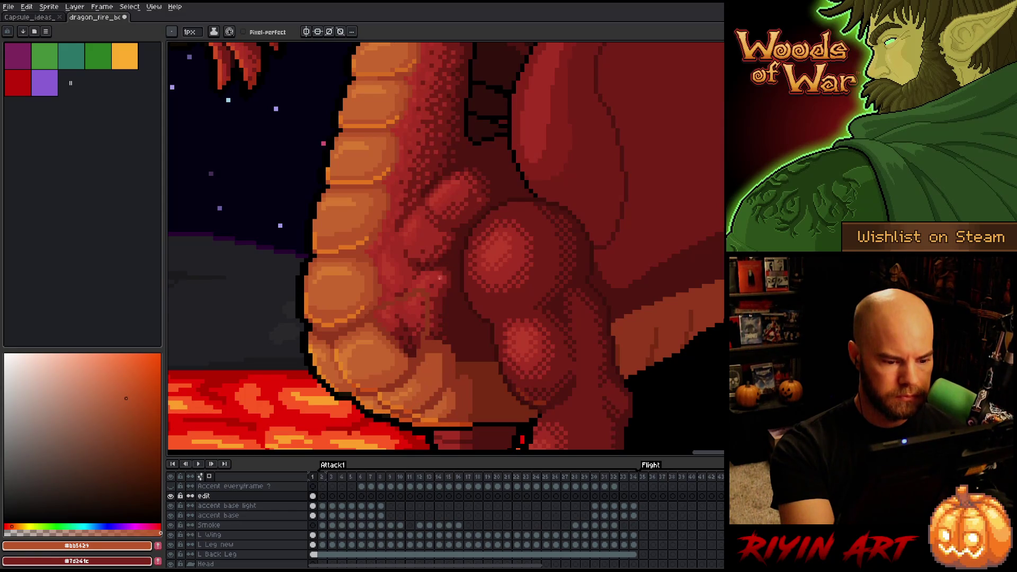
pyautogui.keyDown('alt'); pyautogui.click(423, 358); pyautogui.keyUp('alt')
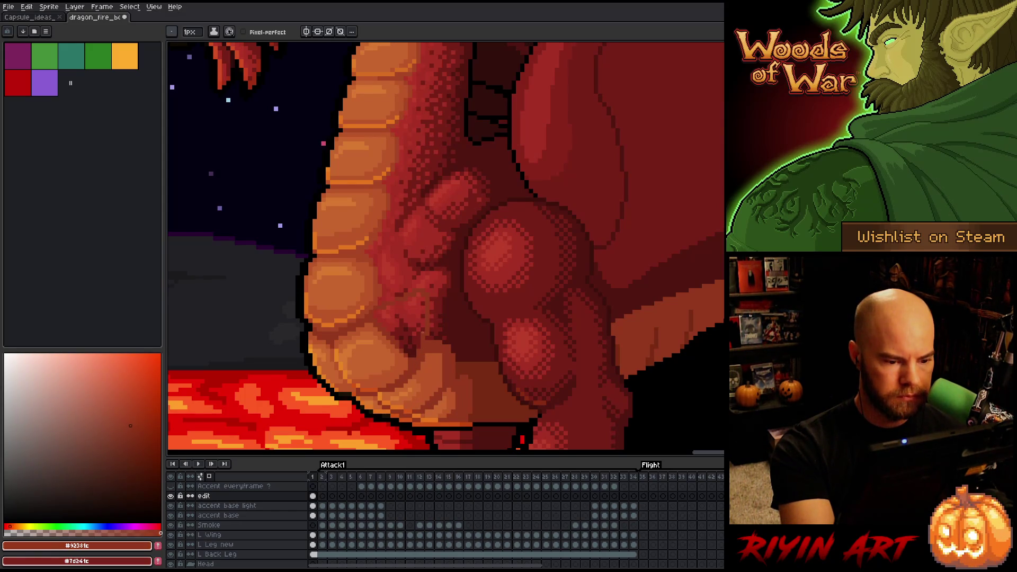
pyautogui.keyDown('alt'); pyautogui.click(412, 354); pyautogui.keyUp('alt')
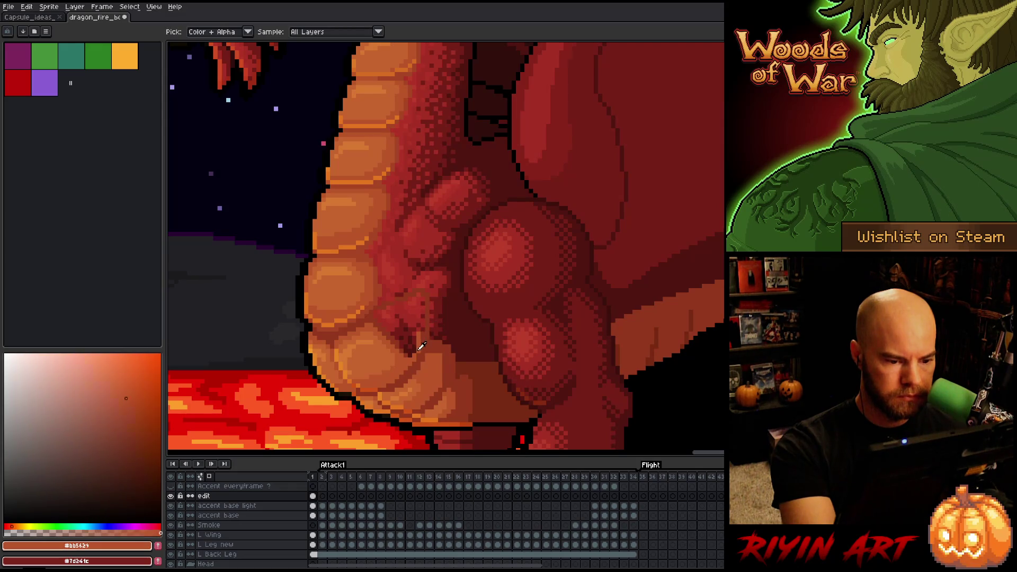
pyautogui.keyDown('alt'); pyautogui.click(425, 306); pyautogui.keyUp('alt')
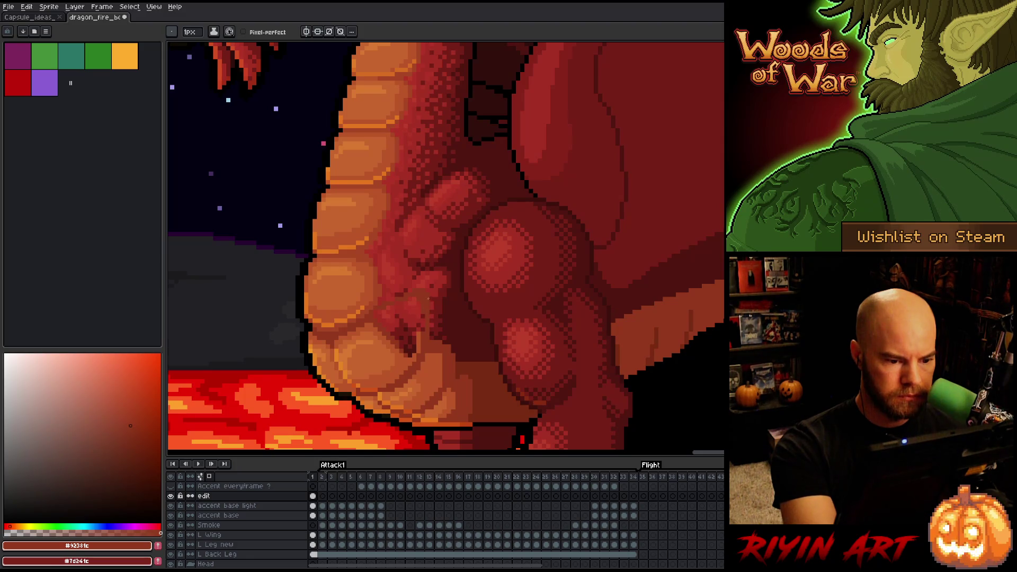
pyautogui.keyDown('alt'); pyautogui.click(419, 317); pyautogui.keyUp('alt')
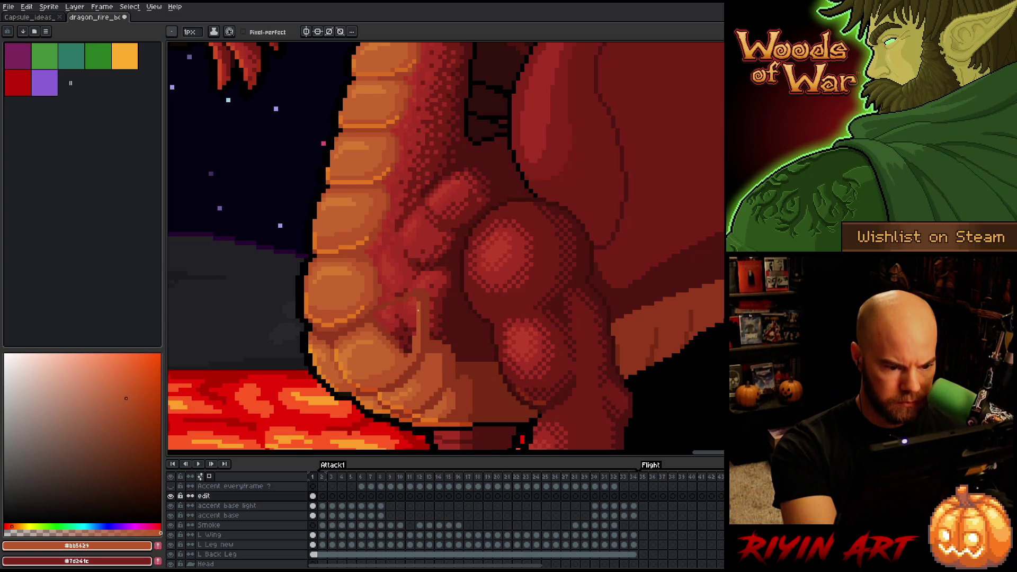
# Draw a short orange line on the belly, sampling the darker red and light orange scale colours
pyautogui.moveTo(415, 305); pyautogui.dragTo(416, 335)
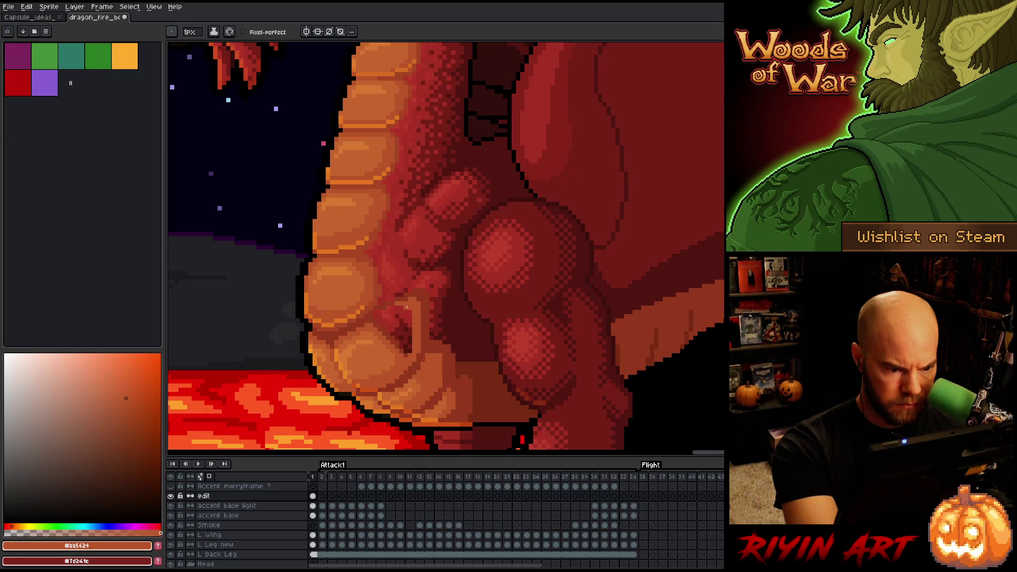
pyautogui.keyDown('alt'); pyautogui.click(382, 305); pyautogui.keyUp('alt')
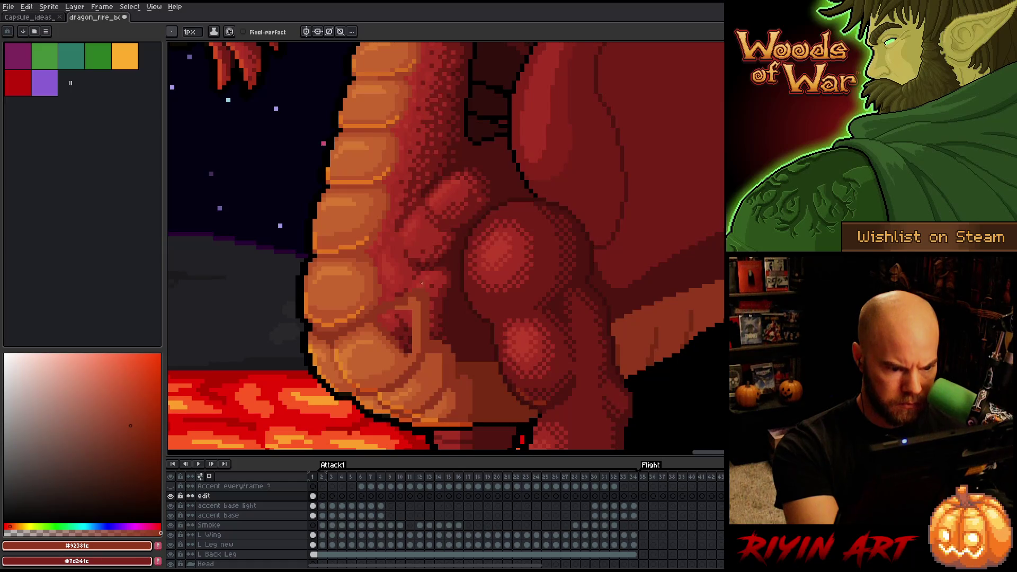
pyautogui.keyDown('alt'); pyautogui.click(414, 297); pyautogui.keyUp('alt')
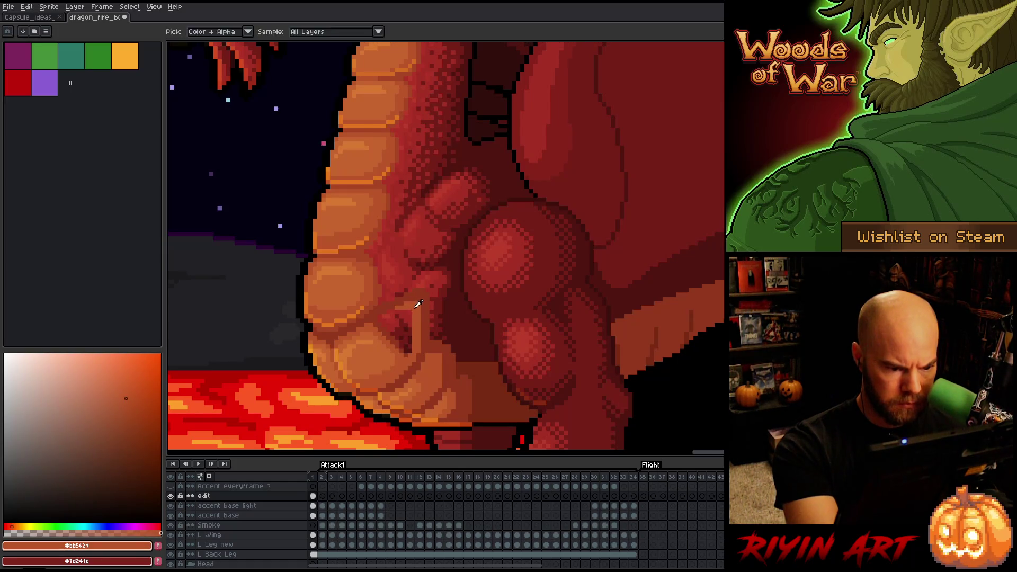
pyautogui.press('alt')
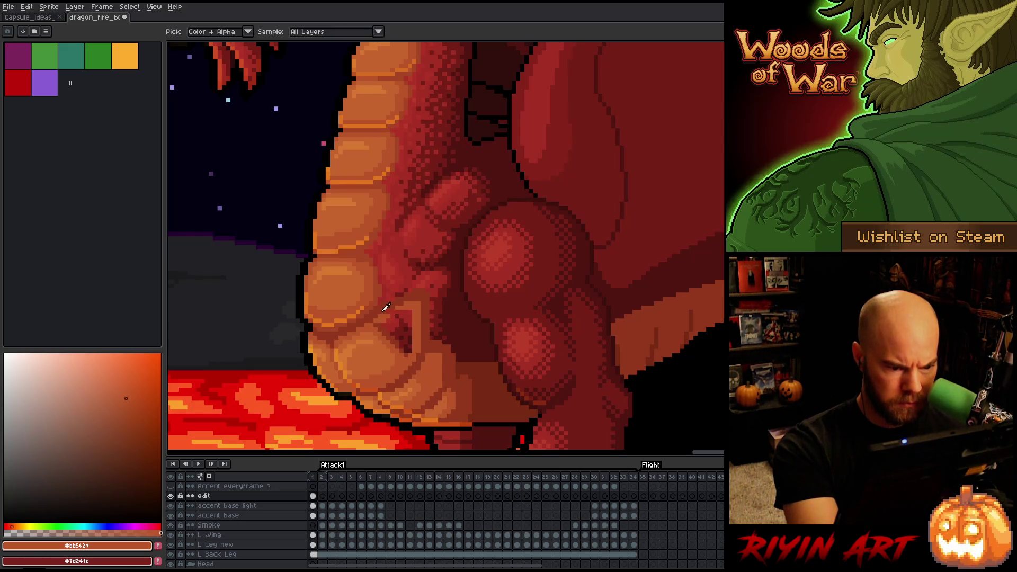
pyautogui.keyDown('alt'); pyautogui.click(395, 307); pyautogui.keyUp('alt')
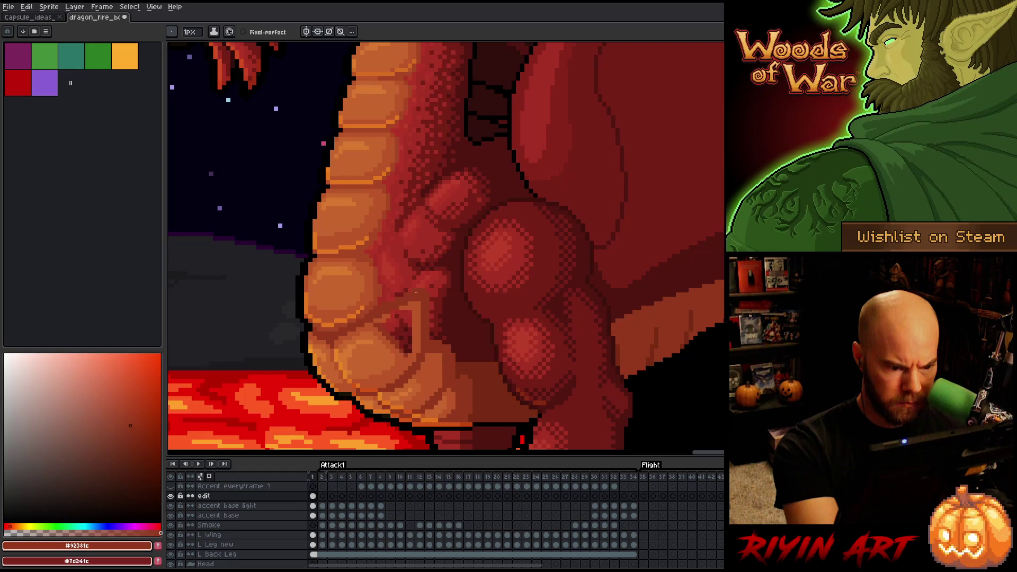
pyautogui.keyDown('alt'); pyautogui.click(416, 291); pyautogui.keyUp('alt')
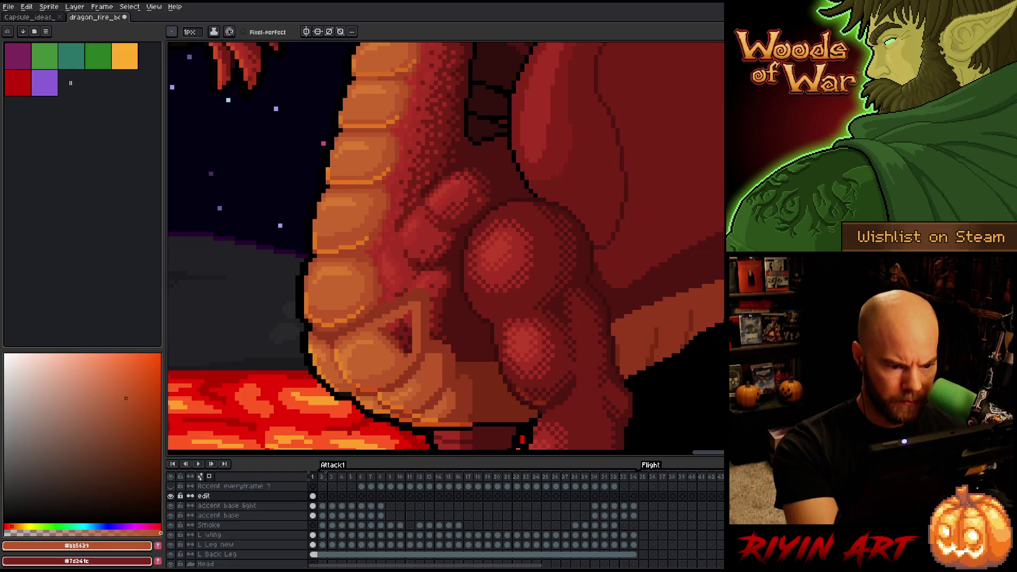
# Paint over the dark belly triangle and its leftover dark pixels in light orange
pyautogui.moveTo(388, 330)
pyautogui.mouseDown()
pyautogui.moveTo(396, 342)
pyautogui.moveTo(419, 306)
pyautogui.mouseUp()
pyautogui.click(396, 326)
pyautogui.keyDown('alt'); pyautogui.click(403, 303); pyautogui.keyUp('alt')
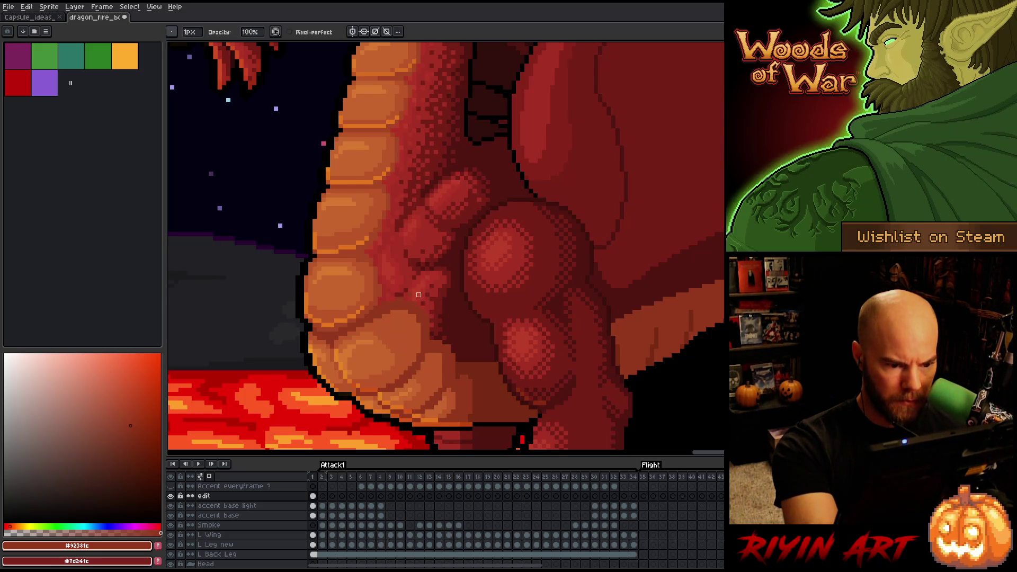
pyautogui.press('e')
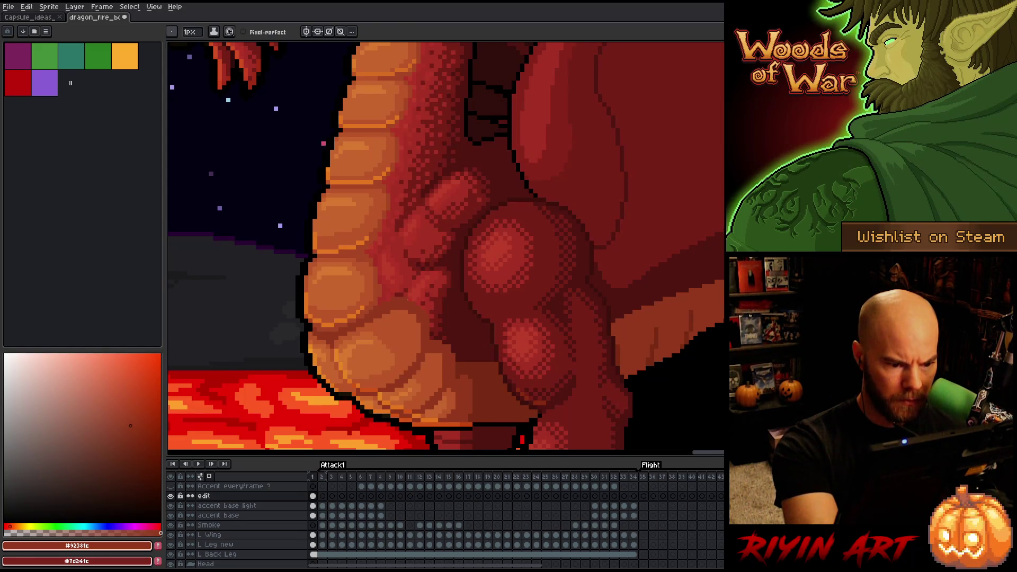
# Sample the orange #c7652f and nearby belly-scale colours, then switch to the paint bucket
pyautogui.keyDown('alt'); pyautogui.click(393, 326); pyautogui.keyUp('alt')
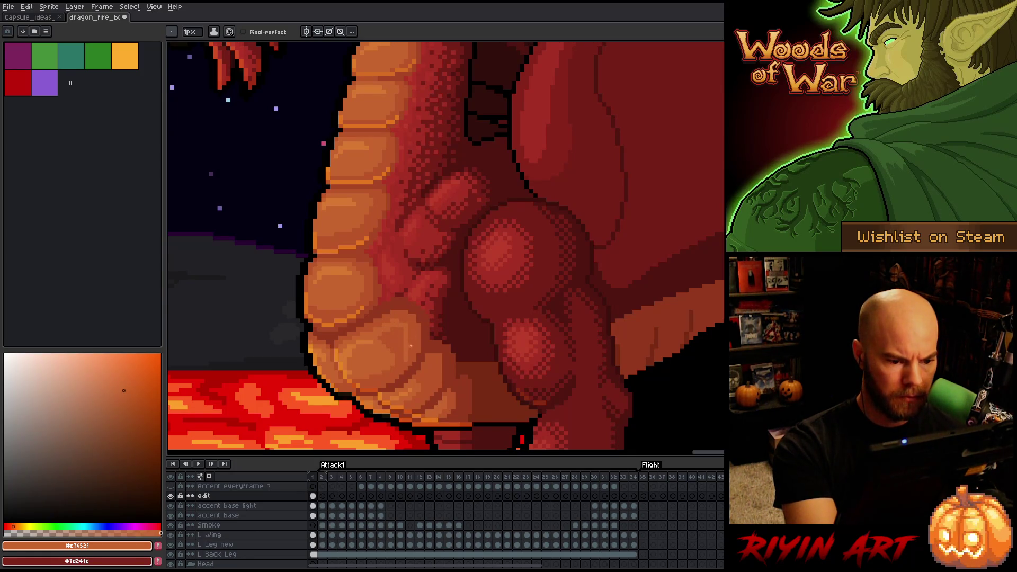
pyautogui.keyDown('alt'); pyautogui.click(402, 358); pyautogui.keyUp('alt')
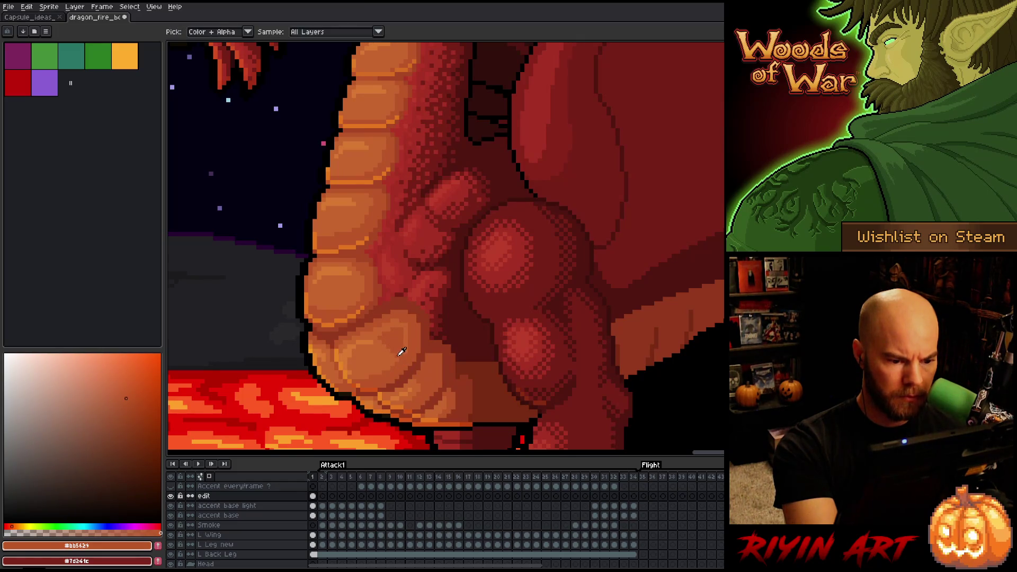
pyautogui.keyDown('alt'); pyautogui.click(404, 354); pyautogui.keyUp('alt')
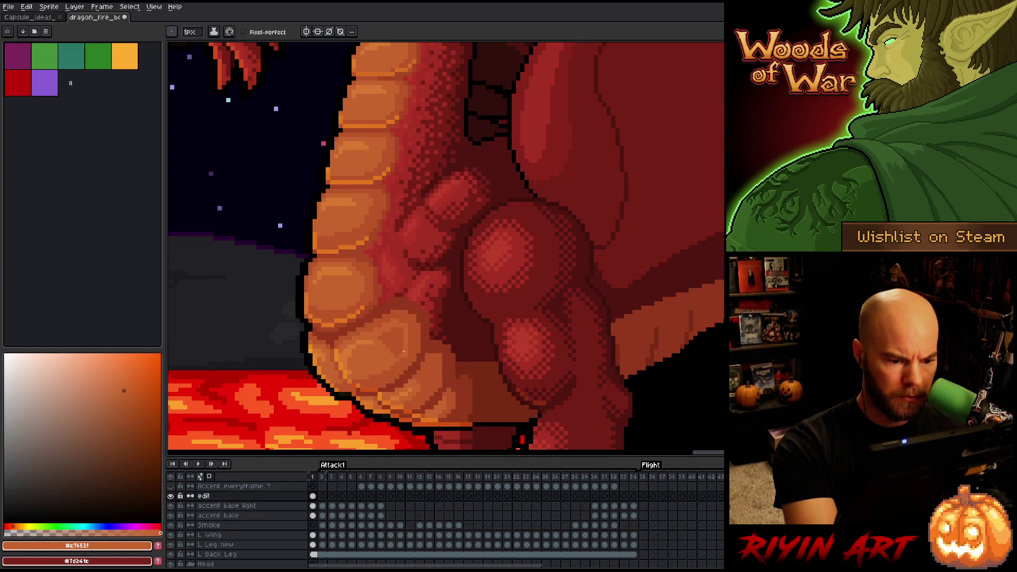
pyautogui.press('g')
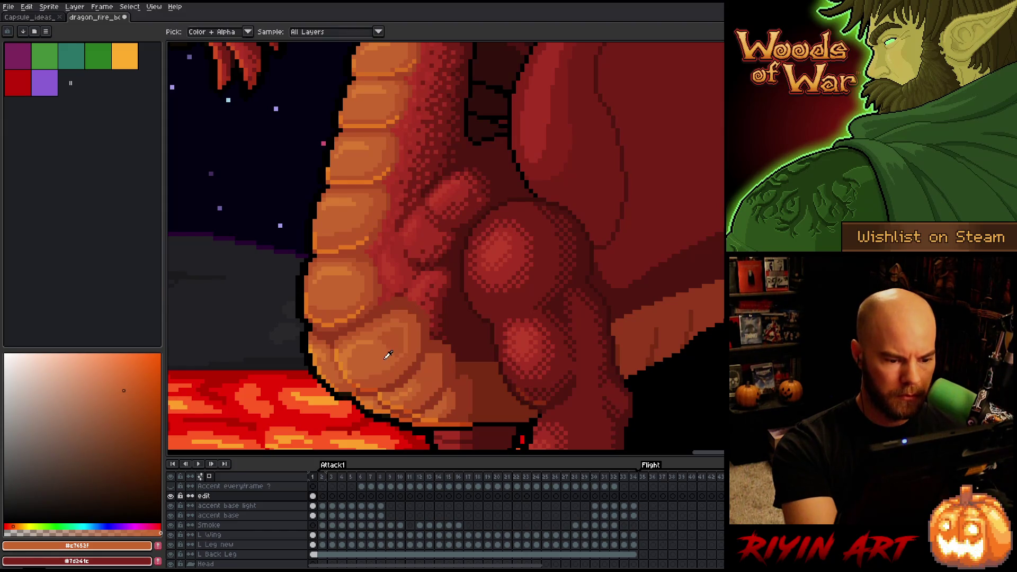